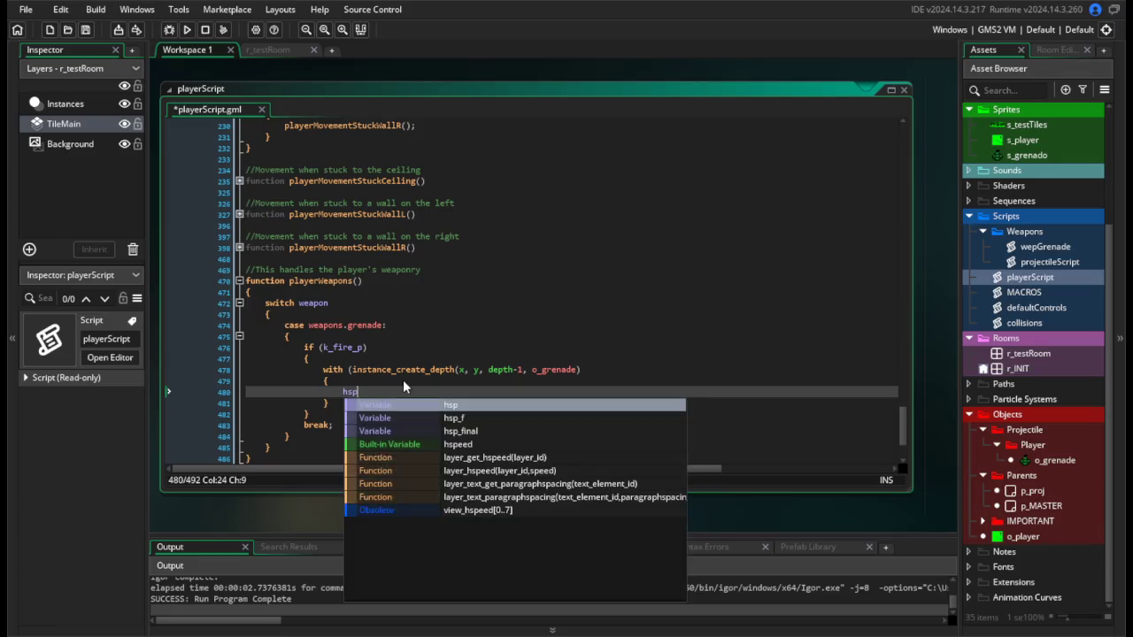
Set hsp = other.facing, close the instance_create_depth call's parenthesis, and begin the vsp assignment.
text( = ot)
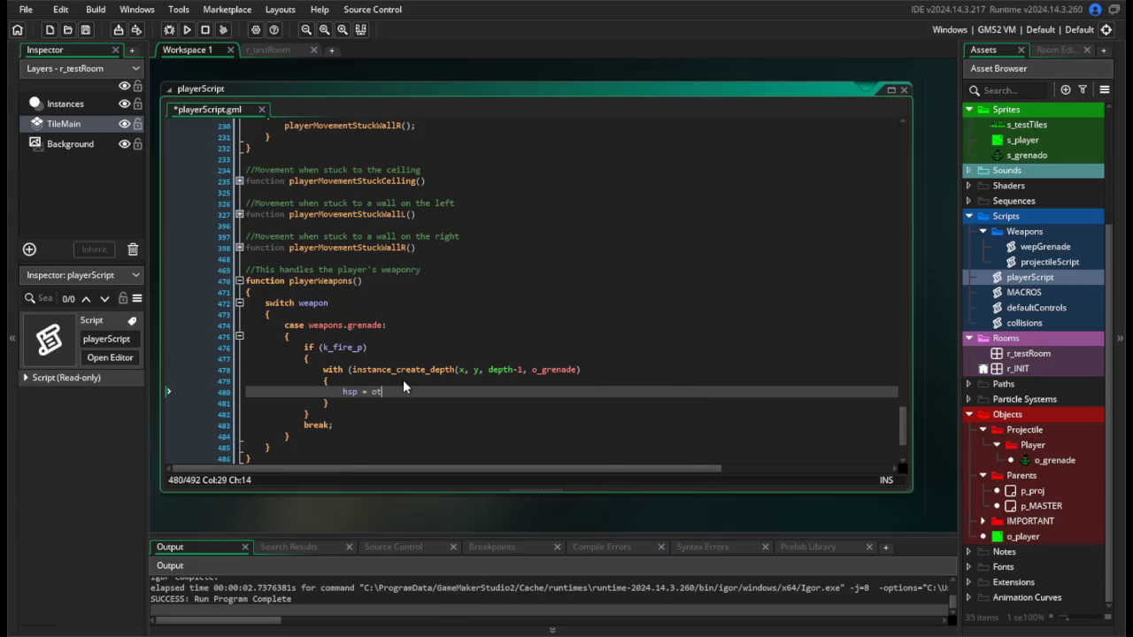
text(her.facing;)
key(Return)
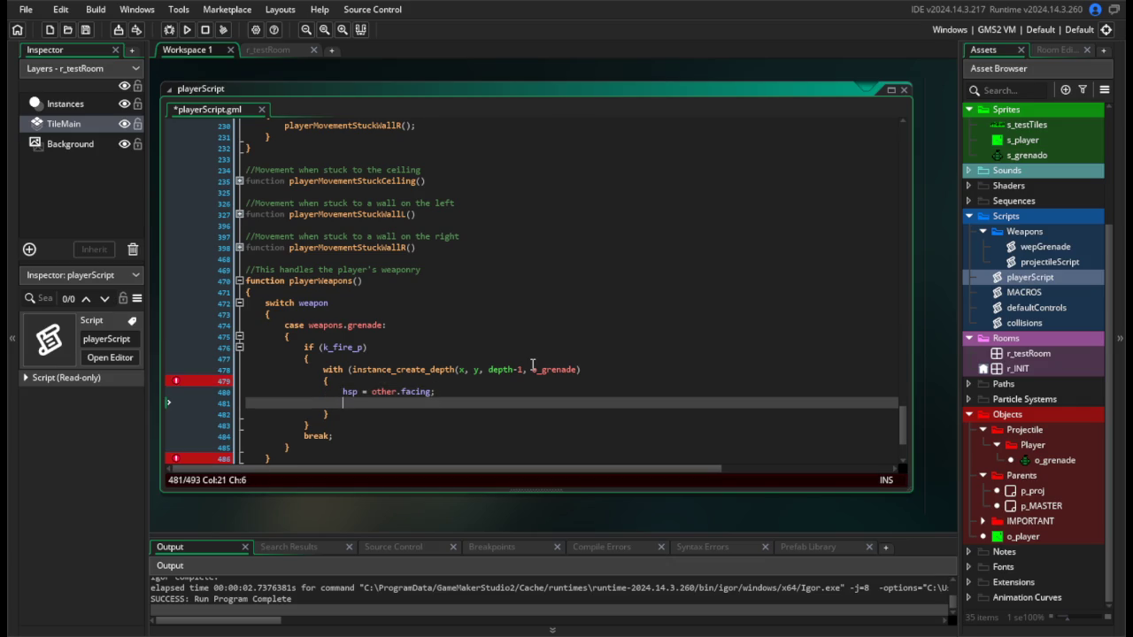
click(598, 374)
text())
click(377, 408)
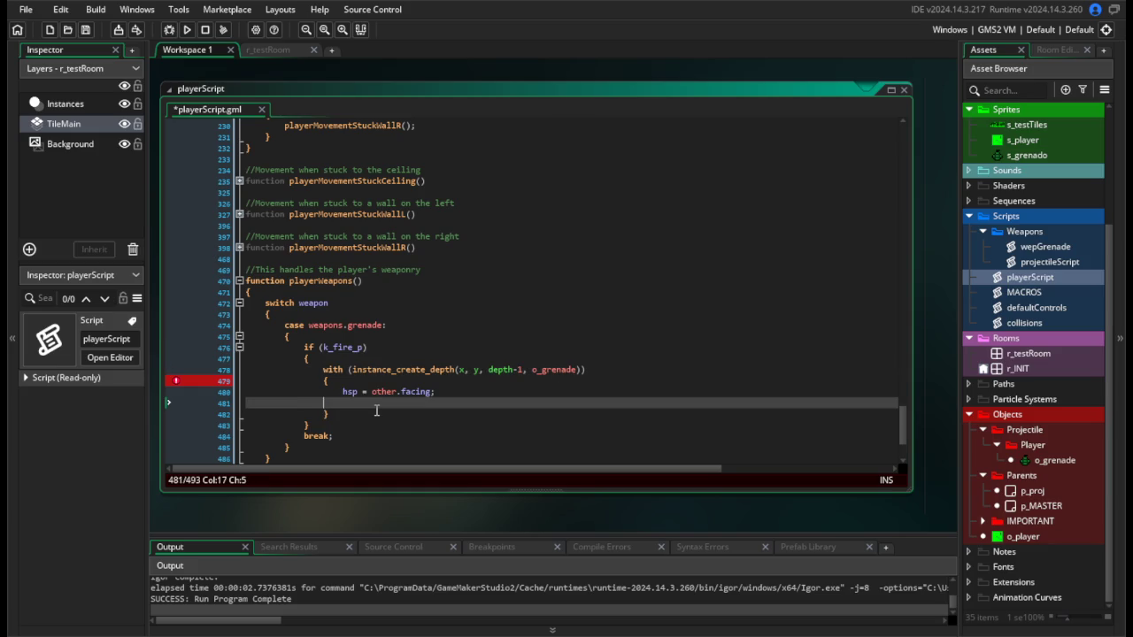
text(vsp = -3;)
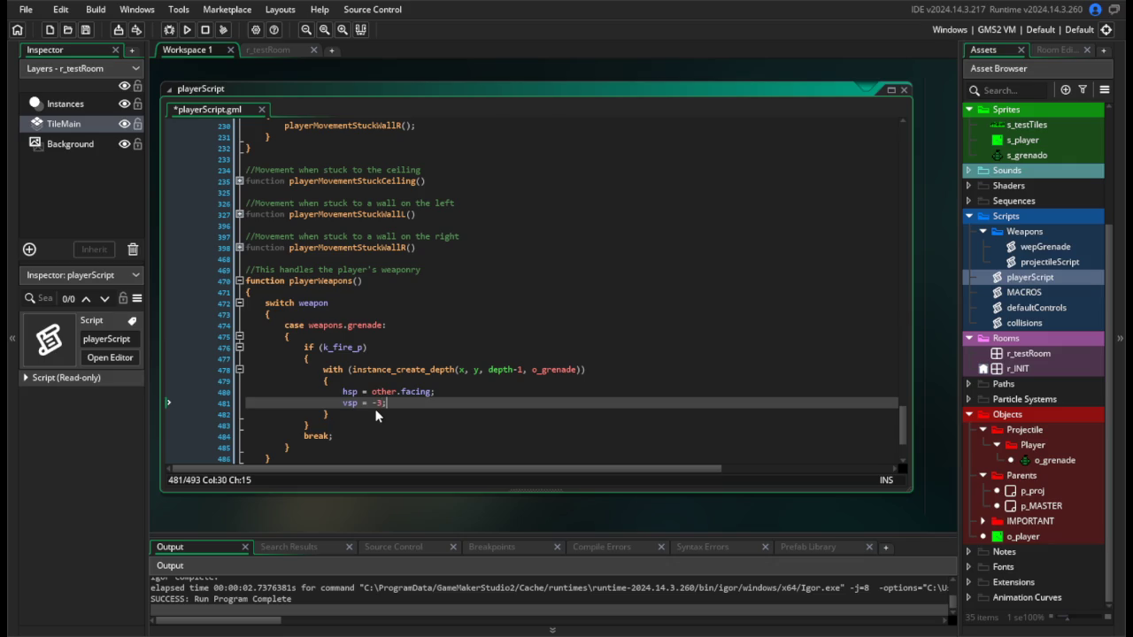
Save playerScript and open the o_grenade object.
key(ctrl+s)
mouse_move(906, 431)
mouse_down()
mouse_move(891, 144)
mouse_move(899, 434)
mouse_up()
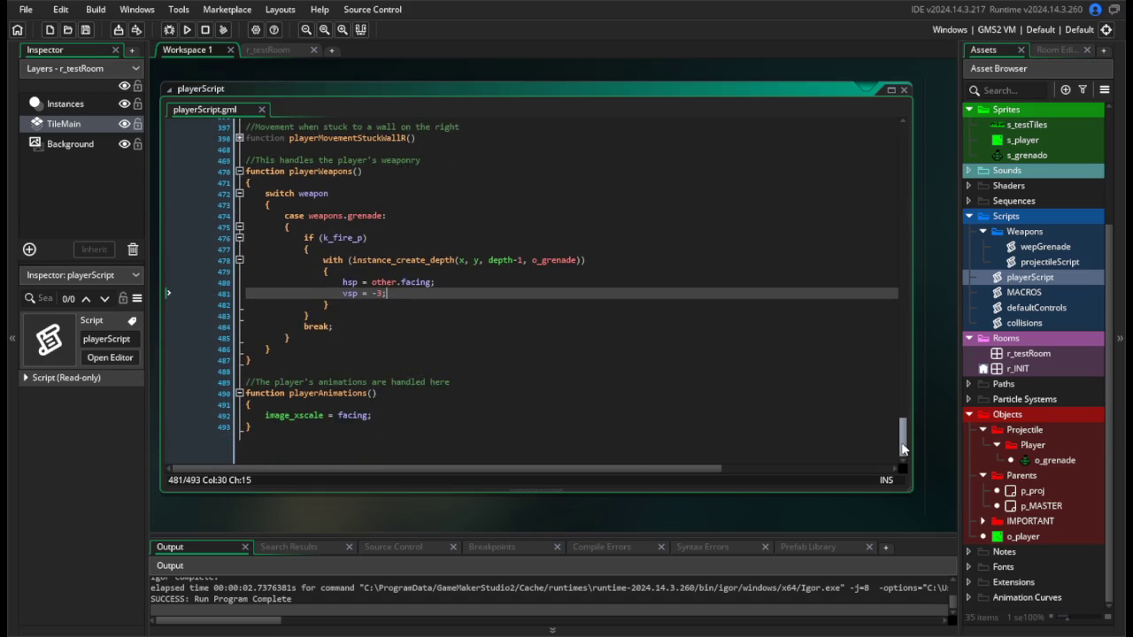
double_click(1051, 460)
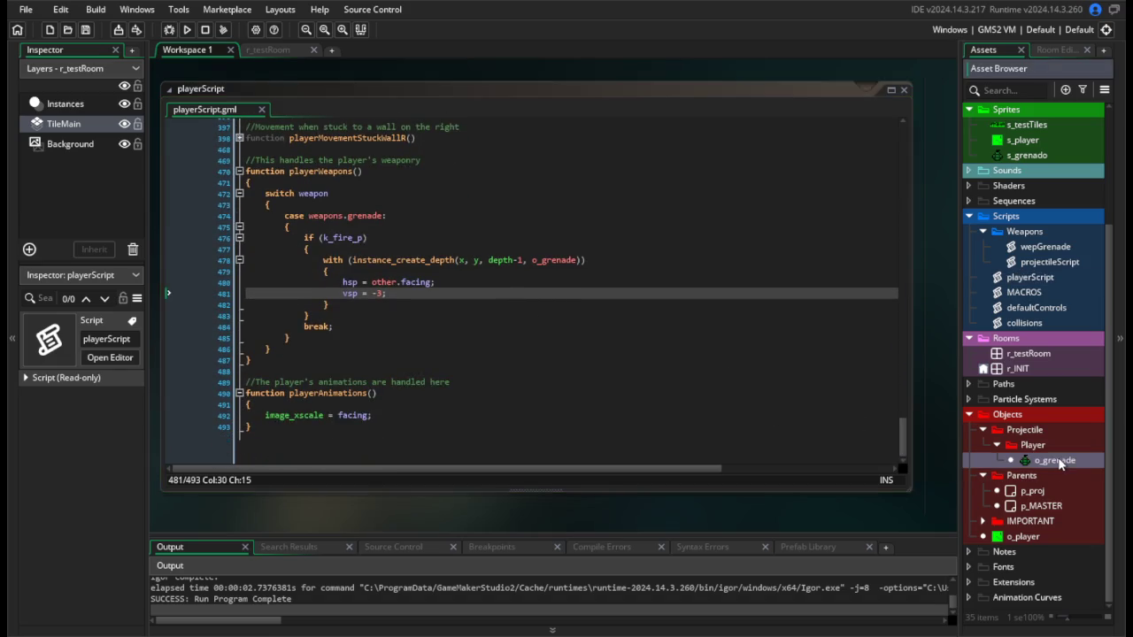
Change the grenade's lifetime variable default from 60 to 300.
scroll(575, 439, down, 3)
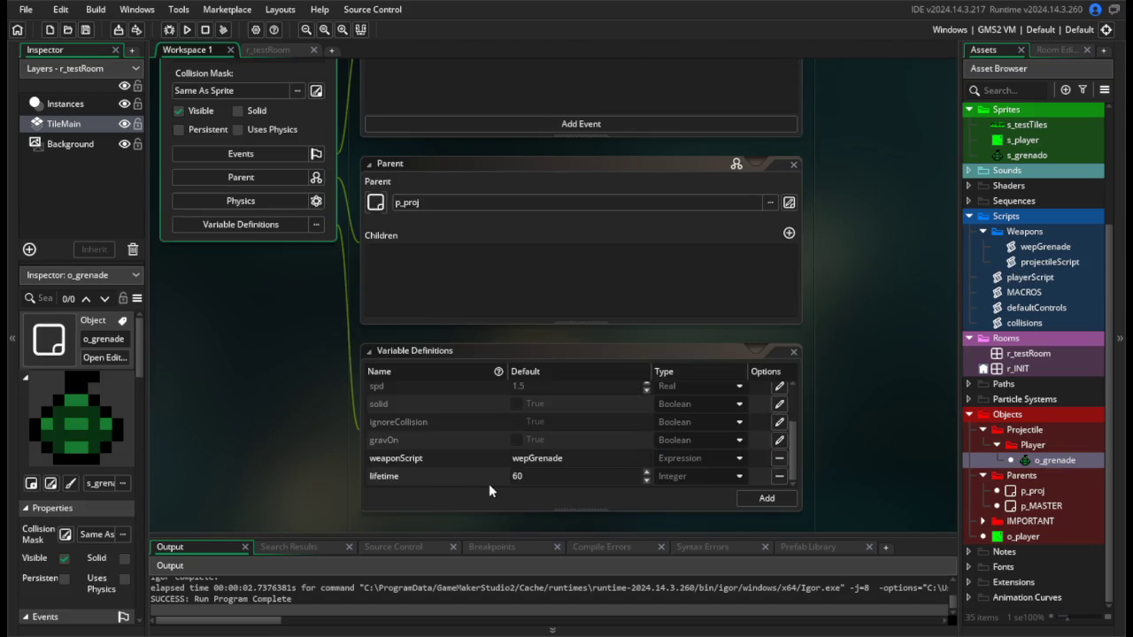
middle_click(536, 458)
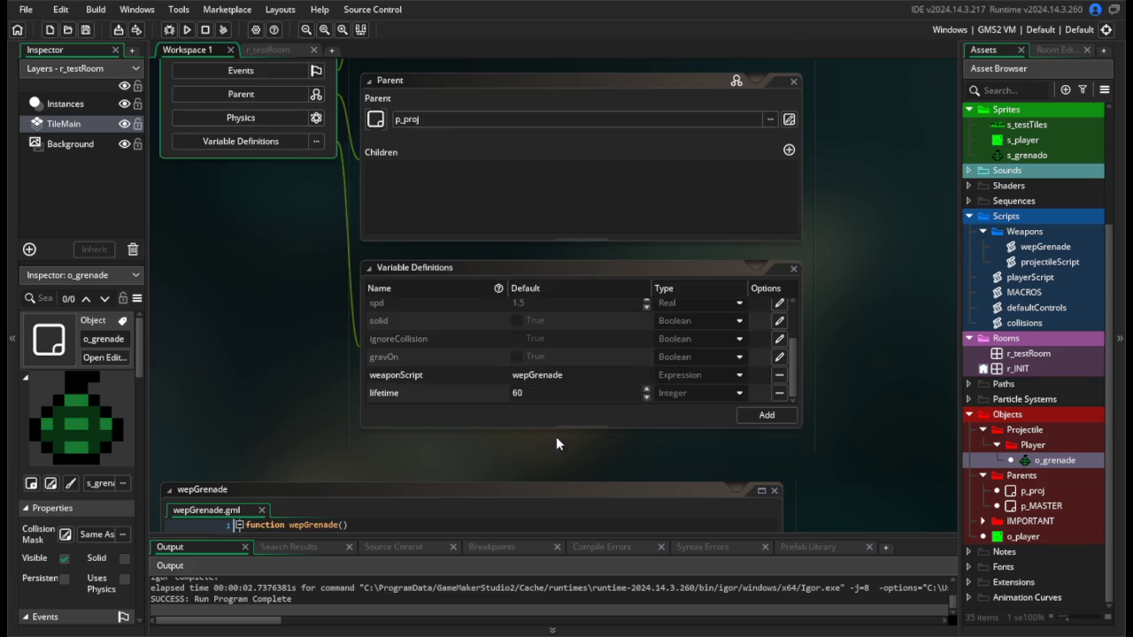
double_click(535, 397)
text(300)
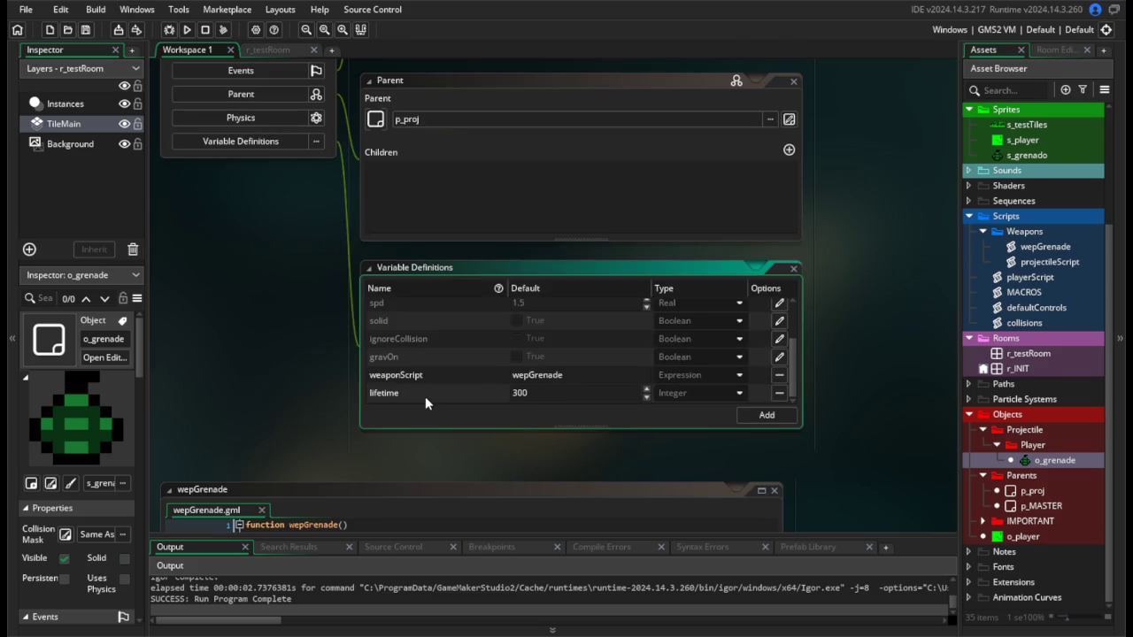
Test-run the game to watch the grenade fly, then return to playerScript.
click(184, 33)
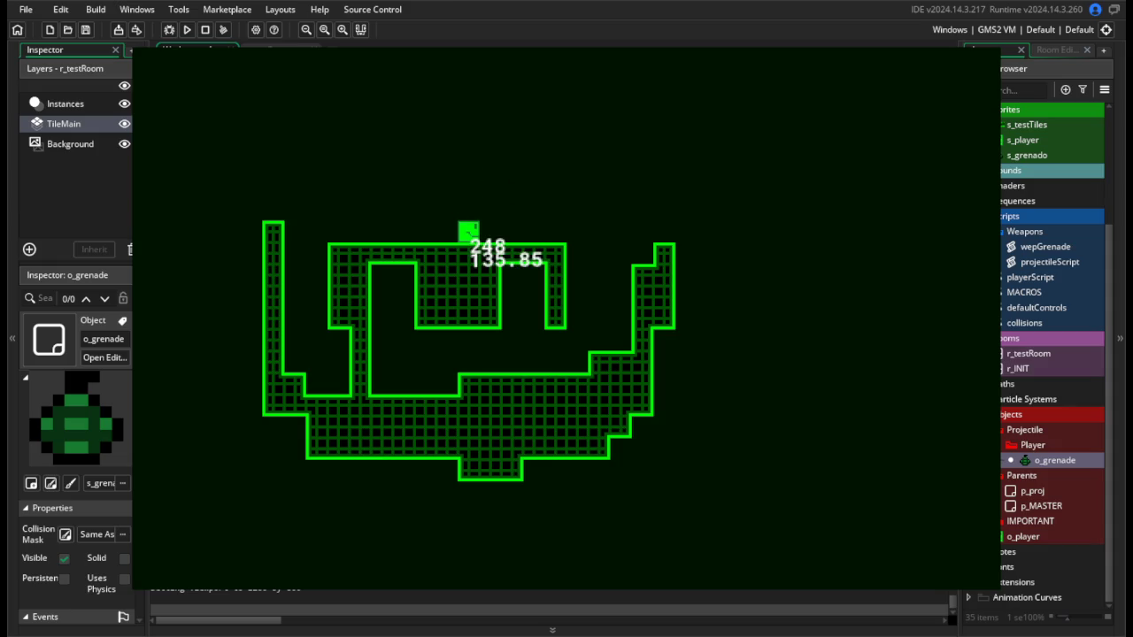
key(Escape)
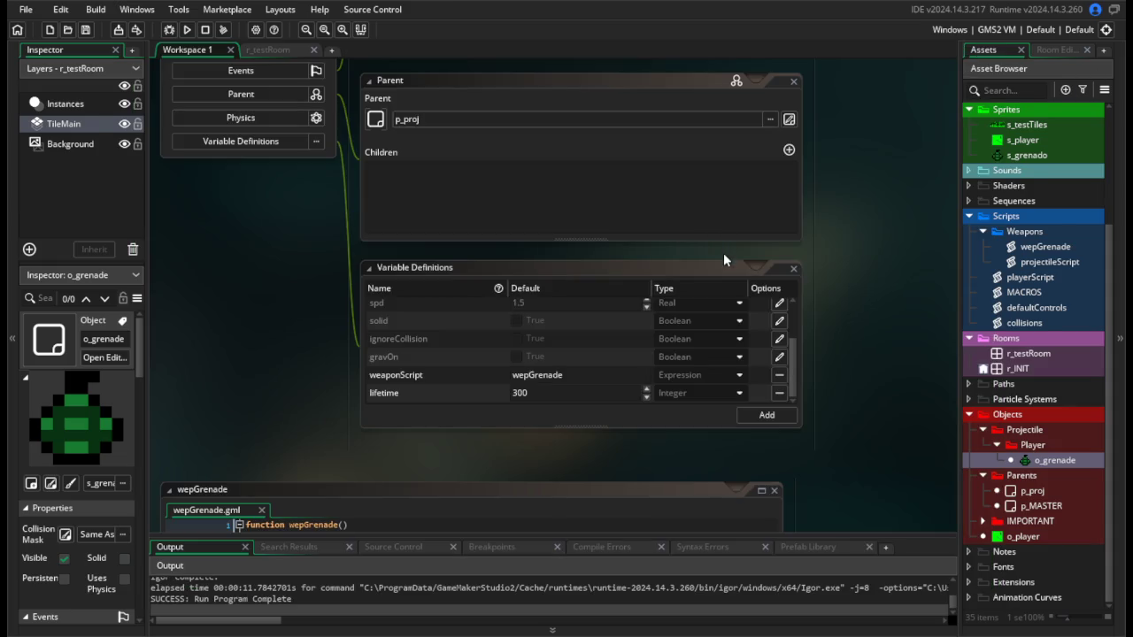
double_click(1059, 279)
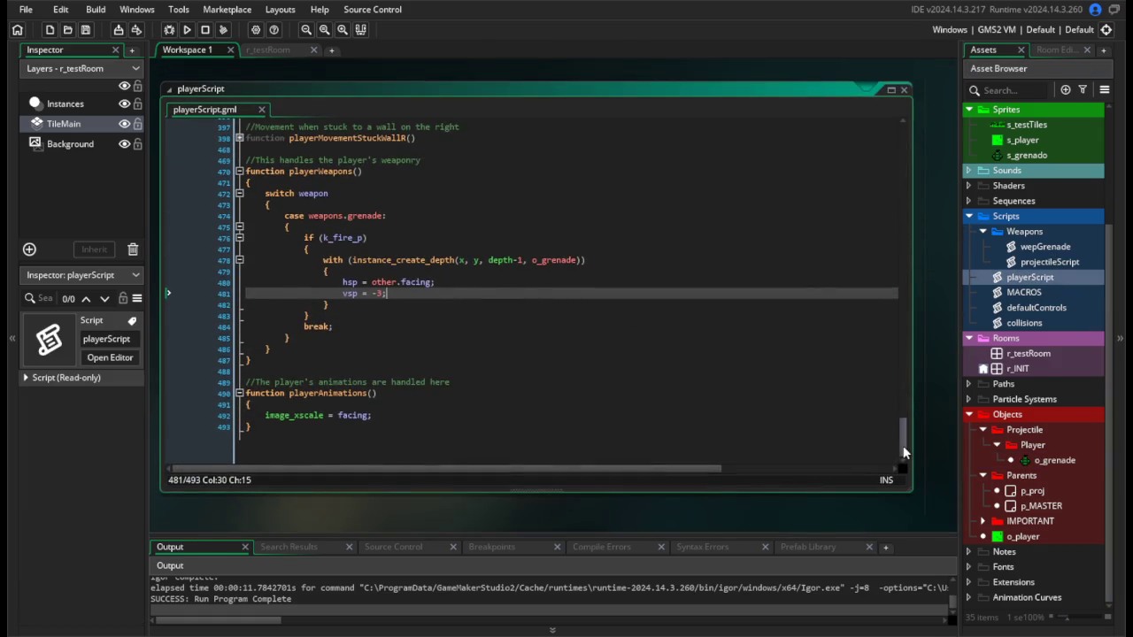
Change the player's starting weapon from weapons.none to weapons.grenade.
drag(902, 445, 907, 132)
scroll(368, 377, down, 4)
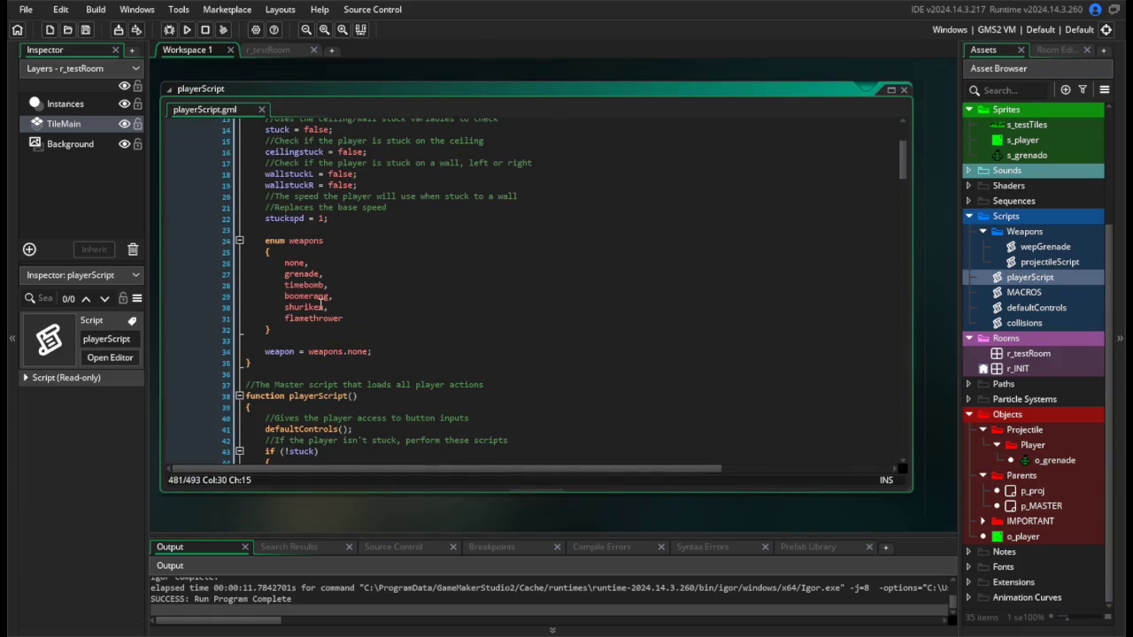
double_click(358, 352)
text(grenad)
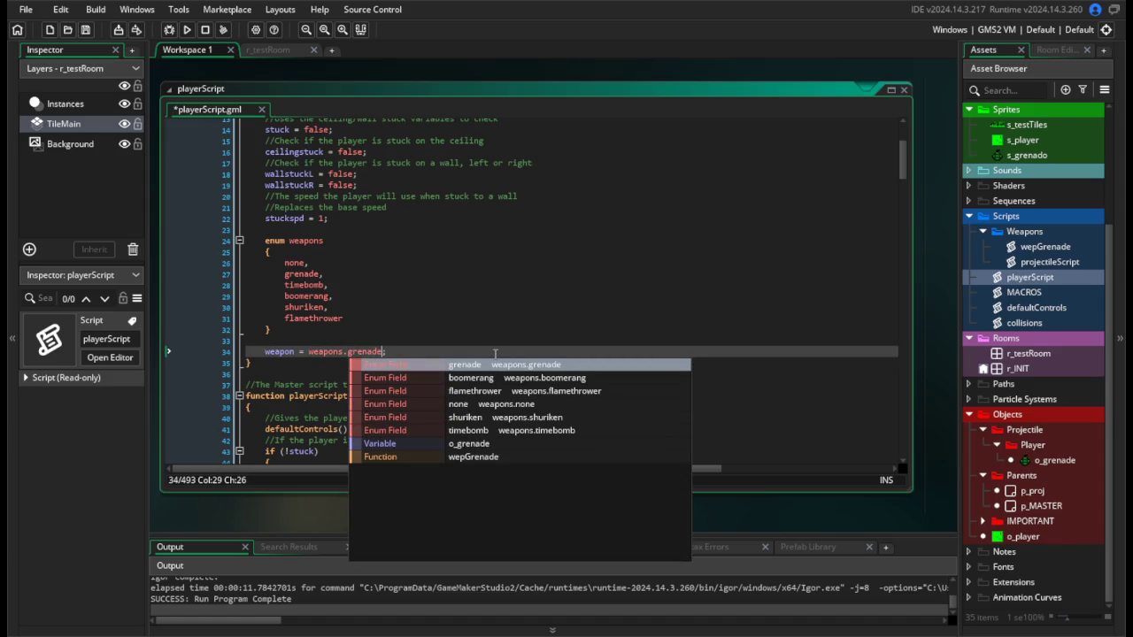
key(Return)
Save and run the game, walking left and right and jumping against the left wall, then close it.
key(F5)
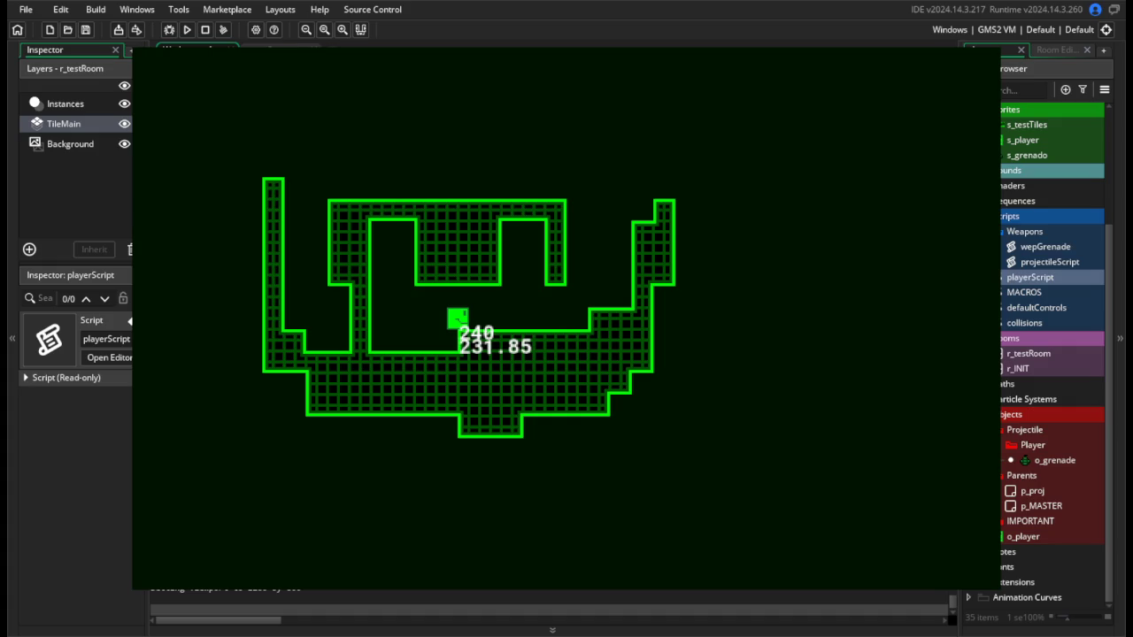
key(d)
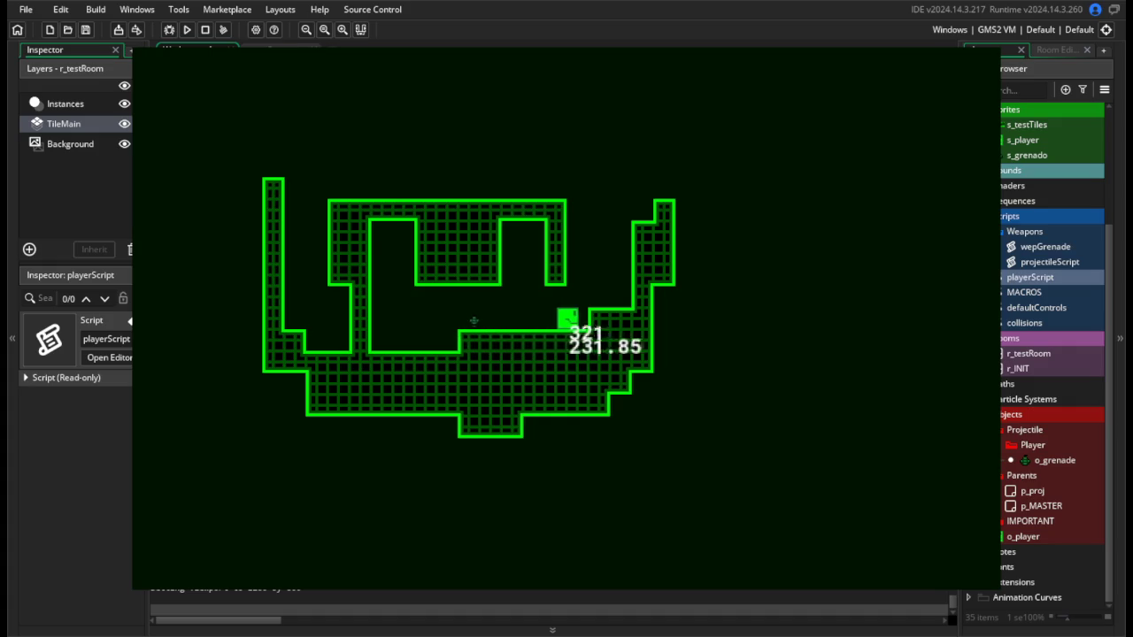
key(space)
key(a)
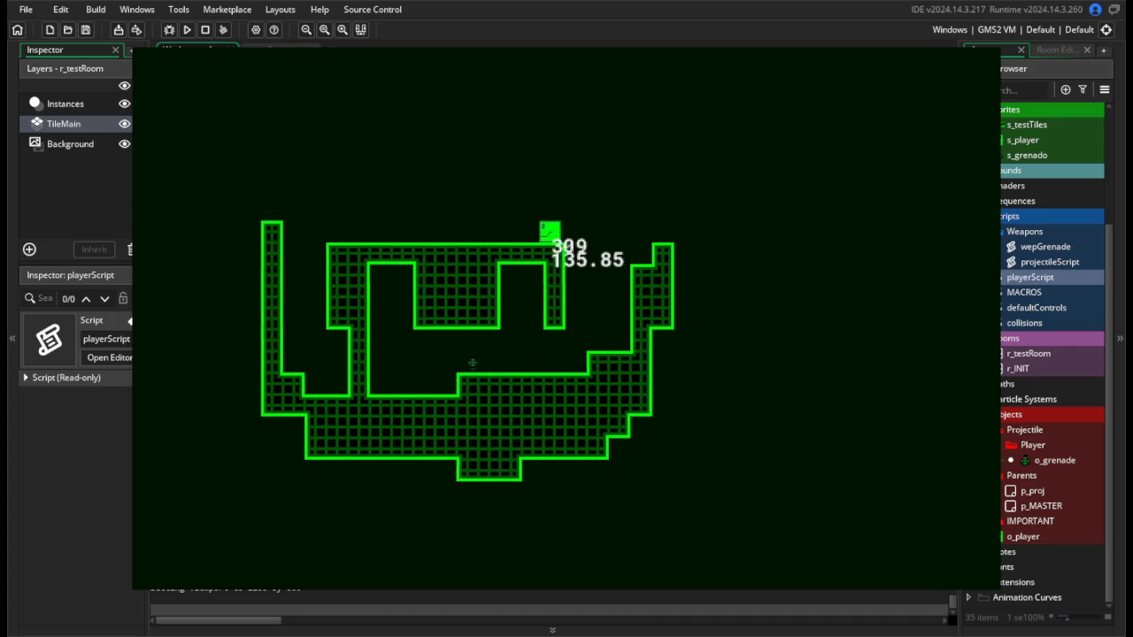
key(space)
key(d)
key(space)
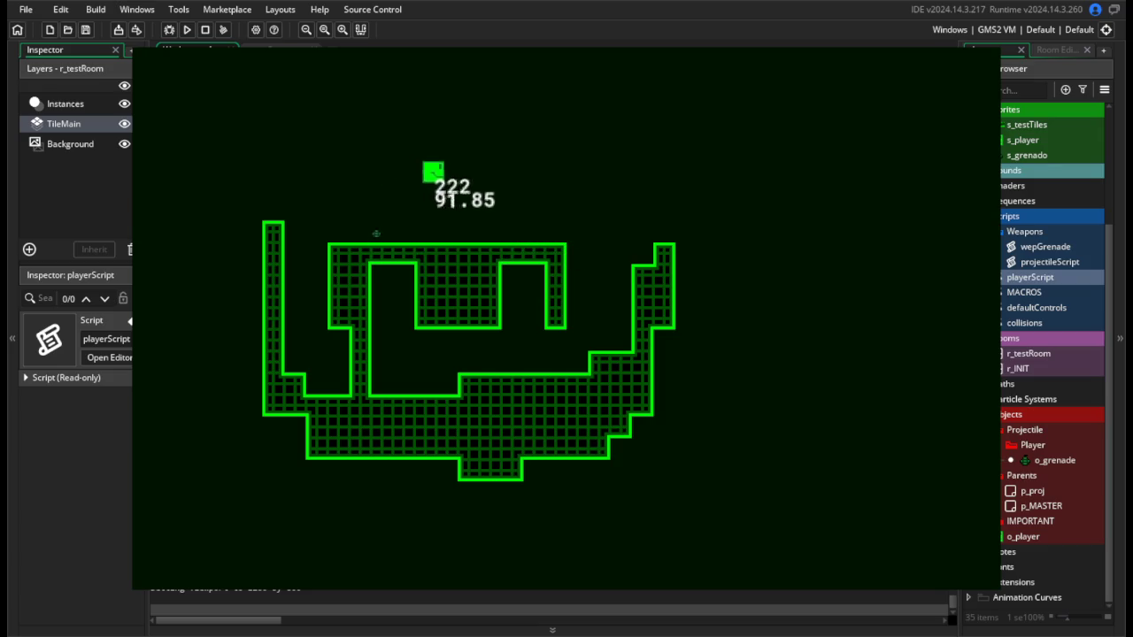
key(space)
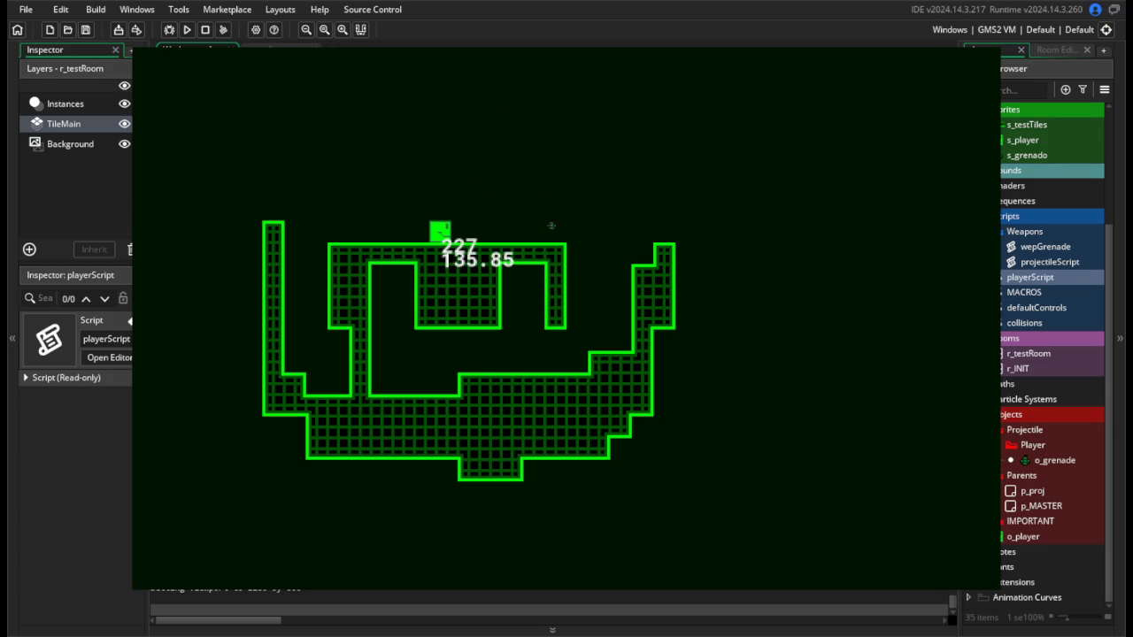
key(a)
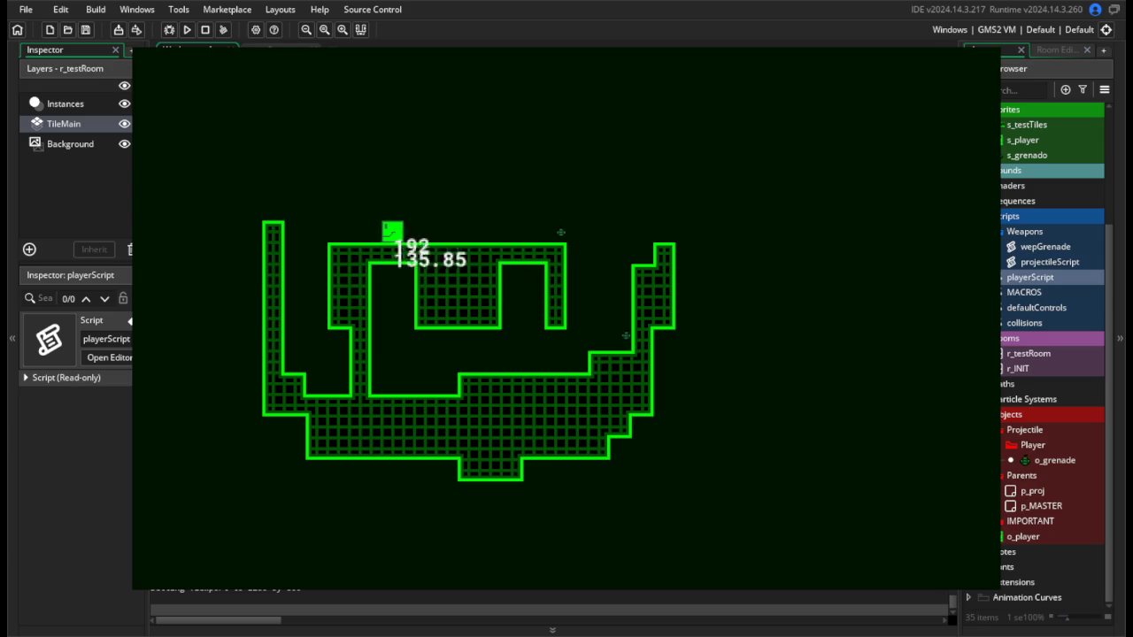
key(space)
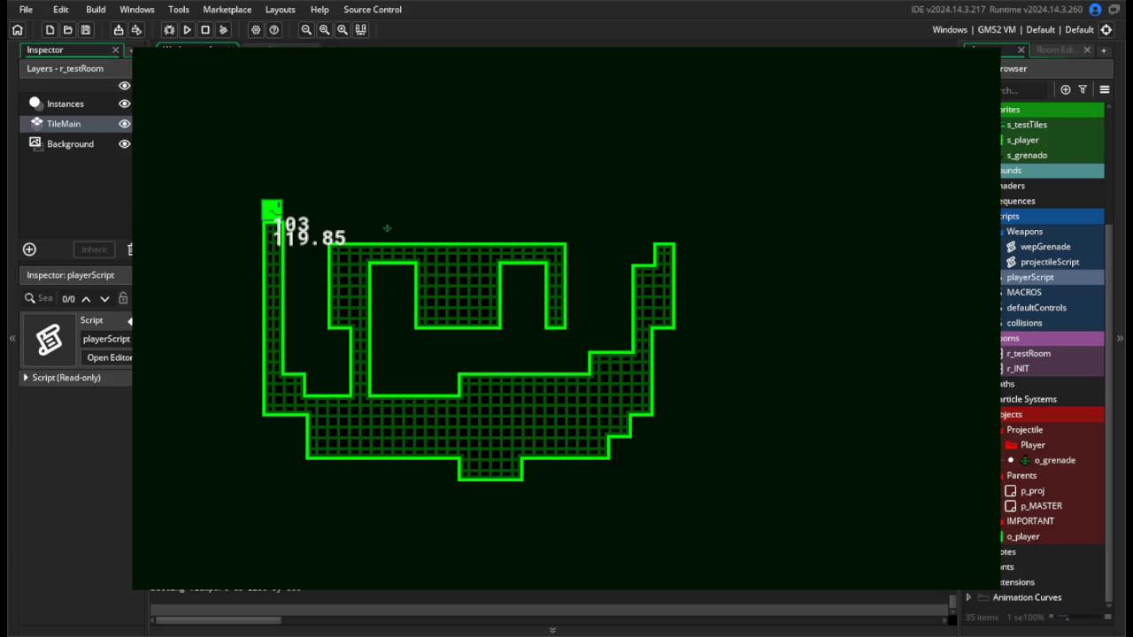
key(space)
key(space)
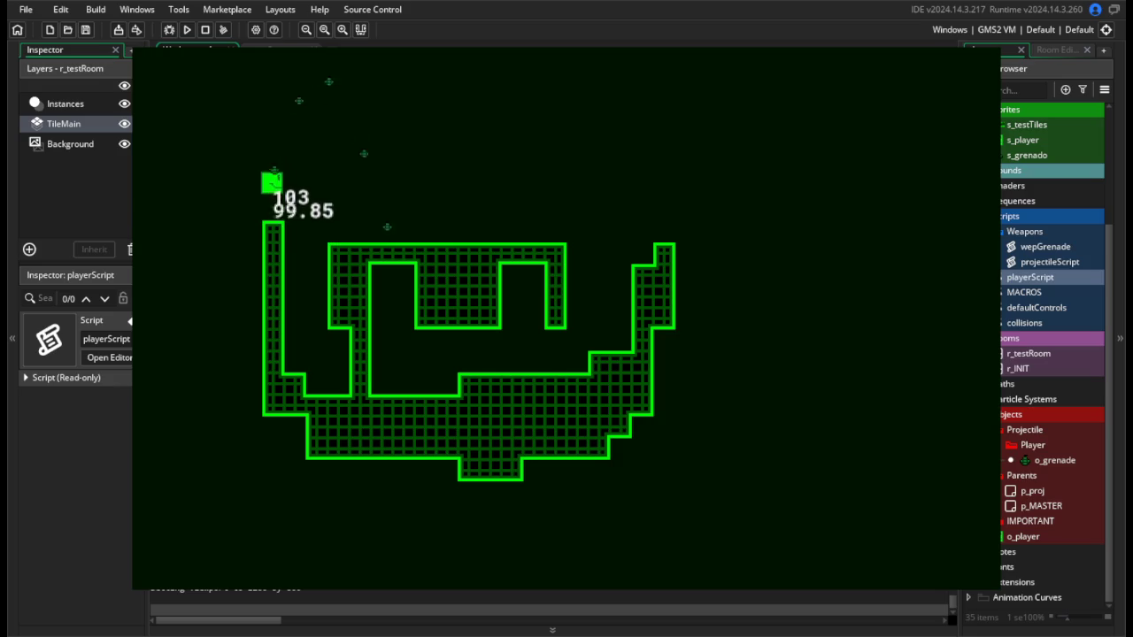
key(space)
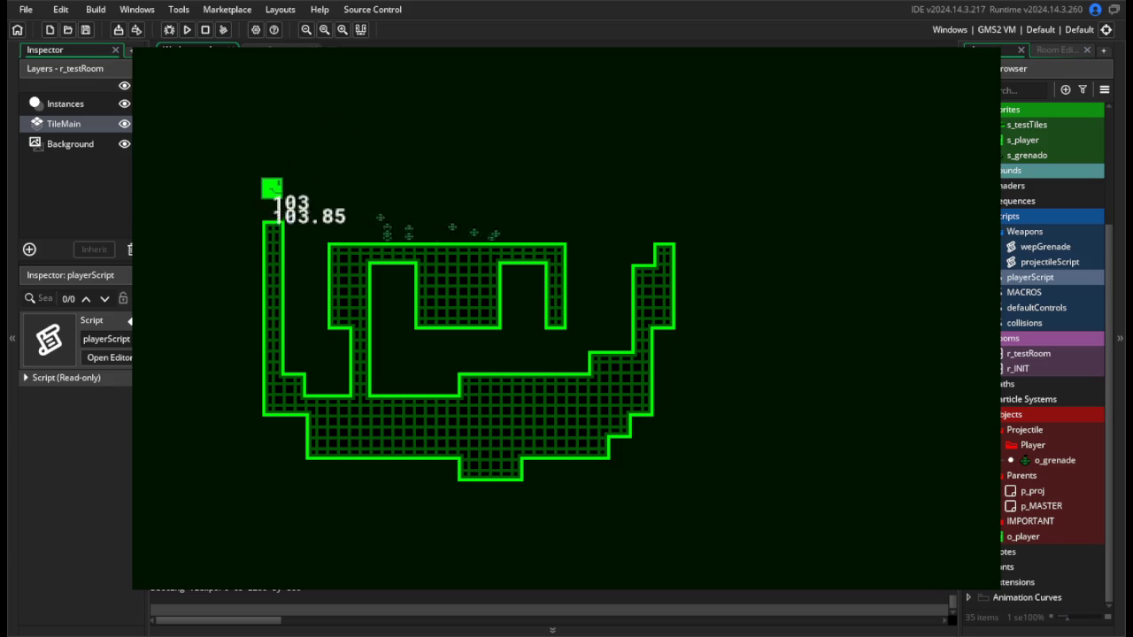
key(Escape)
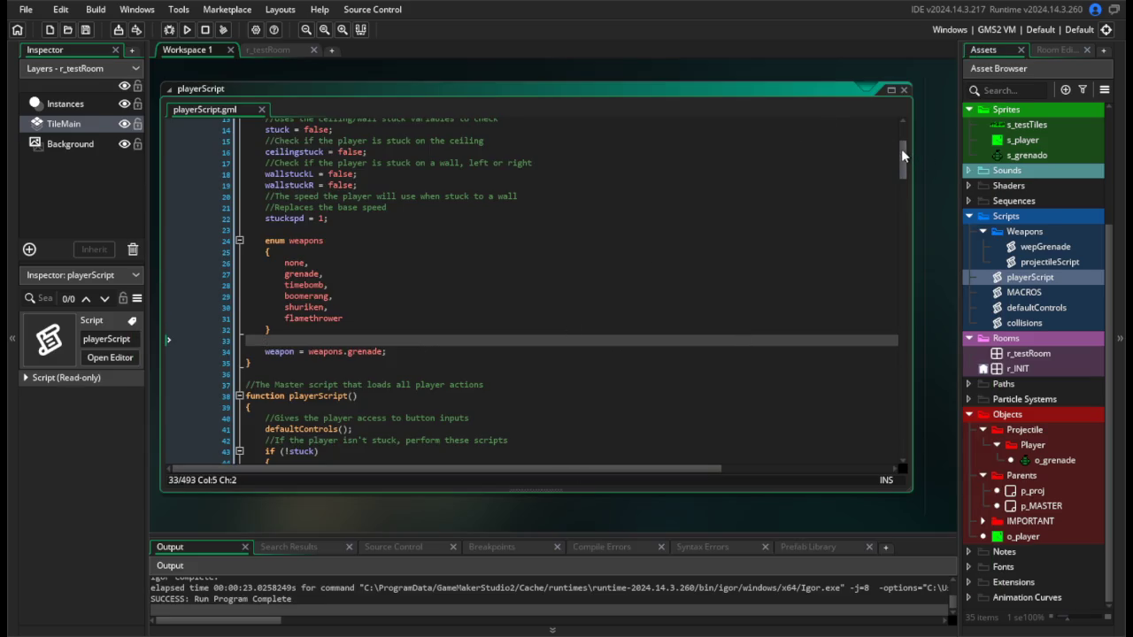
Remove the trailing spaces after vsp = -3; at the end of the with block.
drag(901, 152, 899, 463)
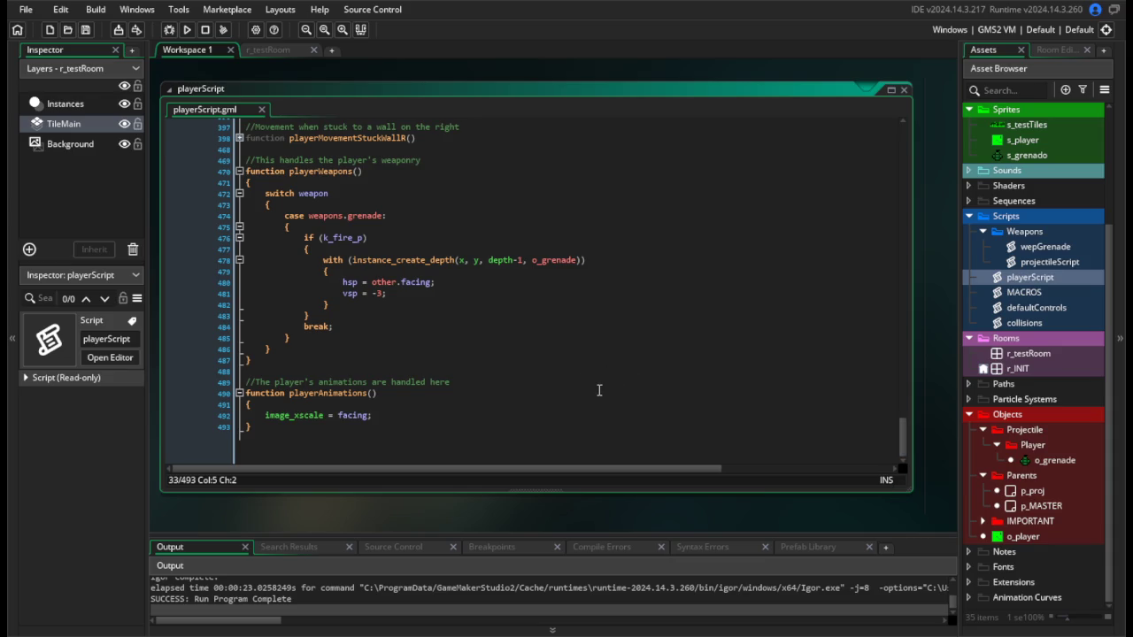
drag(538, 321, 537, 339)
click(534, 278)
click(566, 324)
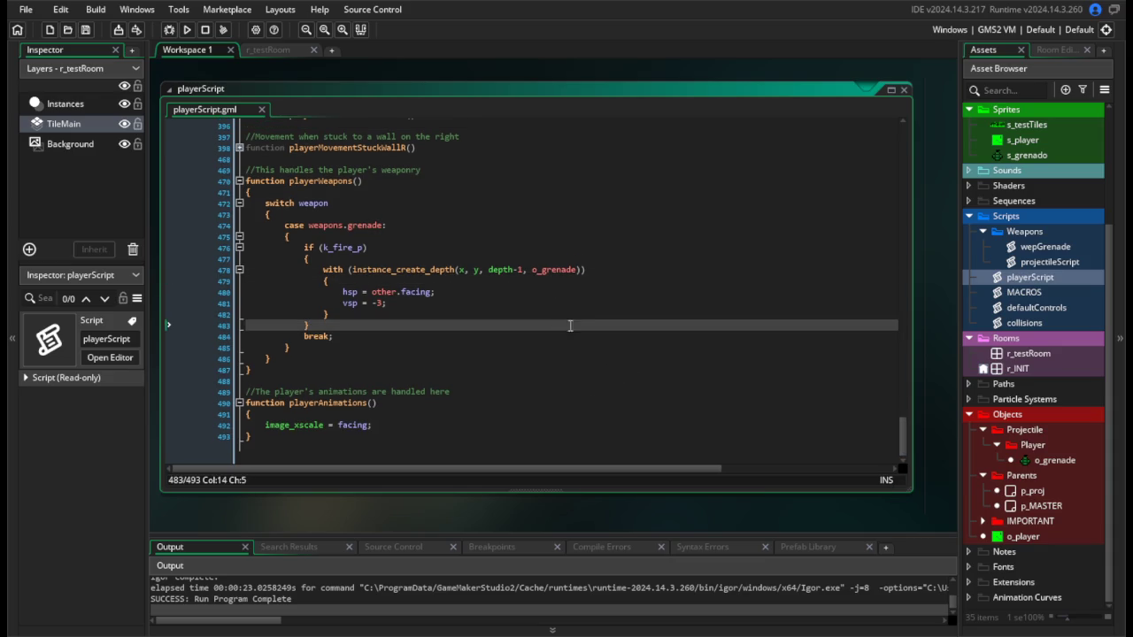
click(579, 305)
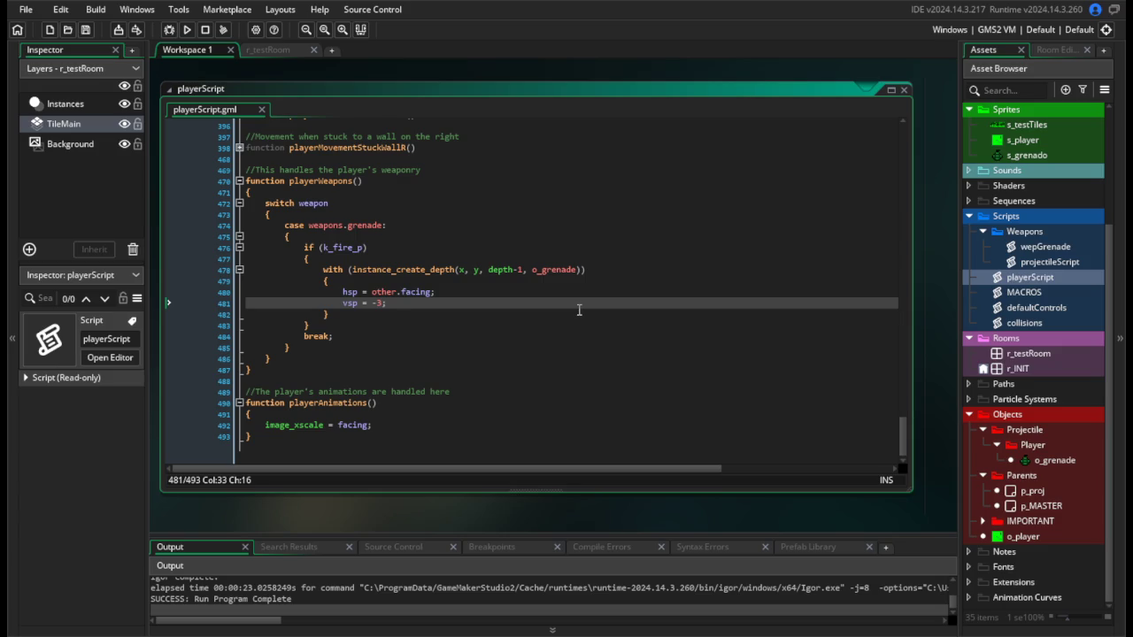
key(BackSpace)
Open s_grenado, keep its origin at Middle Centre, and switch the collision mask mode to Manual.
double_click(1046, 153)
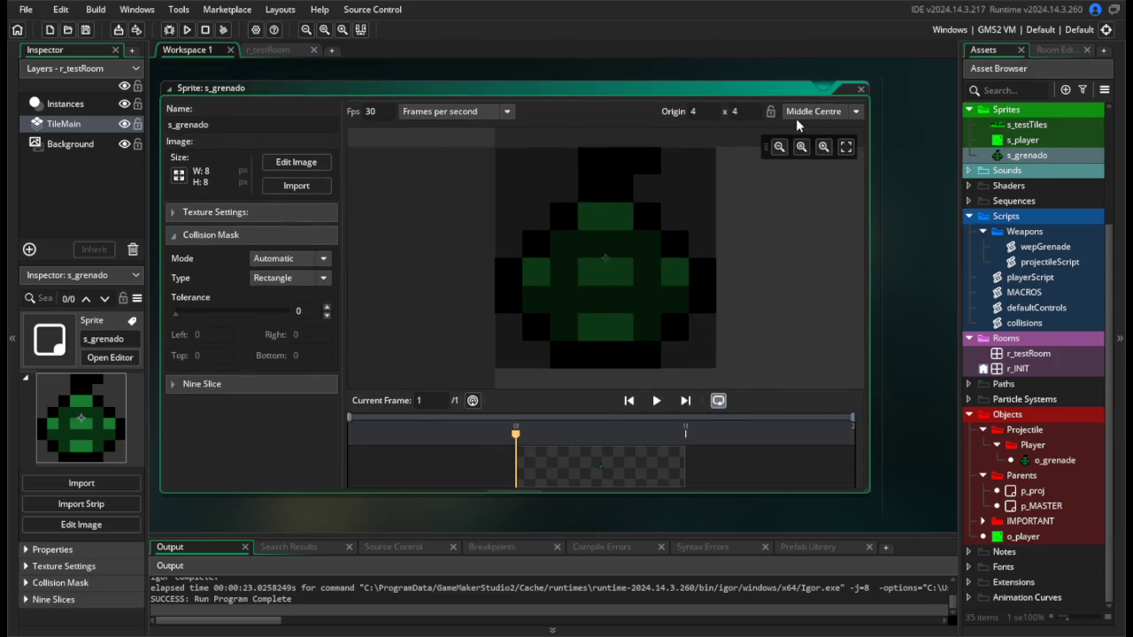
click(796, 117)
click(805, 117)
click(279, 278)
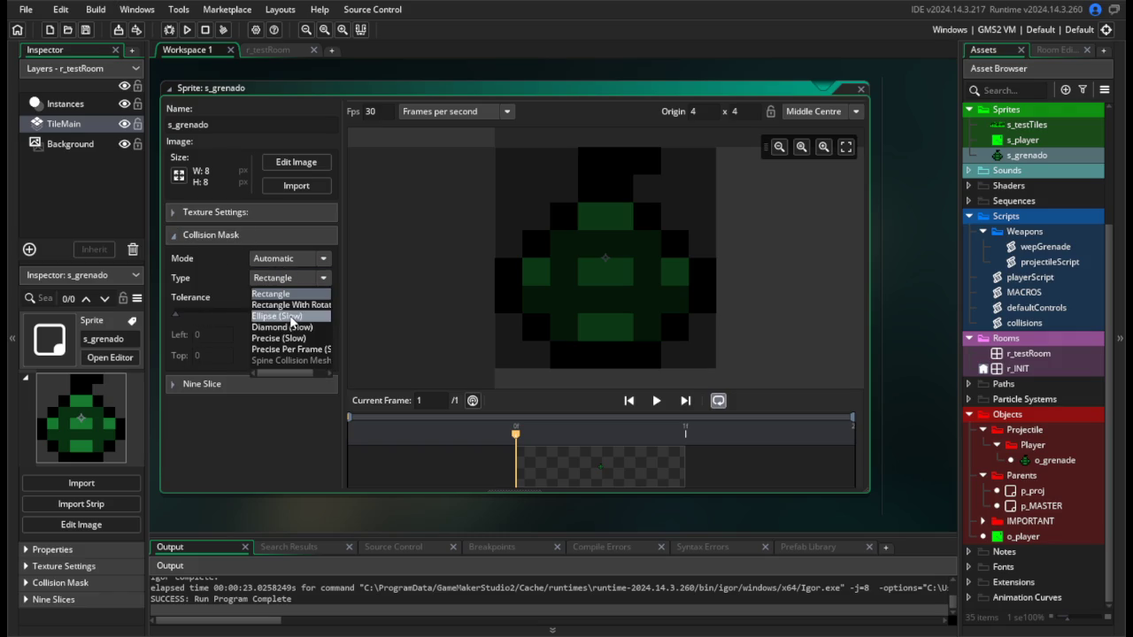
click(305, 263)
click(305, 262)
click(298, 263)
click(292, 297)
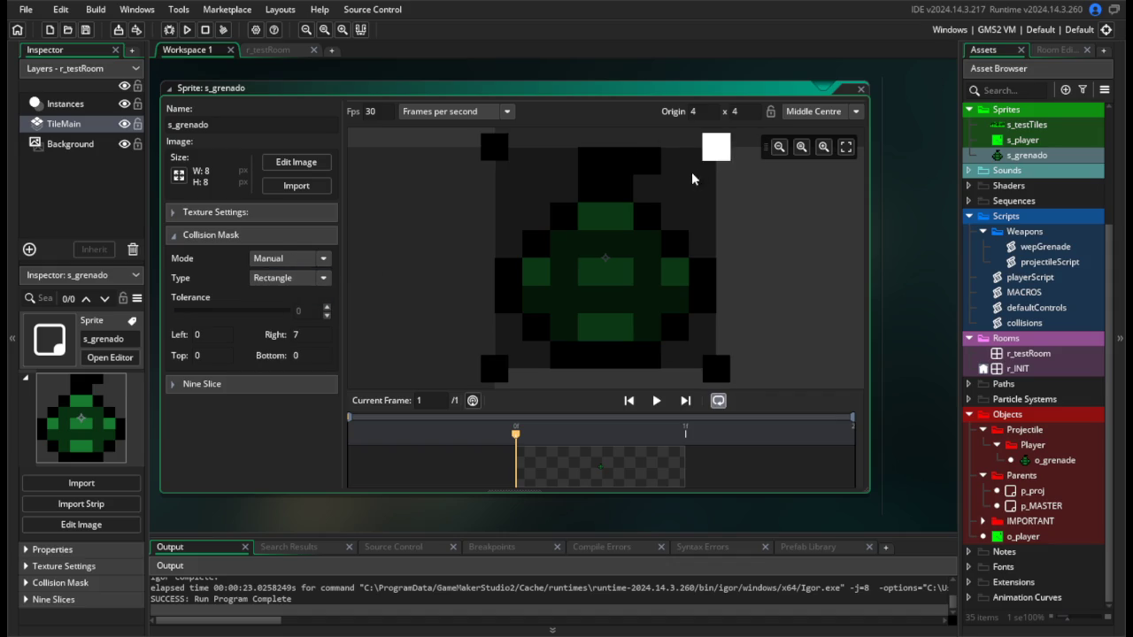
Drag the mask edges to left 1, top 1, right 6, bottom 6, then test-run the game.
drag(692, 179, 681, 174)
drag(493, 173, 521, 175)
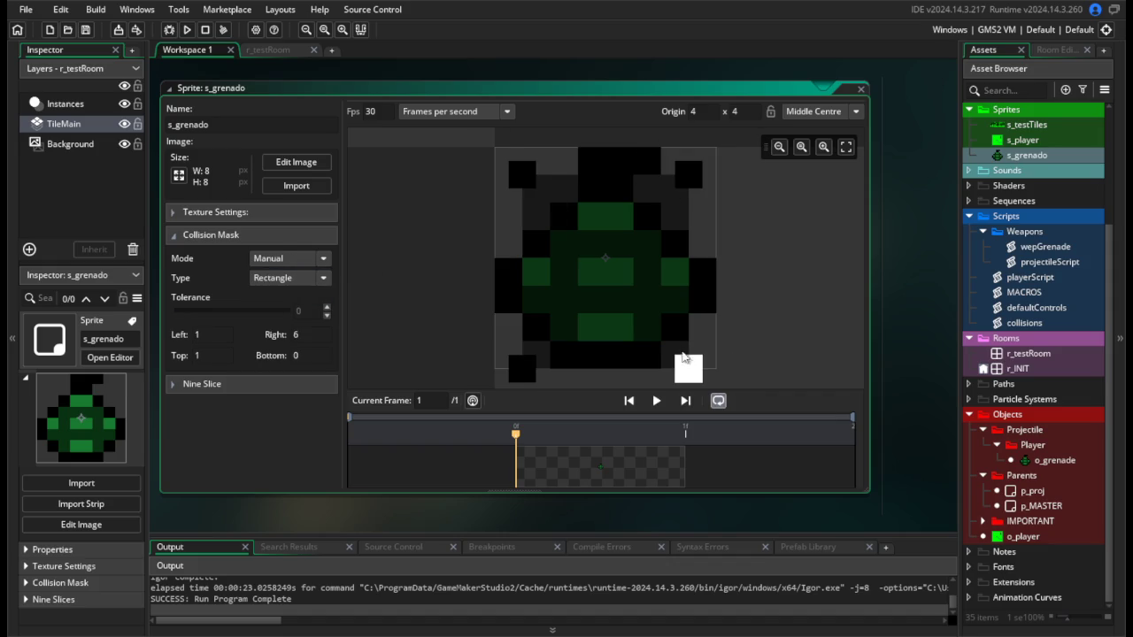
drag(683, 360, 685, 341)
click(189, 30)
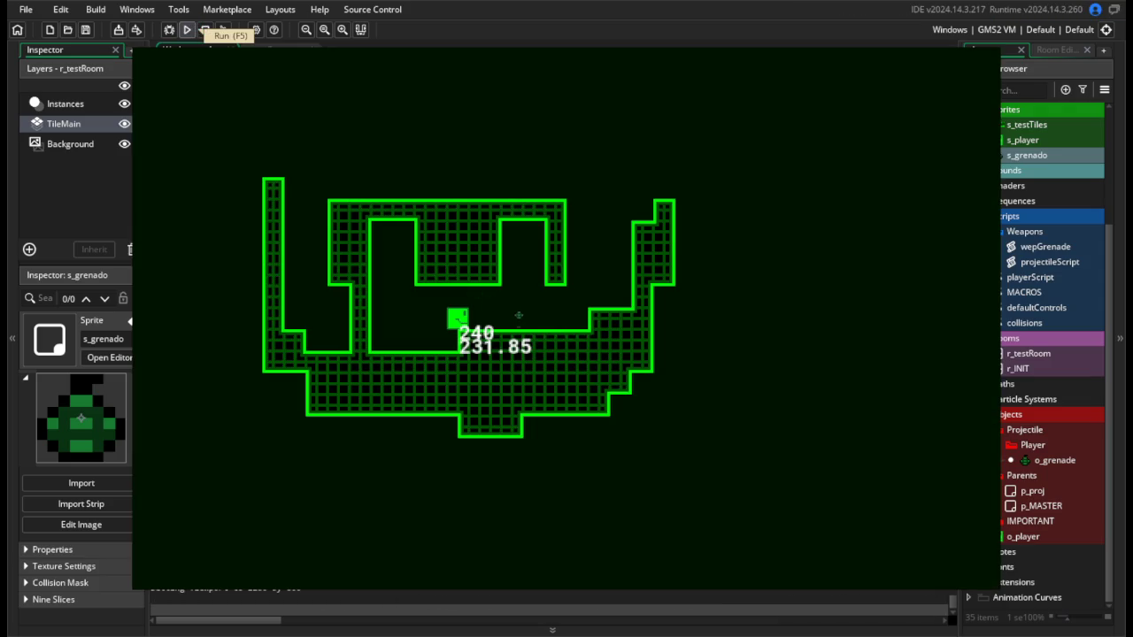
key(Escape)
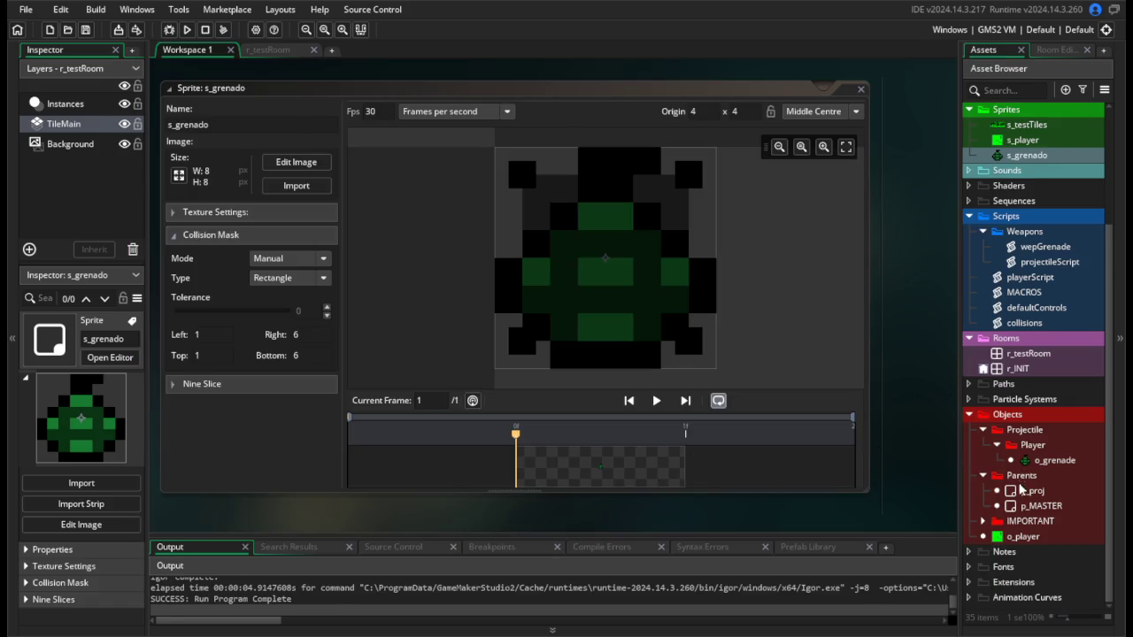
Open wepGrenade through o_grenade and start an 'if' on a new line below the gravity block.
double_click(1078, 464)
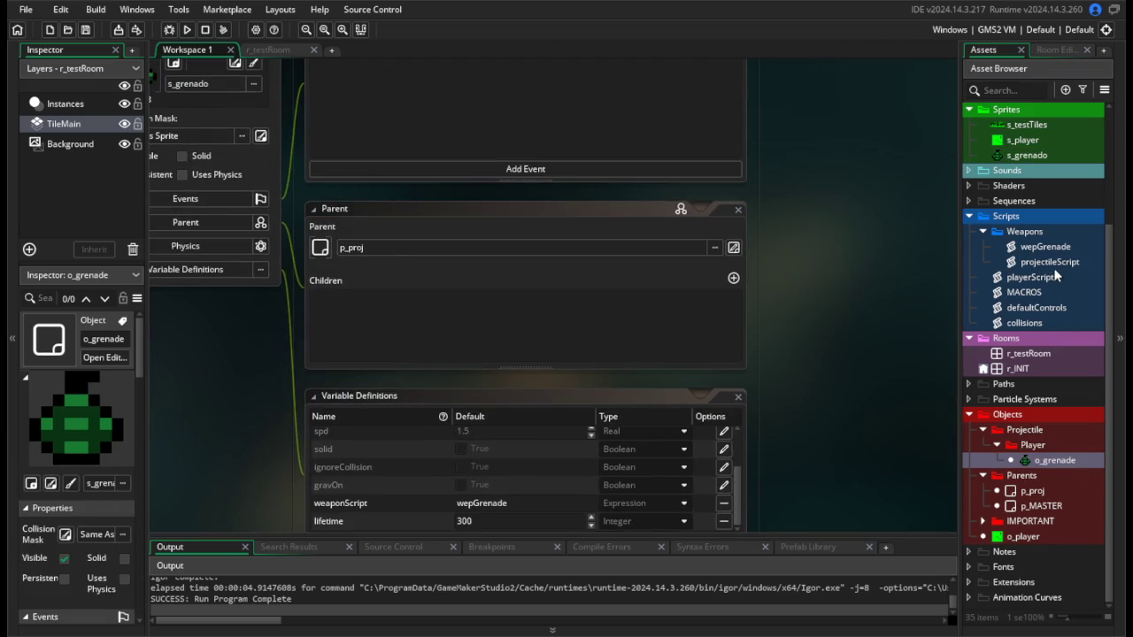
double_click(1045, 247)
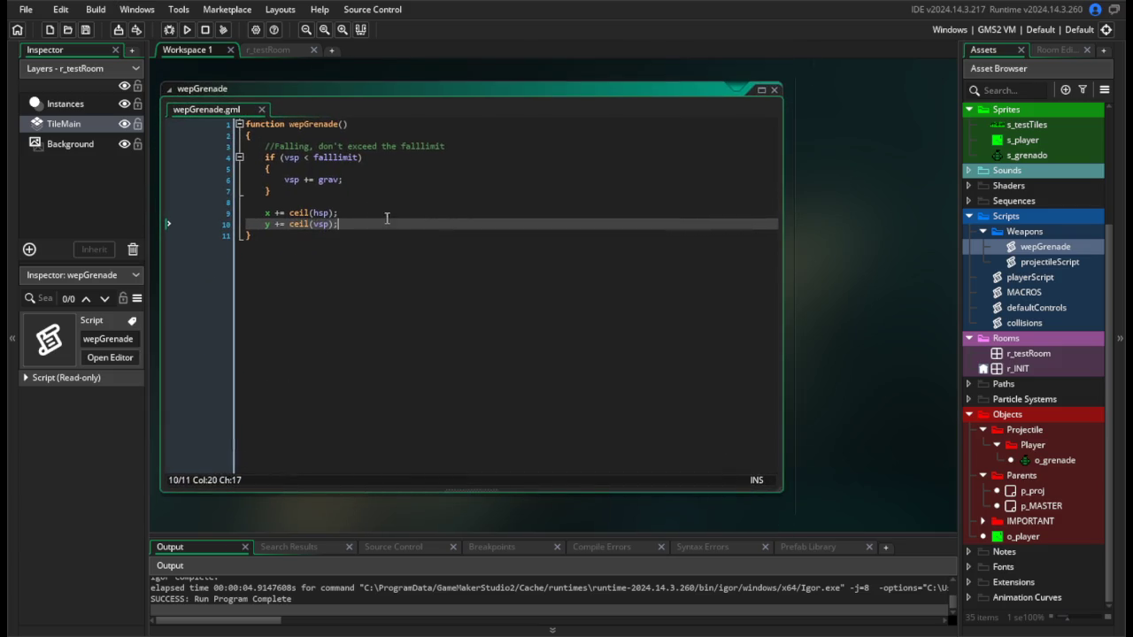
click(364, 191)
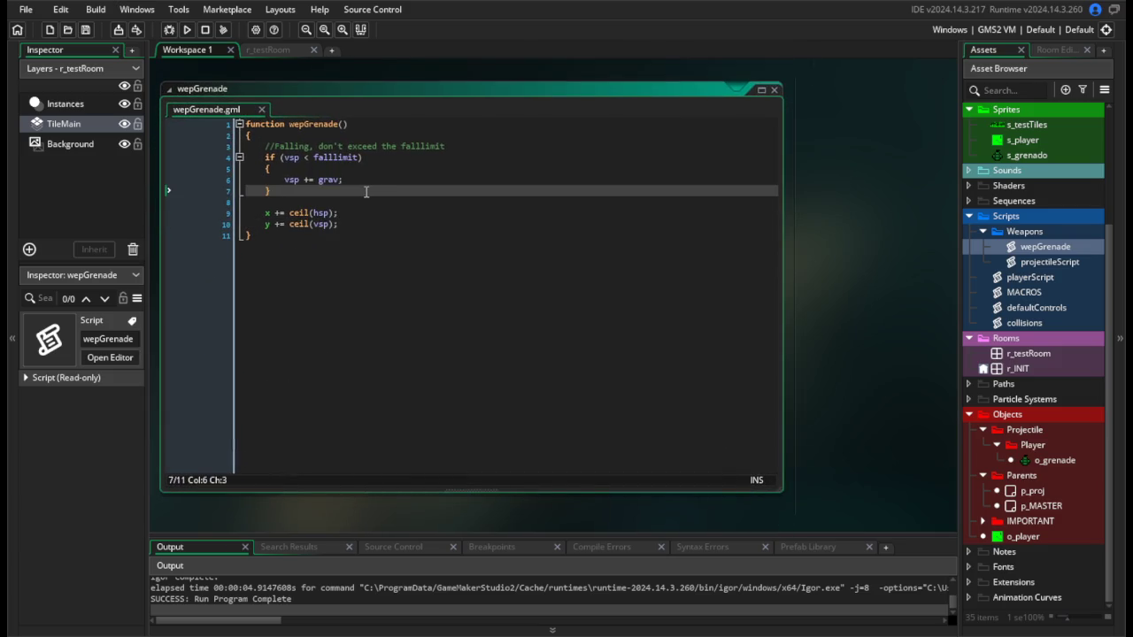
key(Return)
key(Return)
text(if ()
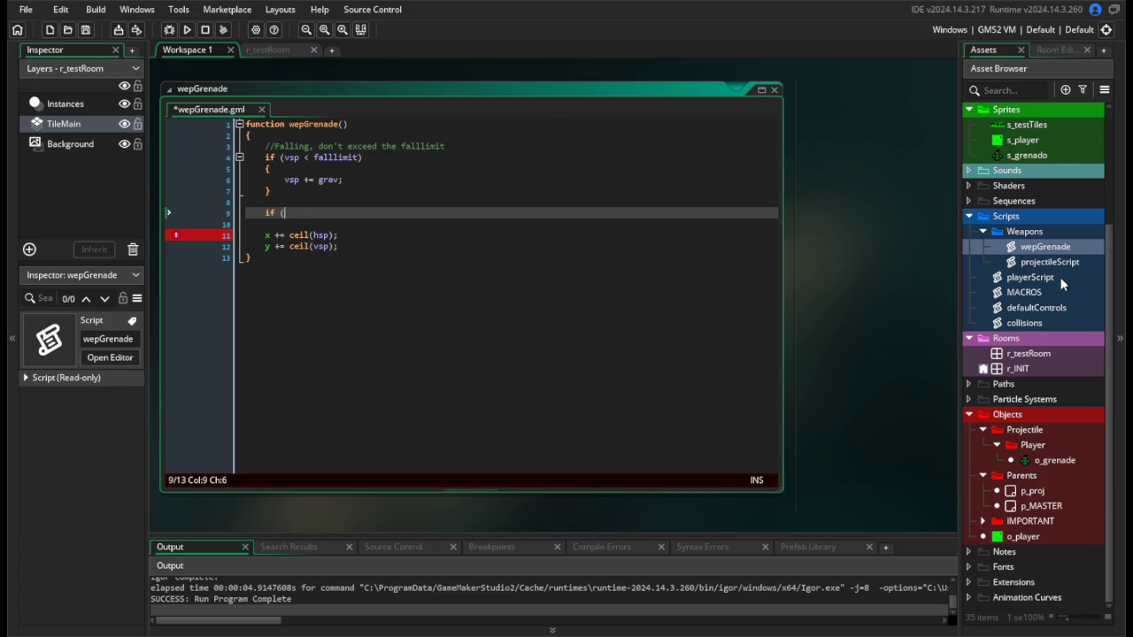
Select the tilemap_get_at_pixel tile check on playerScript line 180.
double_click(1031, 277)
click(542, 323)
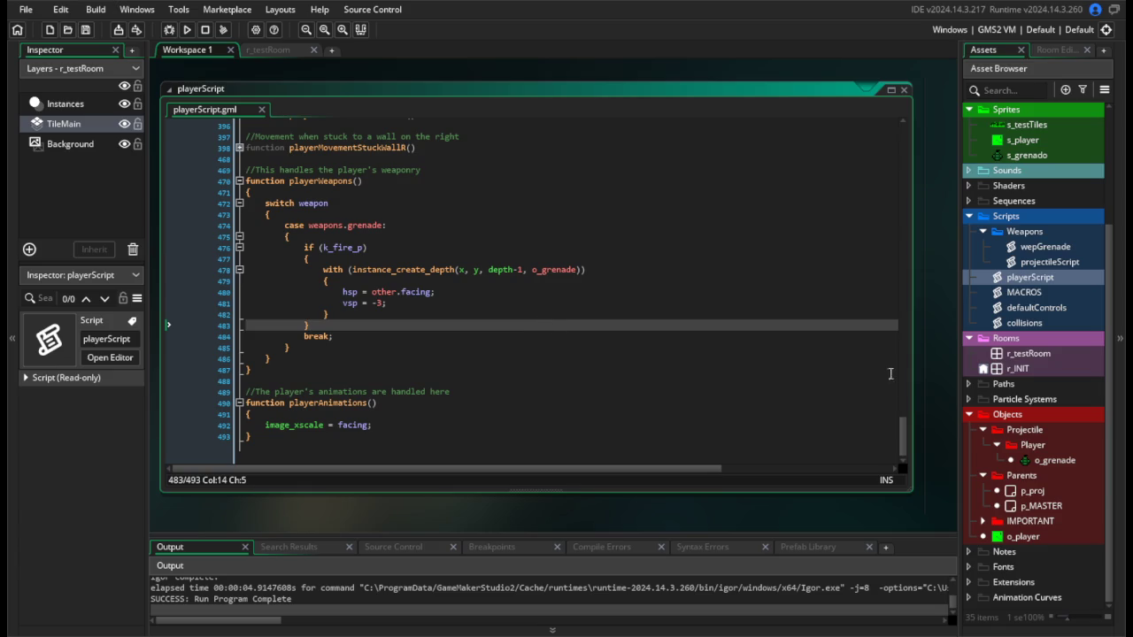
scroll(904, 443, up, 8)
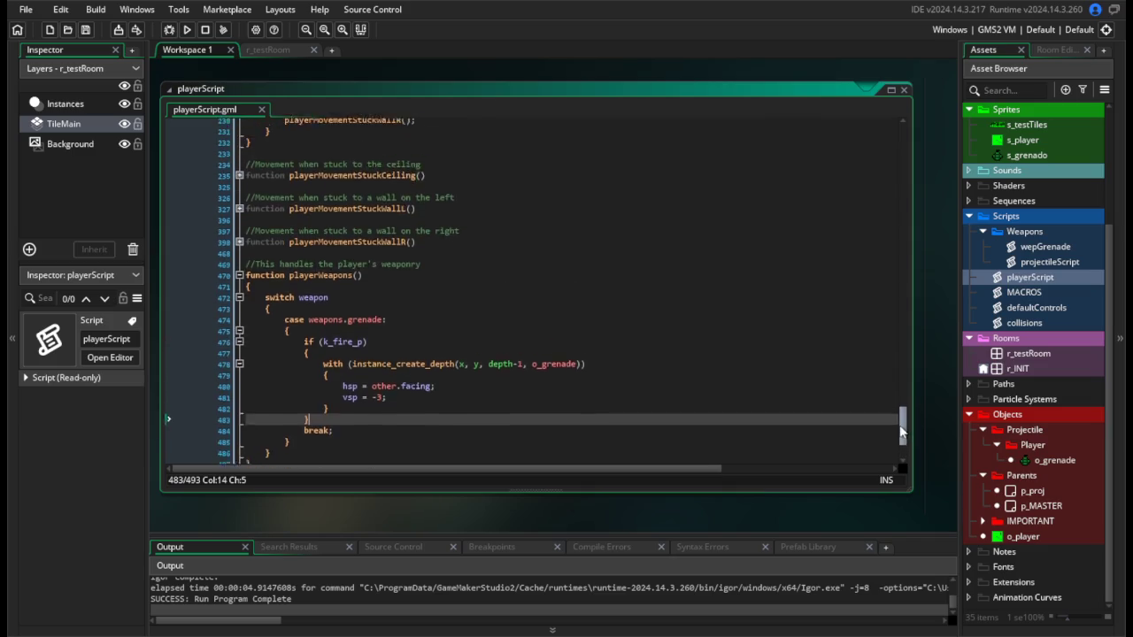
scroll(904, 442, down, 9)
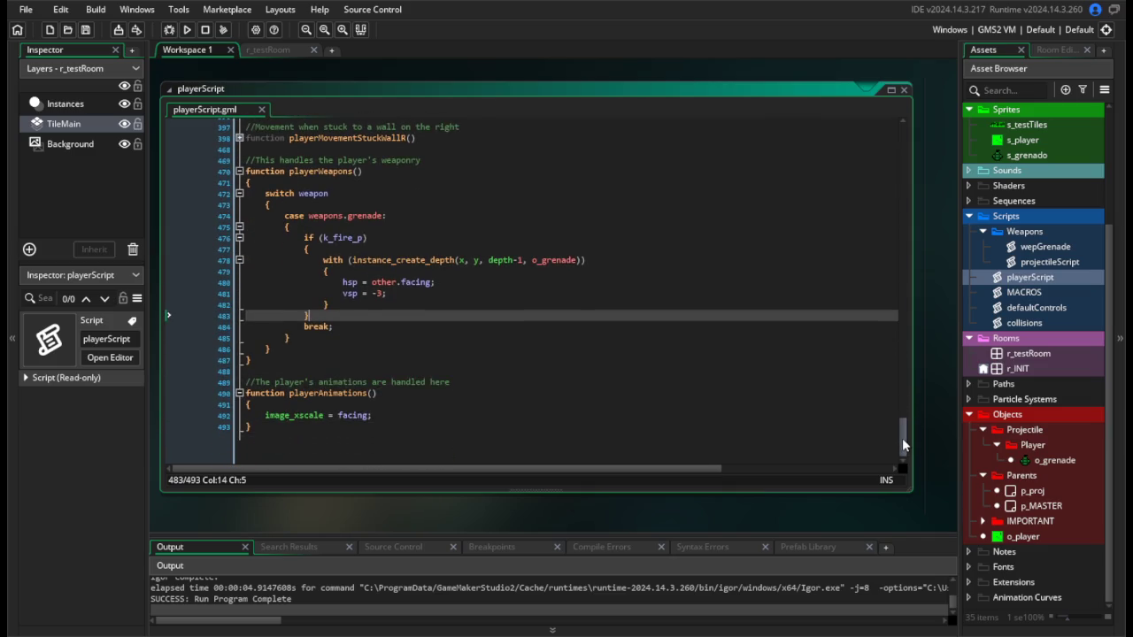
mouse_move(899, 436)
mouse_down()
mouse_move(903, 226)
mouse_move(902, 351)
mouse_up()
scroll(671, 393, up, 3)
drag(648, 370, 303, 366)
key(ctrl+c)
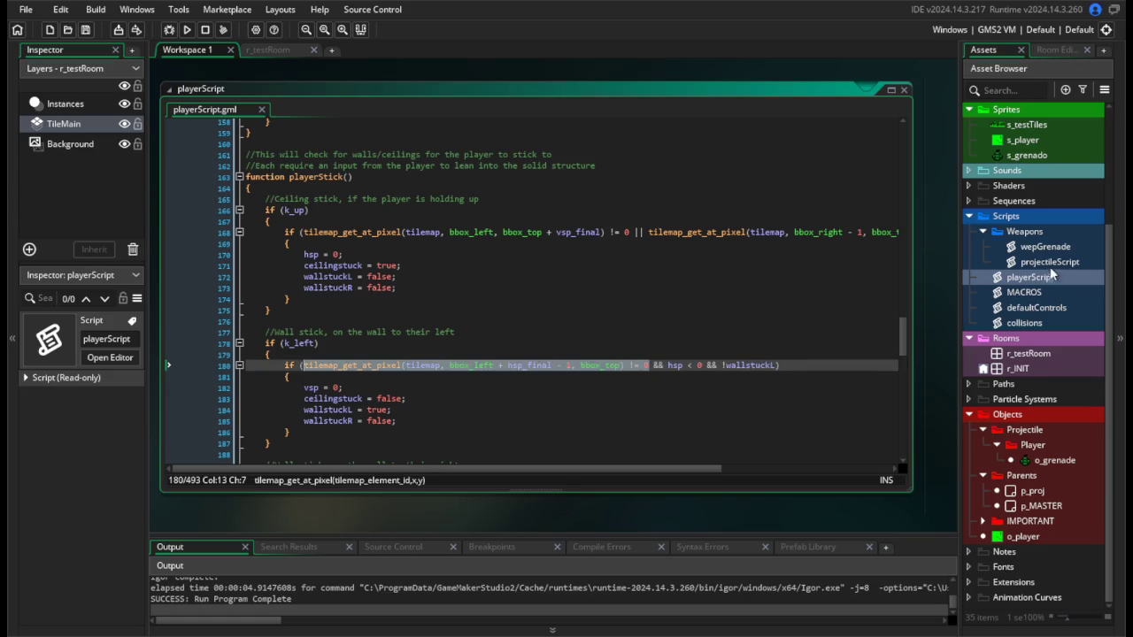
Paste the tile check into wepGrenade's if statement and close its parentheses.
double_click(1044, 247)
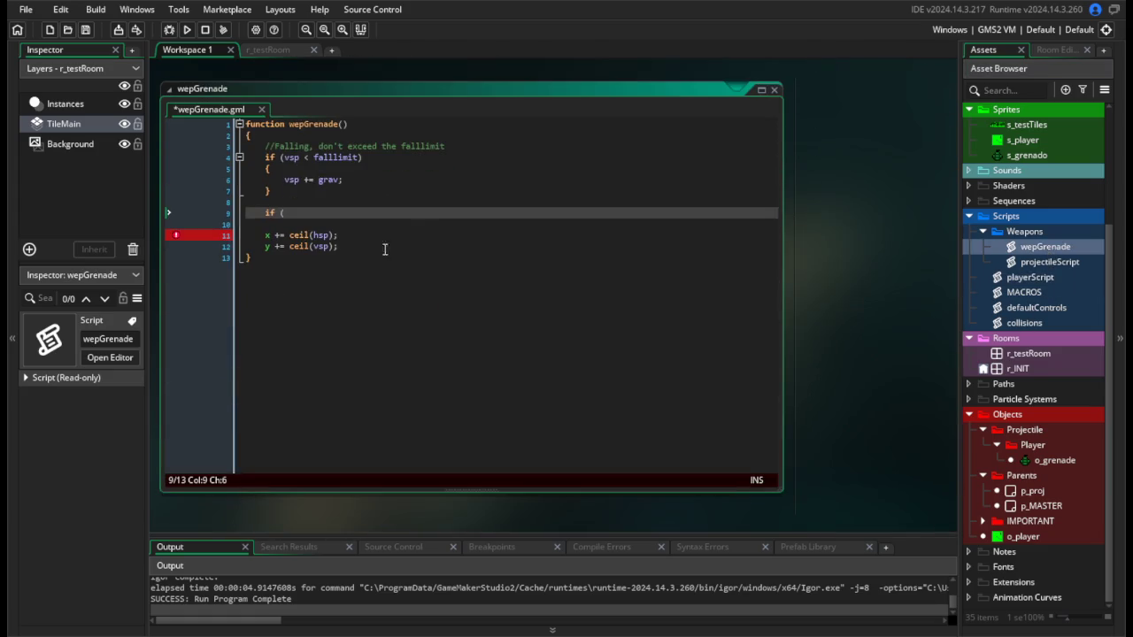
key(ctrl+v)
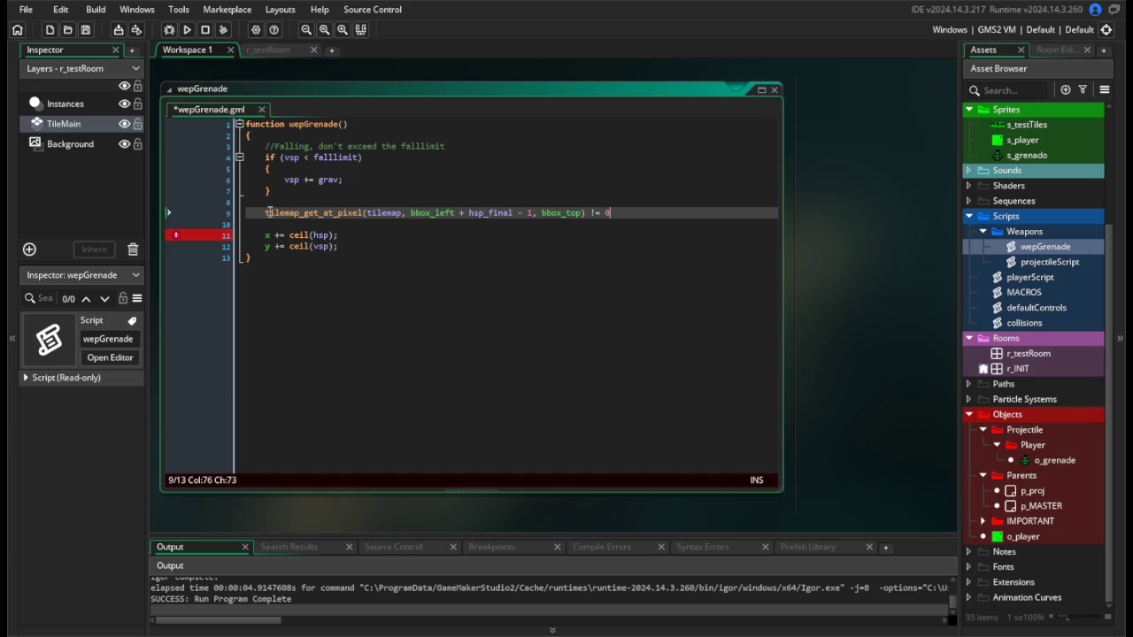
text(if ()
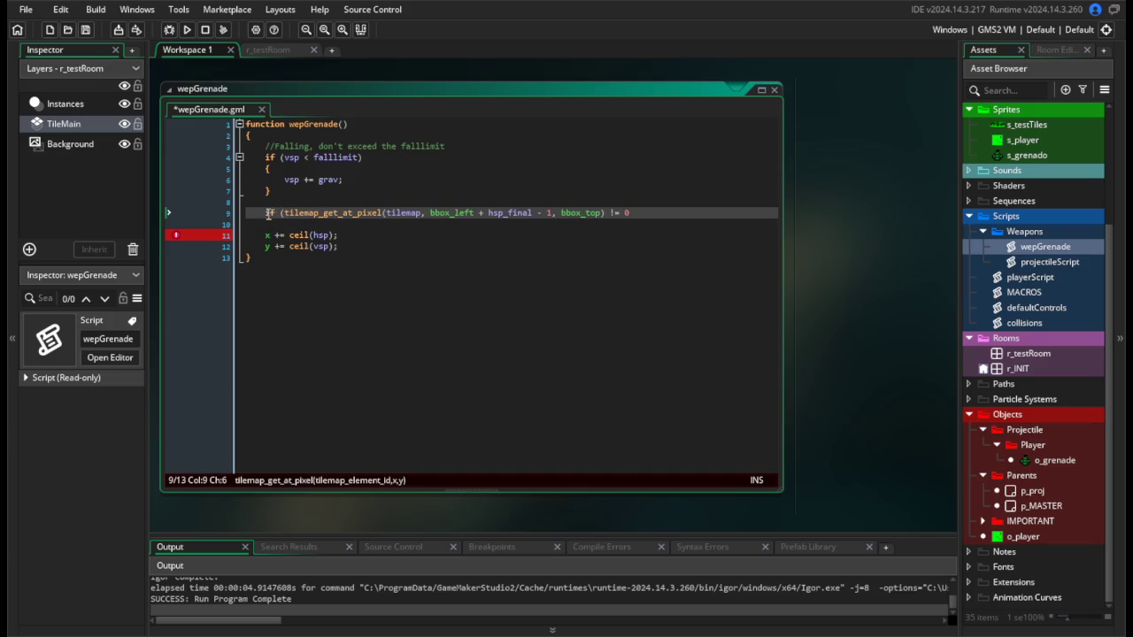
click(655, 212)
text())
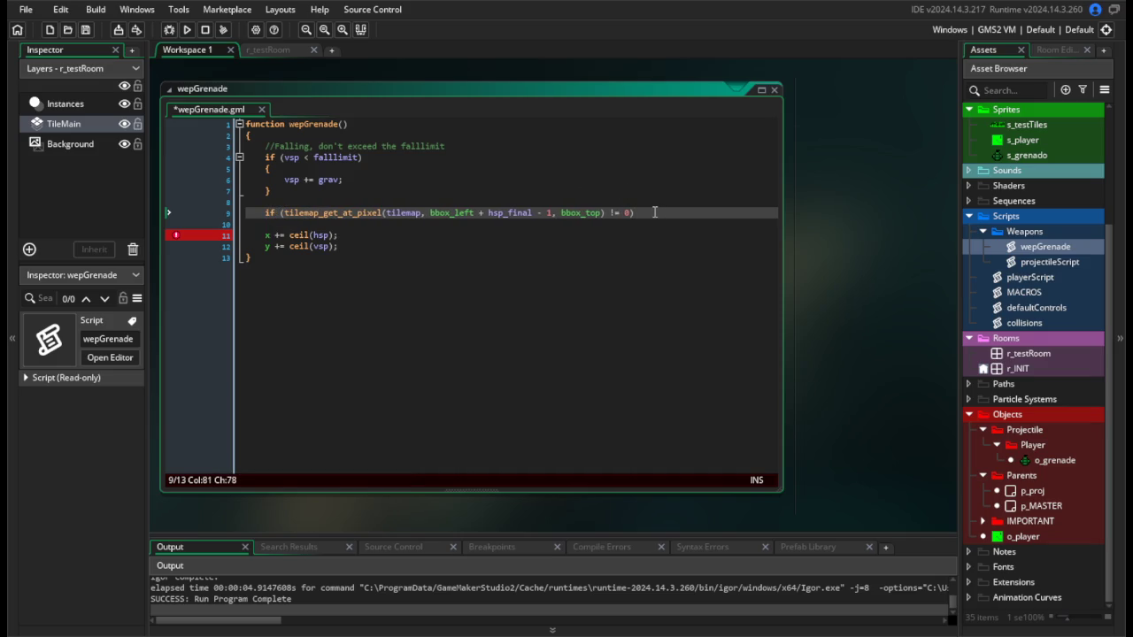
Edit the condition to tilemap_get_at_pixel(tilemap, x, bbox_top + vsp_final).
drag(552, 212, 476, 212)
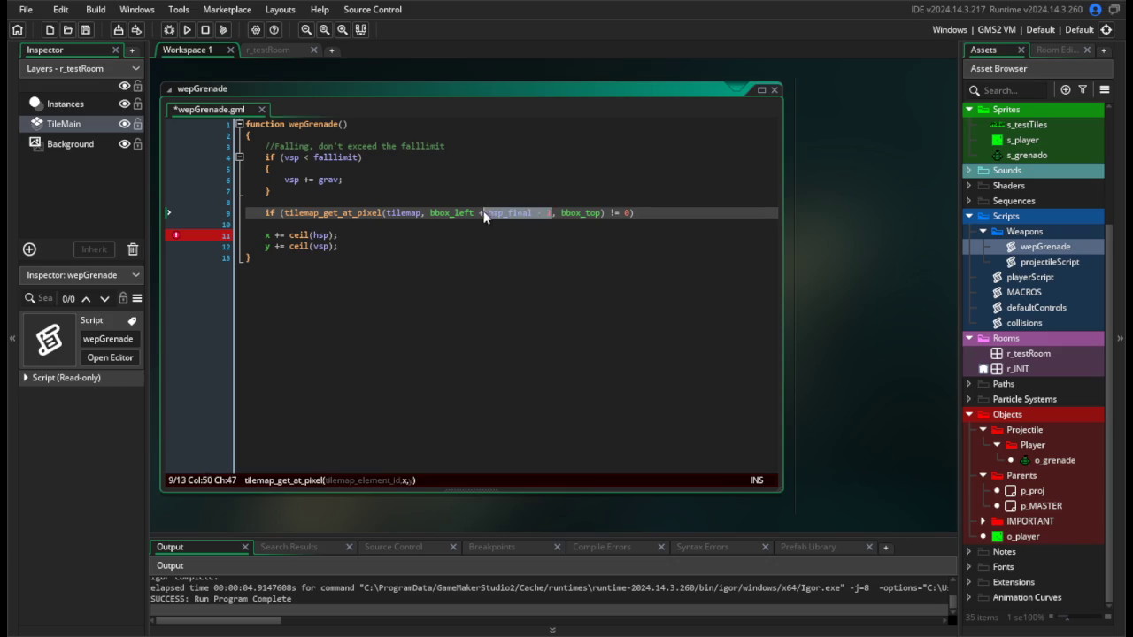
key(BackSpace)
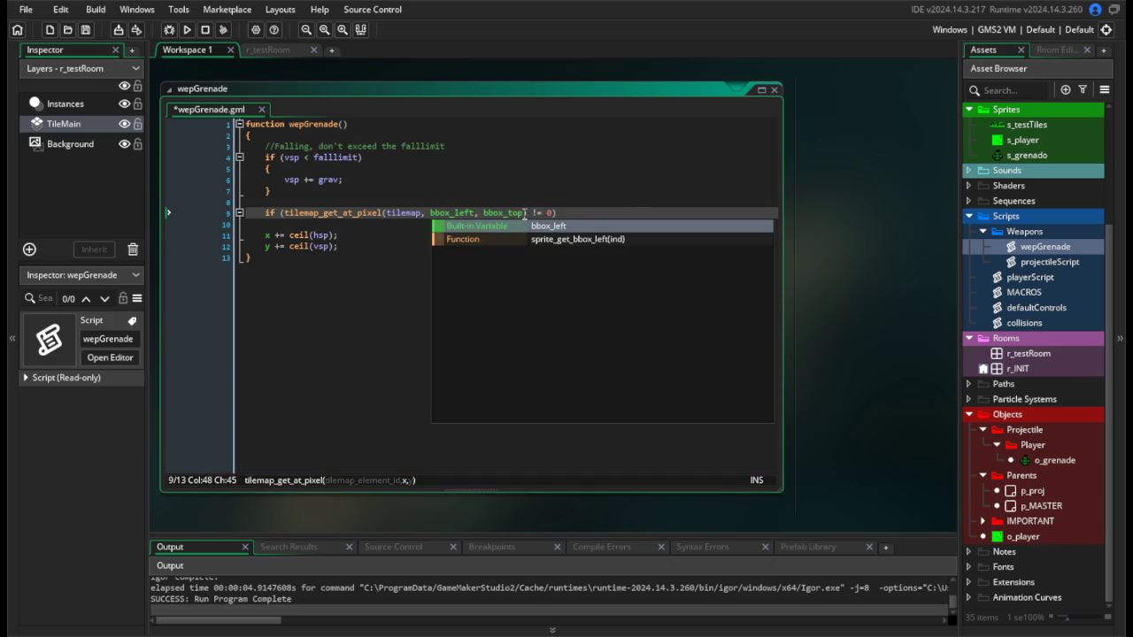
click(524, 213)
drag(475, 212, 435, 212)
text(x)
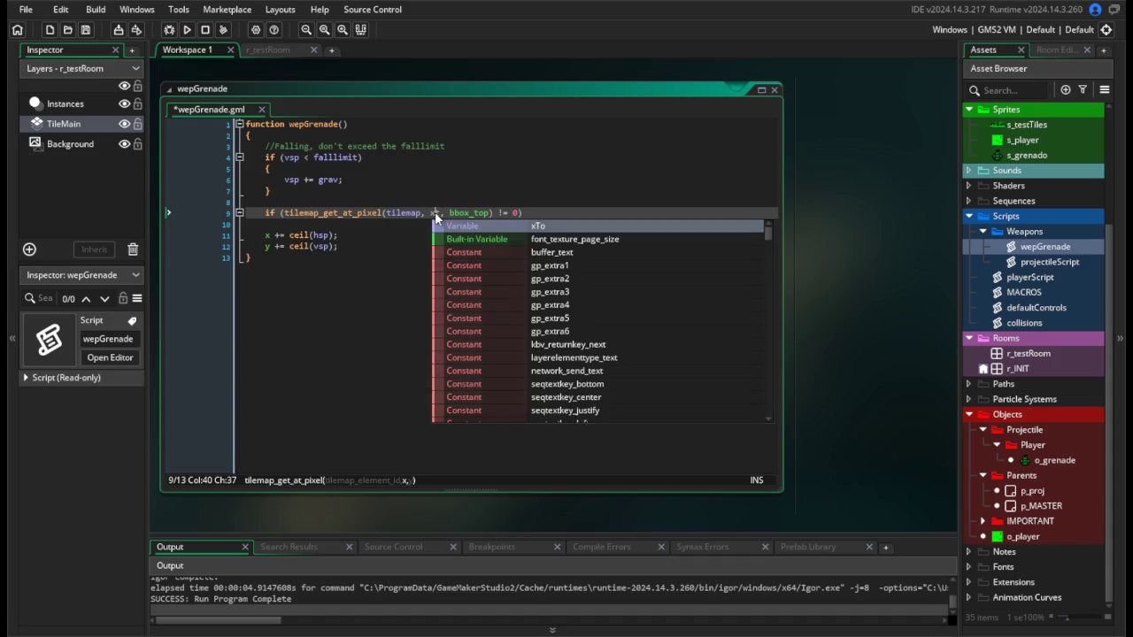
click(486, 212)
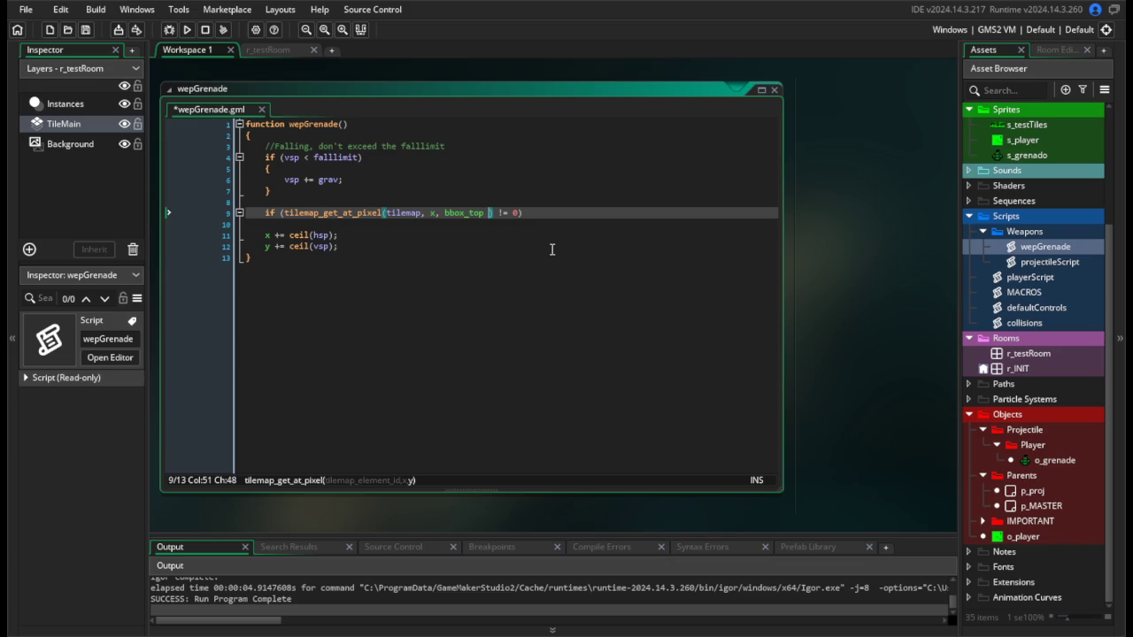
text(+ vsp_final)
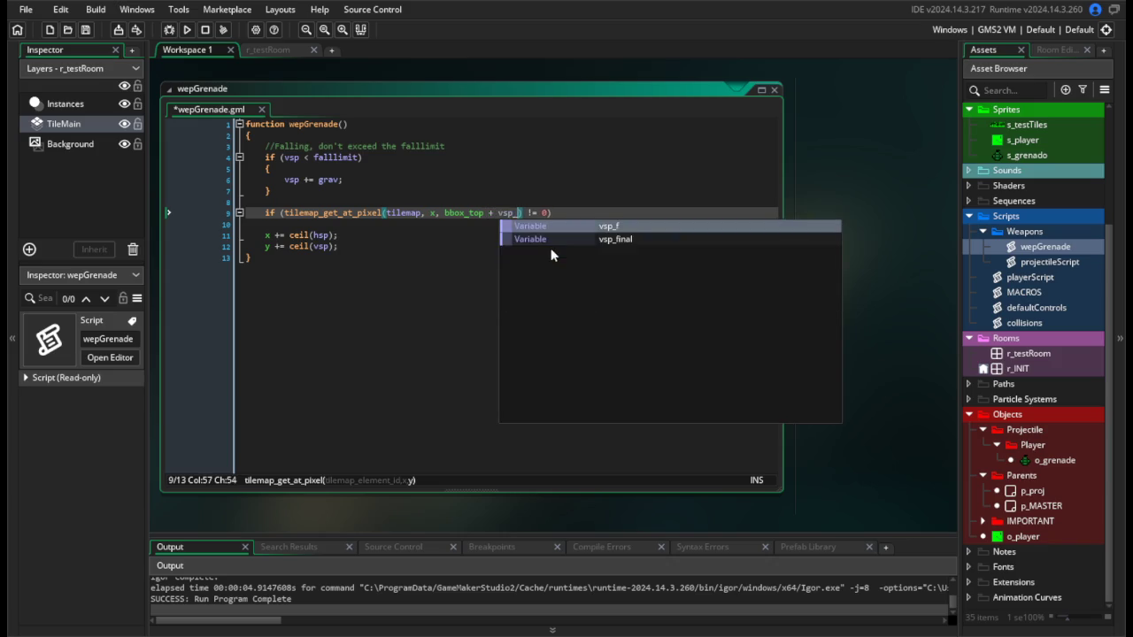
Add a { vsp = -2; } body, save wepGrenade, and run the game.
click(593, 217)
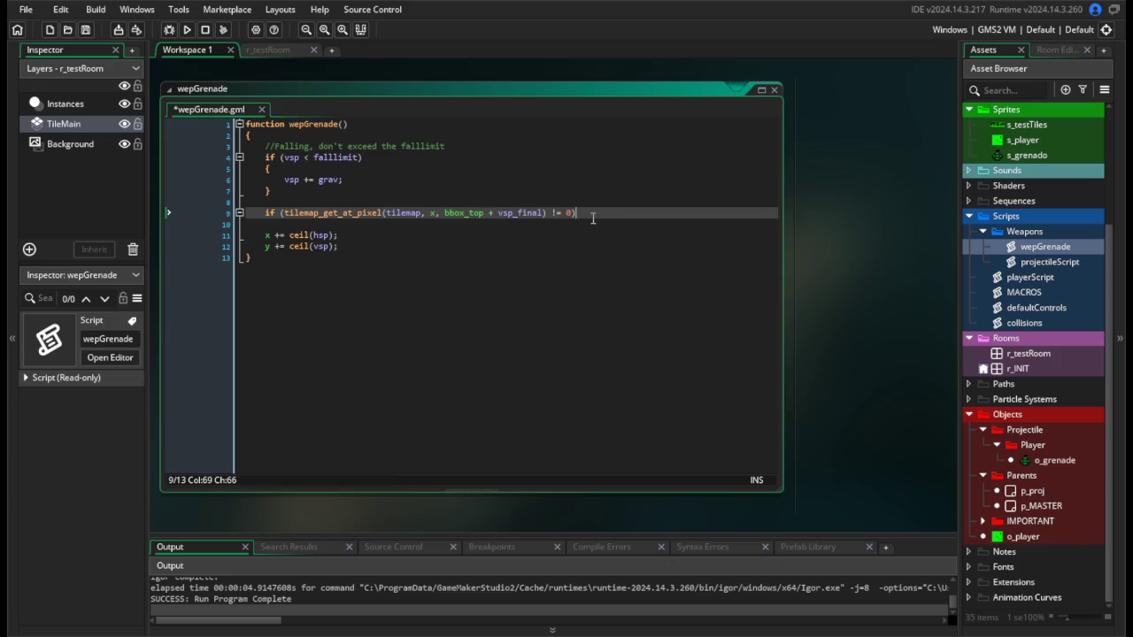
key(Return)
text({)
key(Return)
text(vsp = 2;)
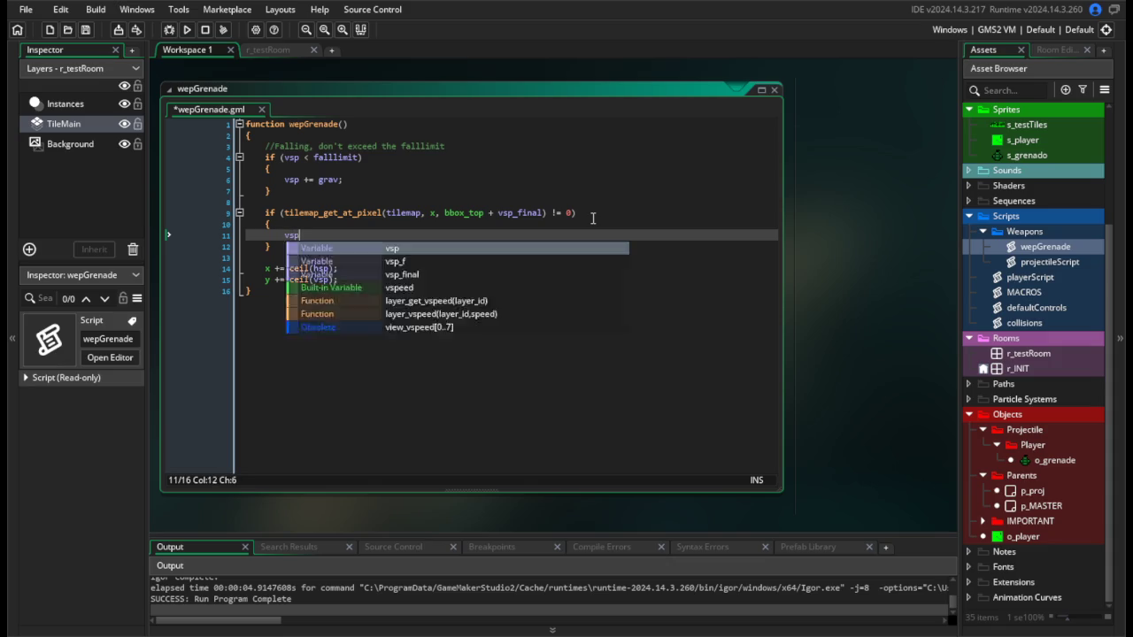
key(BackSpace)
text(2;)
key(ctrl+s)
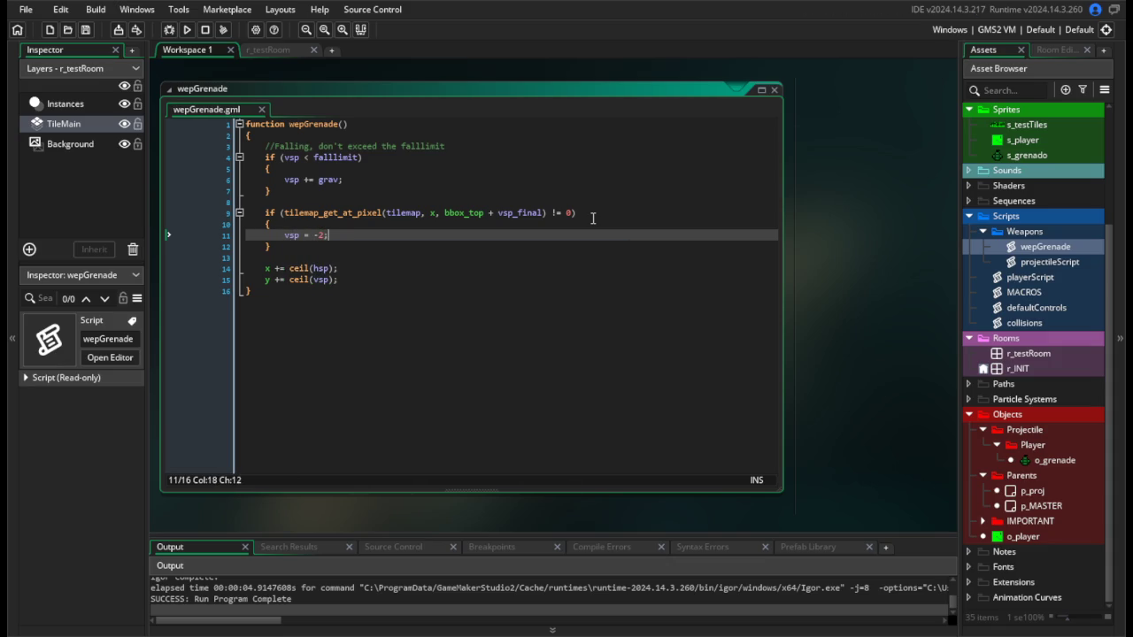
click(193, 29)
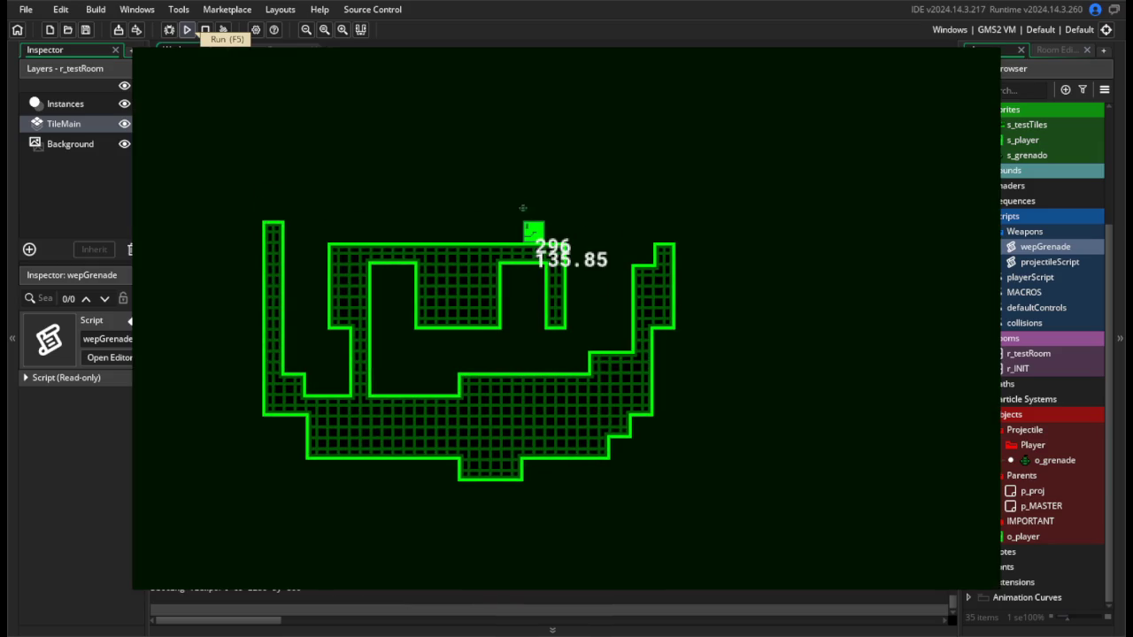
Throw a grenade in the running game to test the bounce, then close it.
key(space)
click(352, 230)
key(Escape)
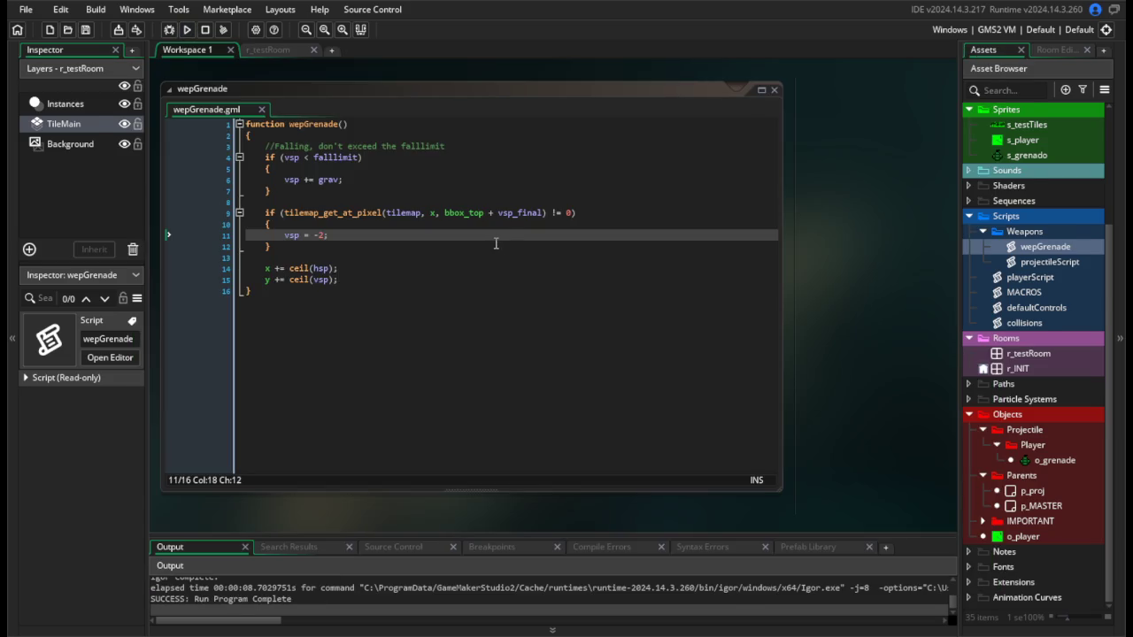
Change bbox_top to bbox_bottom in the tile check, save wepGrenade, and open r_testRoom.
click(485, 212)
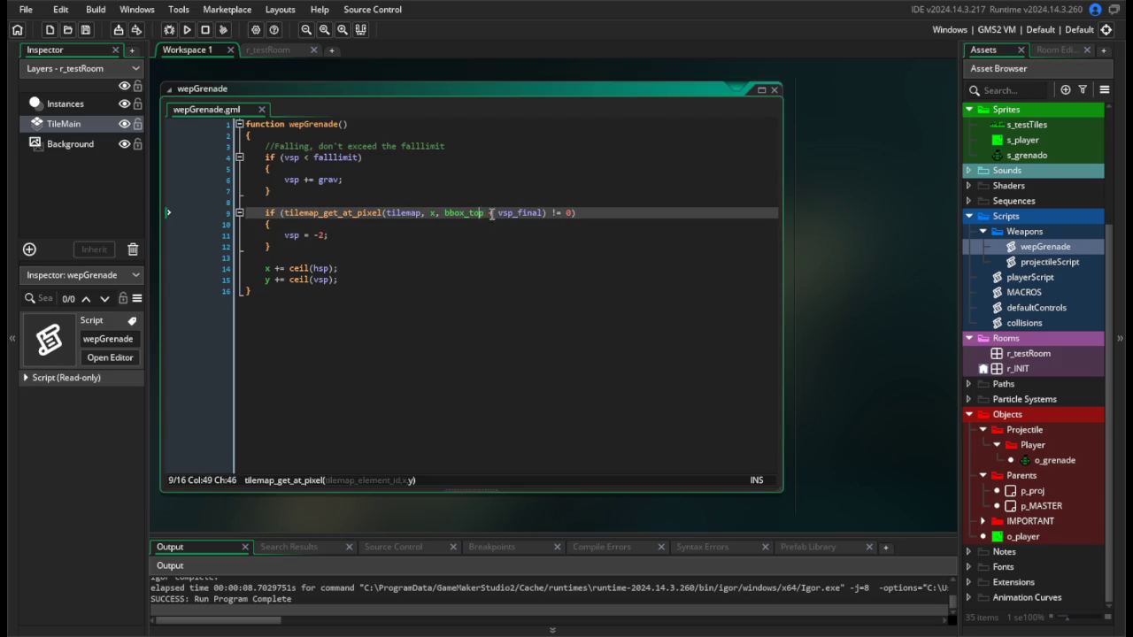
key(BackSpace)
key(BackSpace)
key(Delete)
text(bottom)
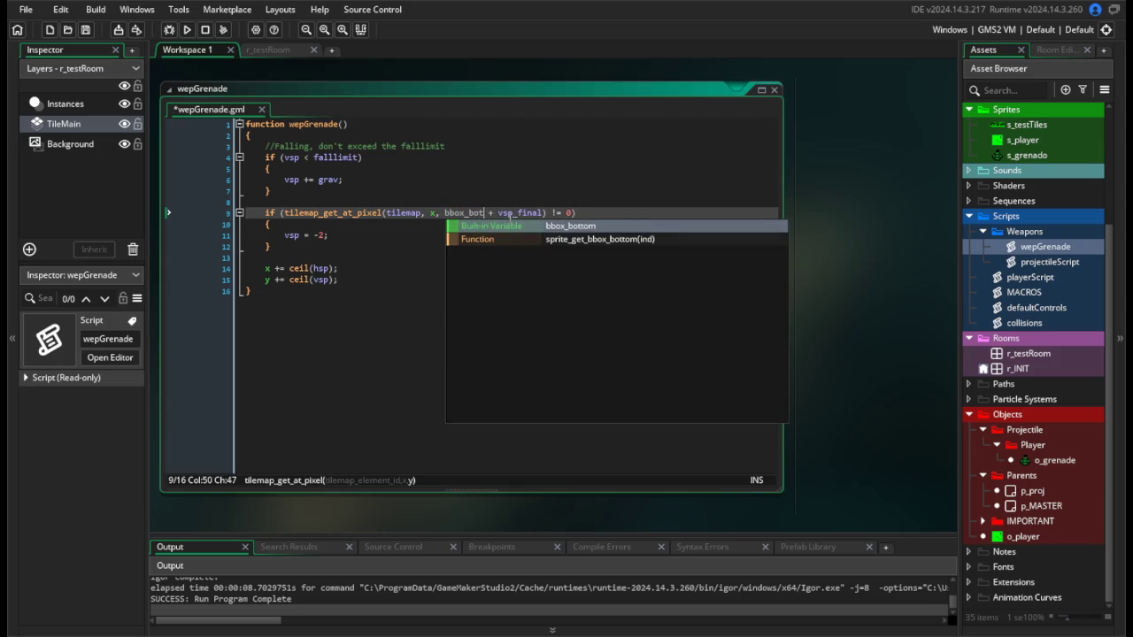
click(509, 214)
key(ctrl+s)
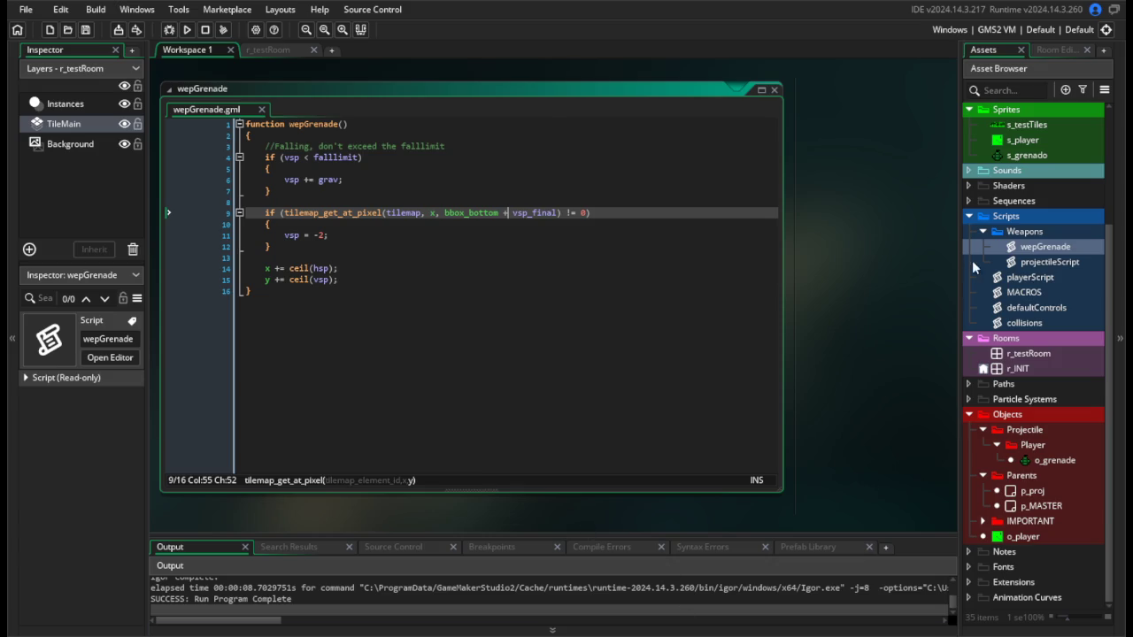
click(269, 50)
Erase the upper tiles and paint a tall right wall into a U-shaped pit, then test-run it.
mouse_move(637, 314)
mouse_down()
mouse_move(455, 253)
mouse_move(473, 354)
mouse_move(480, 298)
mouse_move(568, 310)
mouse_move(640, 263)
mouse_move(693, 364)
mouse_move(668, 382)
mouse_move(738, 376)
mouse_move(750, 265)
mouse_move(768, 420)
mouse_move(787, 405)
mouse_move(801, 412)
mouse_move(799, 434)
mouse_move(400, 379)
mouse_up()
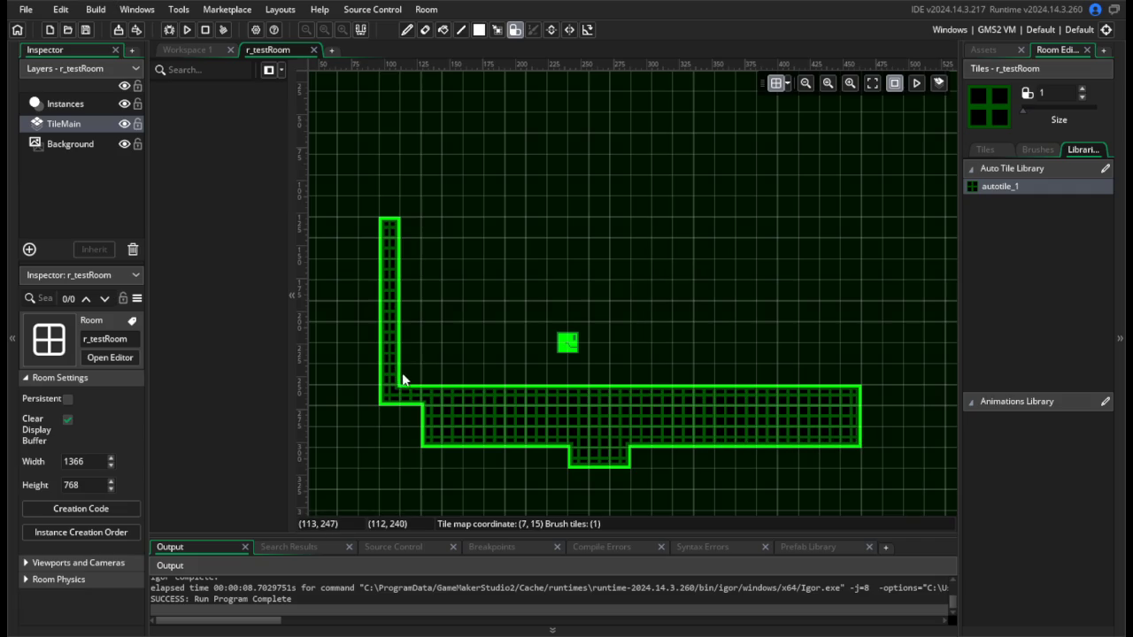
drag(859, 392, 849, 220)
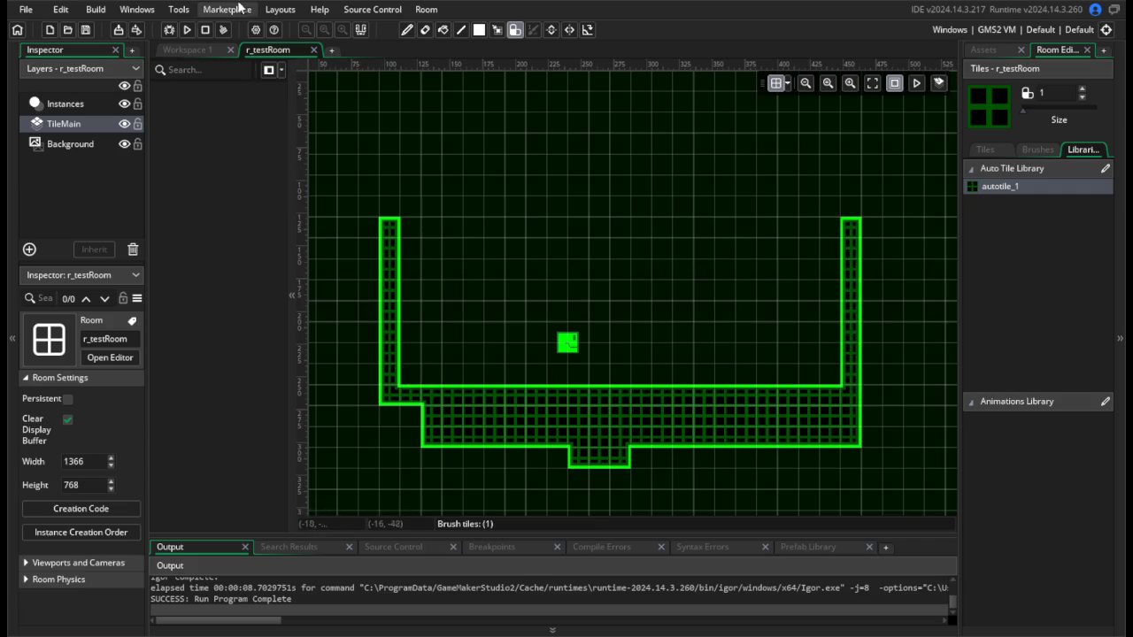
click(187, 31)
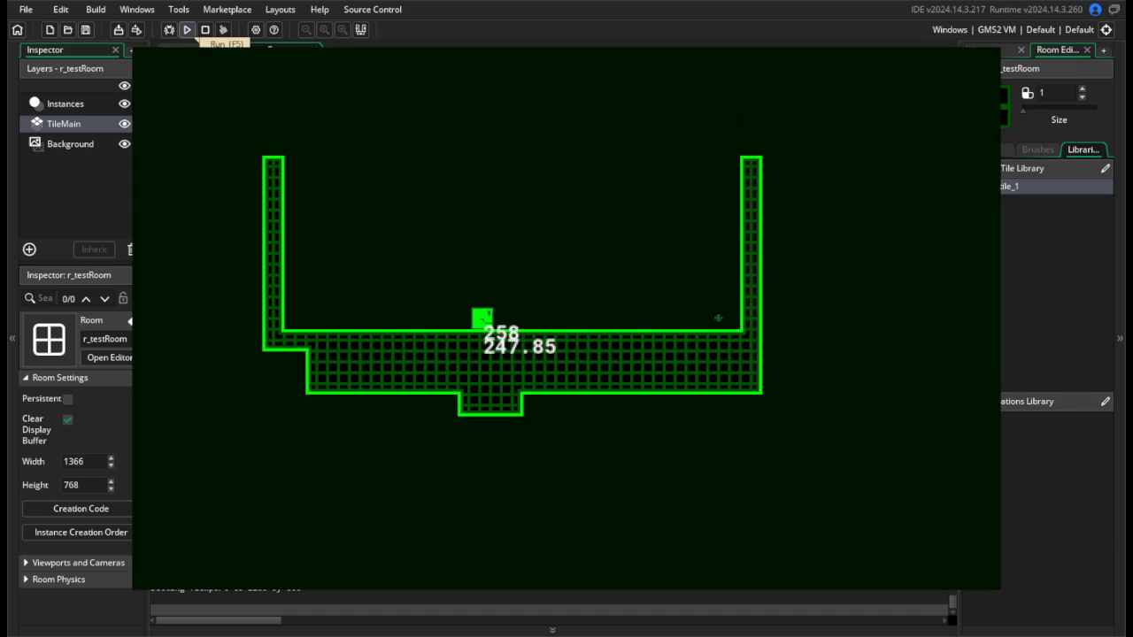
key(Left)
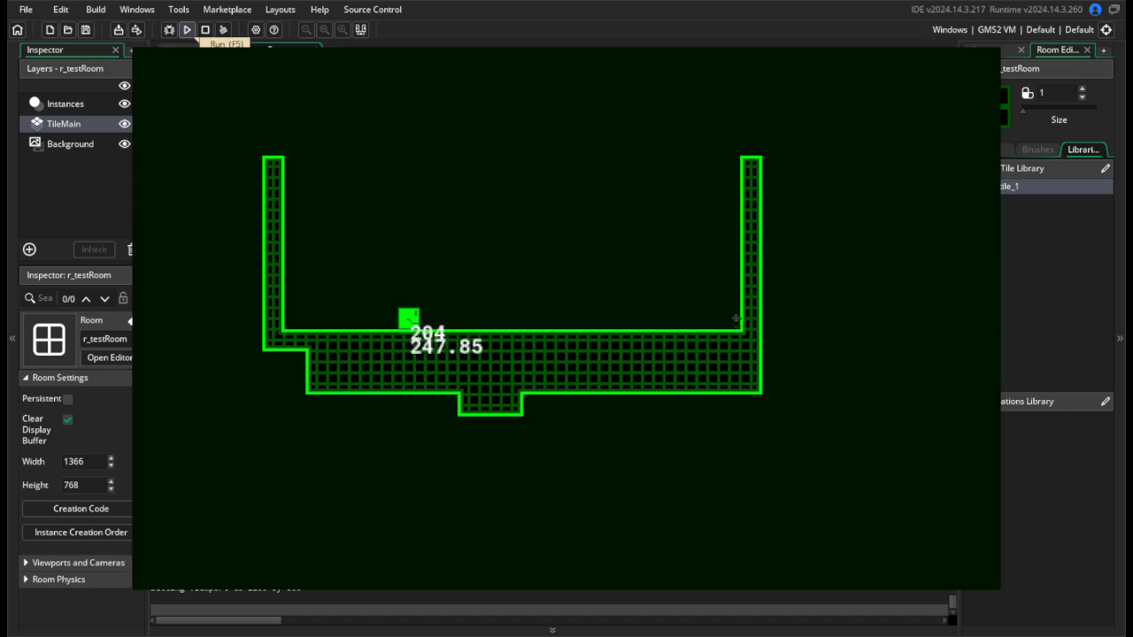
key(space)
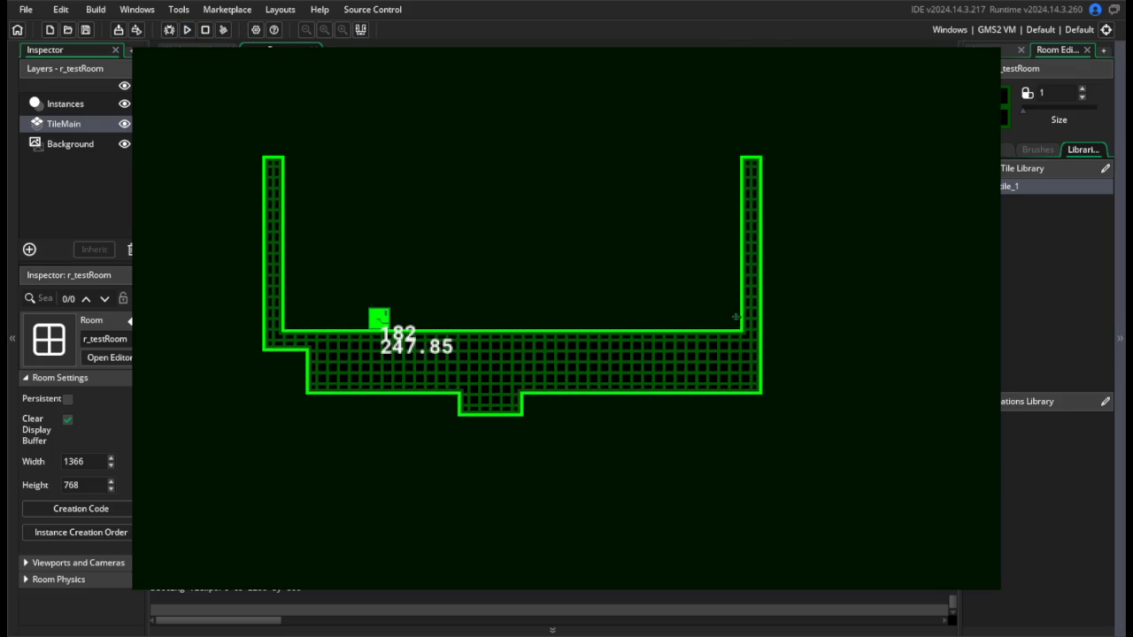
key(Escape)
click(982, 50)
double_click(1013, 246)
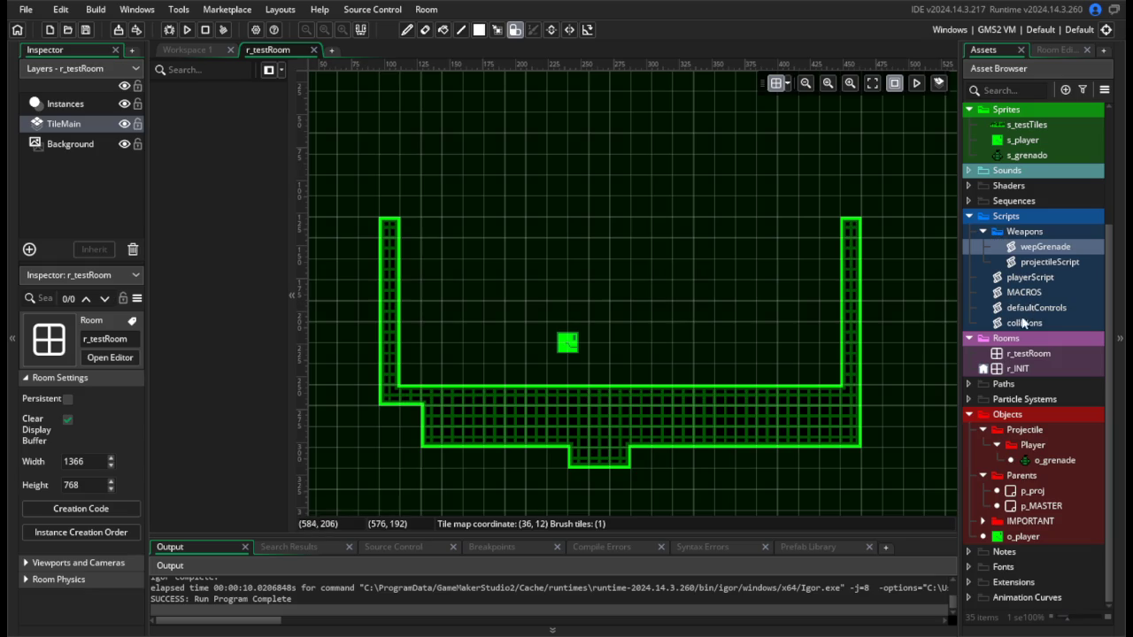
Open the collisions script and scroll through its code.
click(1032, 323)
double_click(1032, 321)
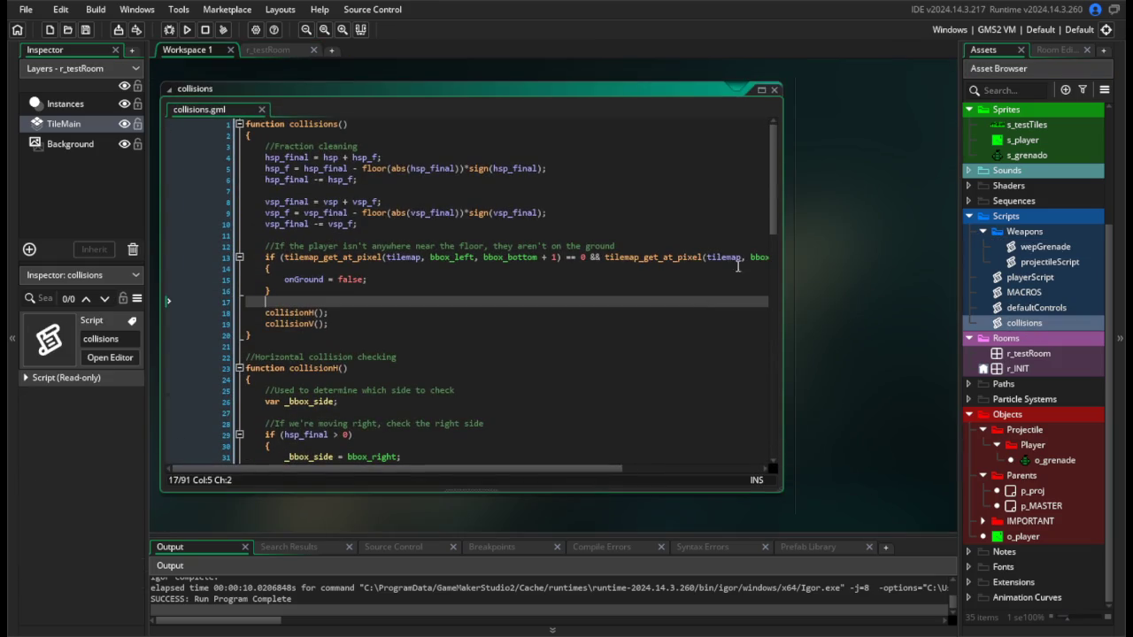
drag(771, 191, 796, 390)
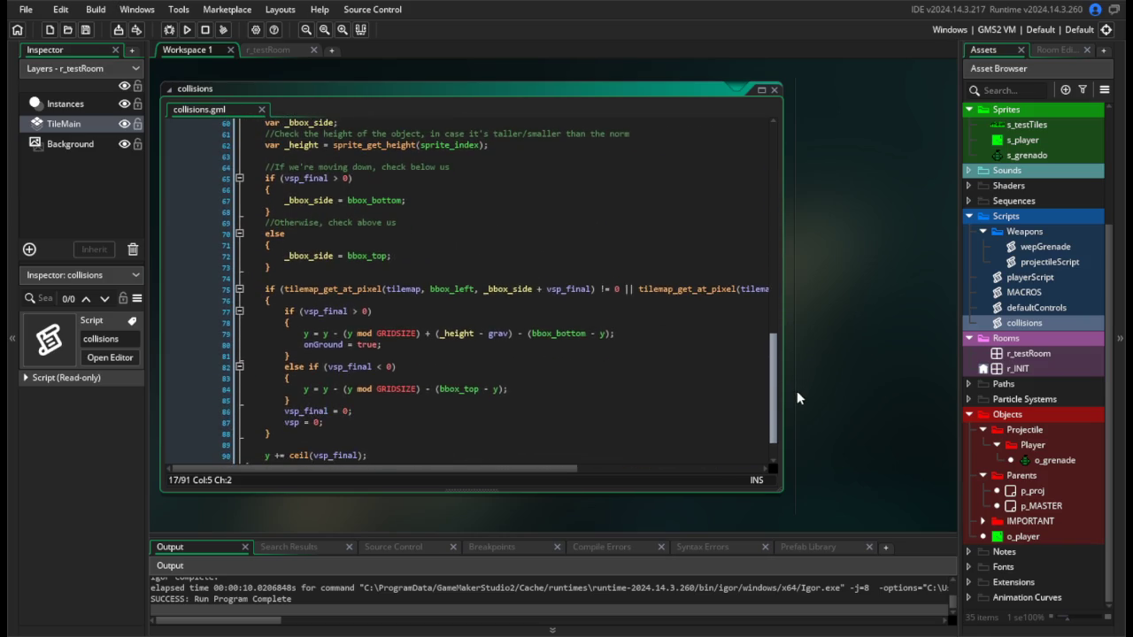
Stretch the s_grenado collision mask to the full sprite, 0,0 to 7,7, then reopen collisions.
double_click(1051, 142)
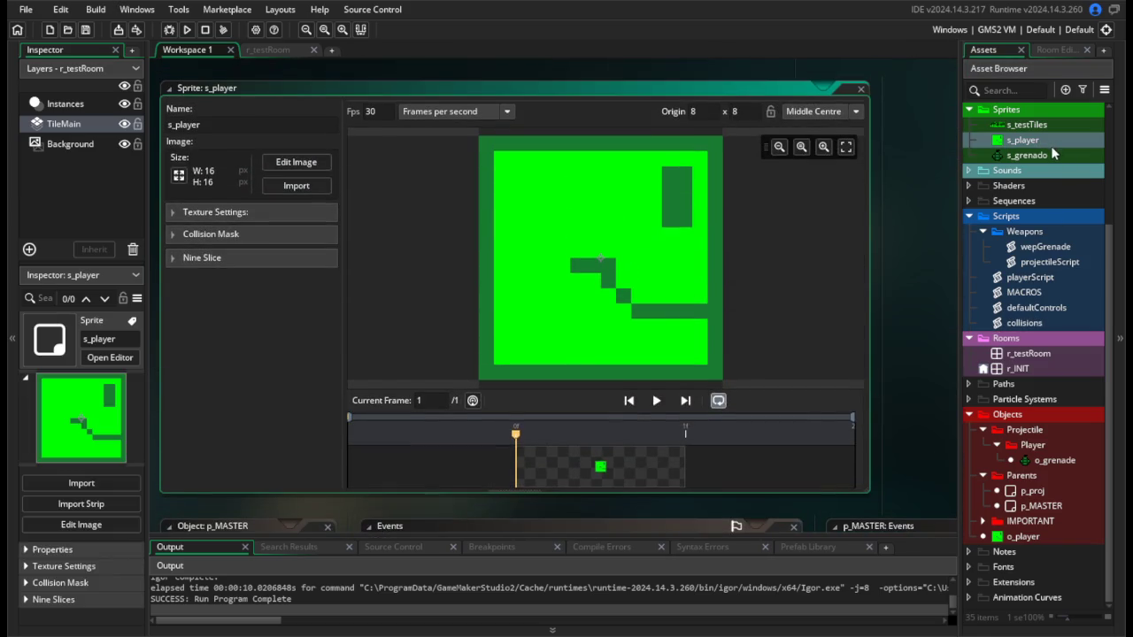
double_click(1053, 153)
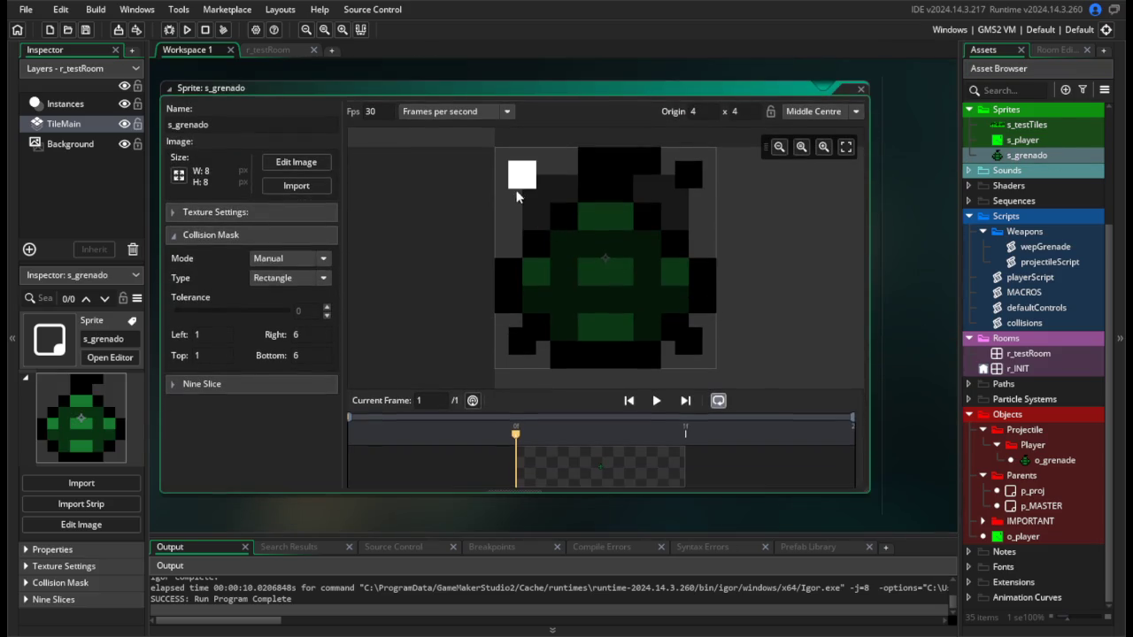
drag(522, 175, 495, 147)
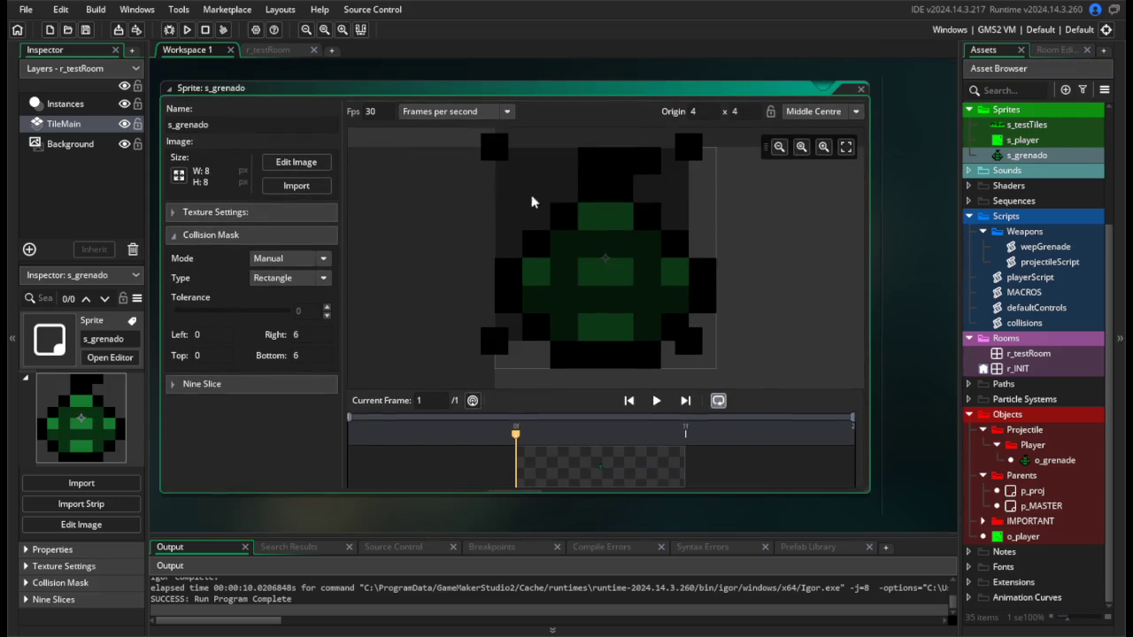
drag(689, 340, 715, 368)
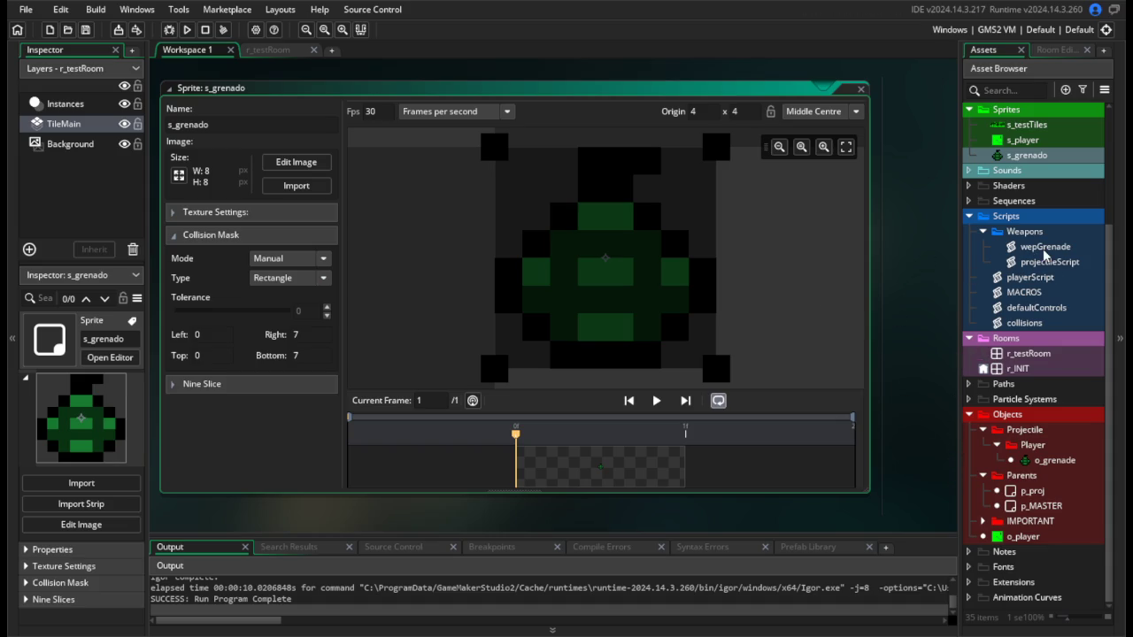
double_click(1050, 324)
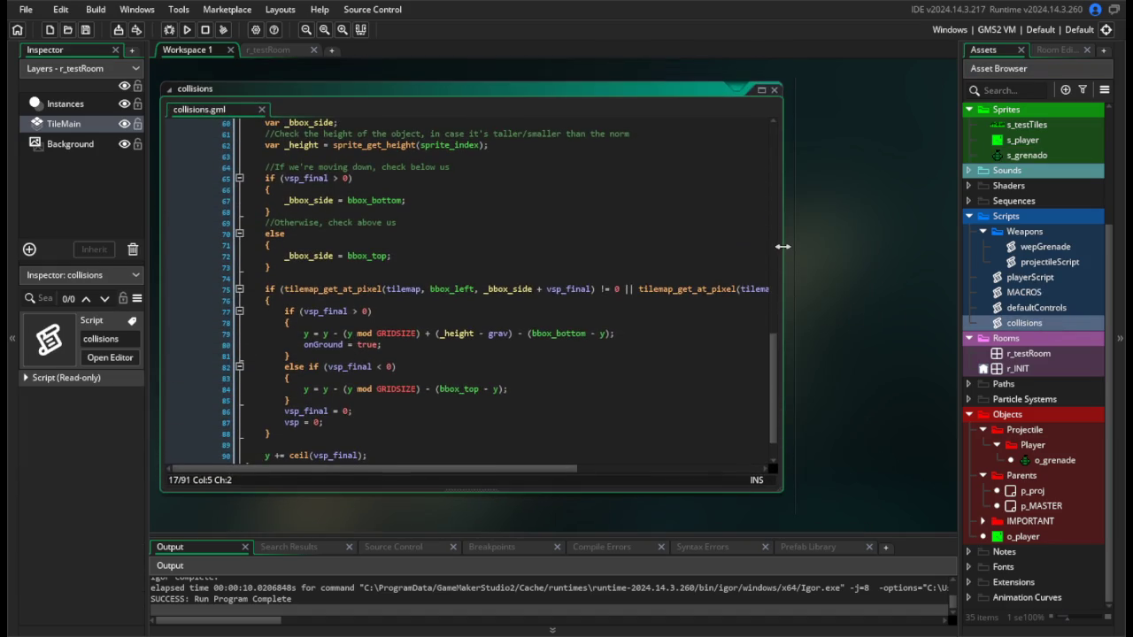
Widen the collisions code window and scroll up through its vertical collision code.
mouse_move(782, 247)
mouse_down()
mouse_move(926, 245)
mouse_move(897, 247)
mouse_up()
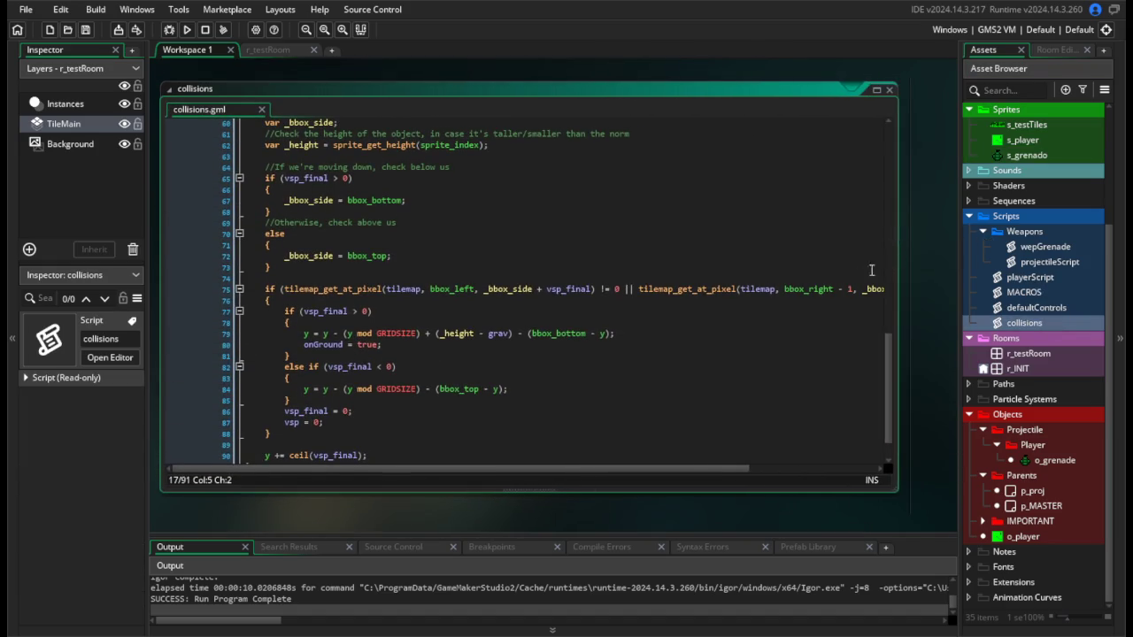
click(661, 363)
scroll(557, 404, up, 3)
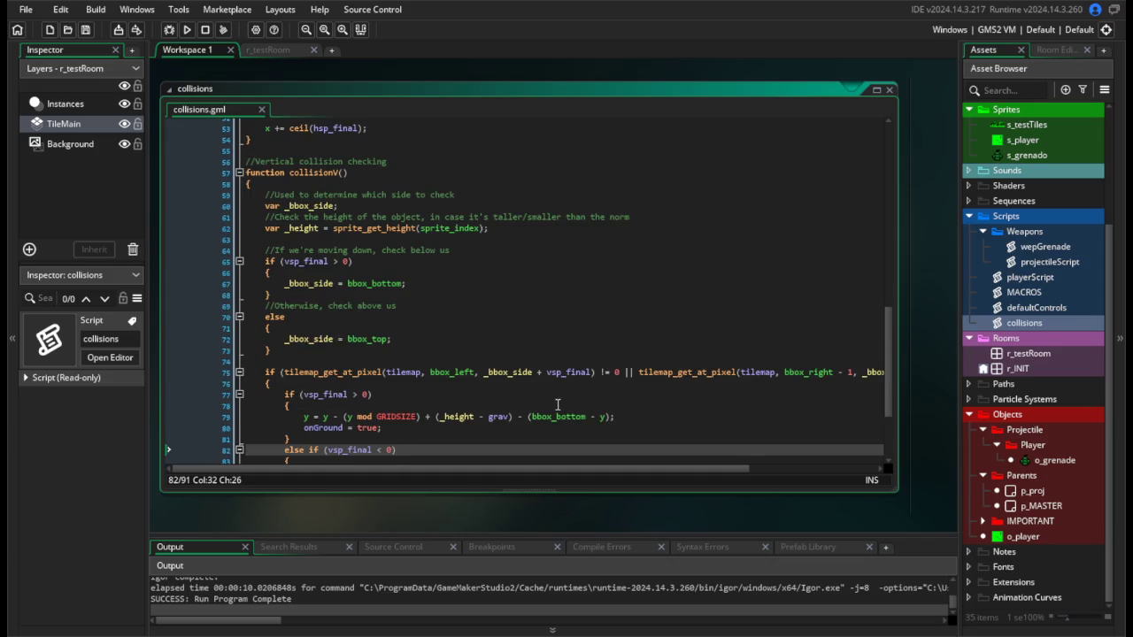
Open p_MASTER and view its Step, then Create, event code with grav 0.15 and fric 0.125.
double_click(1044, 506)
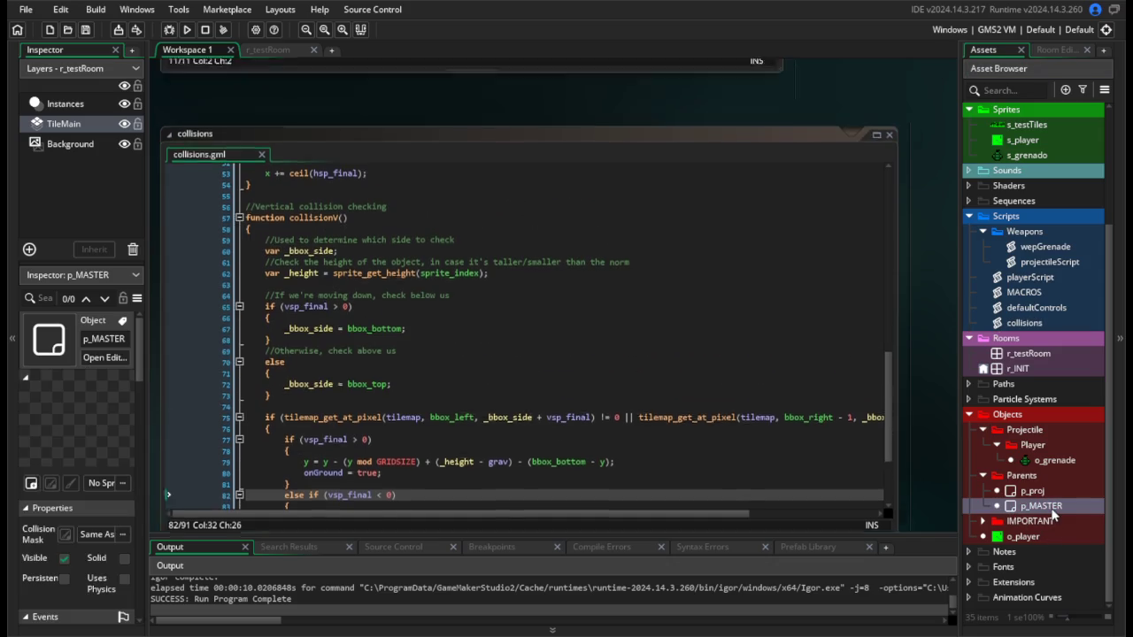
scroll(231, 405, down, 2)
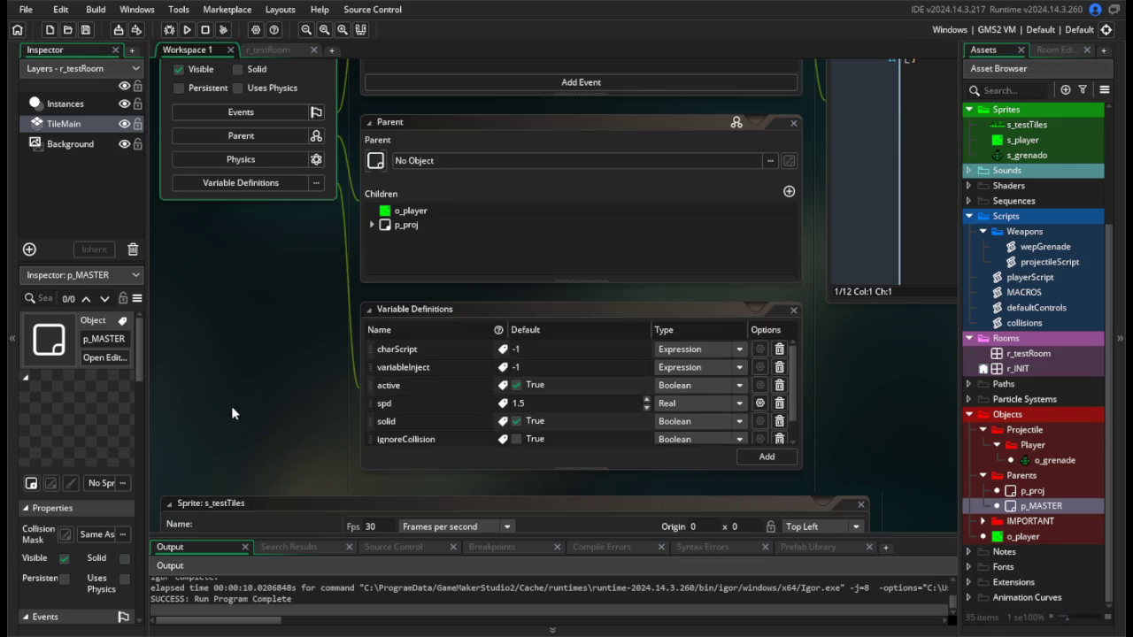
scroll(308, 318, up, 4)
click(898, 323)
scroll(604, 175, right, 3)
scroll(603, 175, up, 1)
click(600, 173)
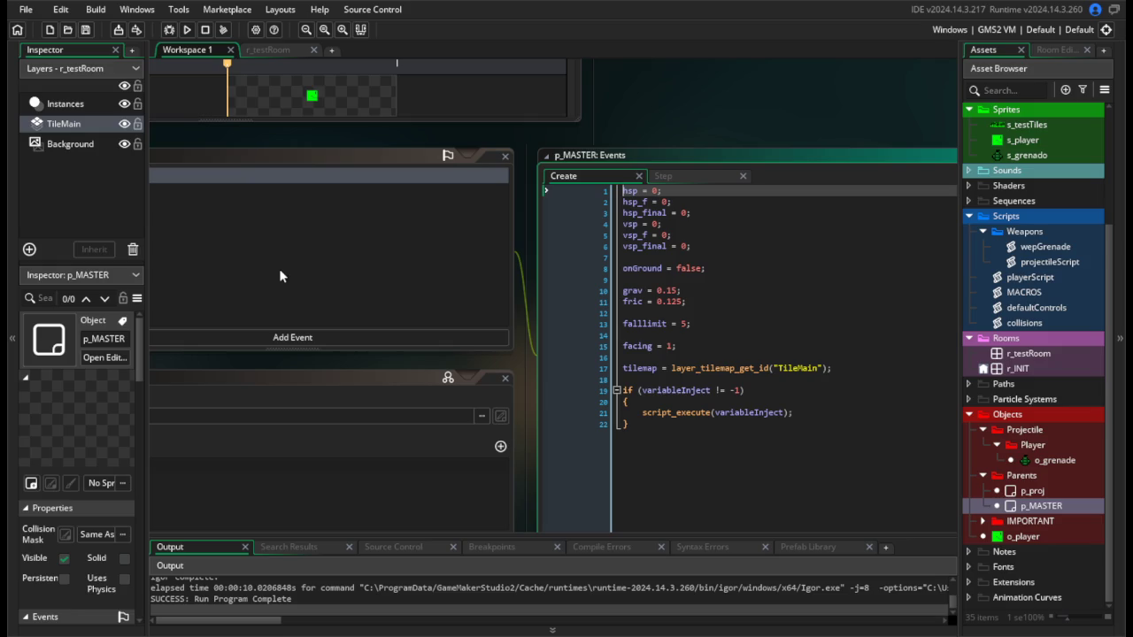
Add a grav variable definition to p_MASTER with default 0.15, type Real.
scroll(360, 225, down, 5)
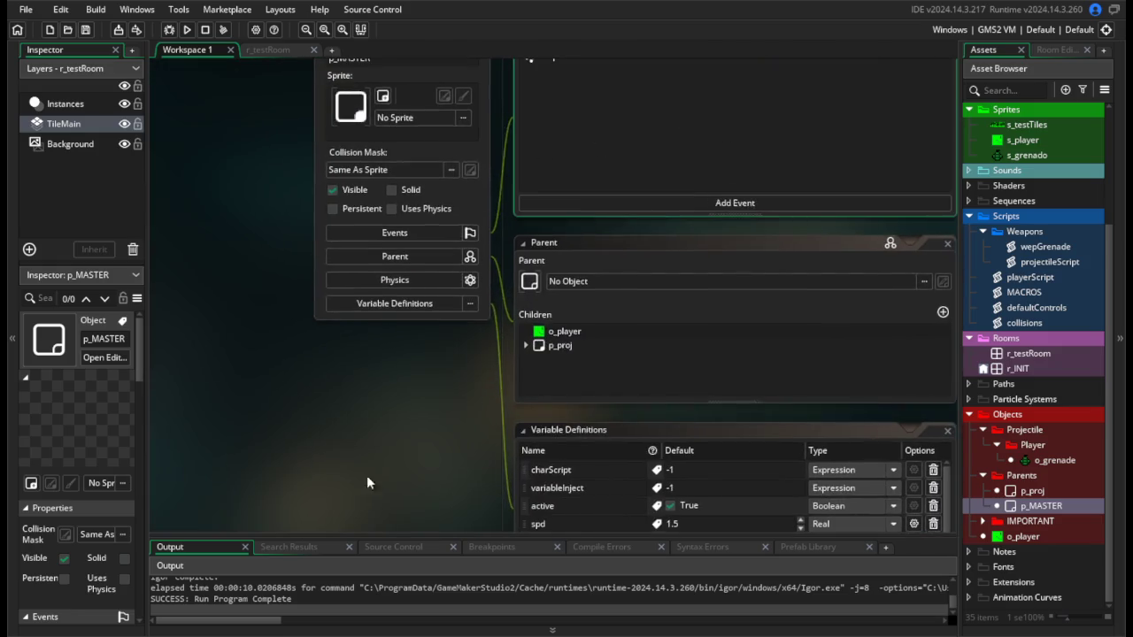
scroll(318, 285, up, 5)
scroll(241, 401, down, 5)
scroll(183, 195, right, 2)
scroll(531, 337, down, 1)
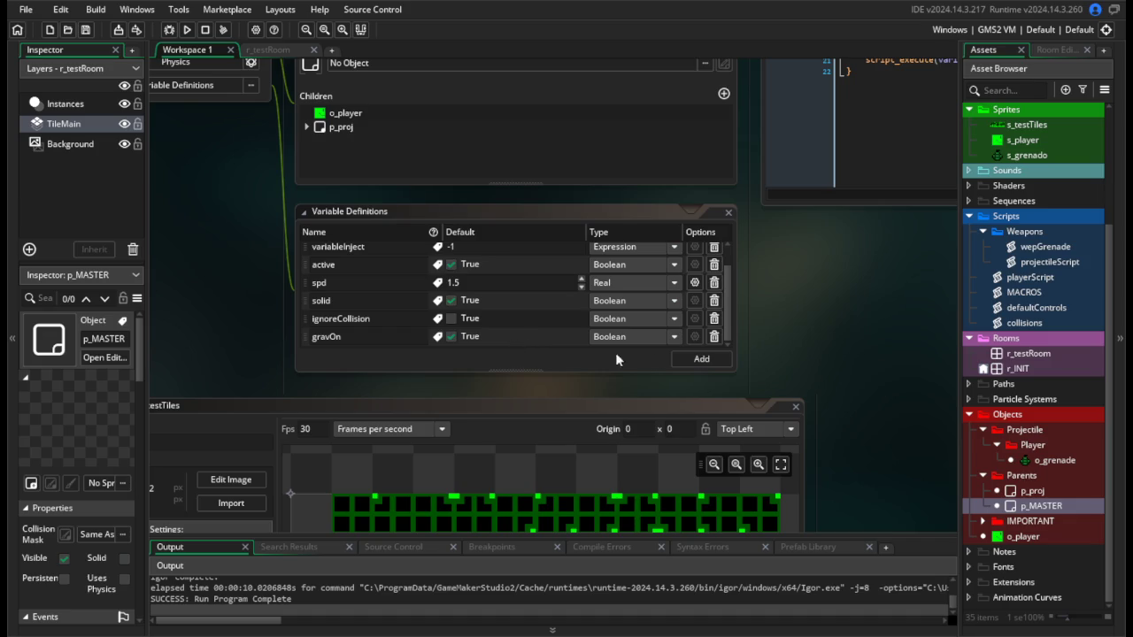
click(701, 359)
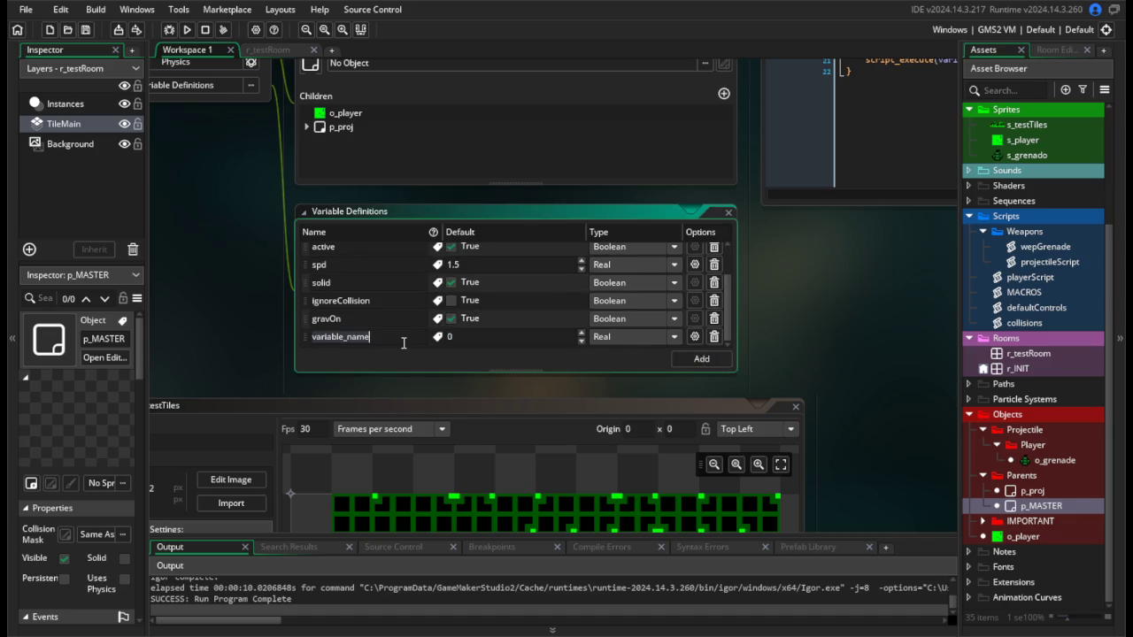
text(grav)
click(507, 339)
text(15)
scroll(831, 274, up, 3)
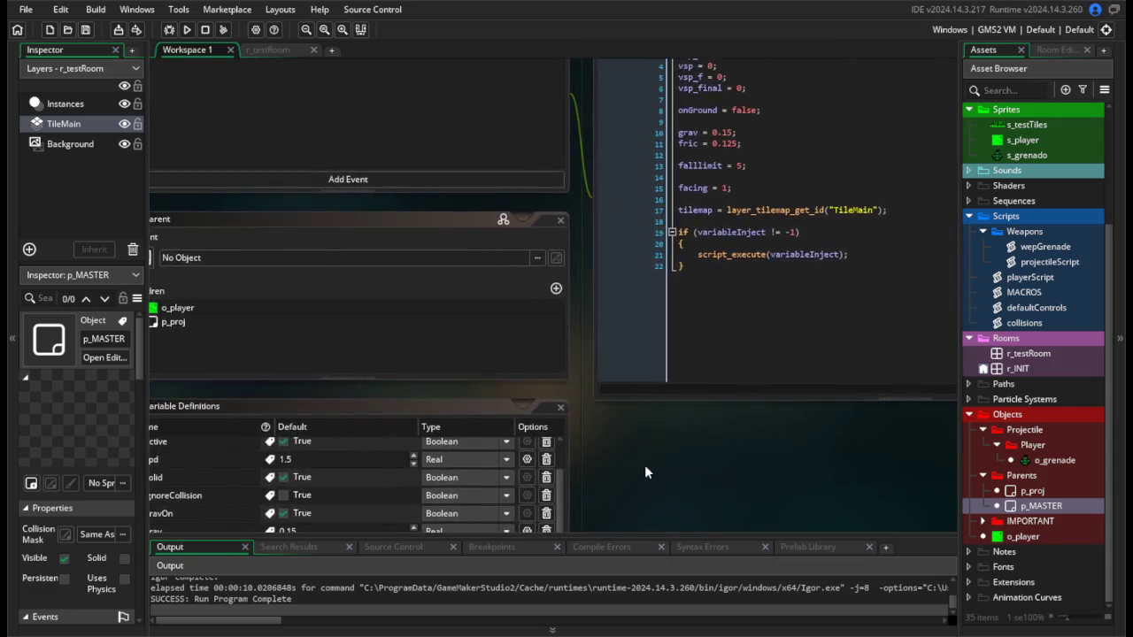
scroll(644, 465, down, 3)
click(613, 345)
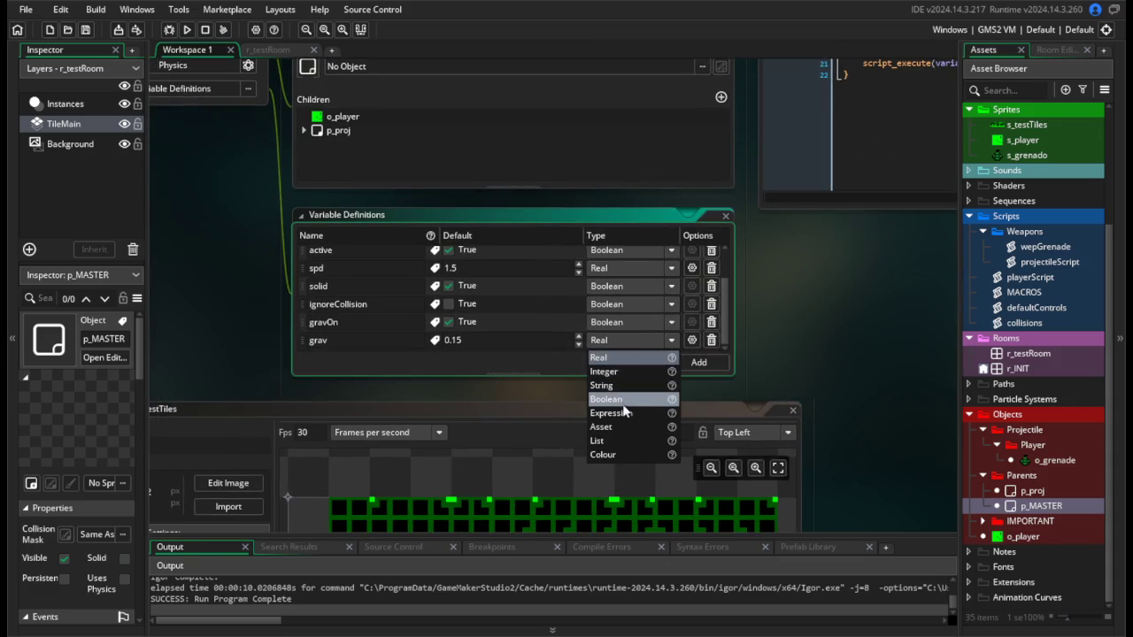
click(626, 373)
click(619, 347)
click(610, 358)
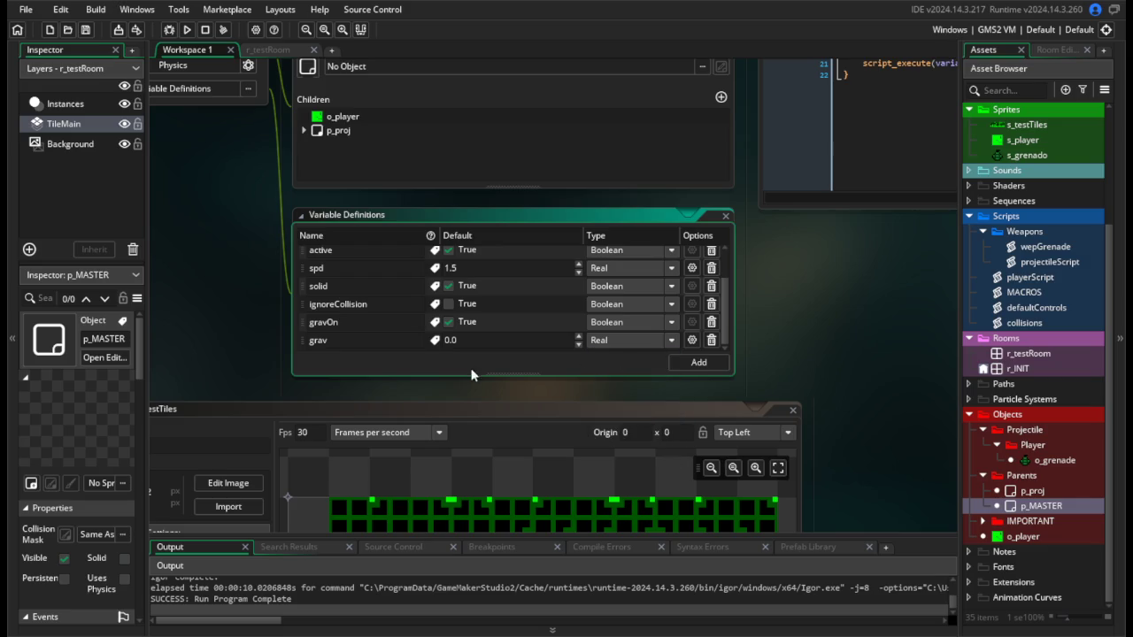
key(Return)
Add a fric variable definition, move it up the list, and set its default to 0.125.
click(686, 363)
text(fric)
mouse_move(308, 343)
mouse_down()
mouse_move(305, 272)
mouse_move(310, 326)
mouse_up()
click(449, 294)
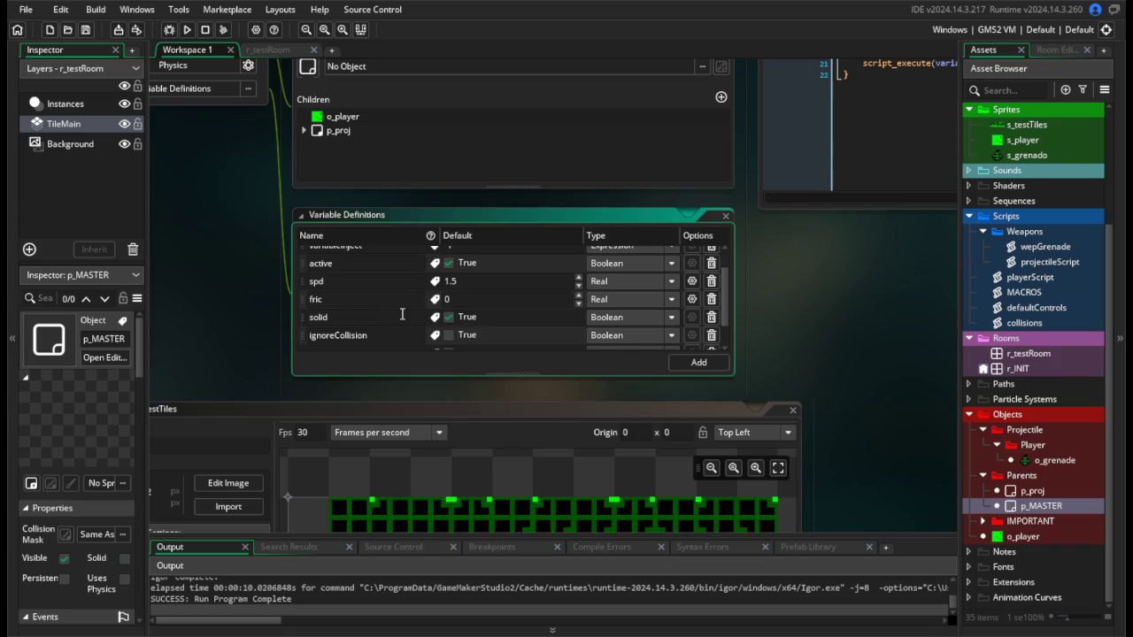
mouse_move(849, 281)
mouse_down()
mouse_move(751, 506)
mouse_move(782, 459)
mouse_up()
click(391, 475)
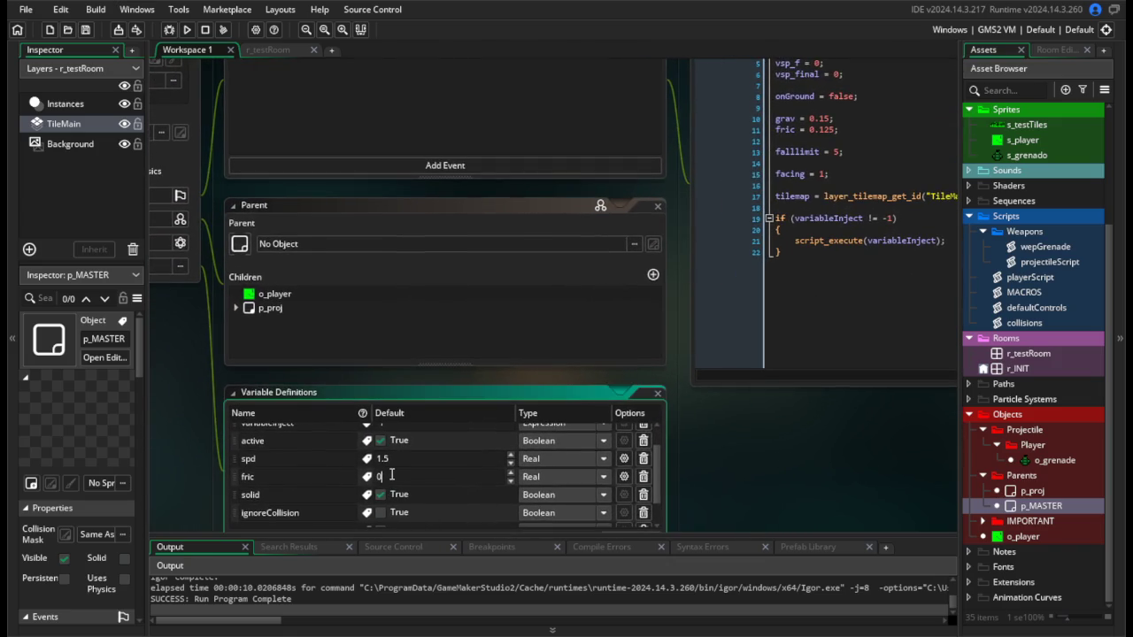
text(.125)
scroll(719, 479, down, 2)
scroll(658, 376, down, 2)
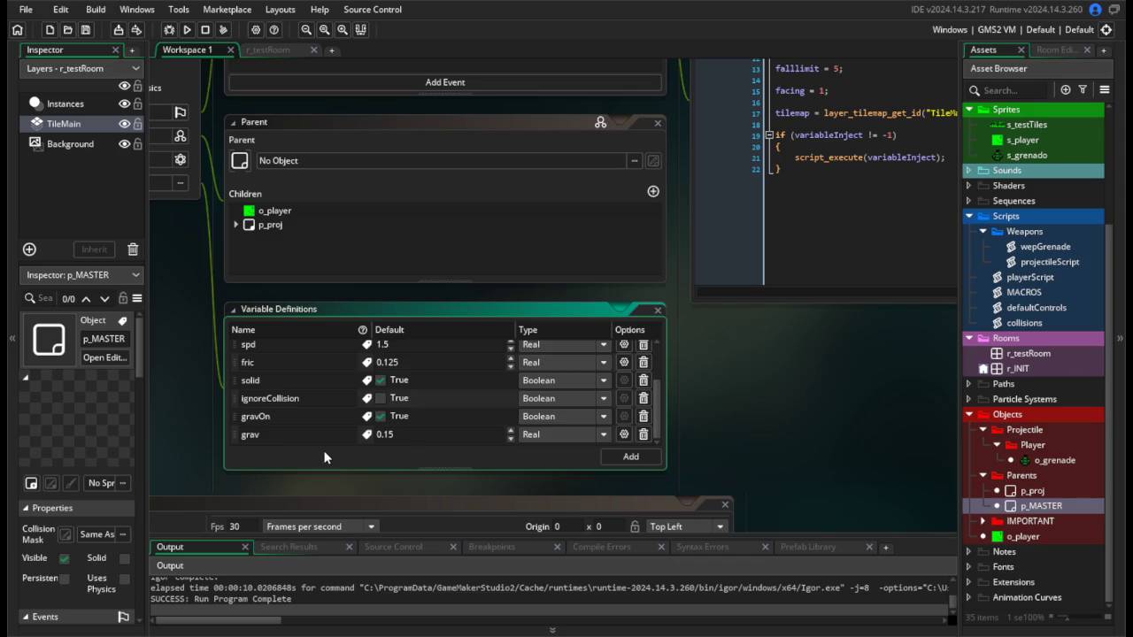
Delete the grav and fric lines from p_MASTER's Create code.
mouse_move(726, 380)
mouse_down()
mouse_move(741, 394)
mouse_move(747, 374)
mouse_move(717, 457)
mouse_move(540, 608)
mouse_up()
drag(651, 230, 588, 219)
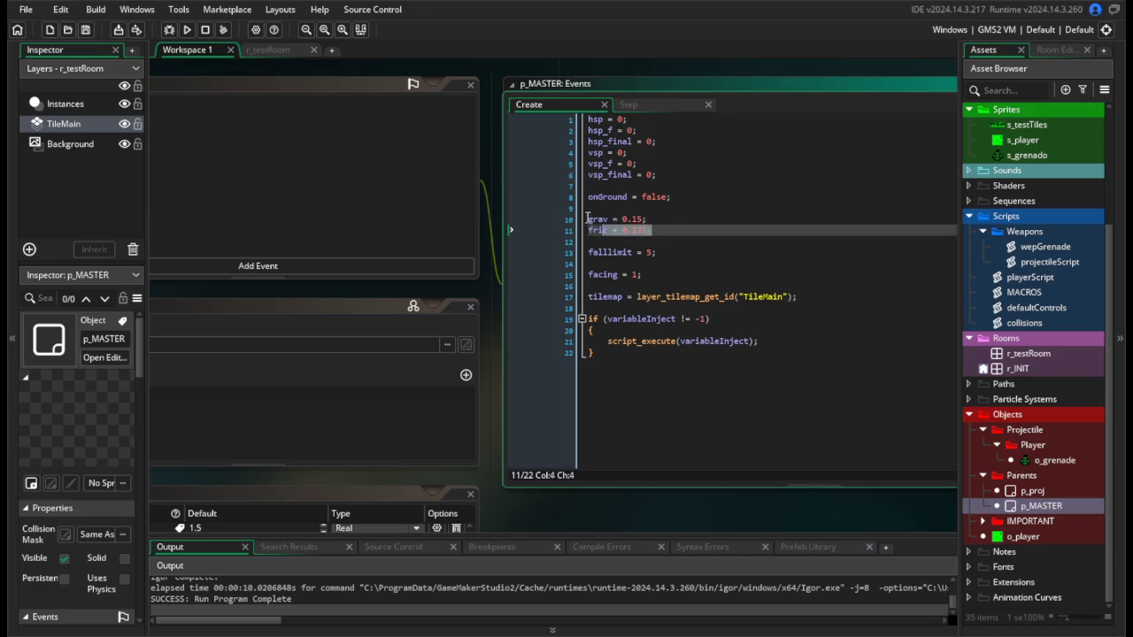
key(BackSpace)
key(BackSpace)
key(BackSpace)
mouse_move(639, 338)
mouse_down()
mouse_move(646, 268)
mouse_move(773, 290)
mouse_up()
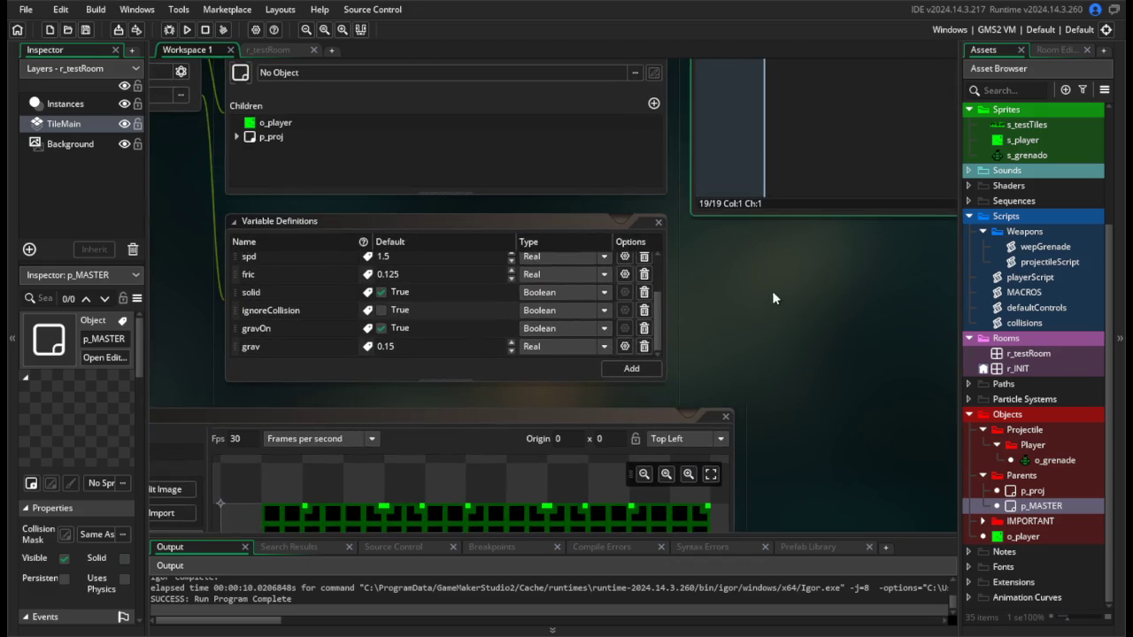
scroll(852, 298, down, 3)
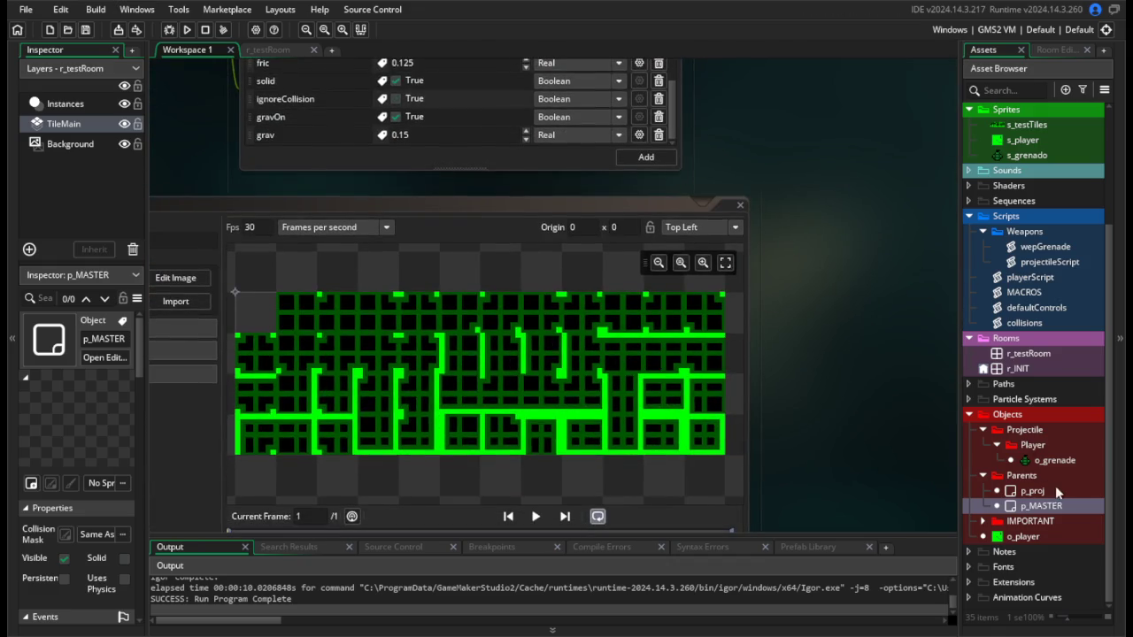
Set o_grenade's inherited grav default to 0.1 and test-run the game.
double_click(1054, 460)
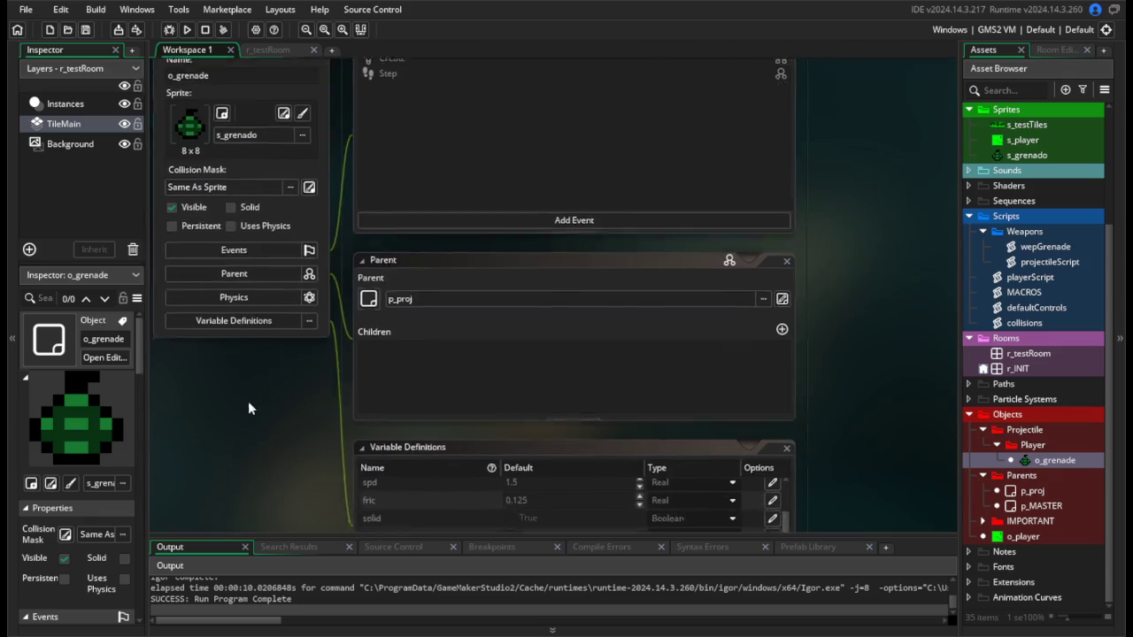
click(501, 424)
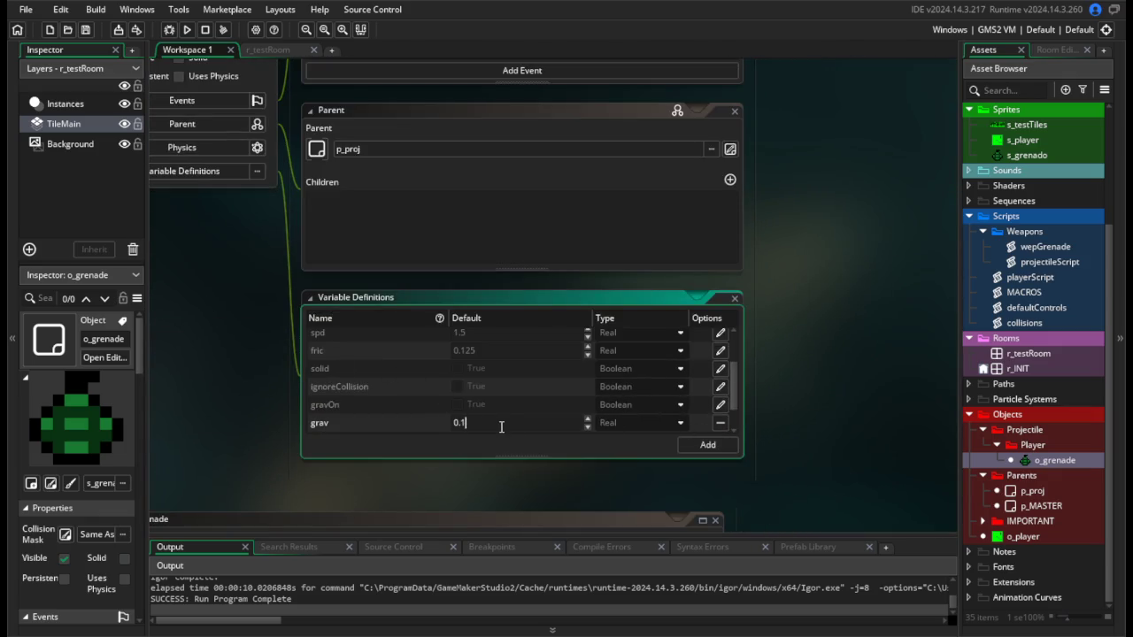
click(190, 30)
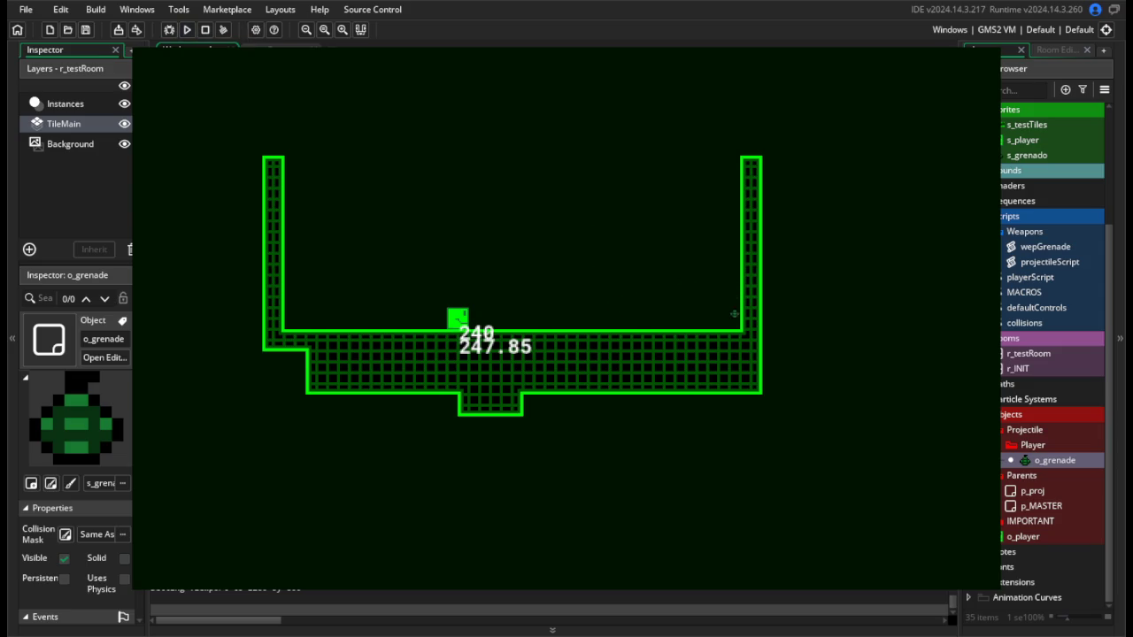
key(Escape)
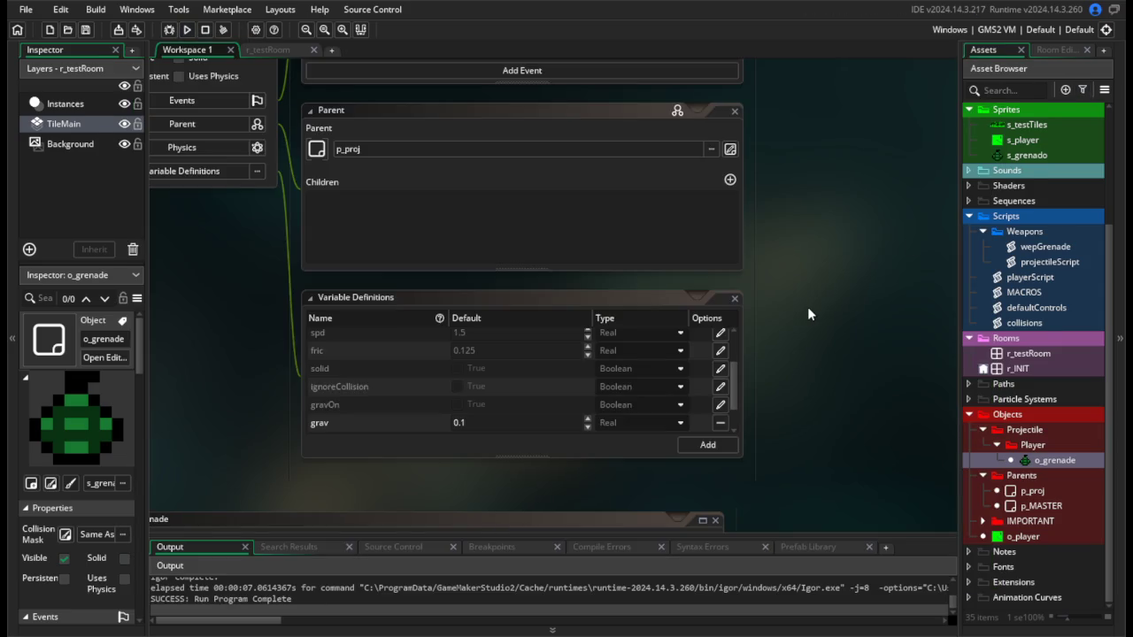
Open the wepGrenade script from the Asset Browser.
scroll(731, 392, down, 2)
scroll(734, 394, up, 2)
scroll(744, 399, down, 2)
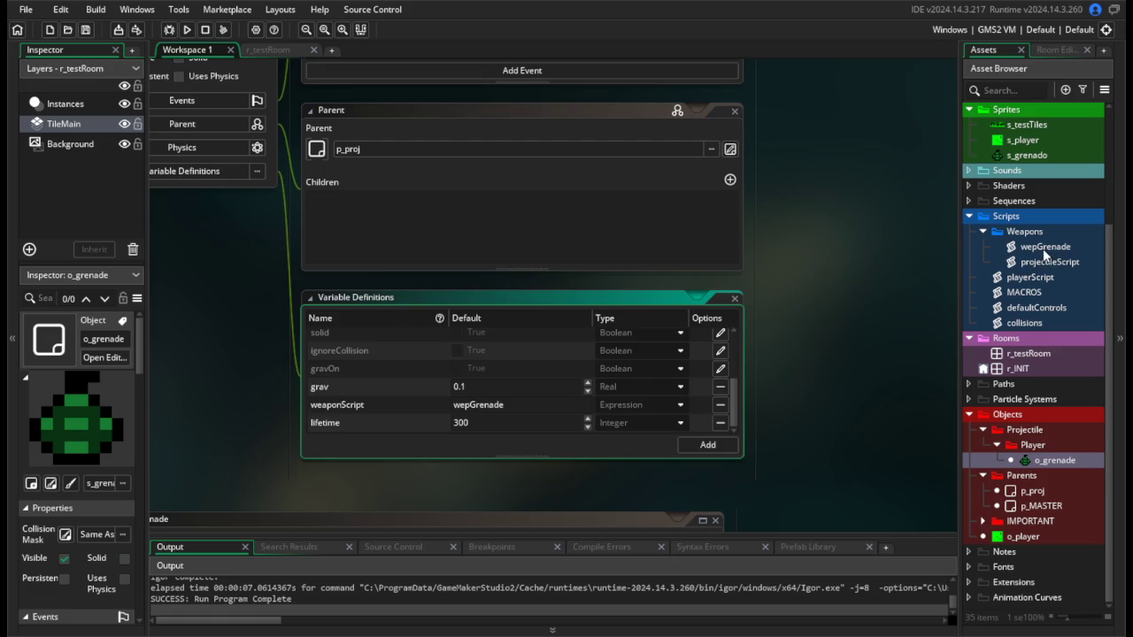
double_click(1042, 249)
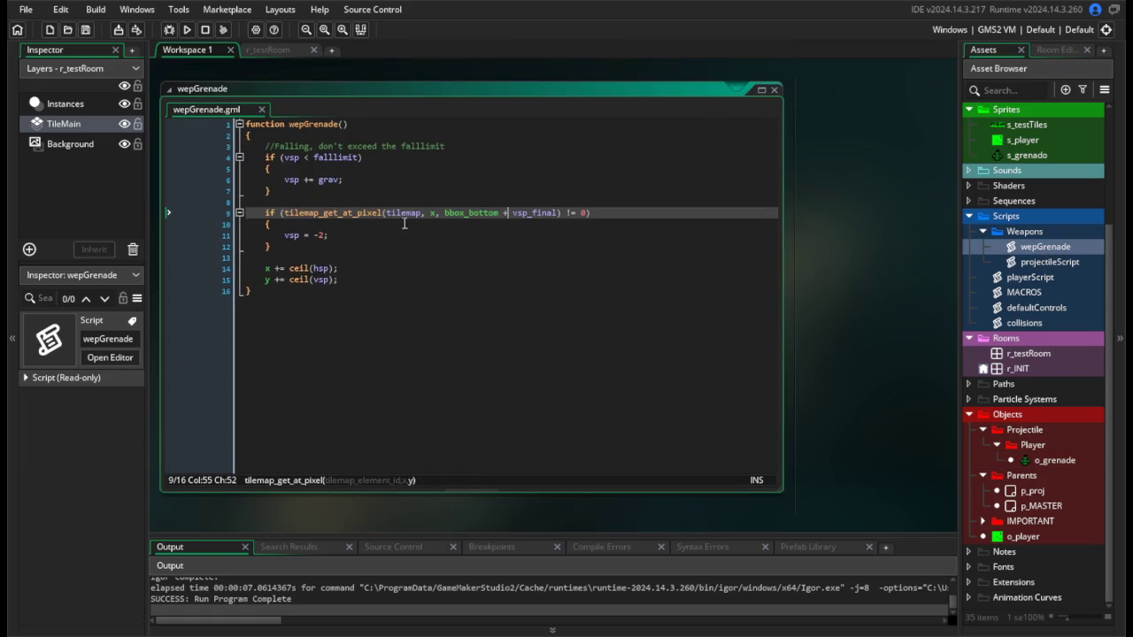
Replace the tile-check bounce vsp = -2 with vsp = (vsp * -1) + 1, save, and test-run.
click(372, 233)
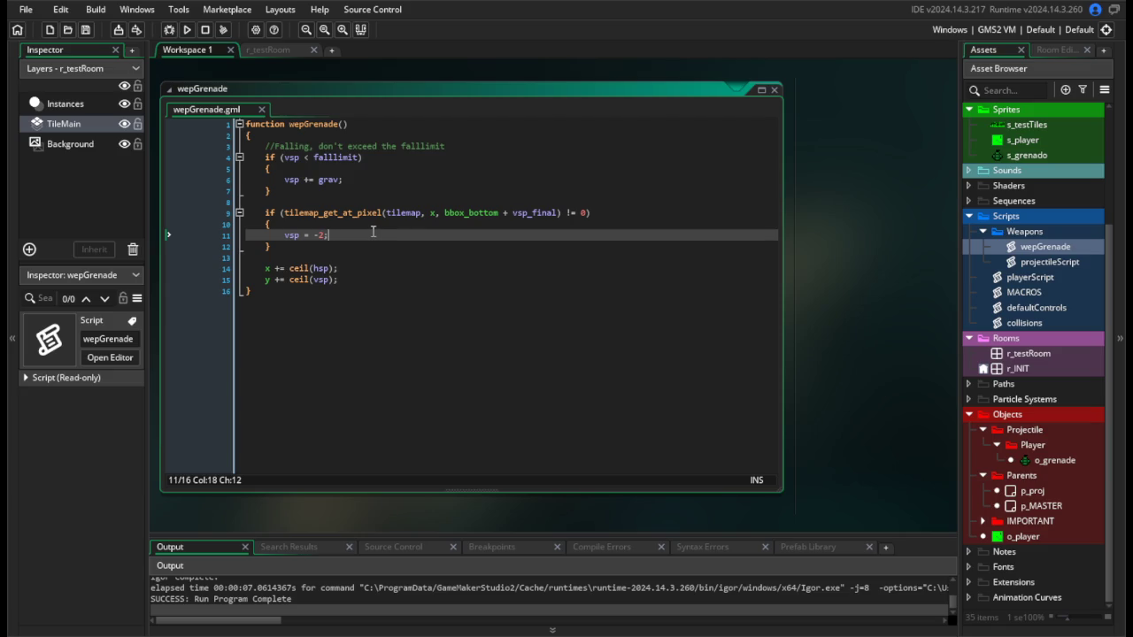
click(369, 225)
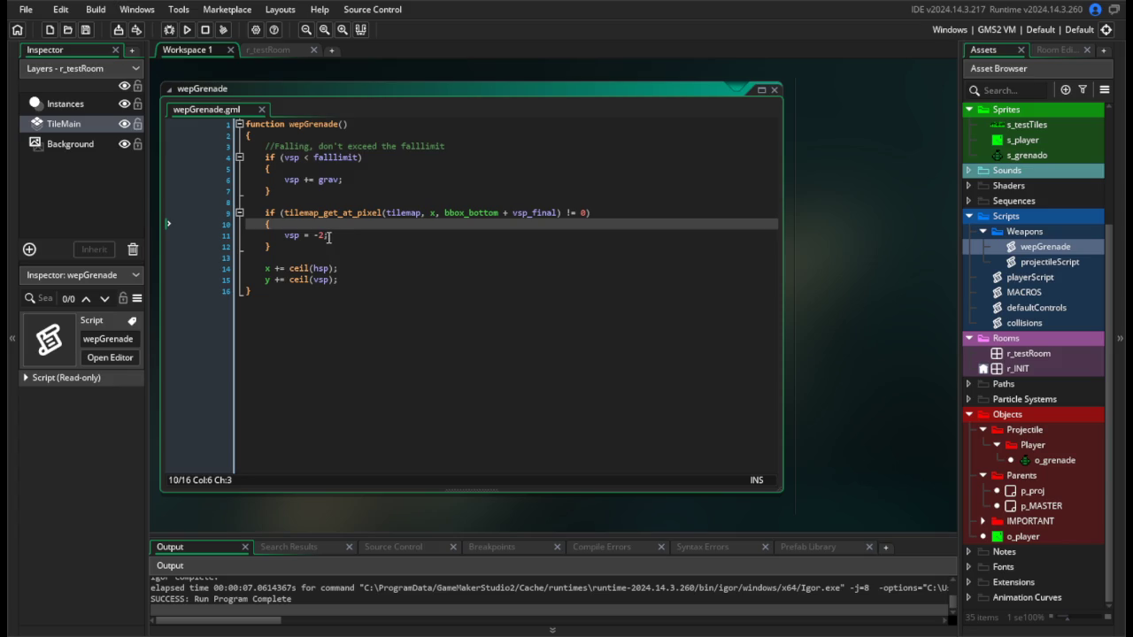
drag(326, 236, 319, 235)
key(BackSpace)
key(BackSpace)
key(BackSpace)
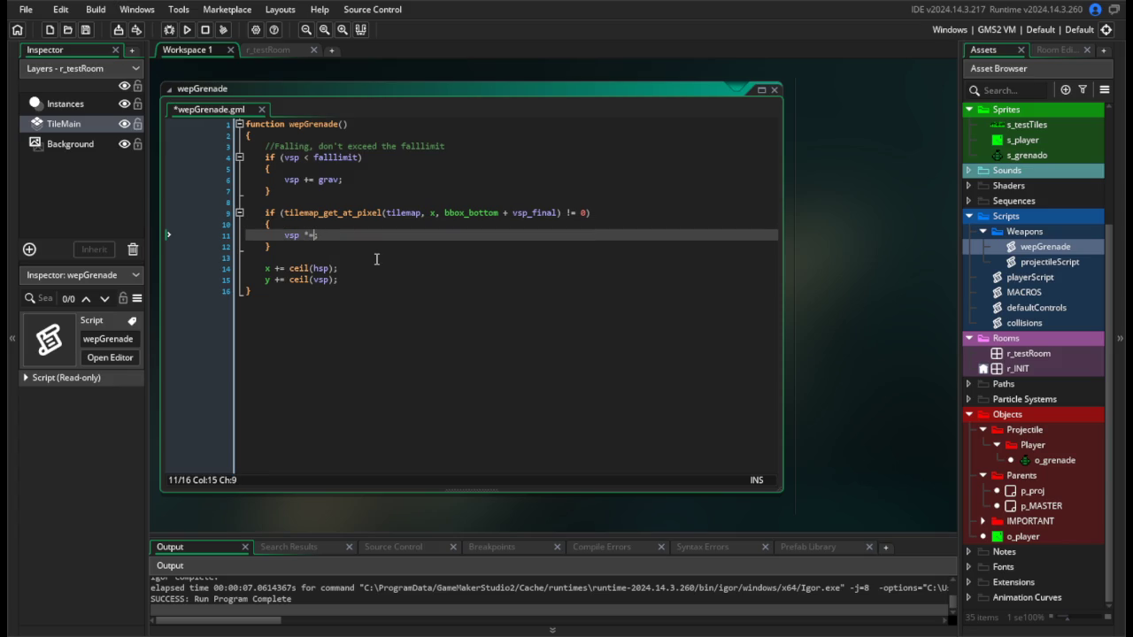
text(-1)
key(BackSpace)
key(BackSpace)
key(BackSpace)
text(= vsp)
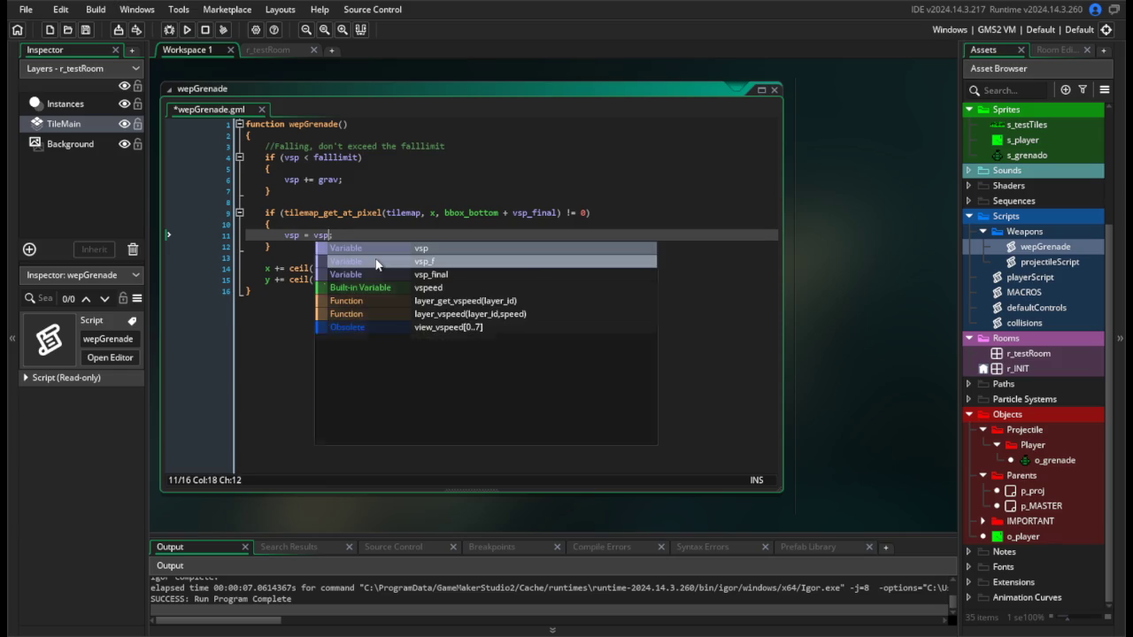
text( * -1)
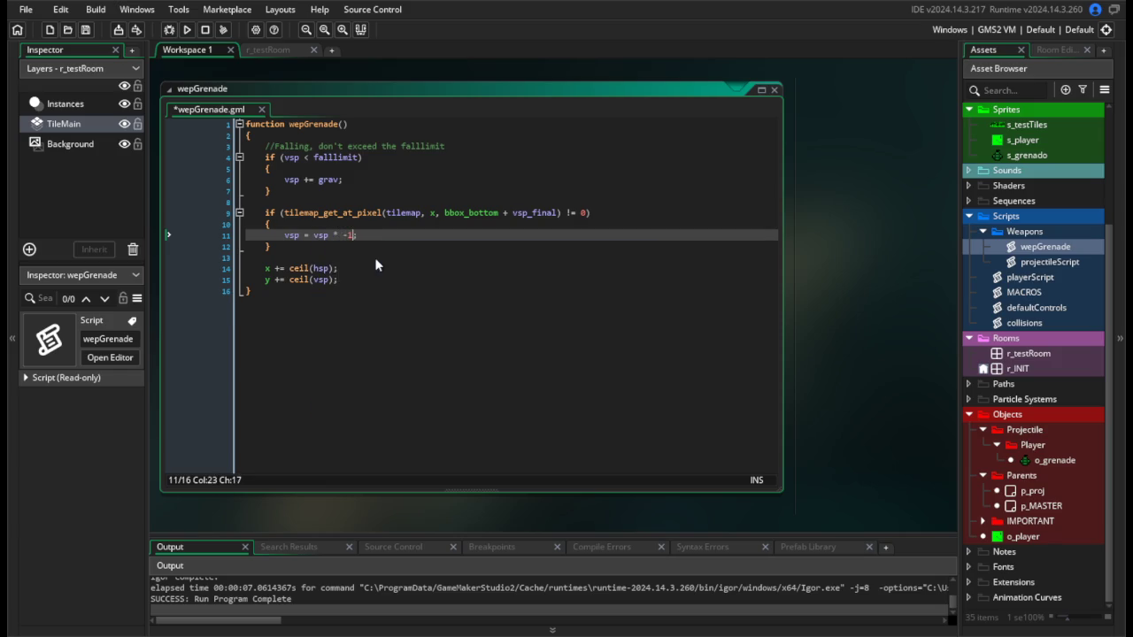
key(shift+Left)
key(shift+Left)
key(shift+Left)
text(()
key(Right)
key(Right)
key(Right)
key(Right)
key(Right)
key(Right)
text(+ 1)
key(ctrl+s)
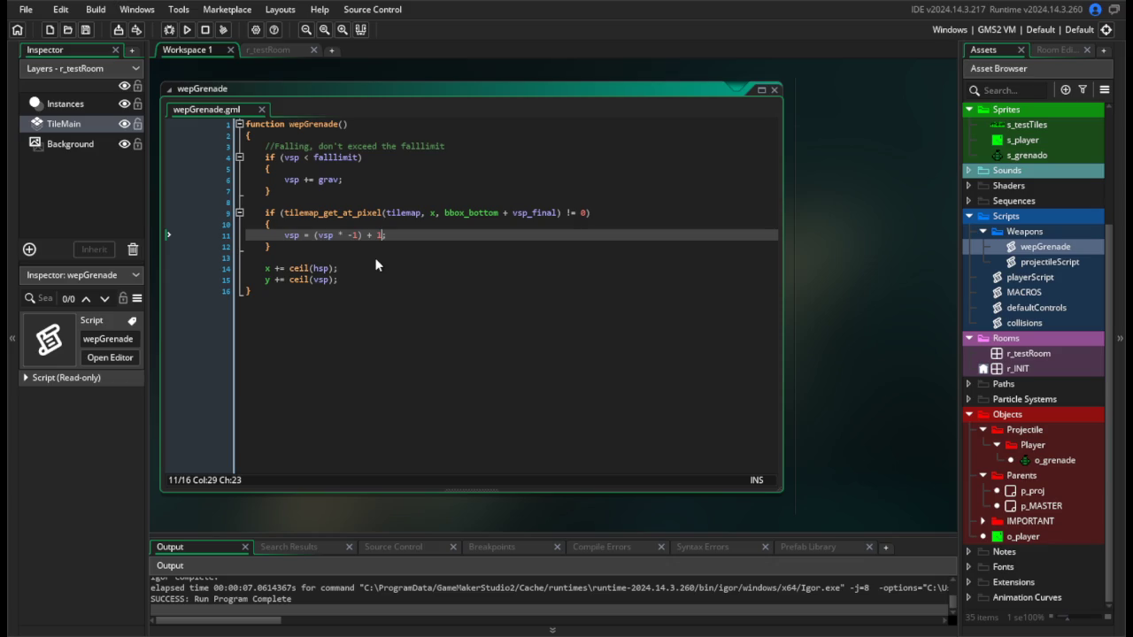
click(187, 29)
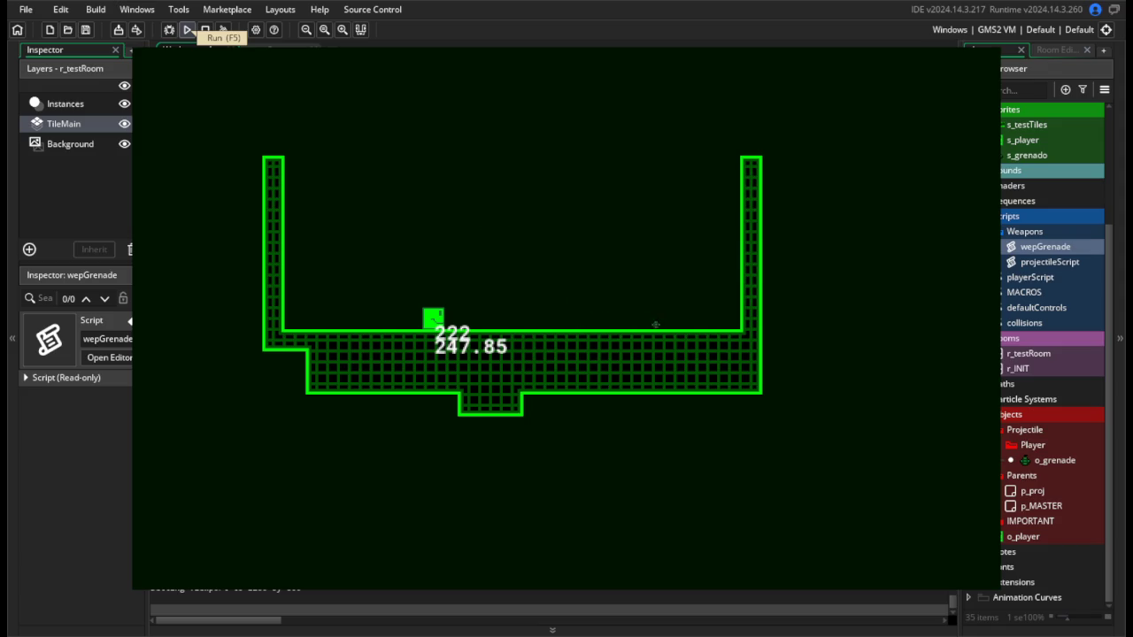
Change the bounce offset from + 1 to + 0.5 and test-run the game.
key(Escape)
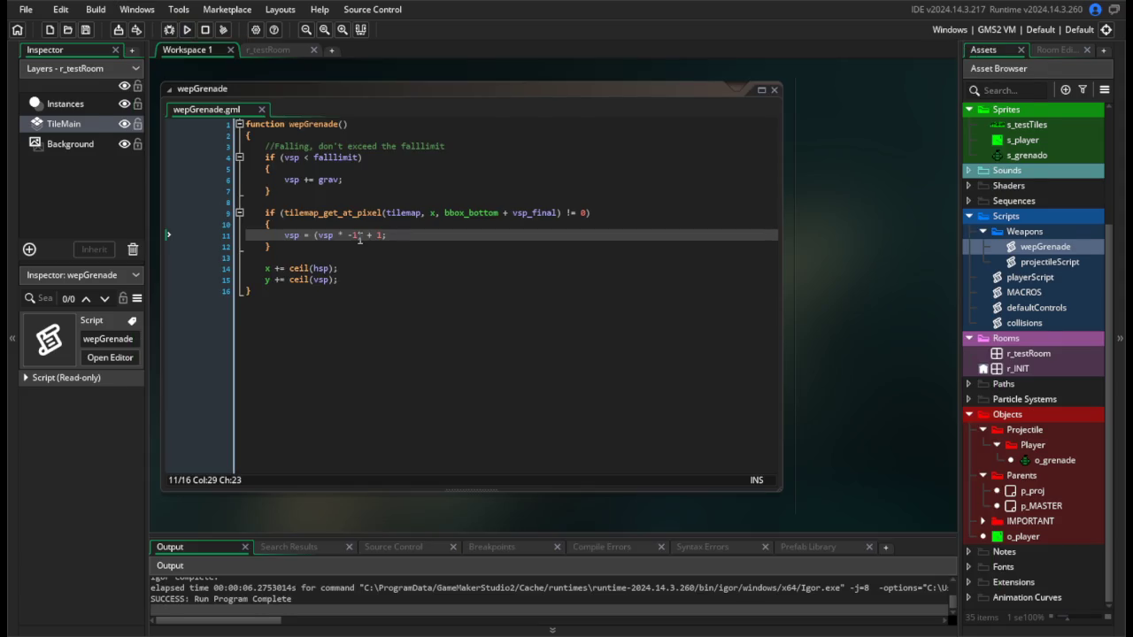
click(384, 230)
key(BackSpace)
text(0.5)
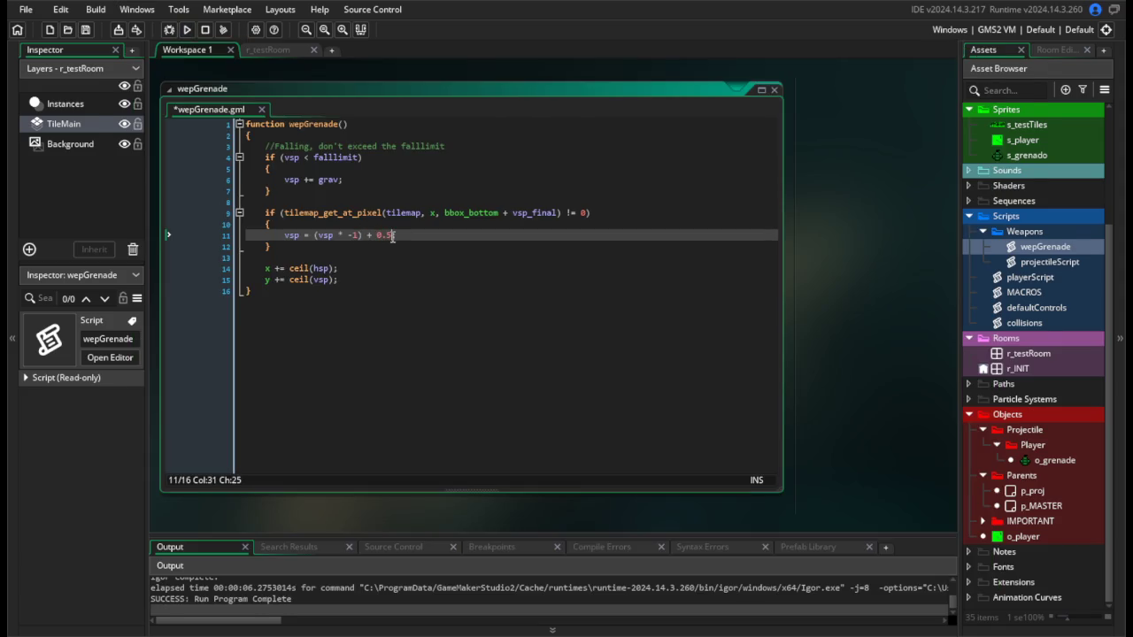
click(185, 30)
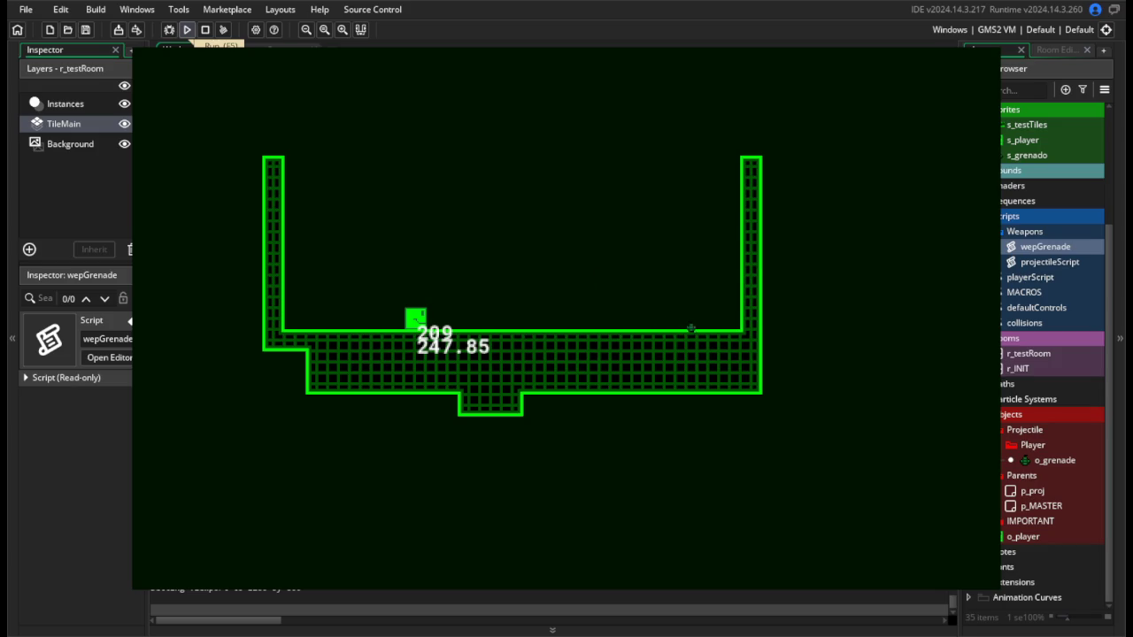
key(Escape)
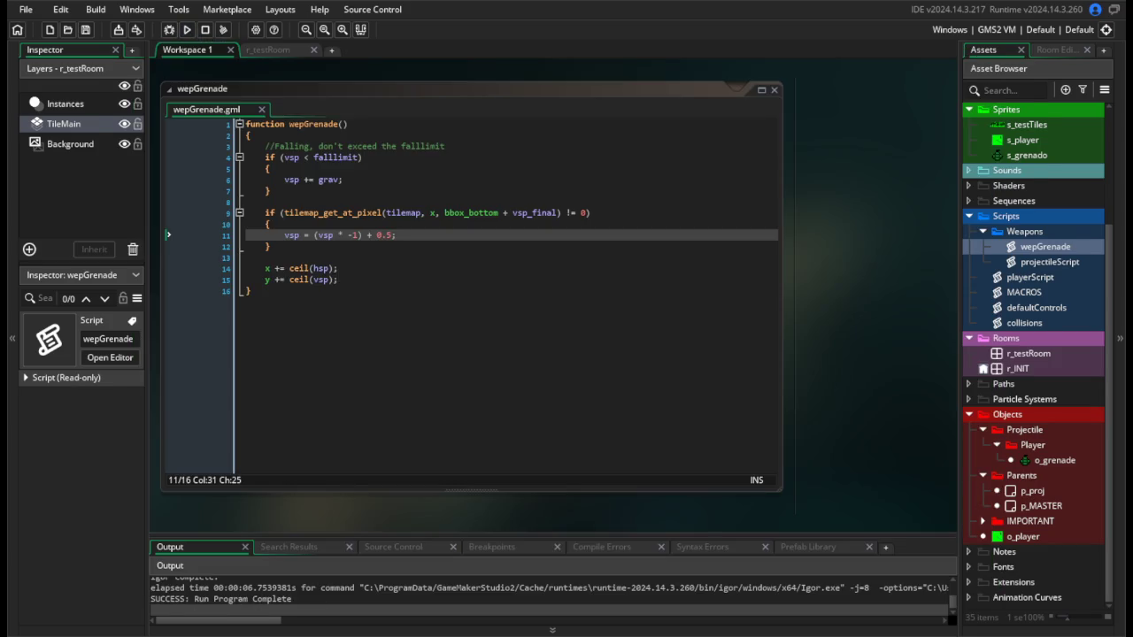
Change the bounce offset to + 0.25, save the script, and test-run again.
text(2)
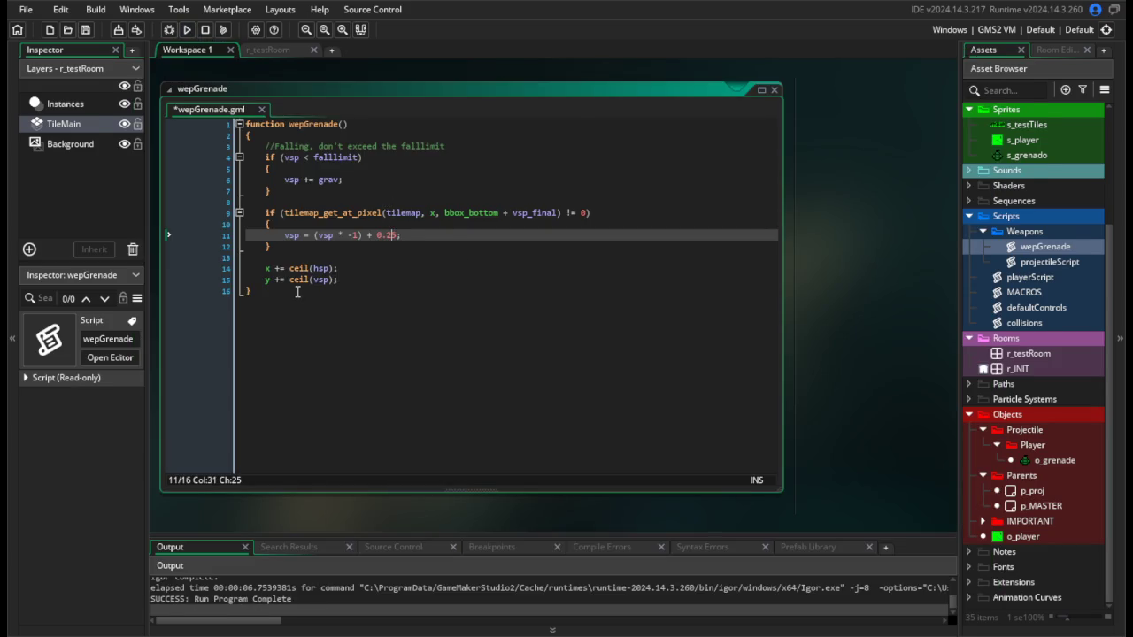
key(ctrl+s)
click(188, 30)
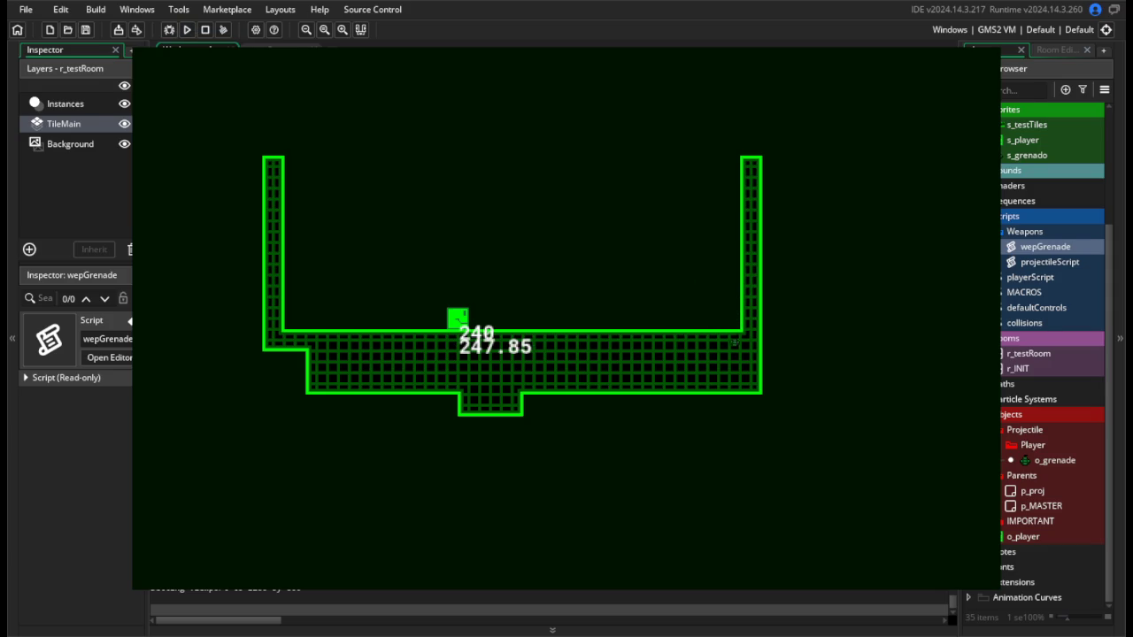
key(alt+F4)
click(457, 235)
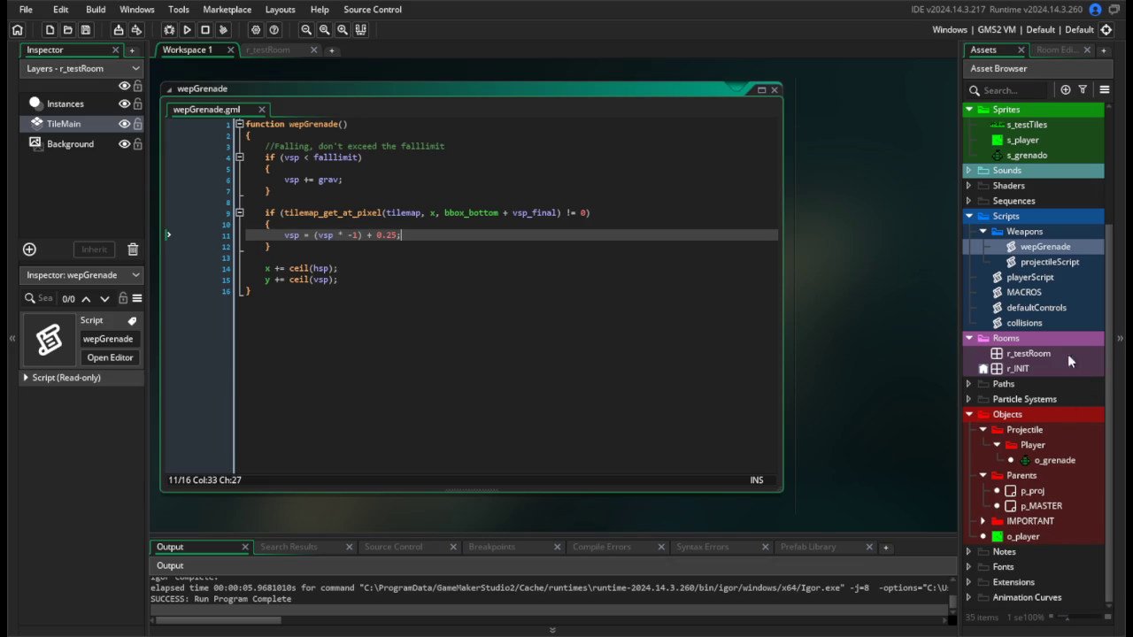
In playerScript, weaken the grenade's launch speed from vsp = -3 to -2 and test-run.
double_click(1062, 264)
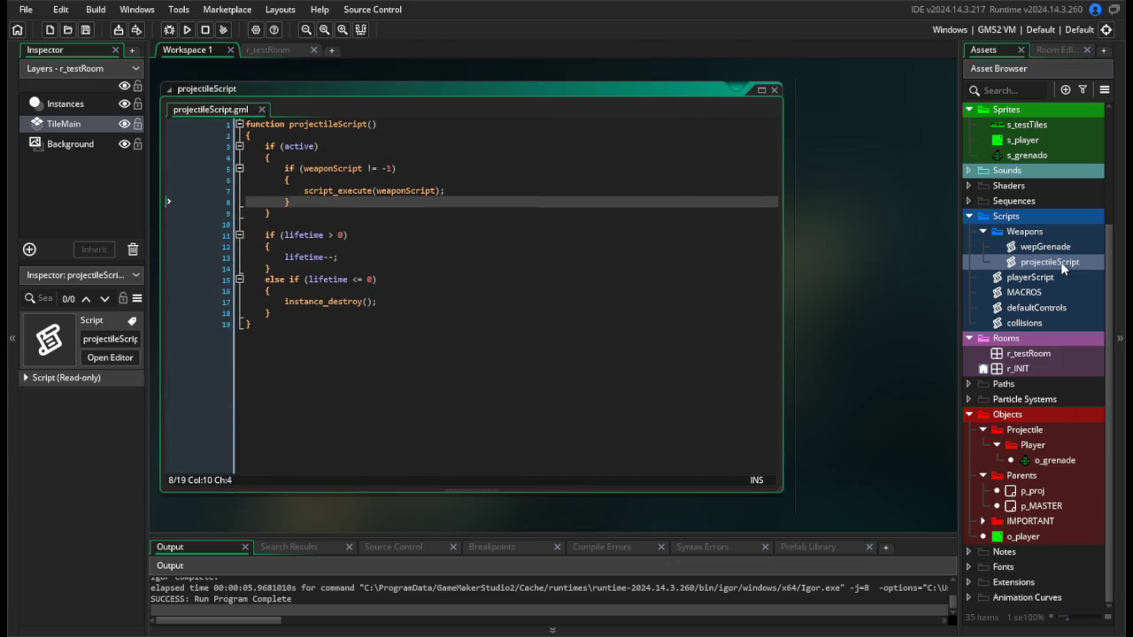
double_click(1061, 249)
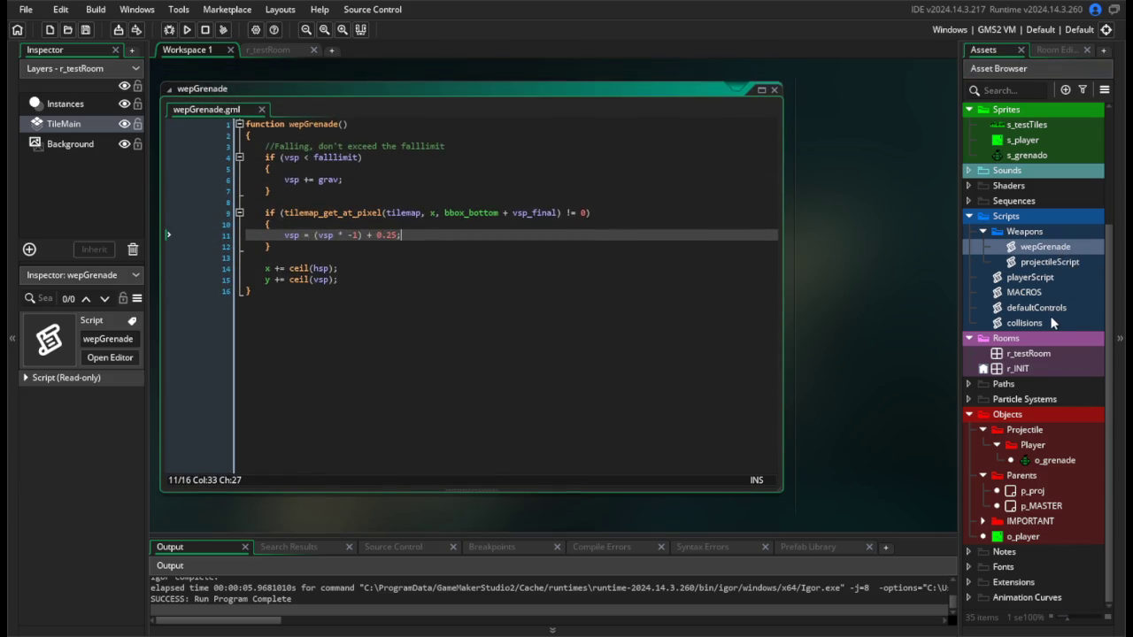
double_click(1046, 281)
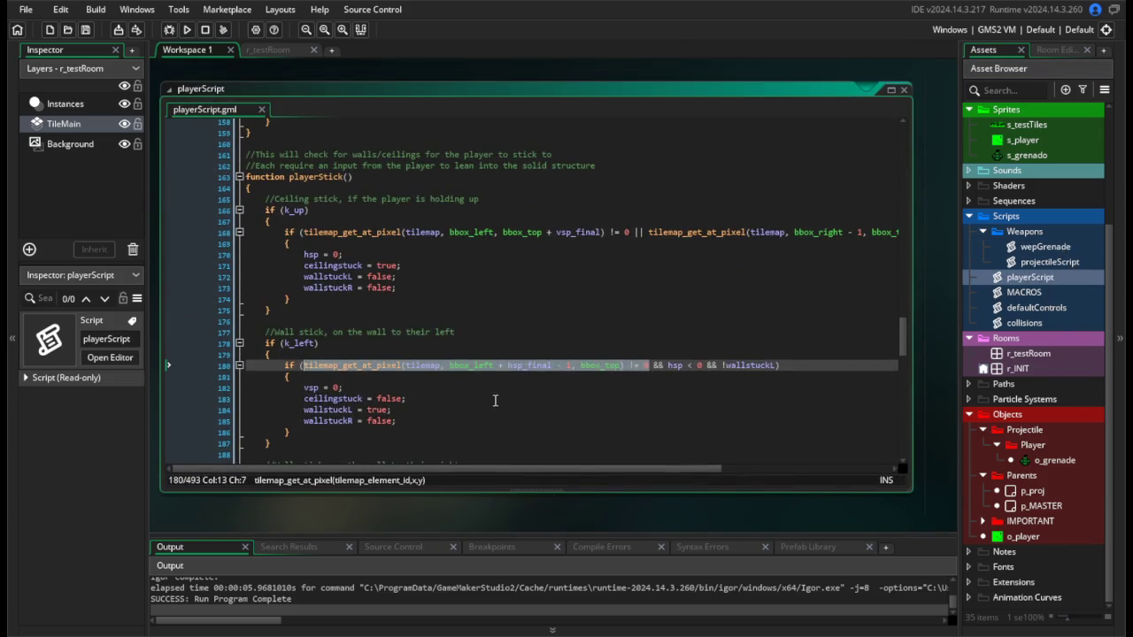
scroll(896, 324, down, 15)
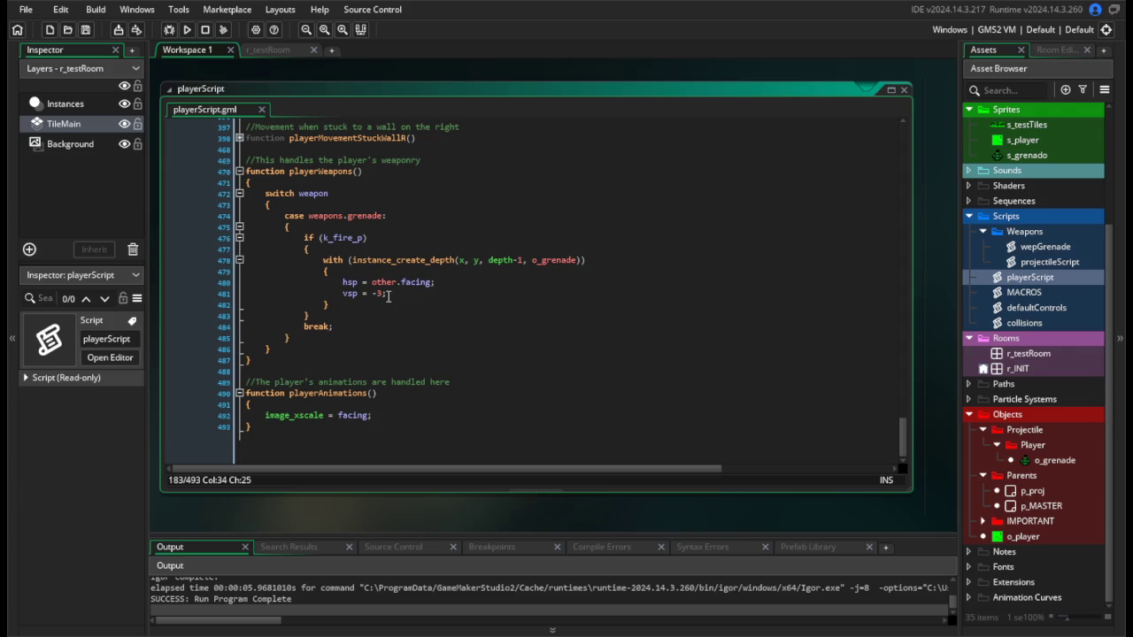
click(384, 298)
key(BackSpace)
text(2)
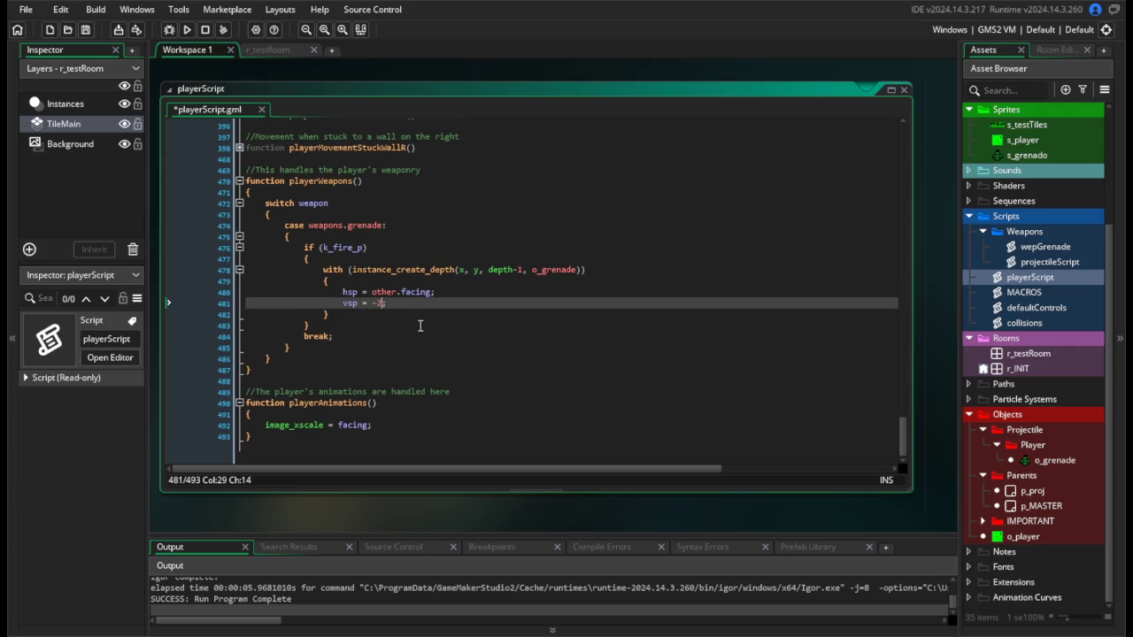
click(186, 30)
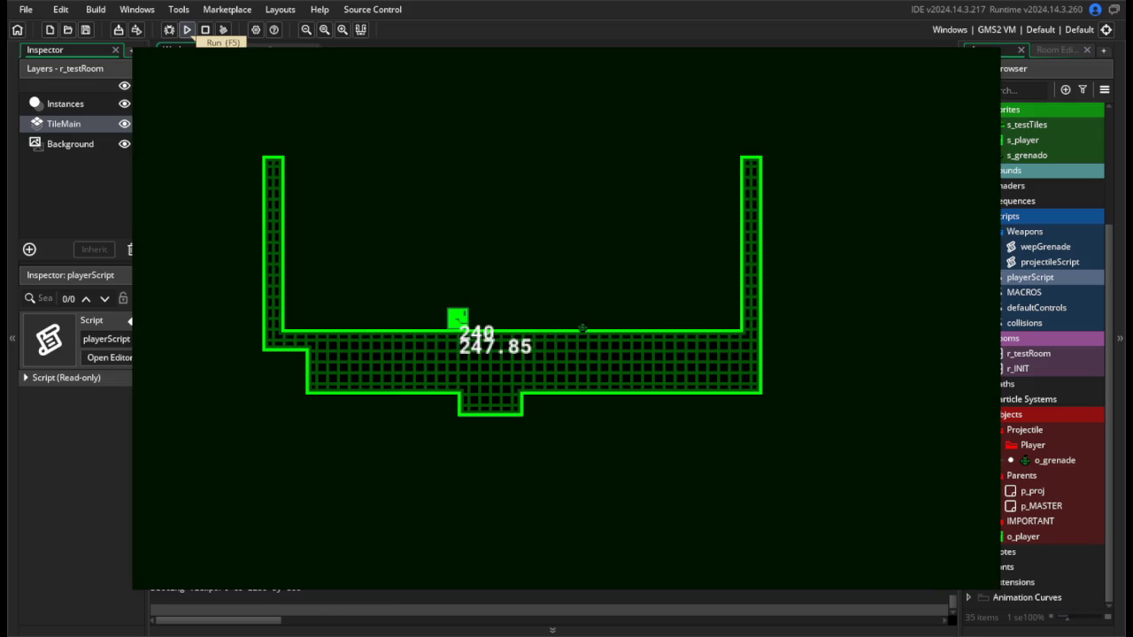
key(Escape)
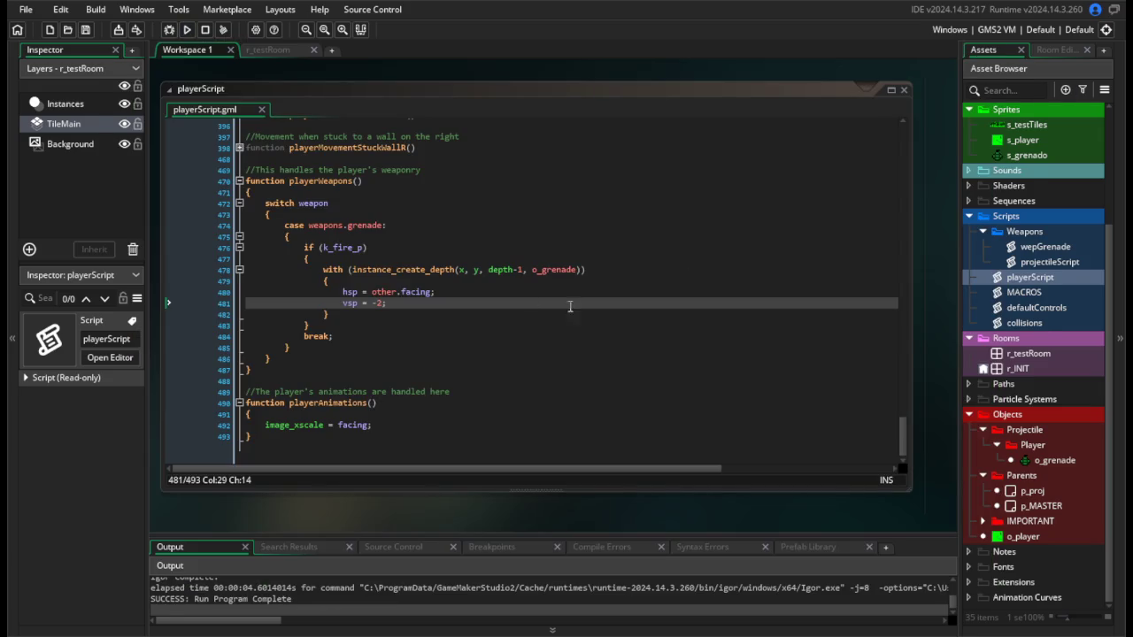
Set the grenade's launch speed to -2.5 and test the throw again.
click(382, 304)
text(.5)
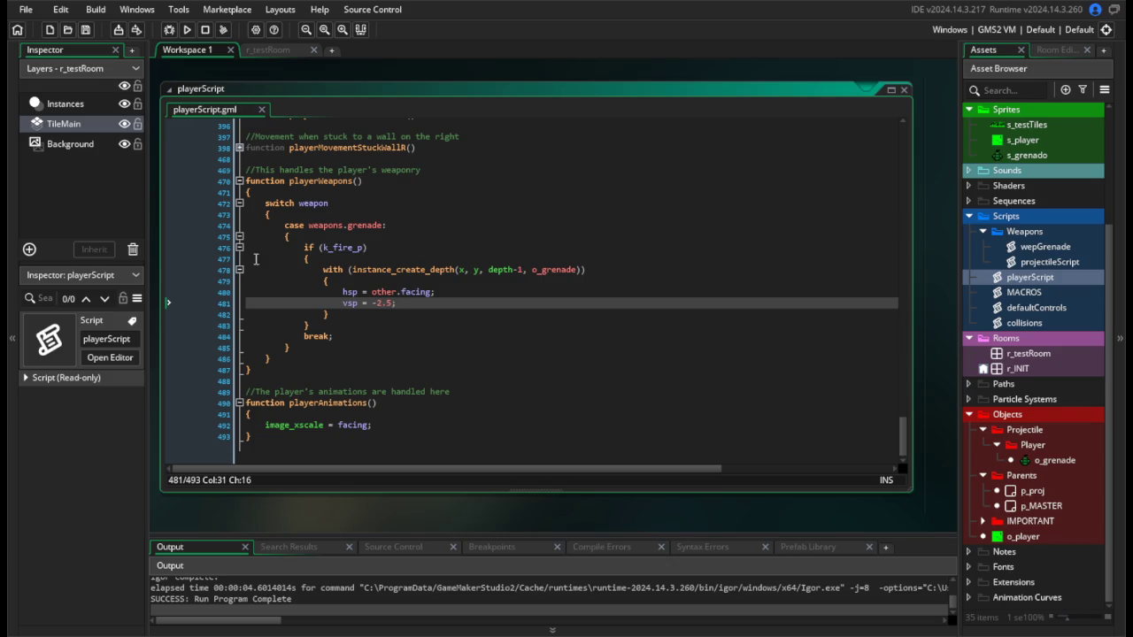
click(189, 29)
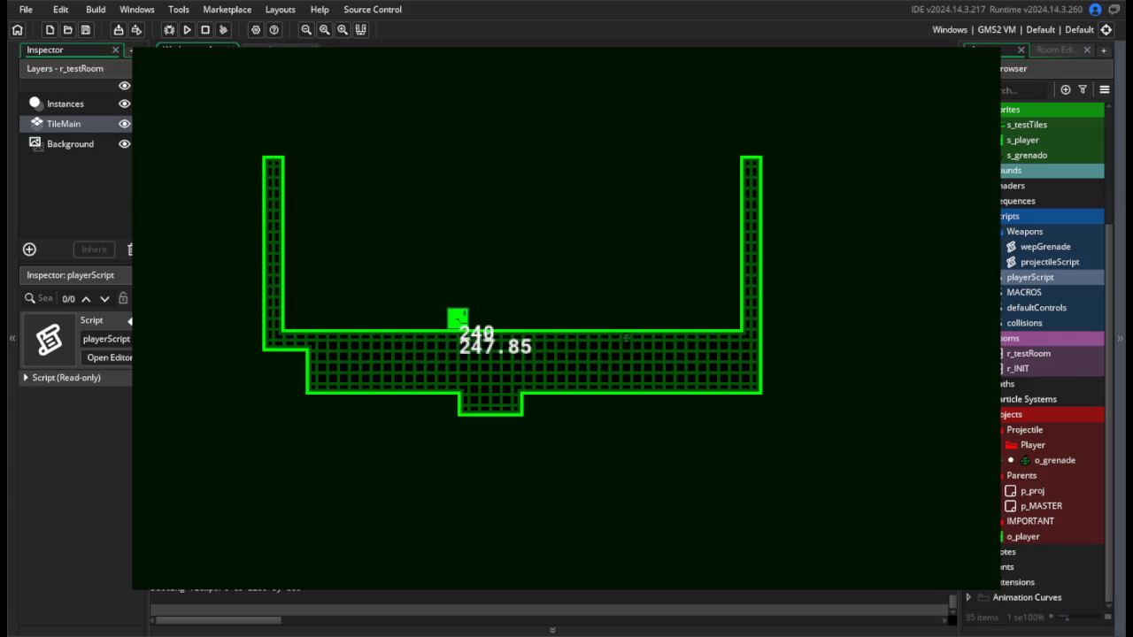
key(Escape)
click(850, 315)
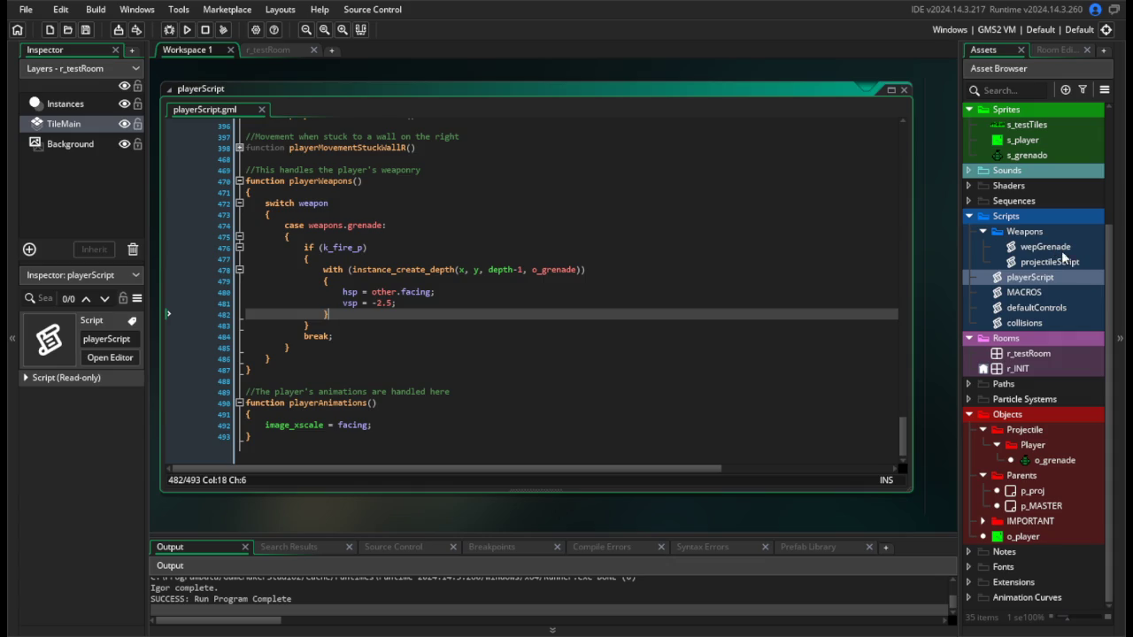
double_click(1018, 324)
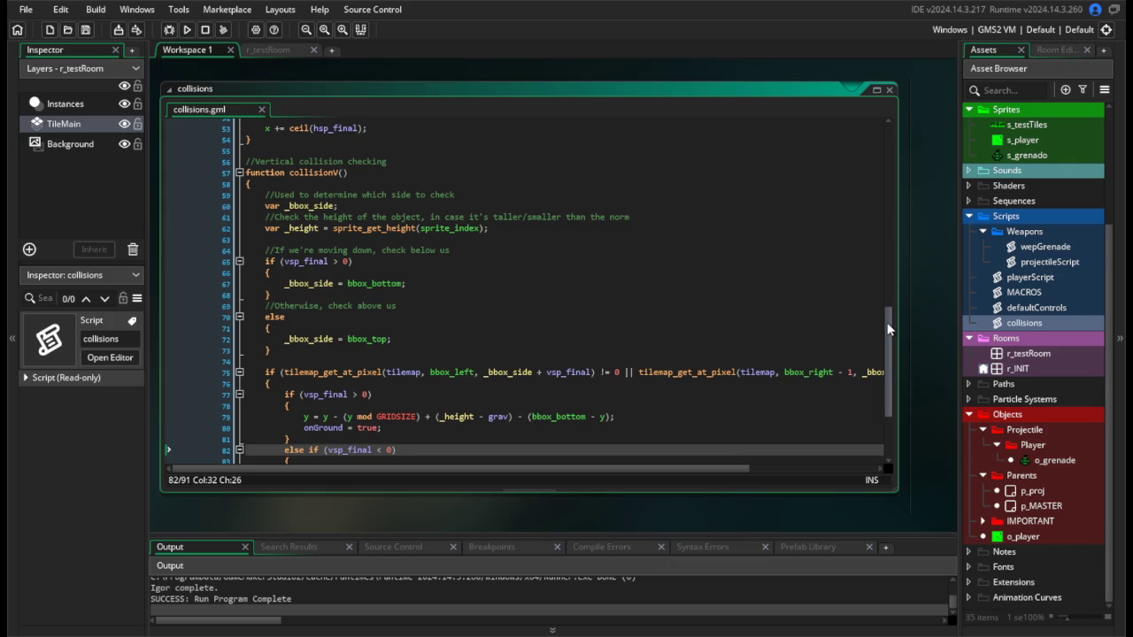
Append /2 to sprite_get_height(sprite_index) on line 62 of collisionV and test-run.
scroll(547, 345, up, 3)
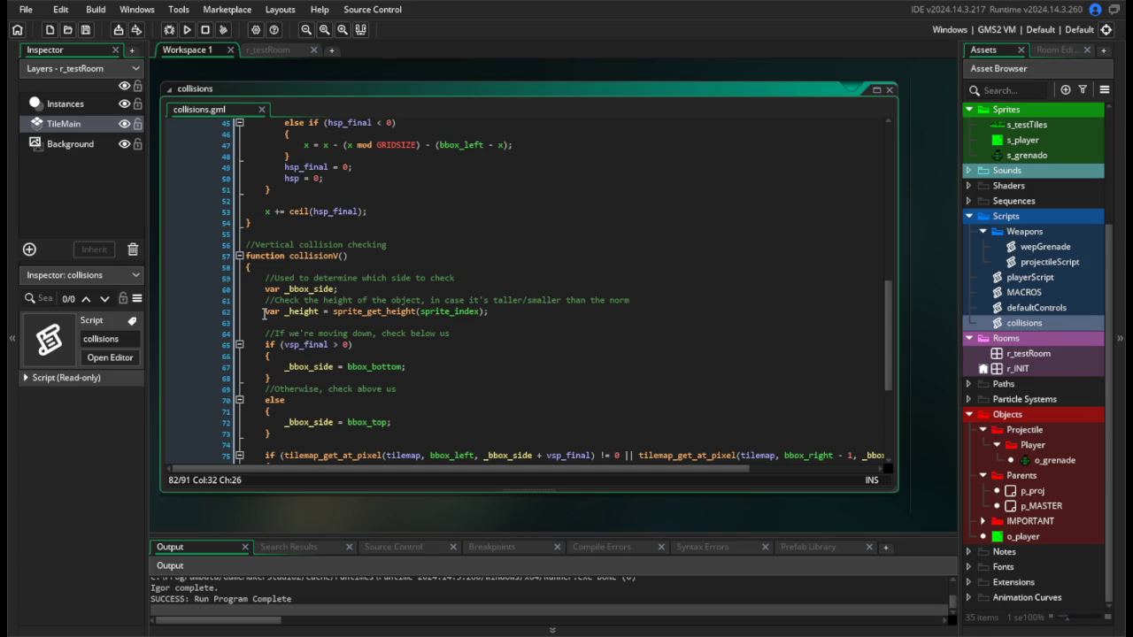
click(514, 312)
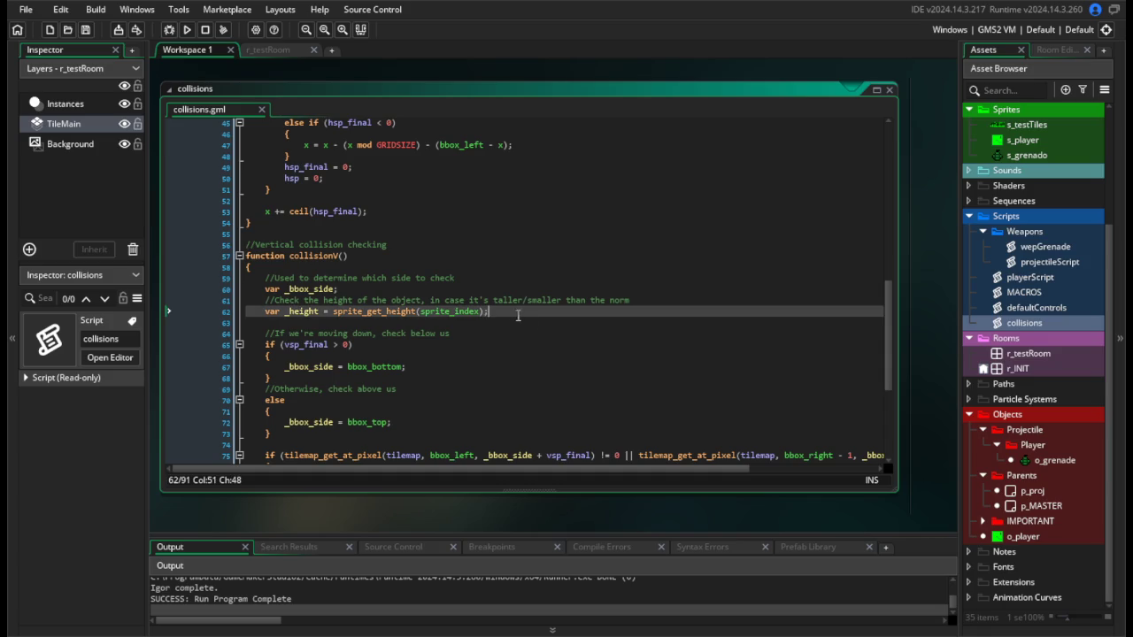
drag(537, 345, 389, 245)
click(528, 320)
scroll(496, 336, down, 6)
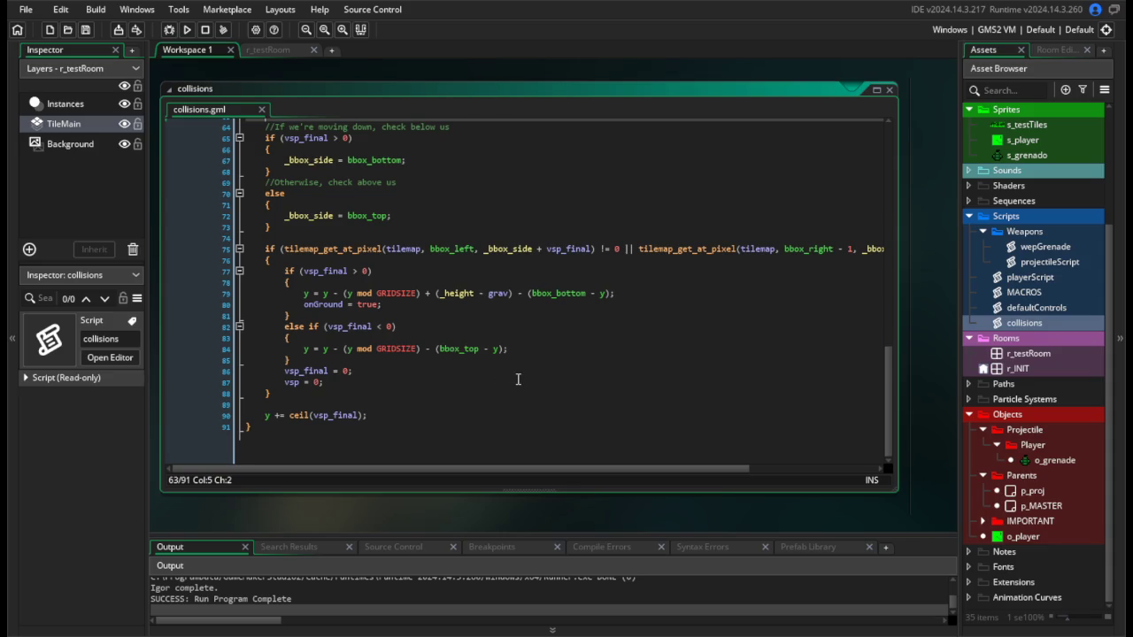
scroll(518, 379, up, 11)
scroll(516, 379, down, 2)
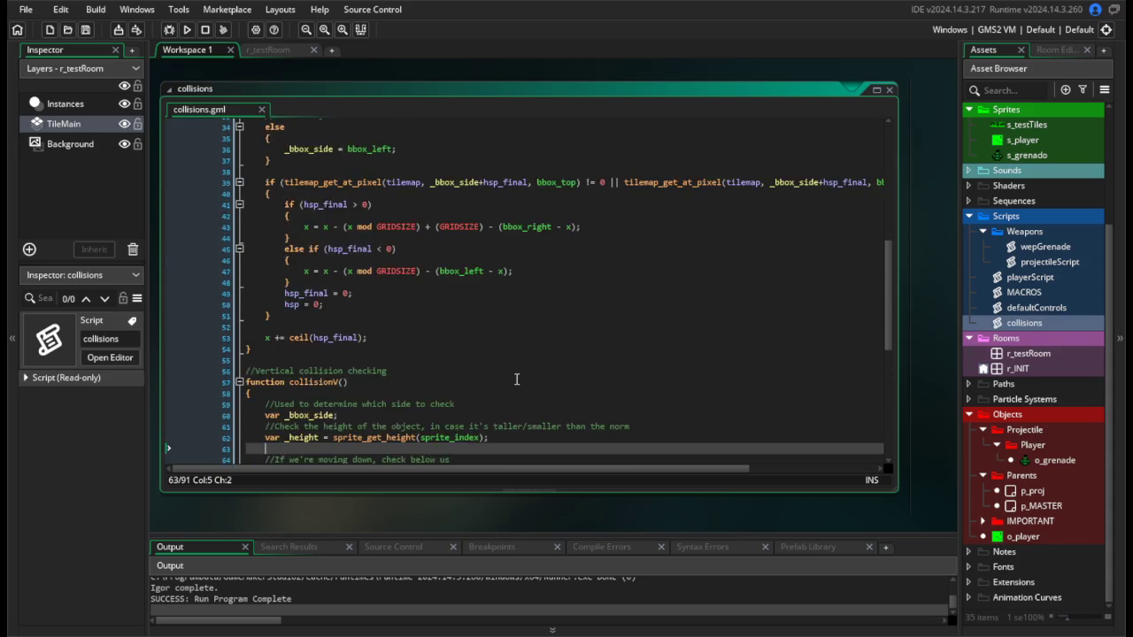
scroll(518, 381, down, 10)
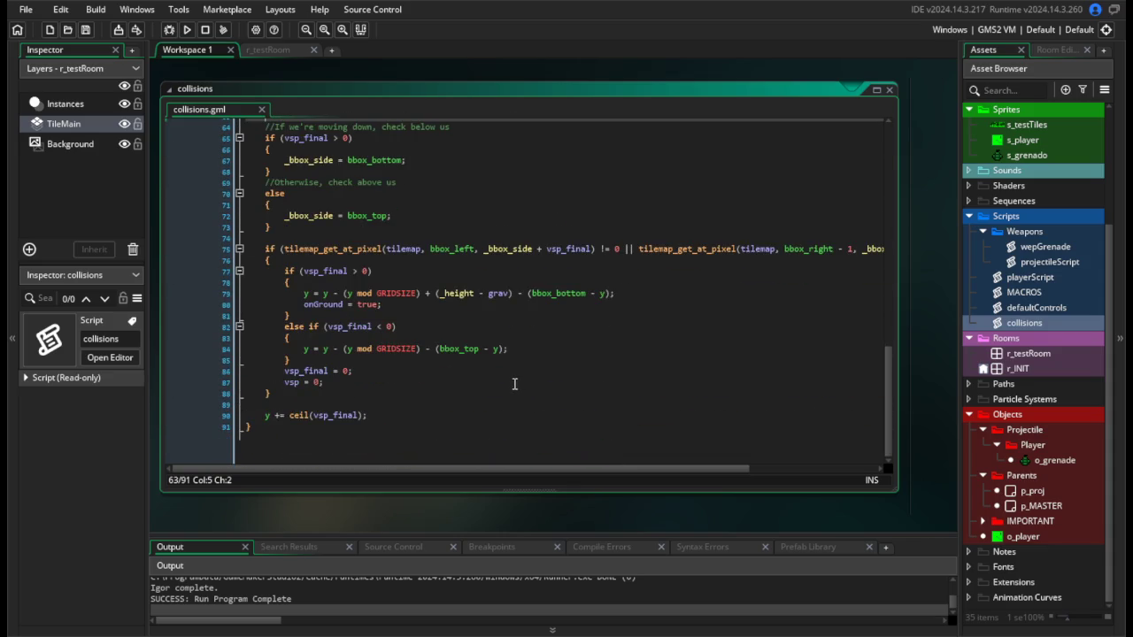
scroll(513, 381, up, 6)
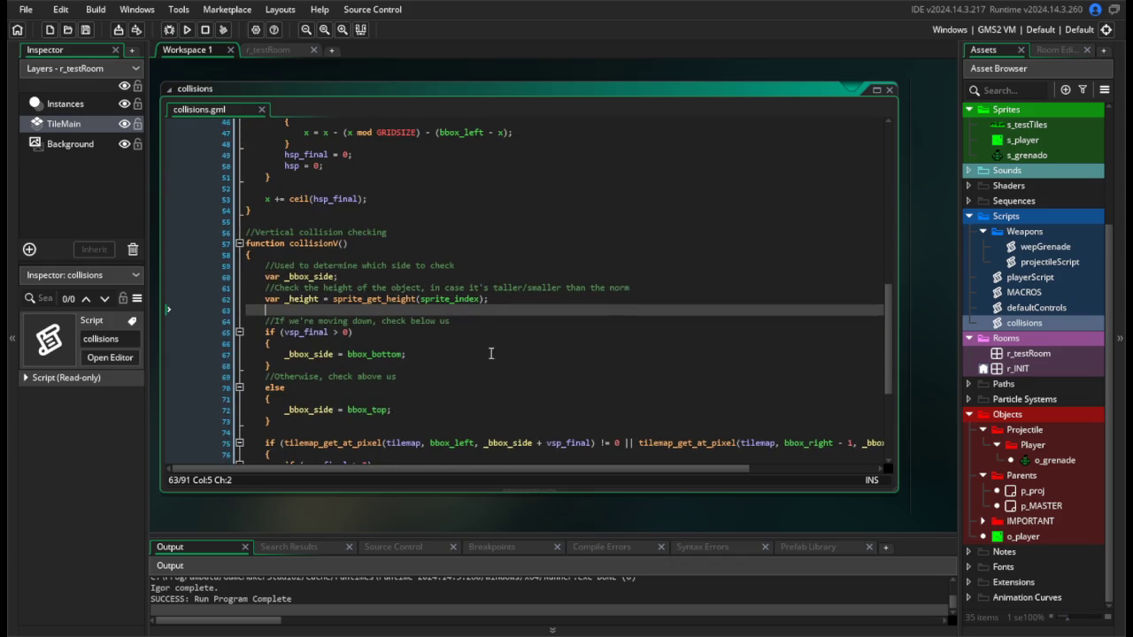
click(481, 299)
key(Right)
text(/2)
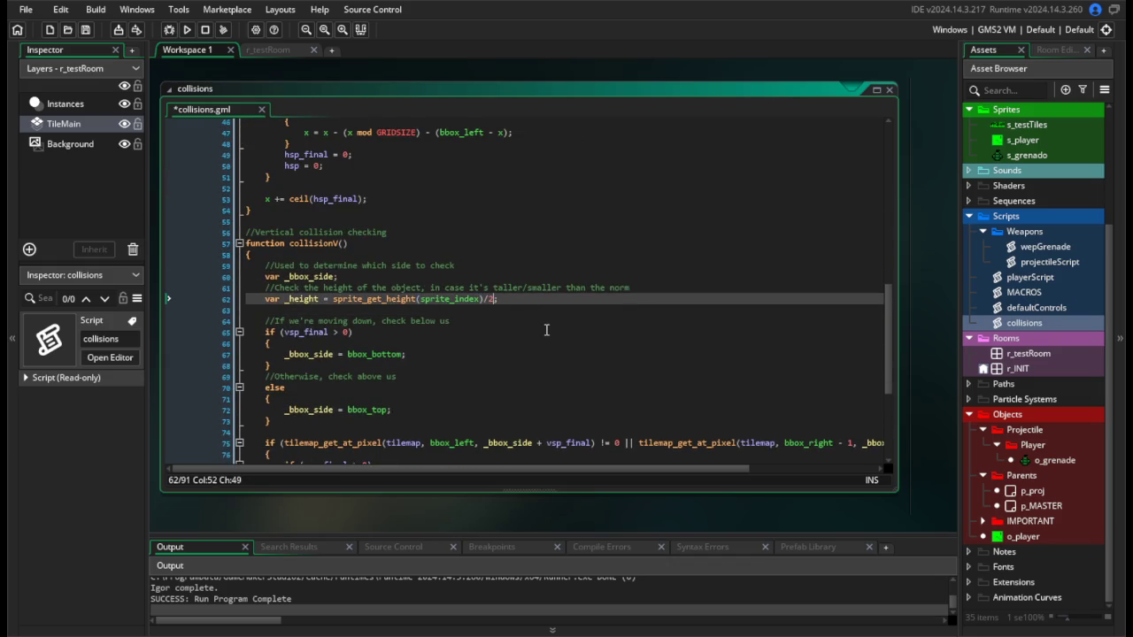
click(187, 30)
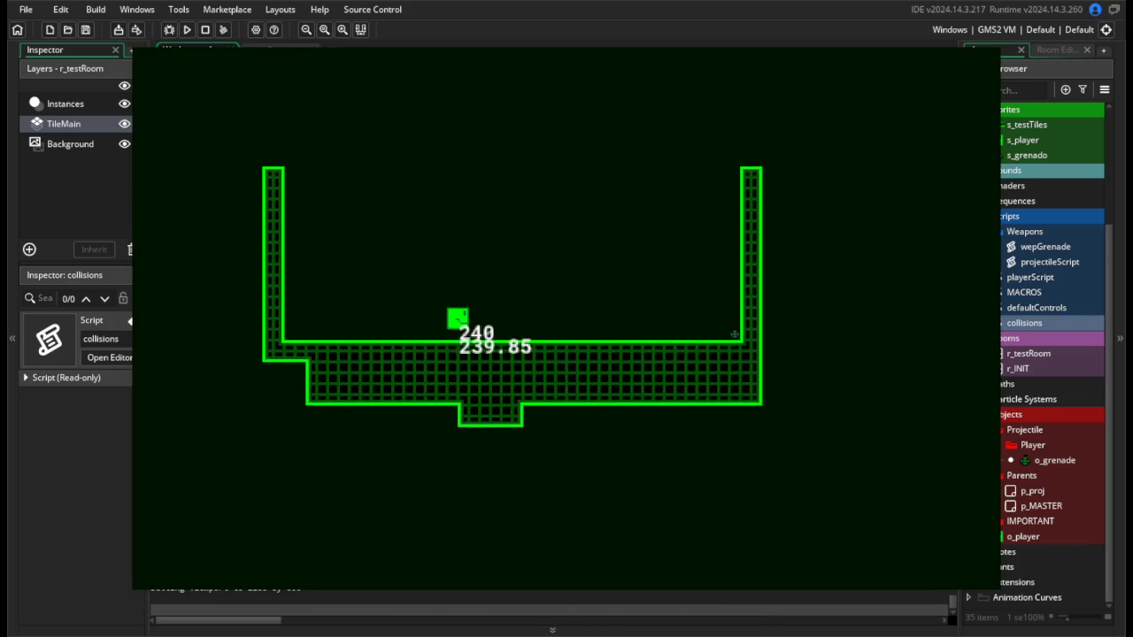
key(Escape)
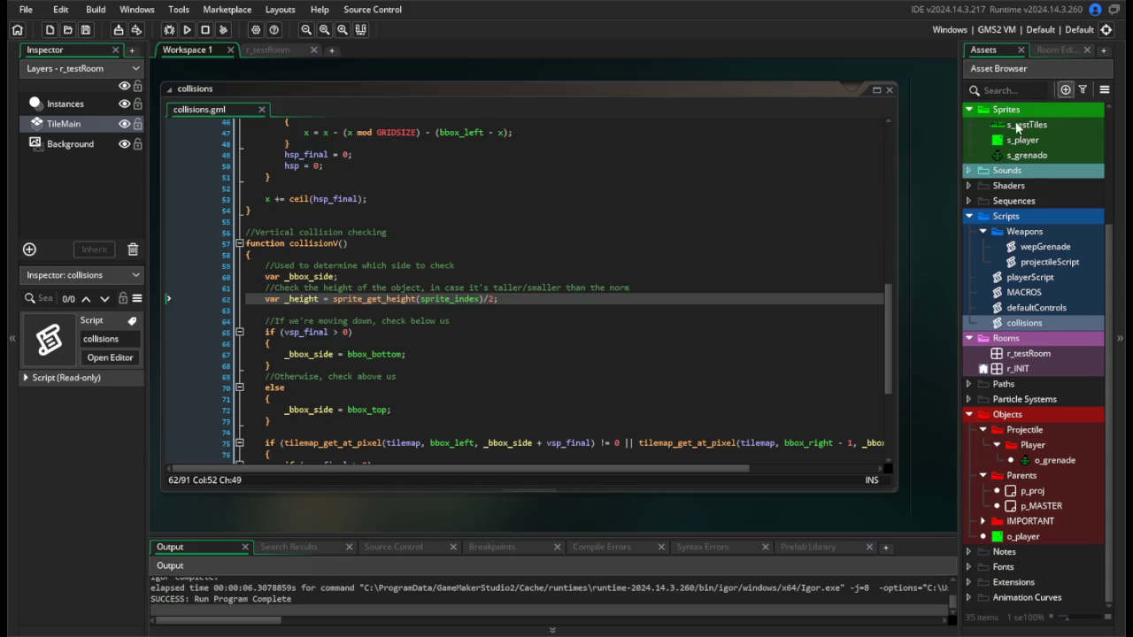
Run the game again to test the grenade's landing.
click(447, 361)
scroll(482, 297, down, 6)
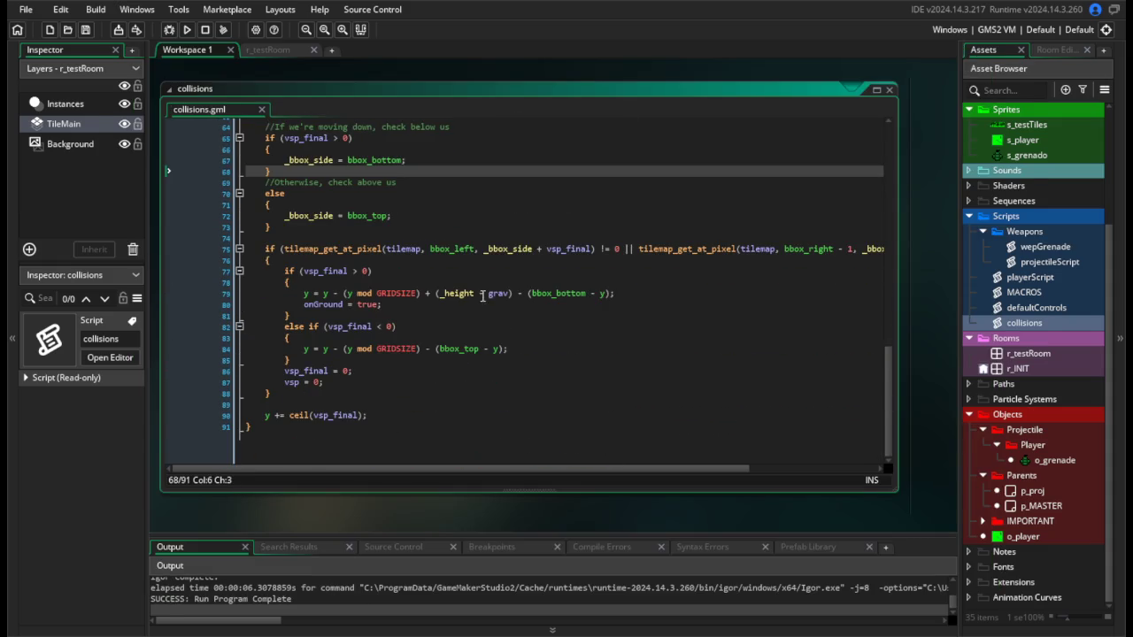
click(186, 29)
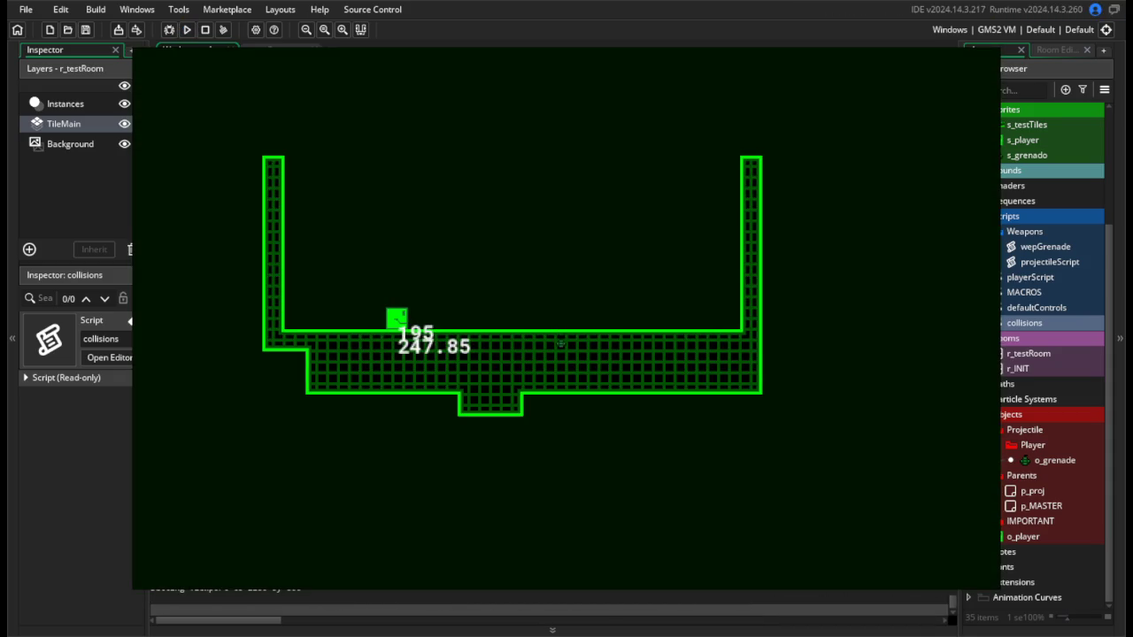
key(Escape)
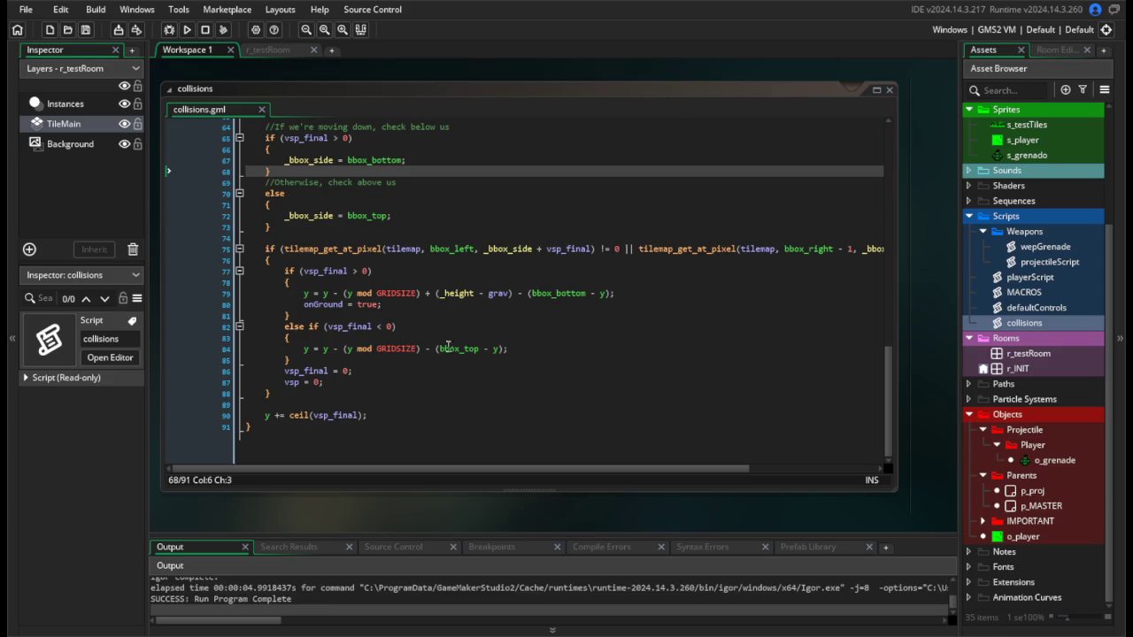
click(445, 341)
scroll(535, 365, up, 3)
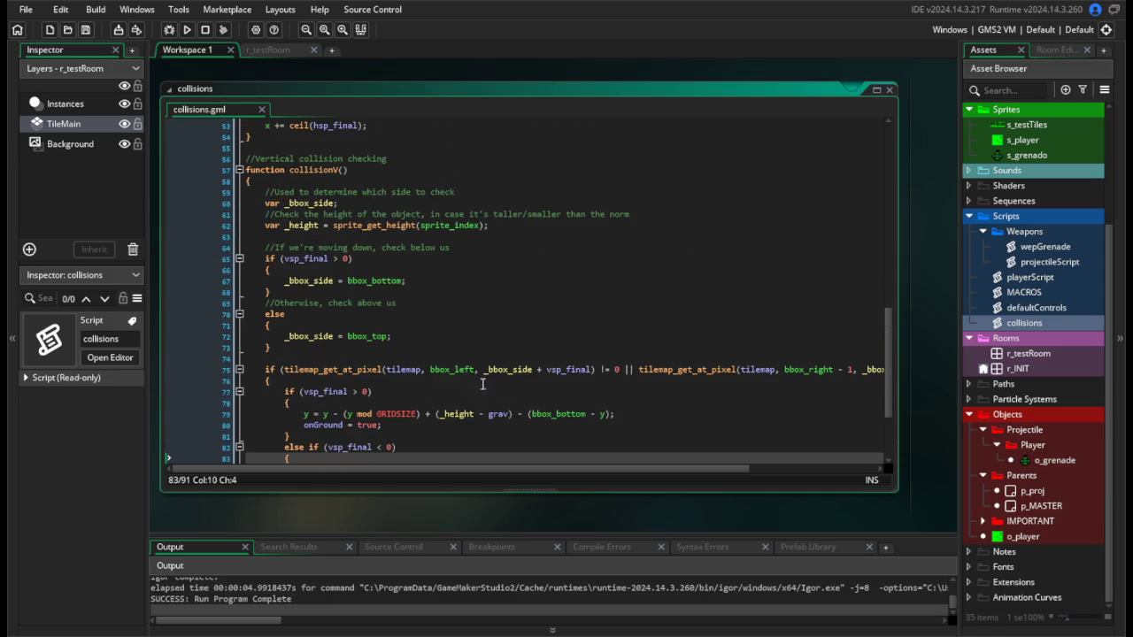
scroll(477, 378, up, 2)
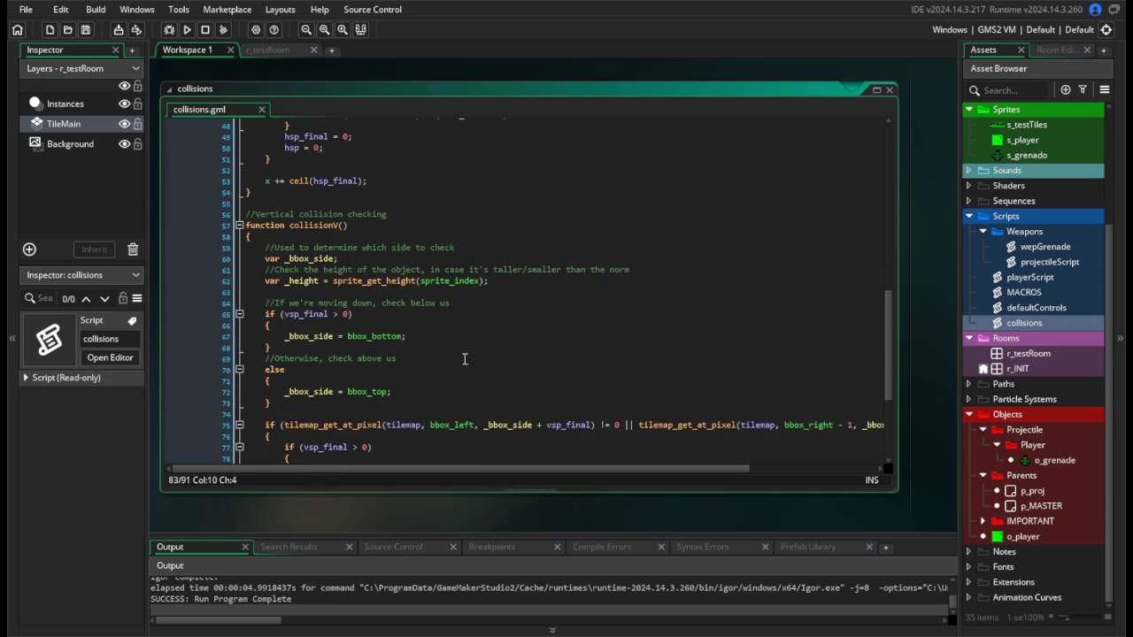
scroll(464, 358, down, 2)
click(467, 368)
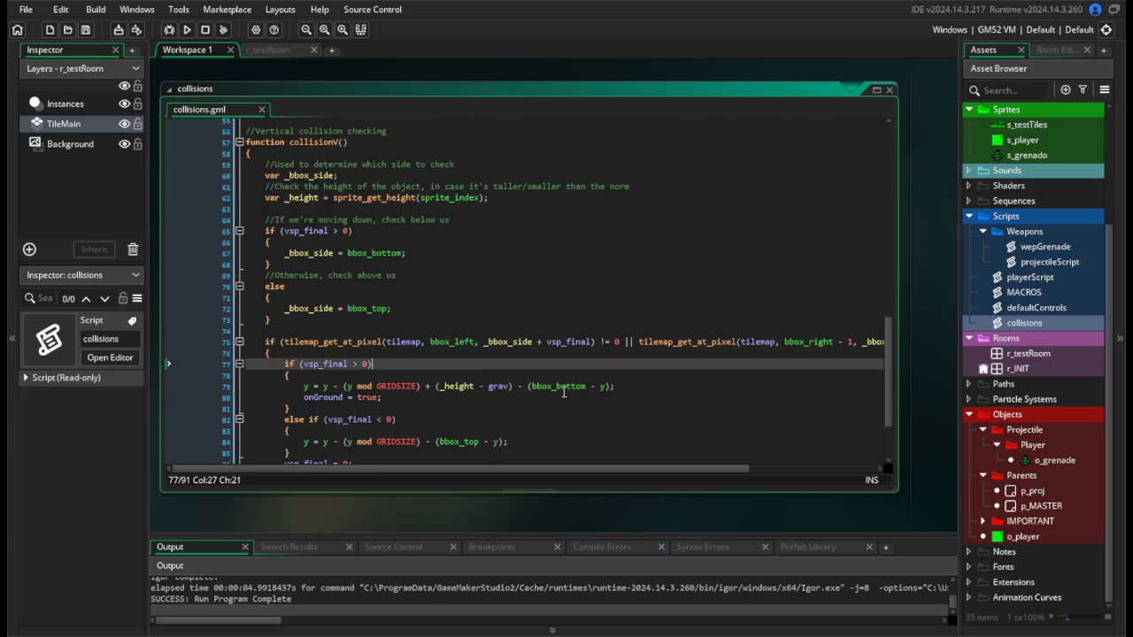
scroll(467, 367, down, 2)
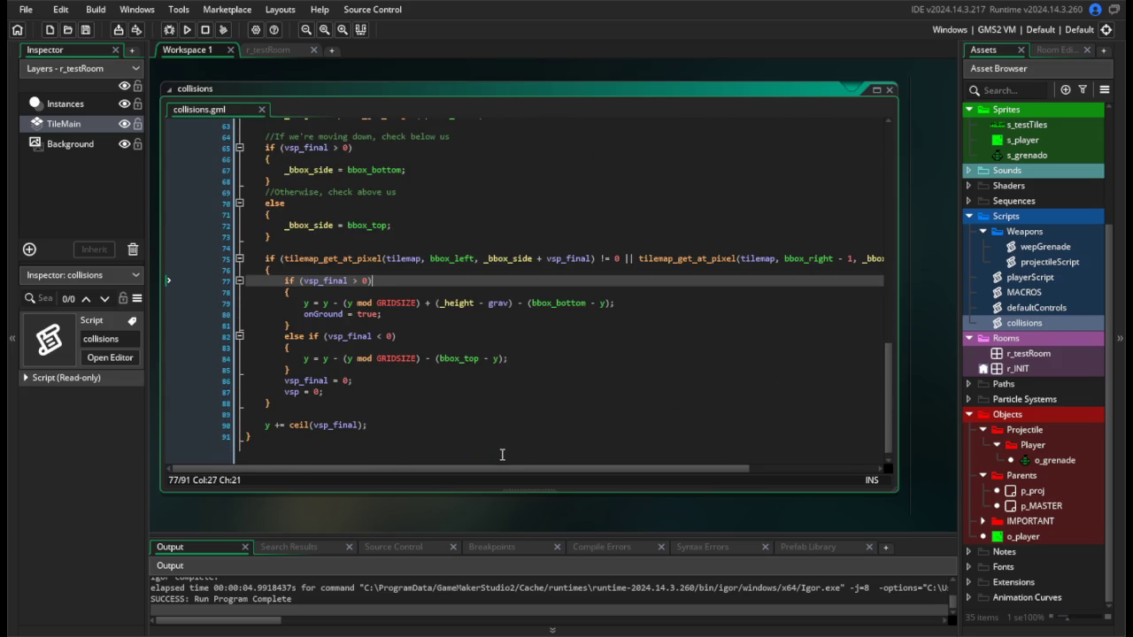
mouse_move(509, 472)
mouse_down()
mouse_move(854, 462)
mouse_move(693, 471)
mouse_up()
scroll(425, 420, up, 2)
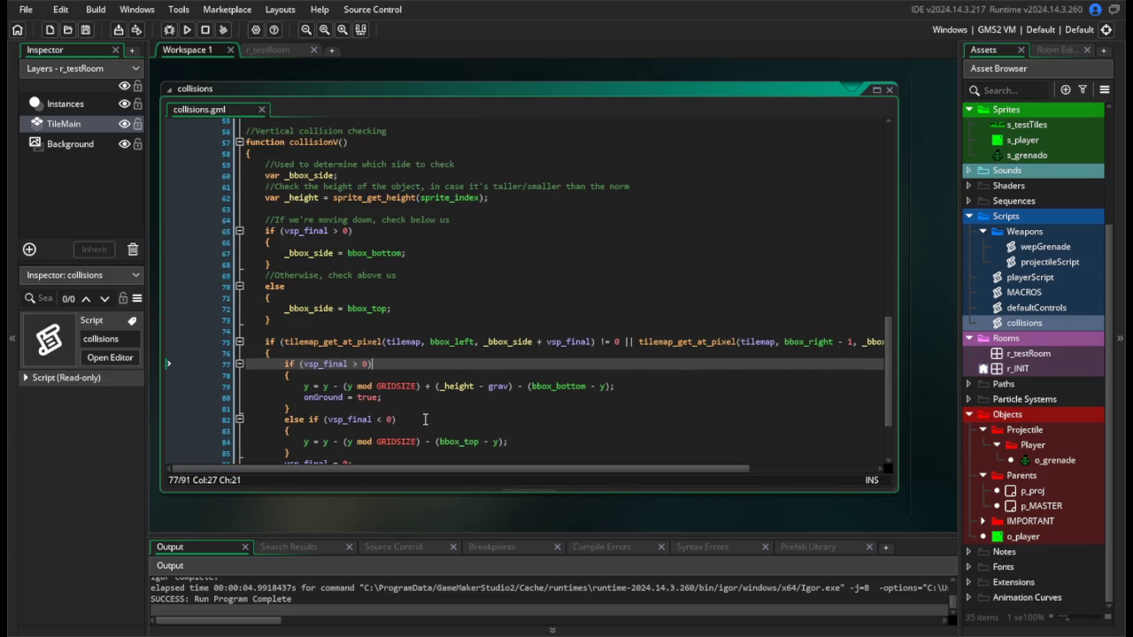
click(426, 419)
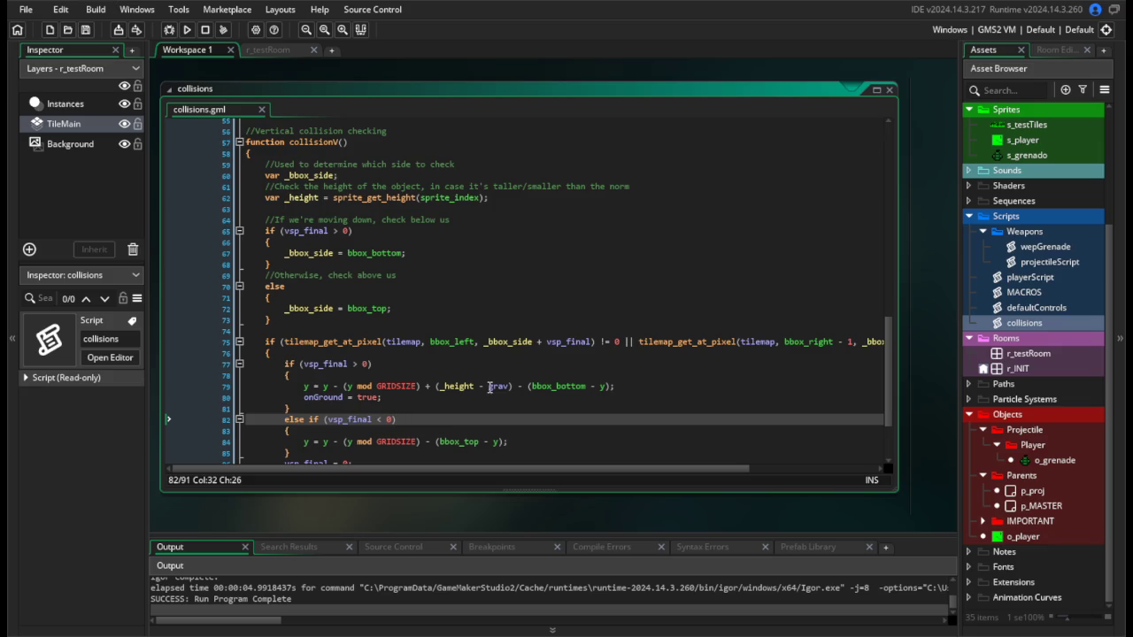
drag(490, 387, 434, 388)
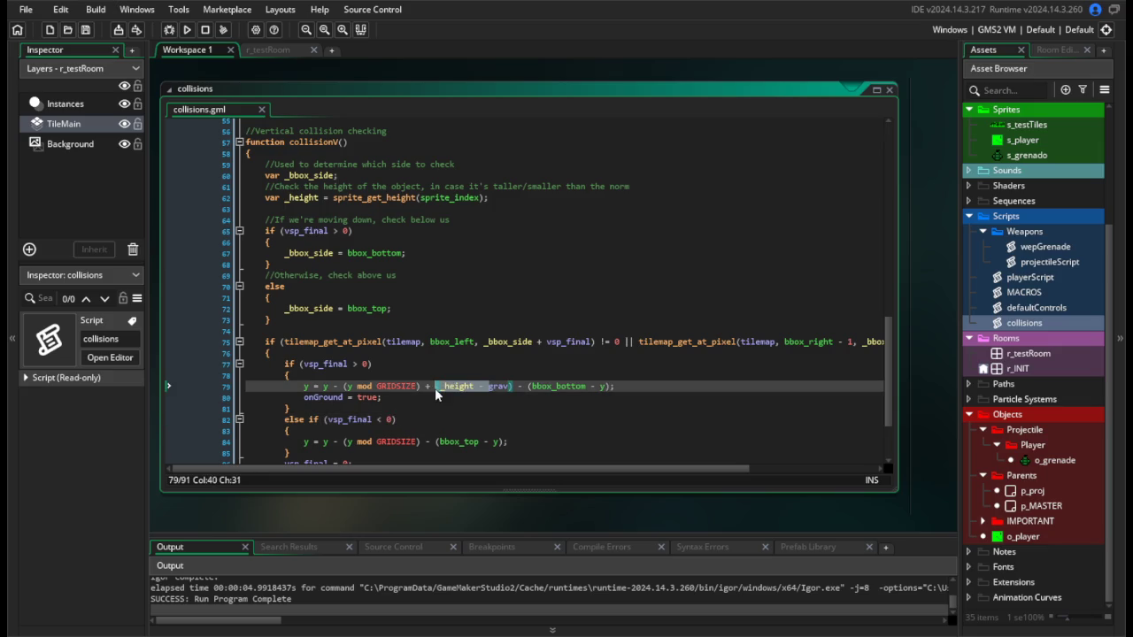
key(BackSpace)
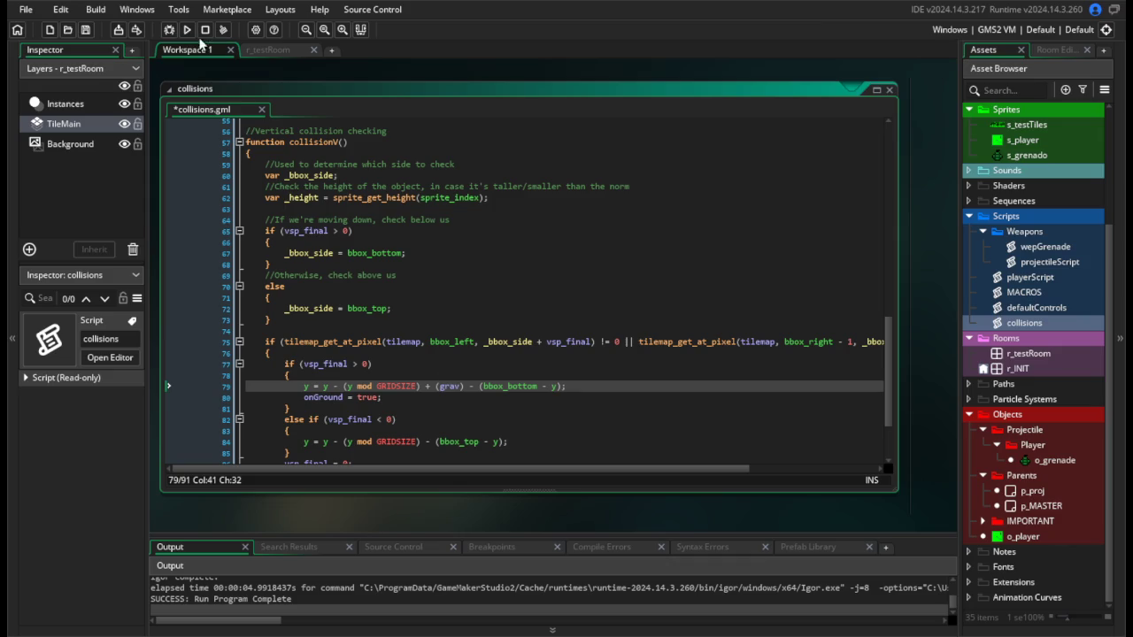
click(187, 30)
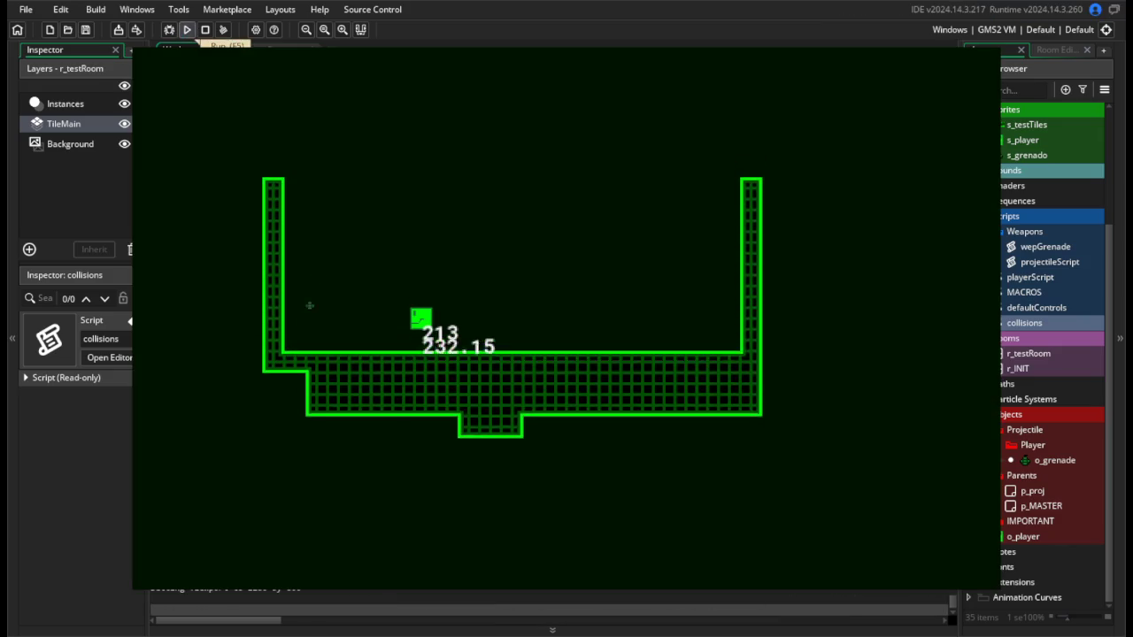
key(d)
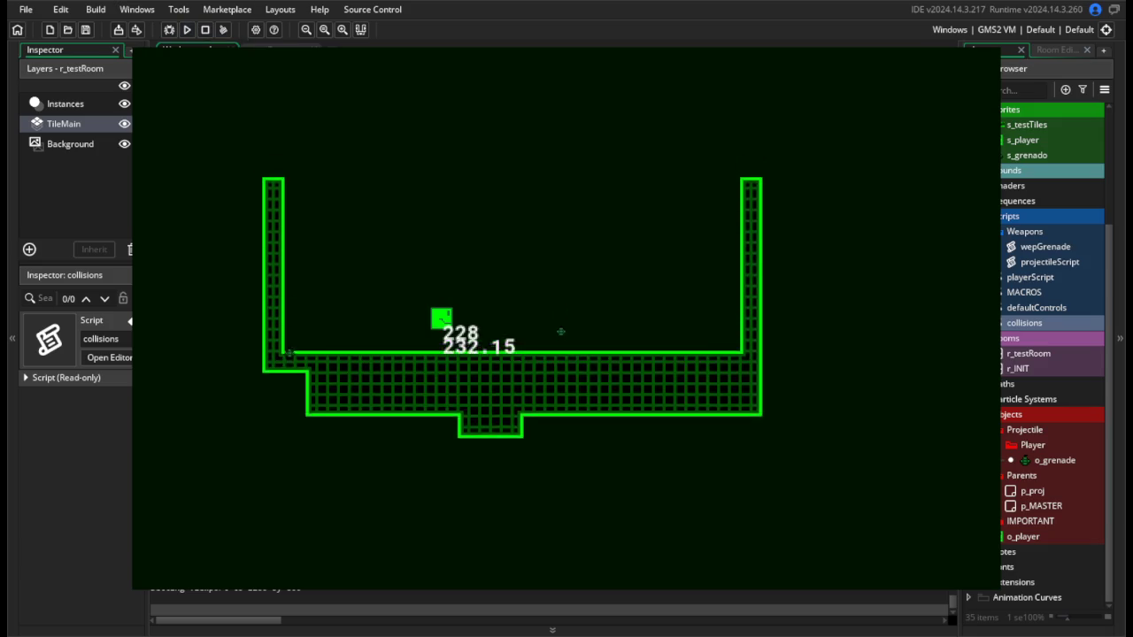
key(Escape)
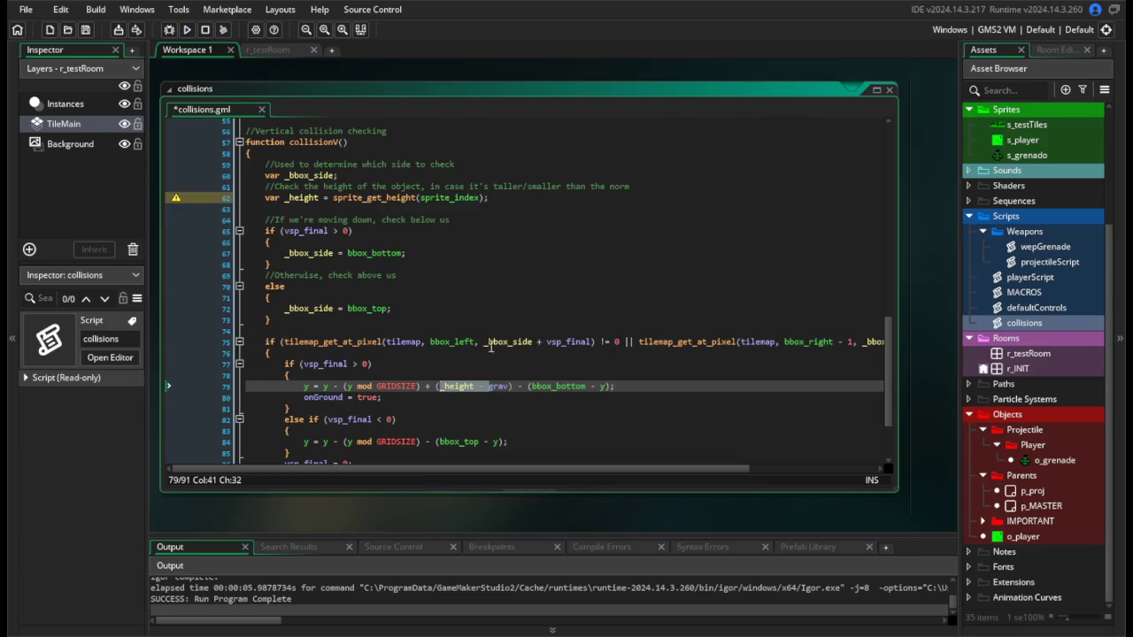
click(522, 331)
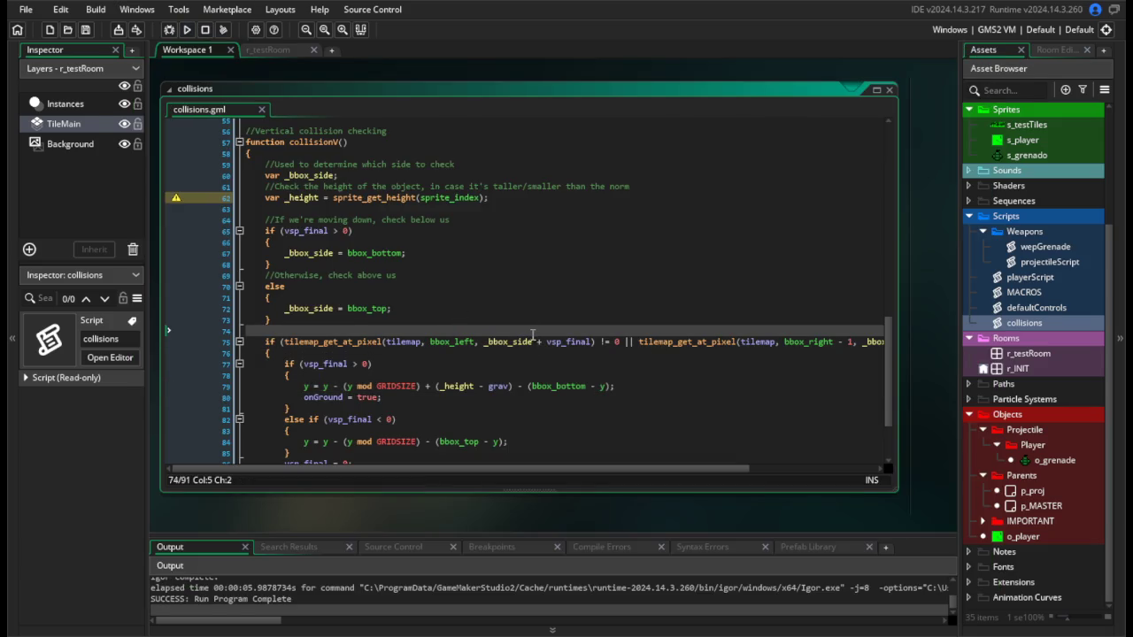
scroll(538, 349, down, 3)
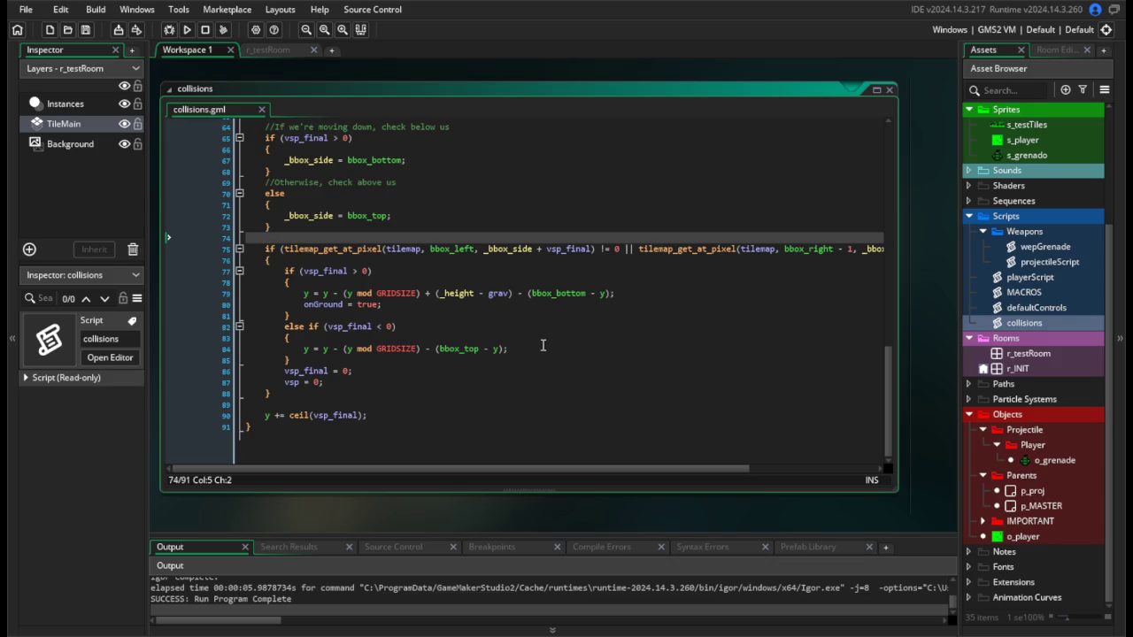
Place an o_grenade instance on r_testRoom's Instances layer and test-run the game.
click(268, 50)
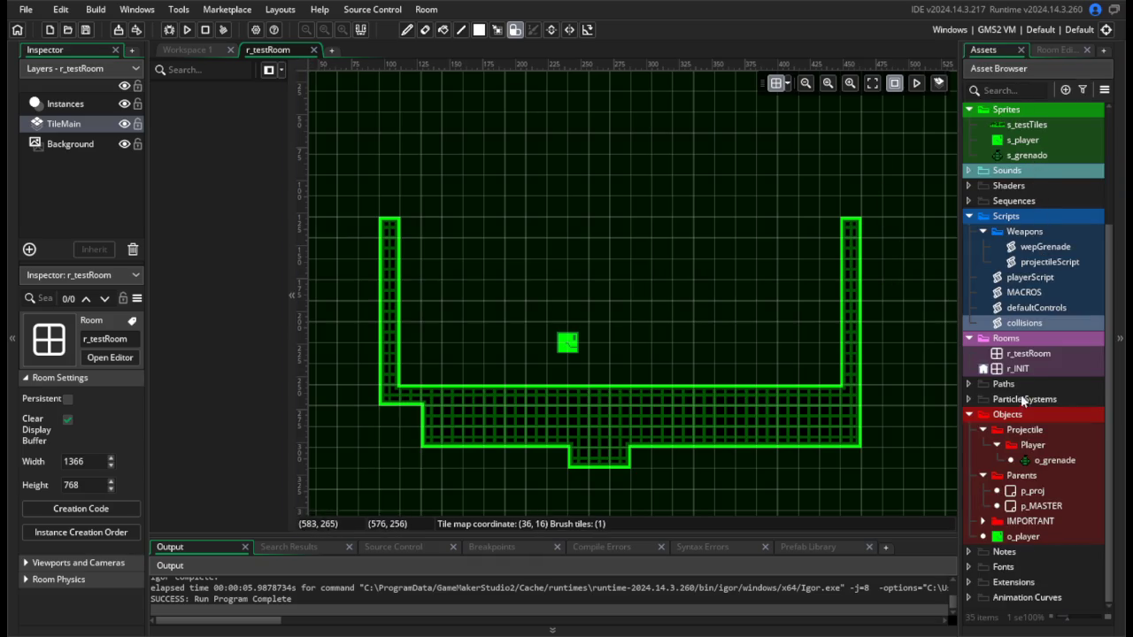
mouse_move(1043, 460)
mouse_down()
mouse_move(1044, 503)
mouse_move(1026, 431)
mouse_move(1044, 469)
mouse_move(1037, 512)
mouse_move(1038, 475)
mouse_move(695, 337)
mouse_move(637, 340)
mouse_move(647, 345)
mouse_up()
click(527, 344)
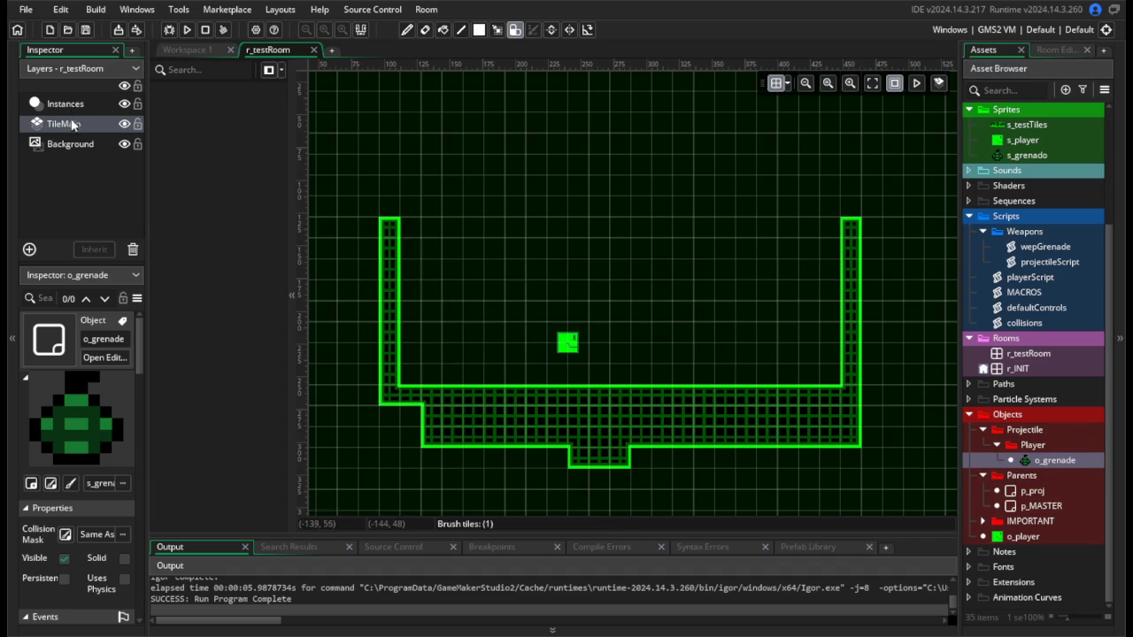
click(69, 100)
drag(1053, 460, 609, 311)
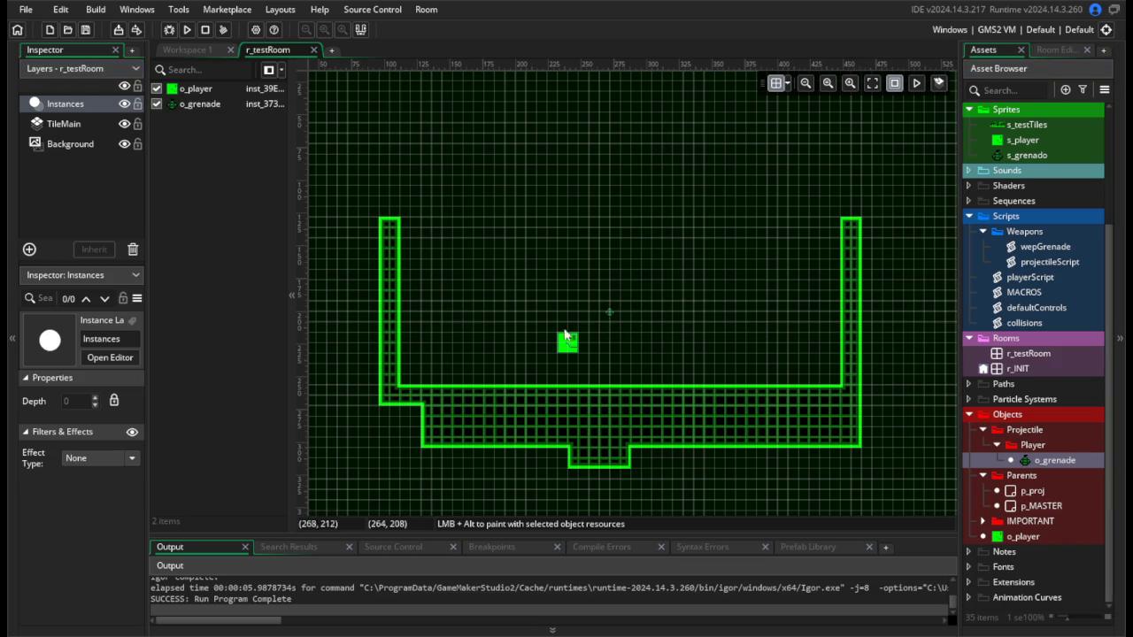
key(F5)
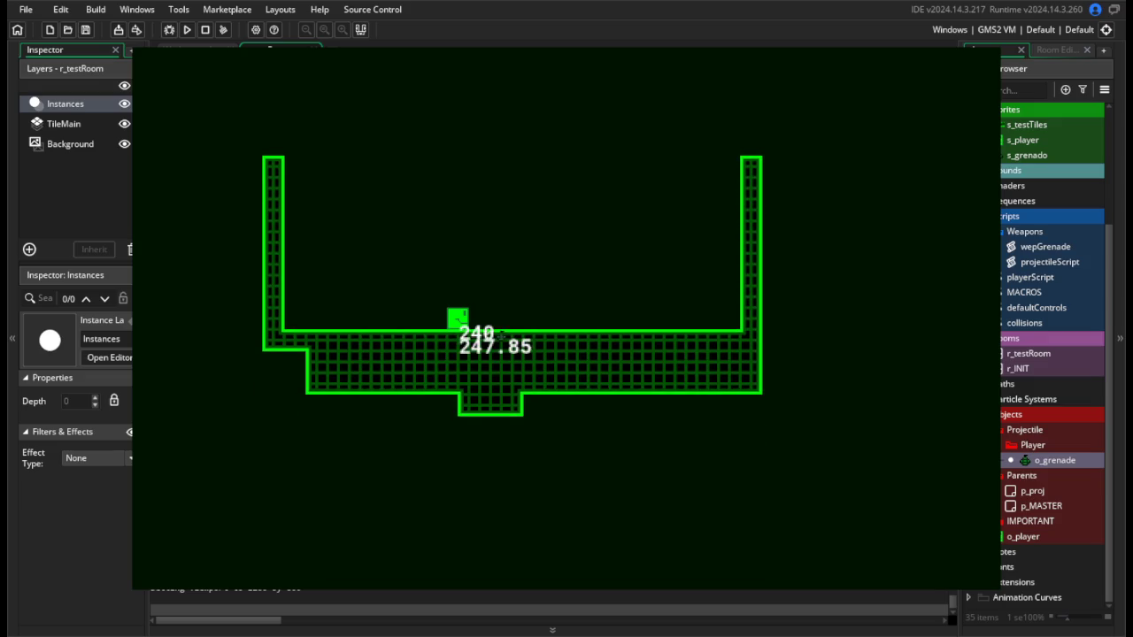
key(Escape)
Select the grenade instance, then run the game again.
click(609, 270)
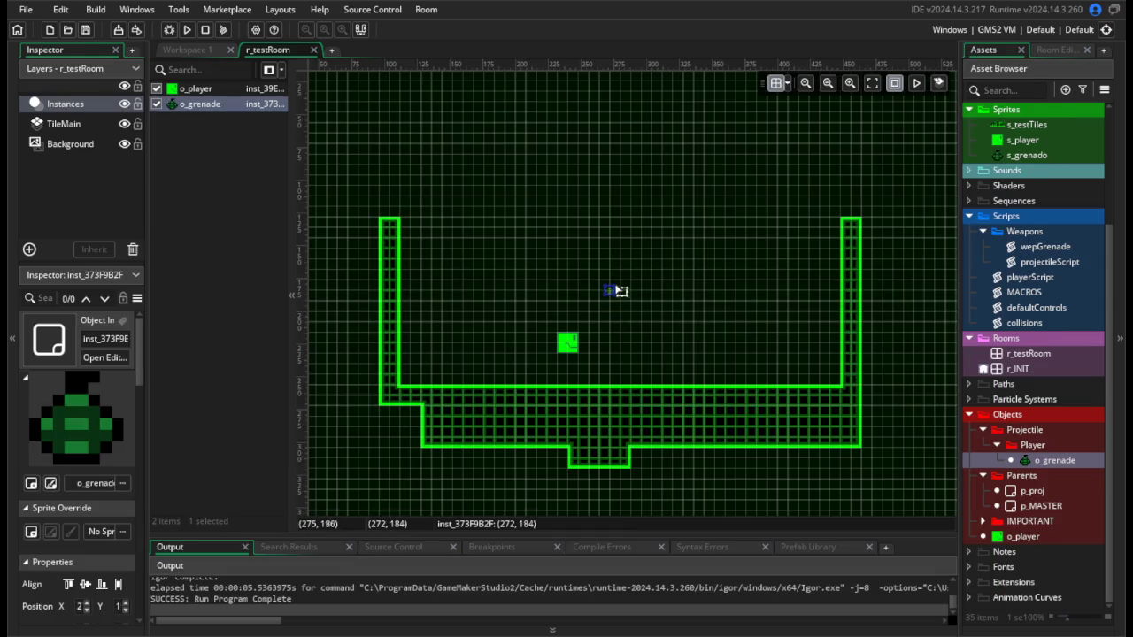
click(643, 240)
click(187, 30)
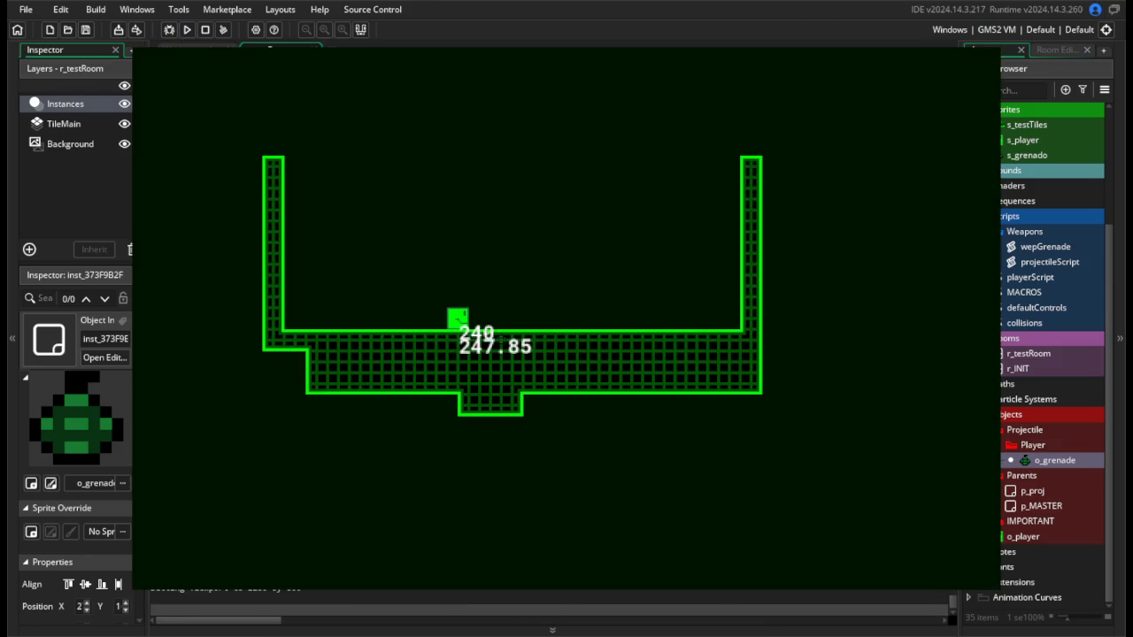
key(Escape)
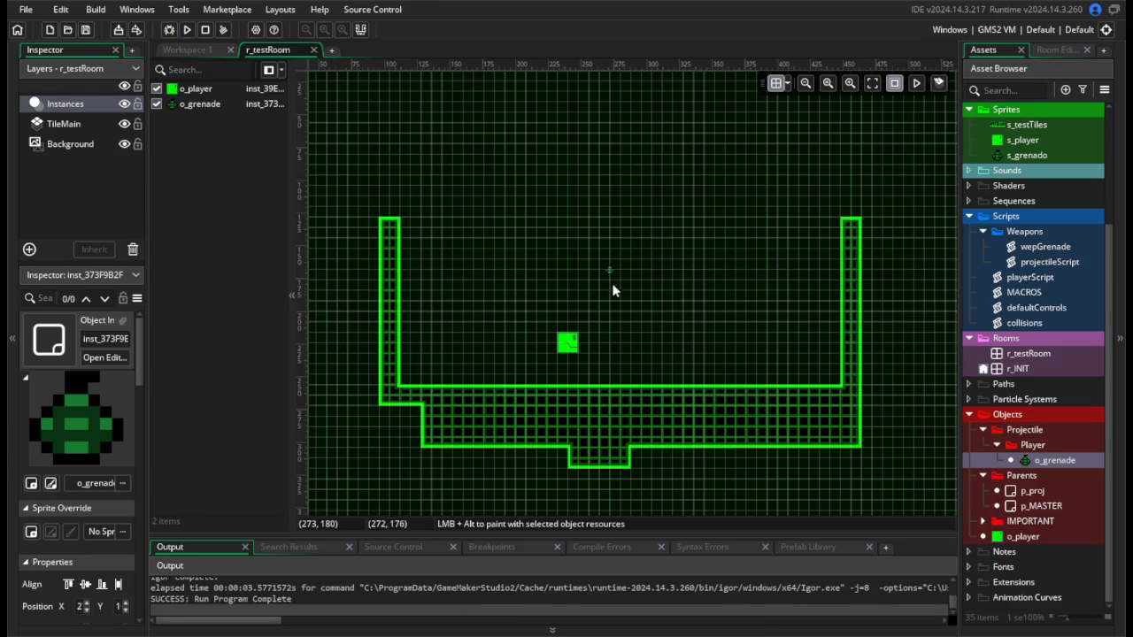
Move the grenade instance to (312, 240) and test-run the game.
click(612, 272)
drag(617, 275, 652, 273)
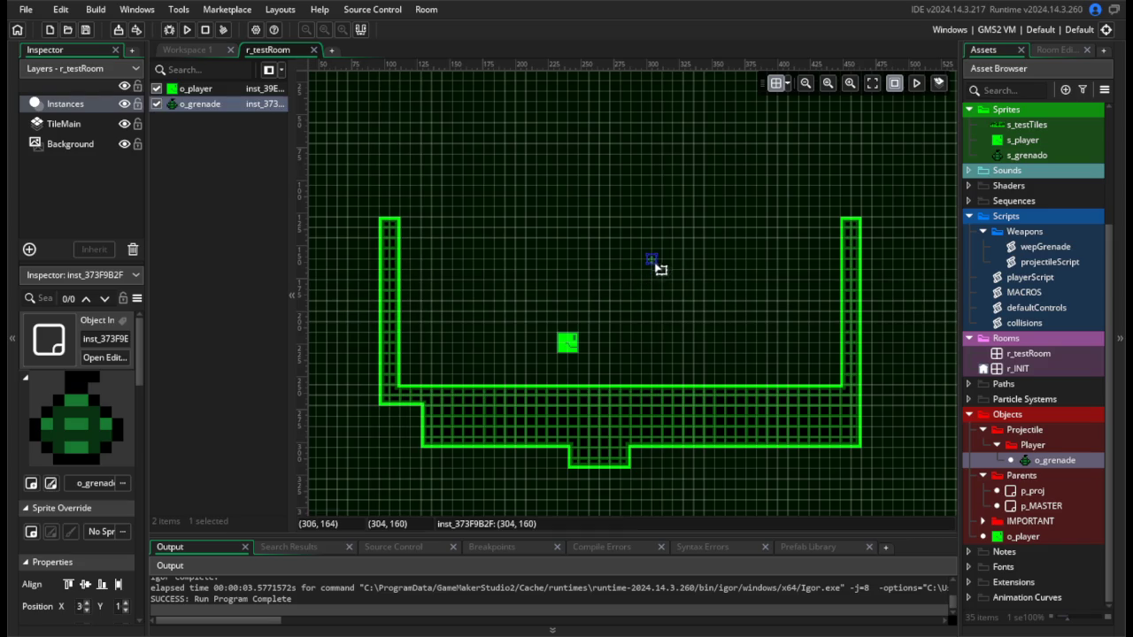
click(683, 228)
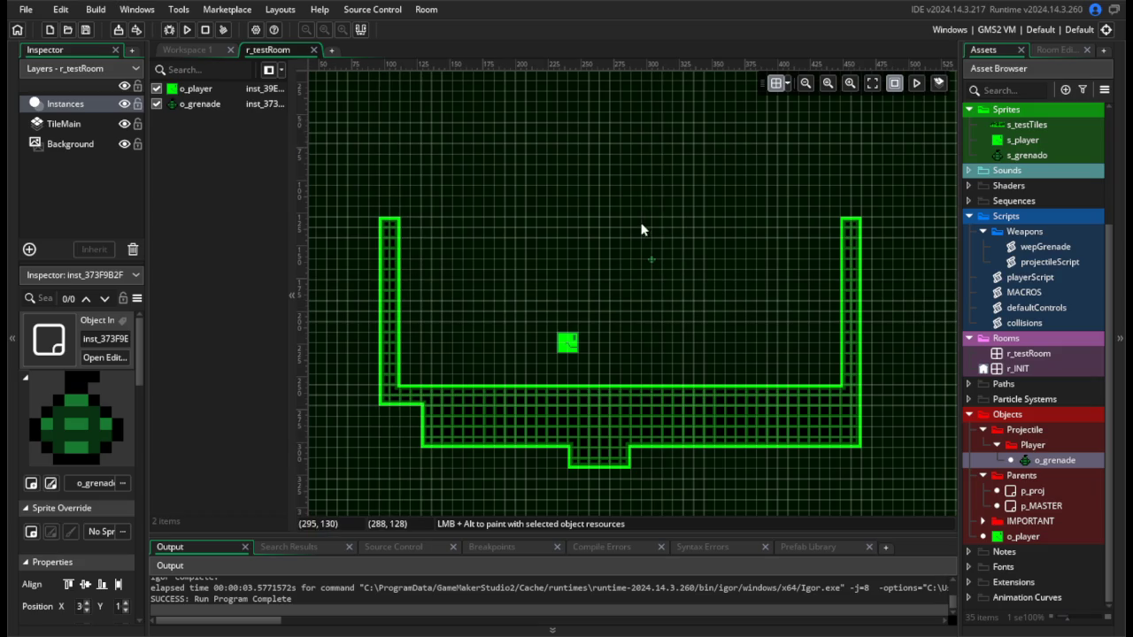
click(650, 259)
drag(663, 356, 664, 367)
key(F5)
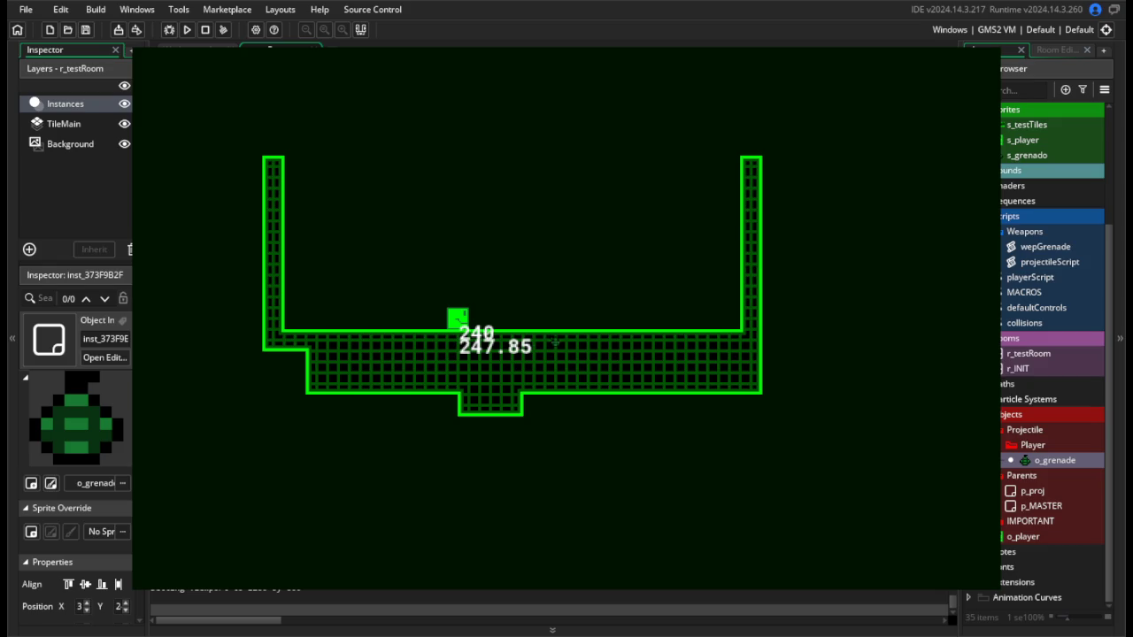
key(Escape)
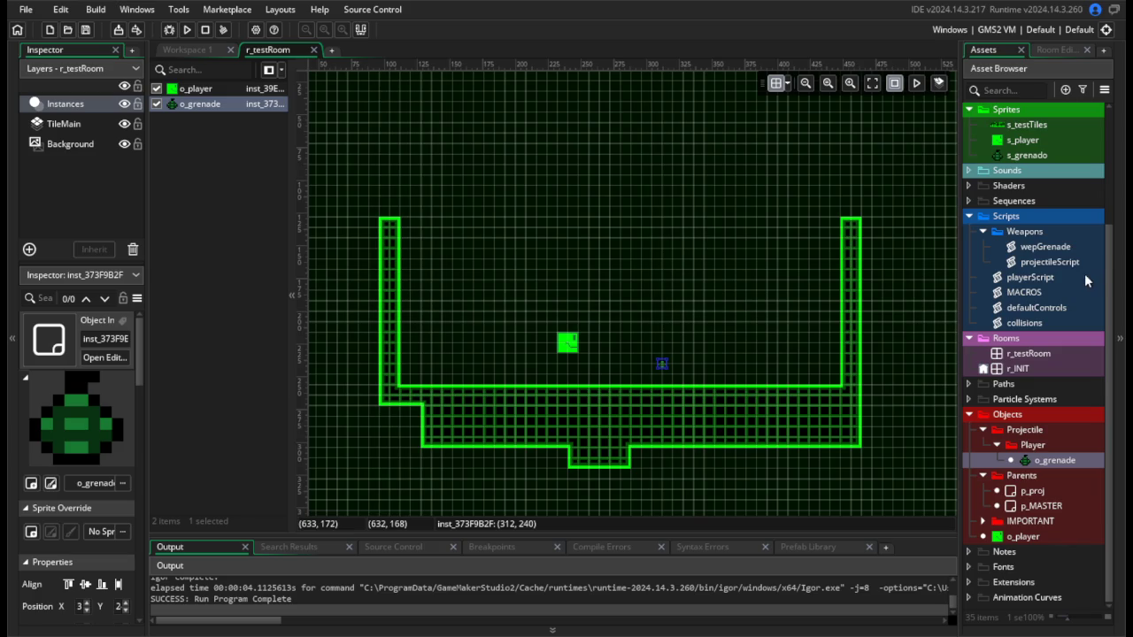
click(1060, 322)
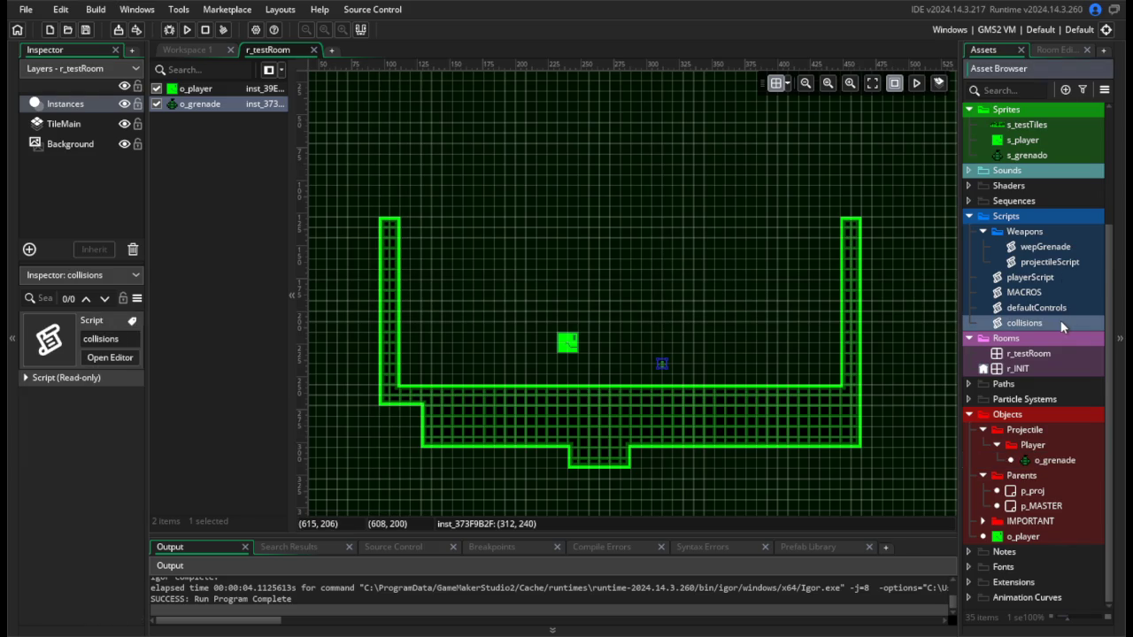
Open the collisions script and review the vertical landing code around the vsp_final > 0 check.
double_click(1060, 322)
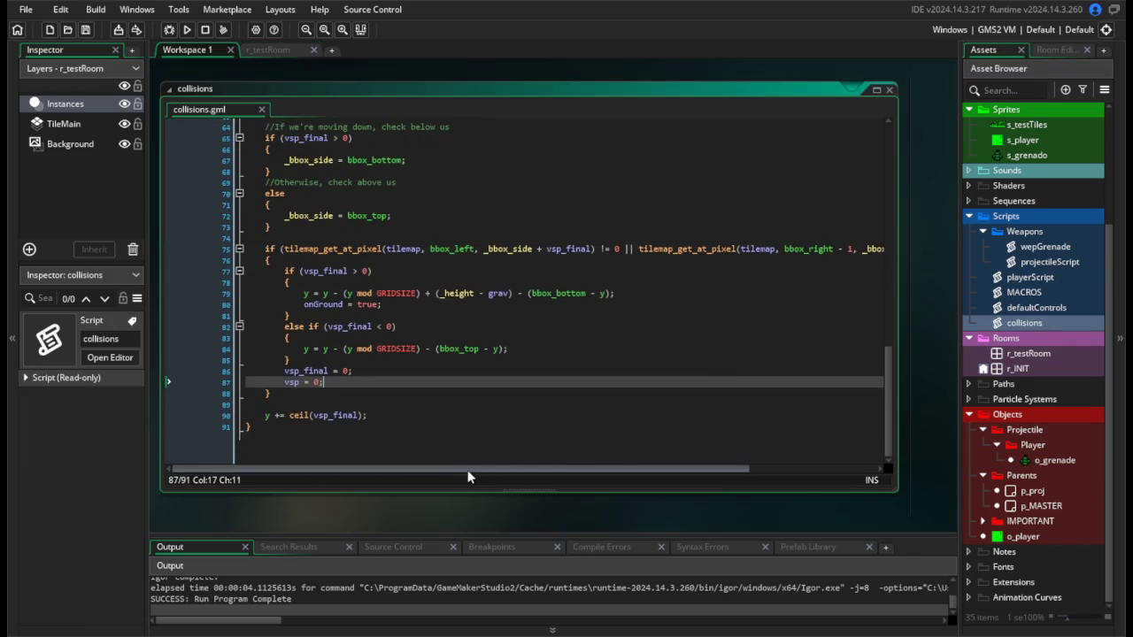
drag(469, 471, 487, 472)
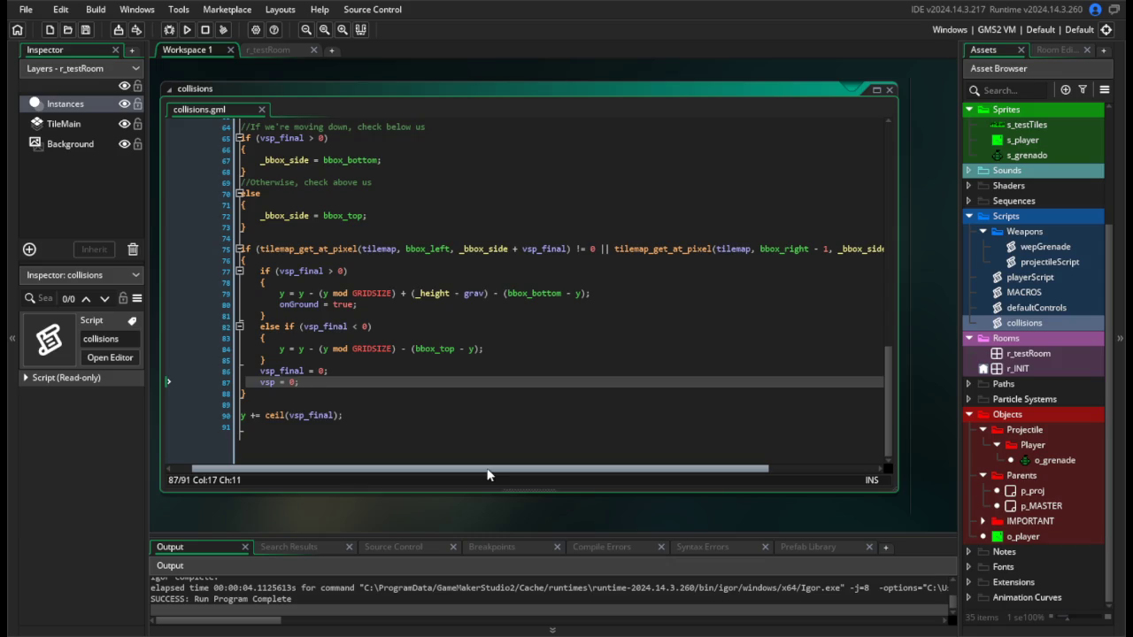
drag(487, 475, 832, 466)
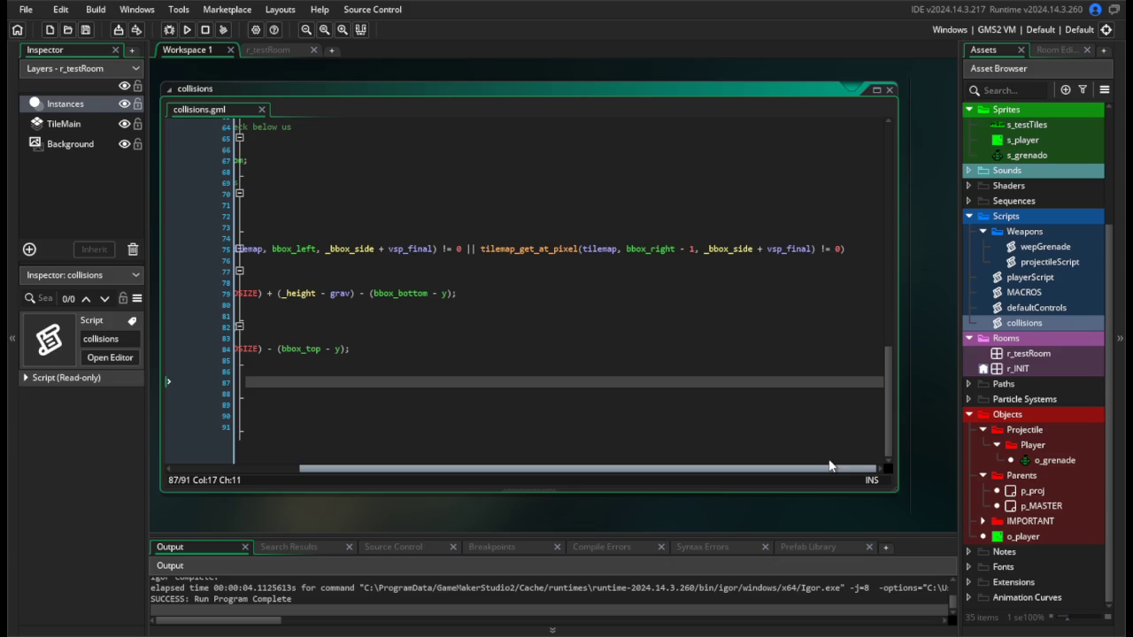
drag(829, 466, 425, 478)
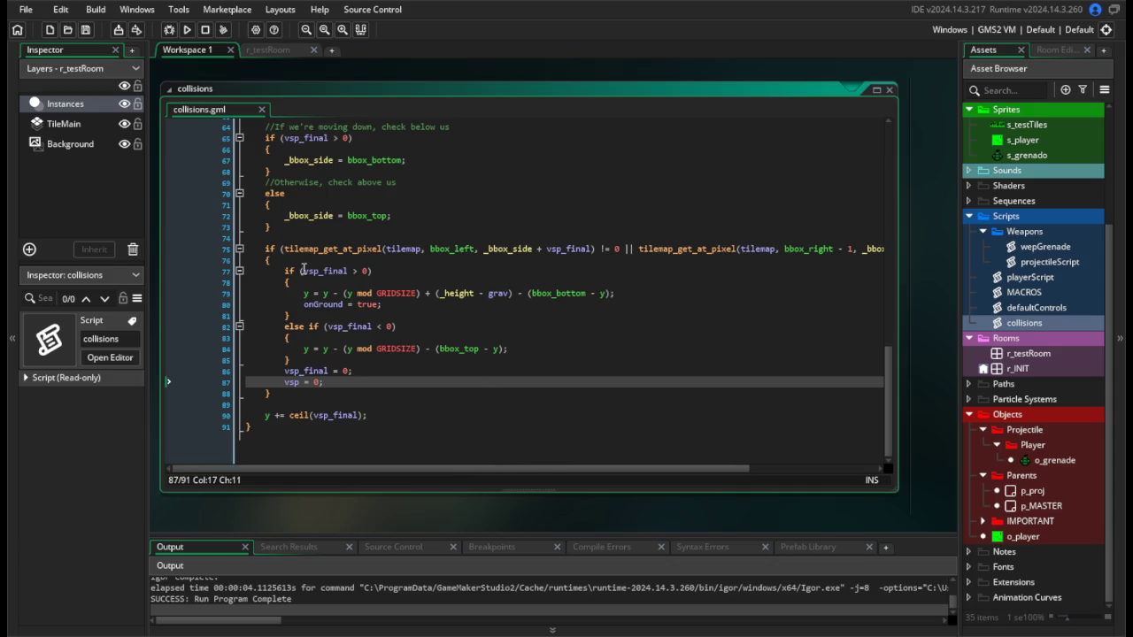
scroll(307, 269, up, 1)
click(518, 322)
click(566, 312)
scroll(564, 320, down, 1)
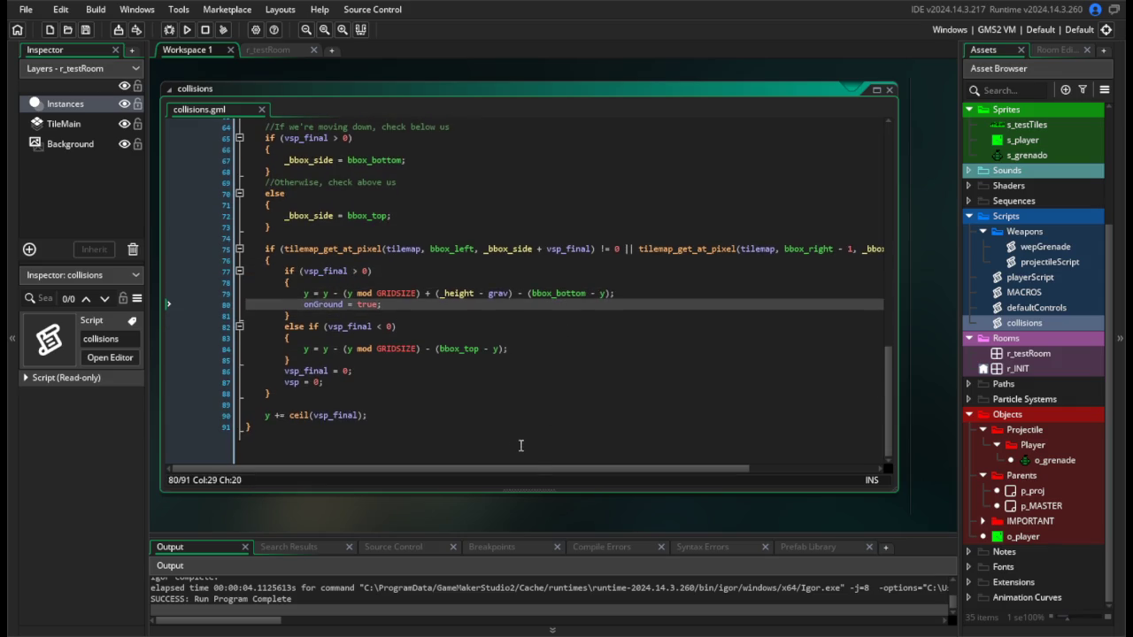
mouse_move(538, 469)
mouse_down()
mouse_move(768, 464)
mouse_move(487, 470)
mouse_move(624, 473)
mouse_move(502, 481)
mouse_up()
key(Up)
key(Up)
key(Up)
scroll(476, 292, up, 1)
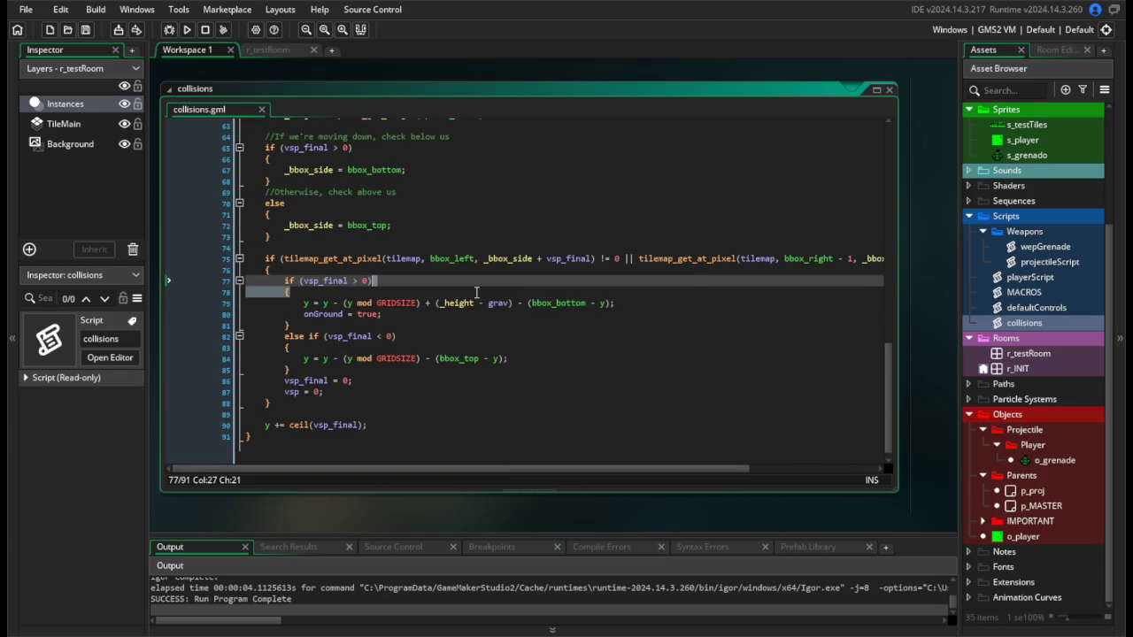
Wrap the landing snap and onGround = true lines in an indented if (!onGround) { … } block.
key(Down)
key(Return)
text(if (!o)
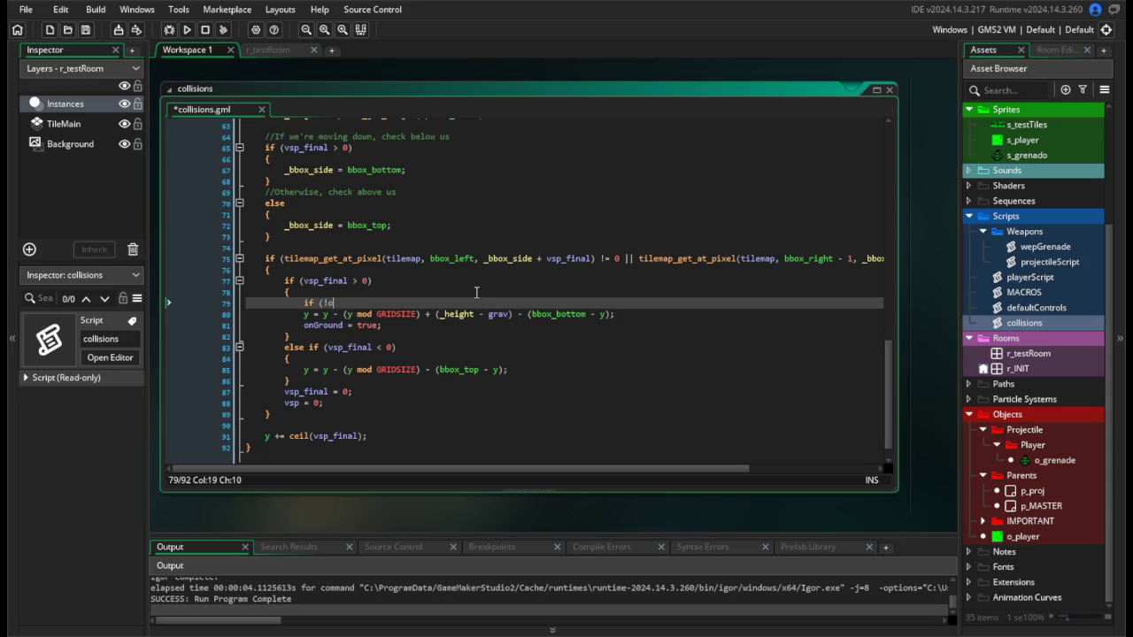
text(nGround))
key(Return)
text({)
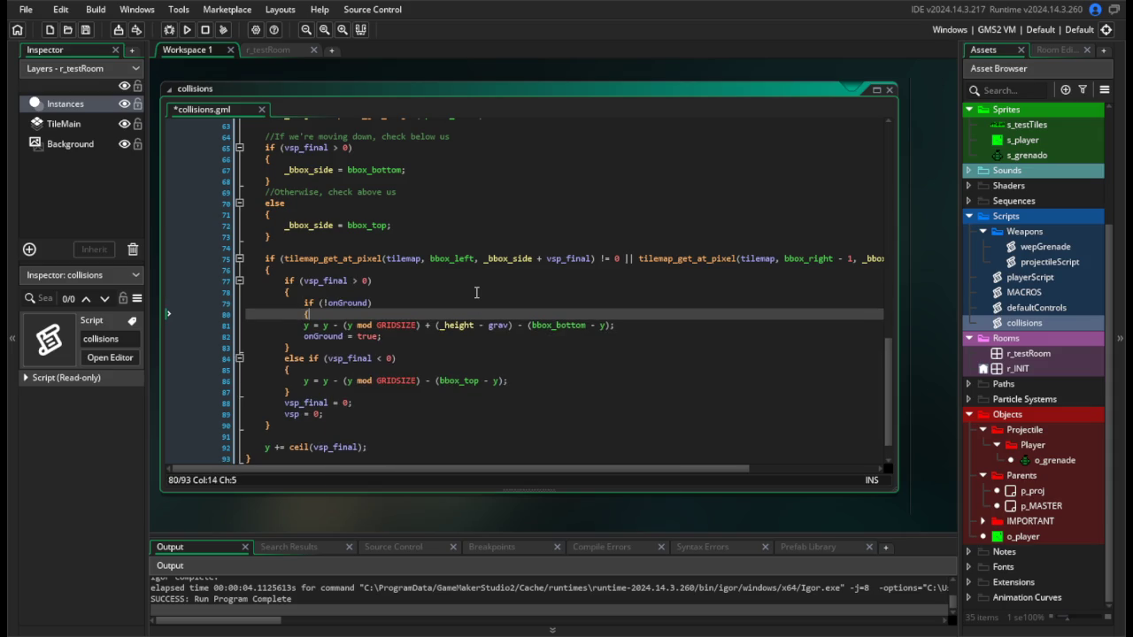
click(397, 336)
key(Return)
text(})
key(Up)
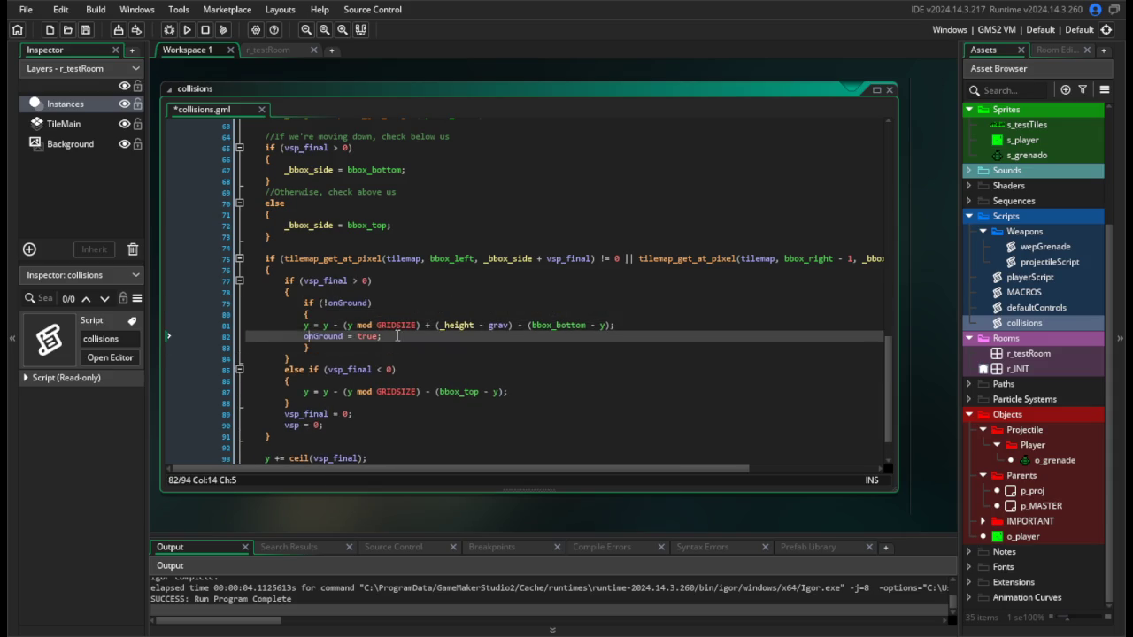
key(Tab)
key(Up)
key(Tab)
Save the collisions script and test-run the game, throwing a grenade before closing it.
key(ctrl+s)
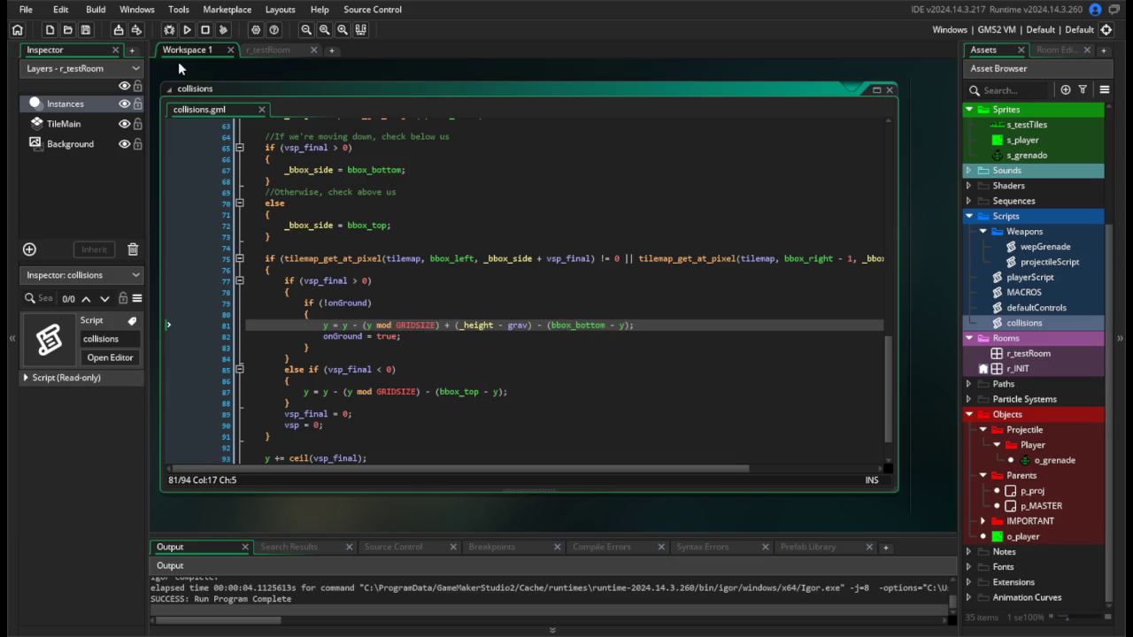
click(187, 31)
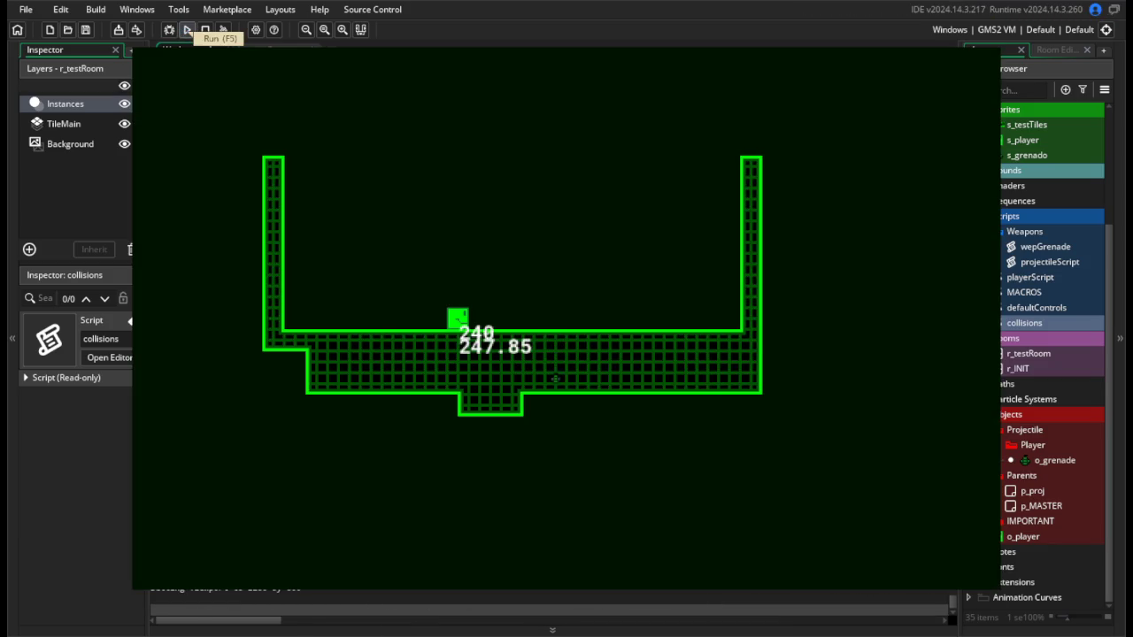
key(space)
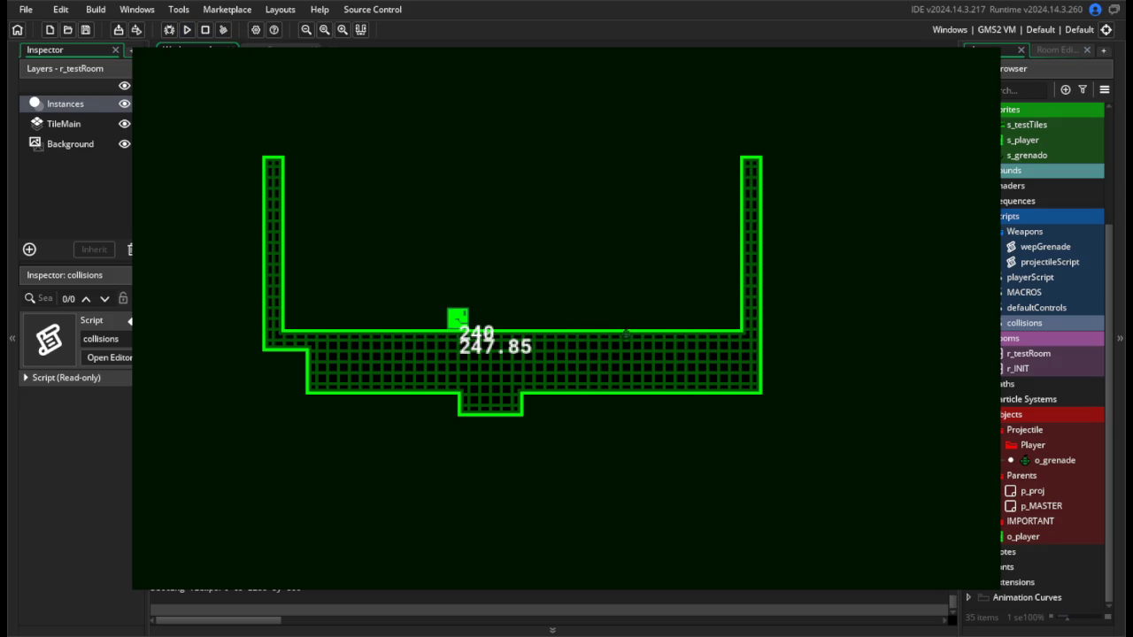
key(Escape)
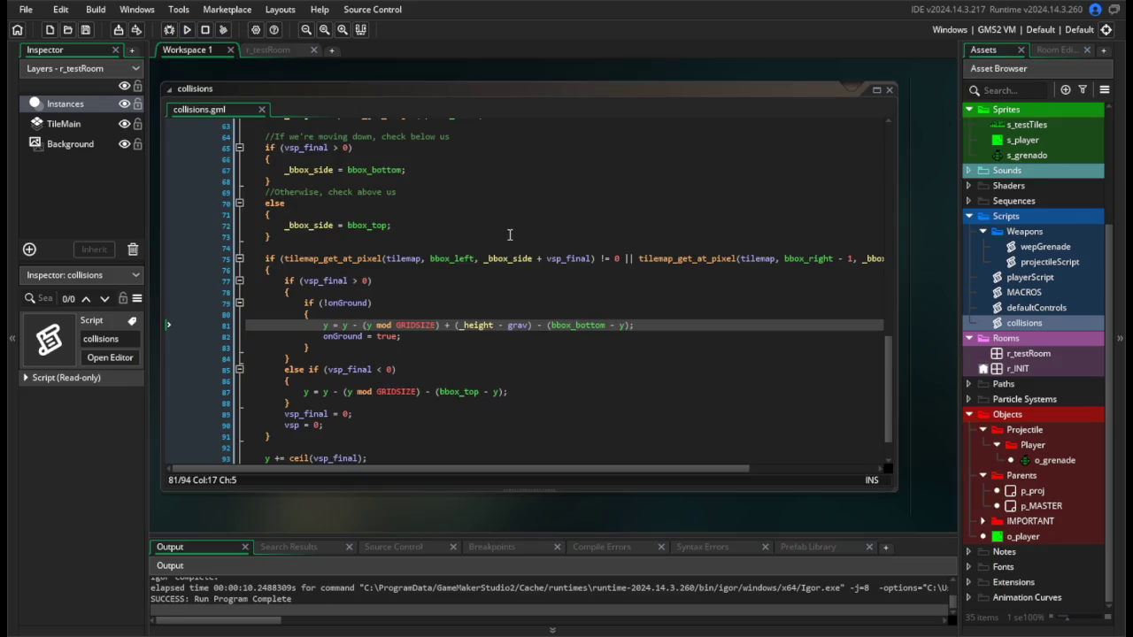
Relaunch the game and run the player left and right with jumps toward the wall.
click(482, 359)
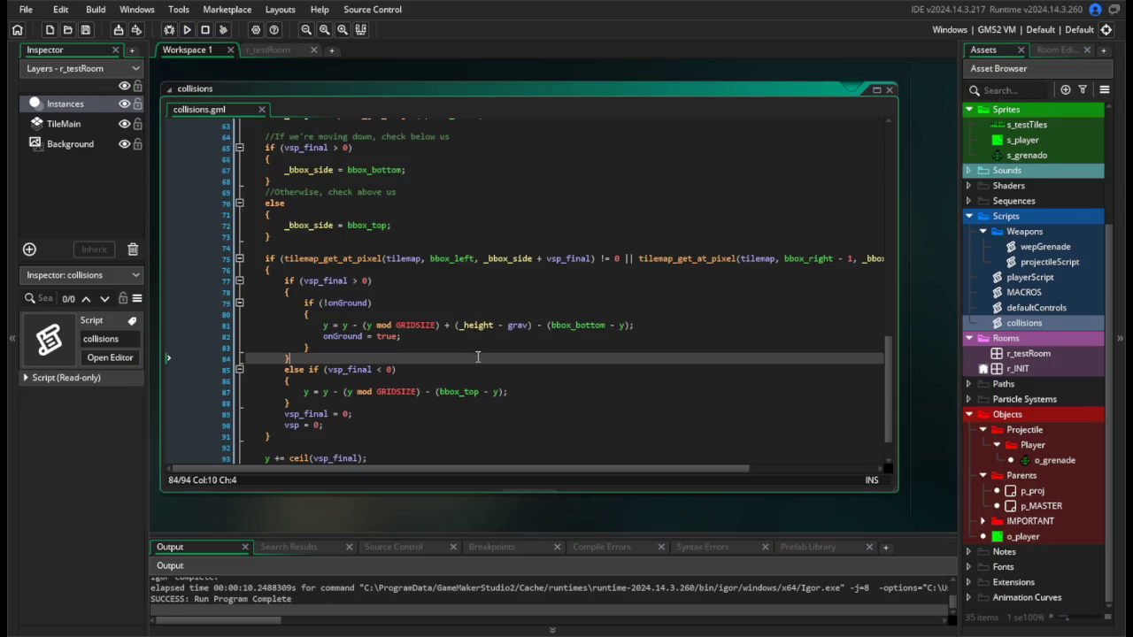
click(446, 348)
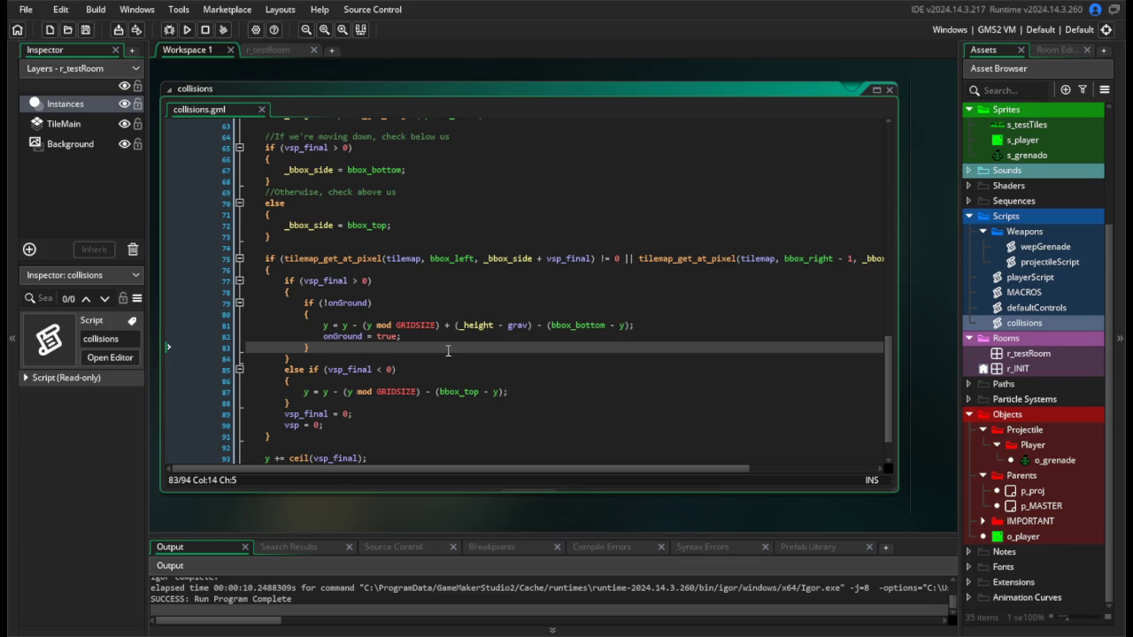
click(186, 30)
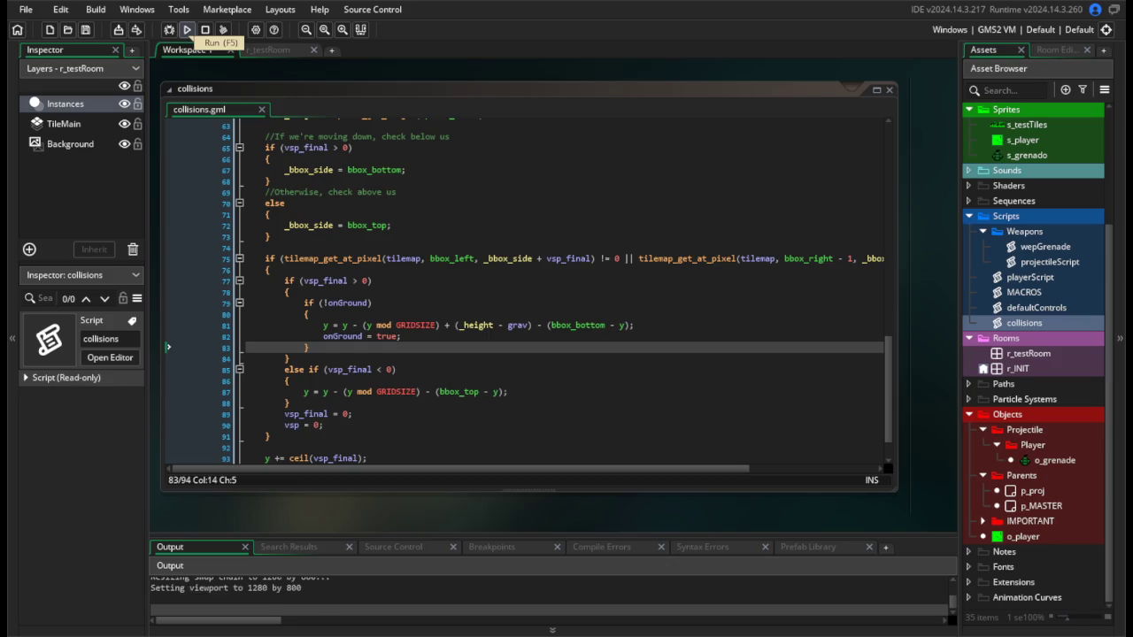
key(Left)
key(space)
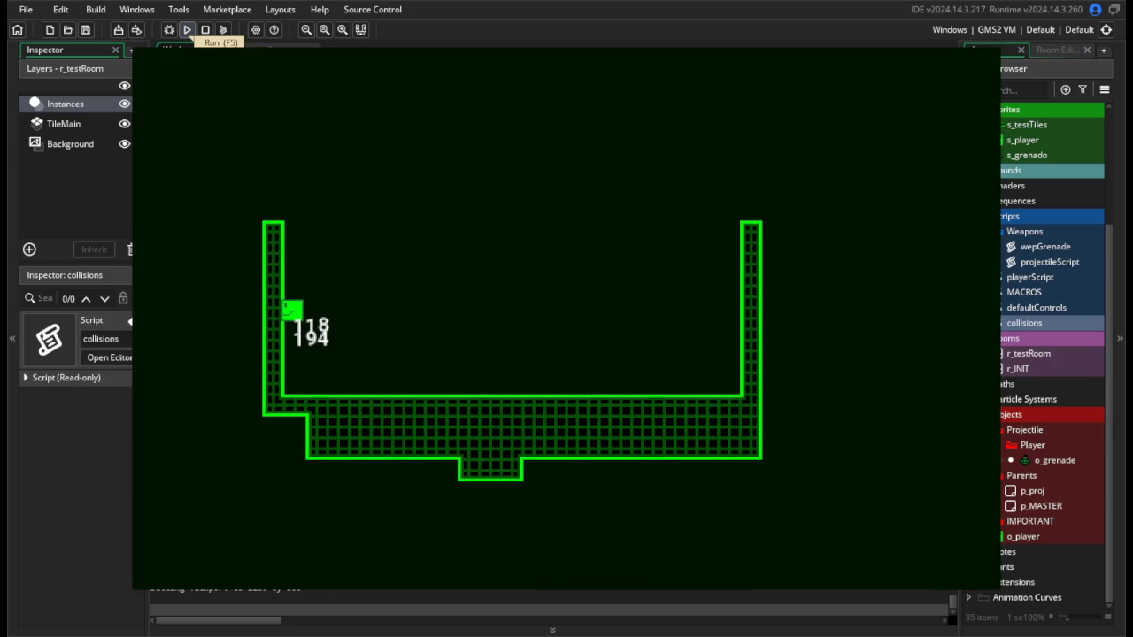
key(Right)
key(Right)
key(space)
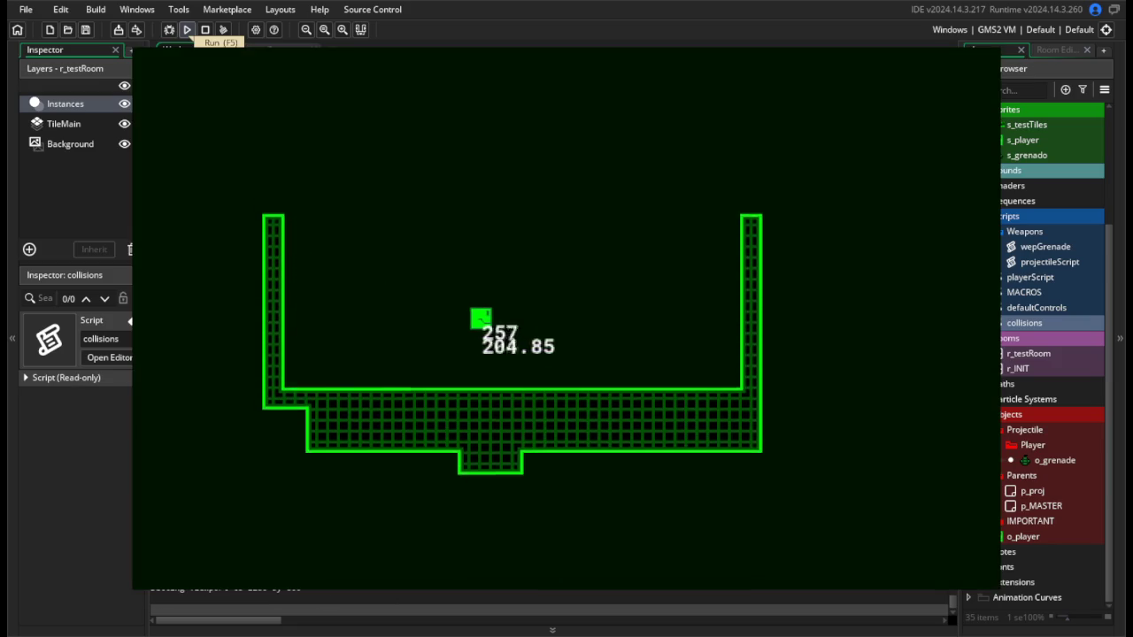
key(space)
key(Right)
key(space)
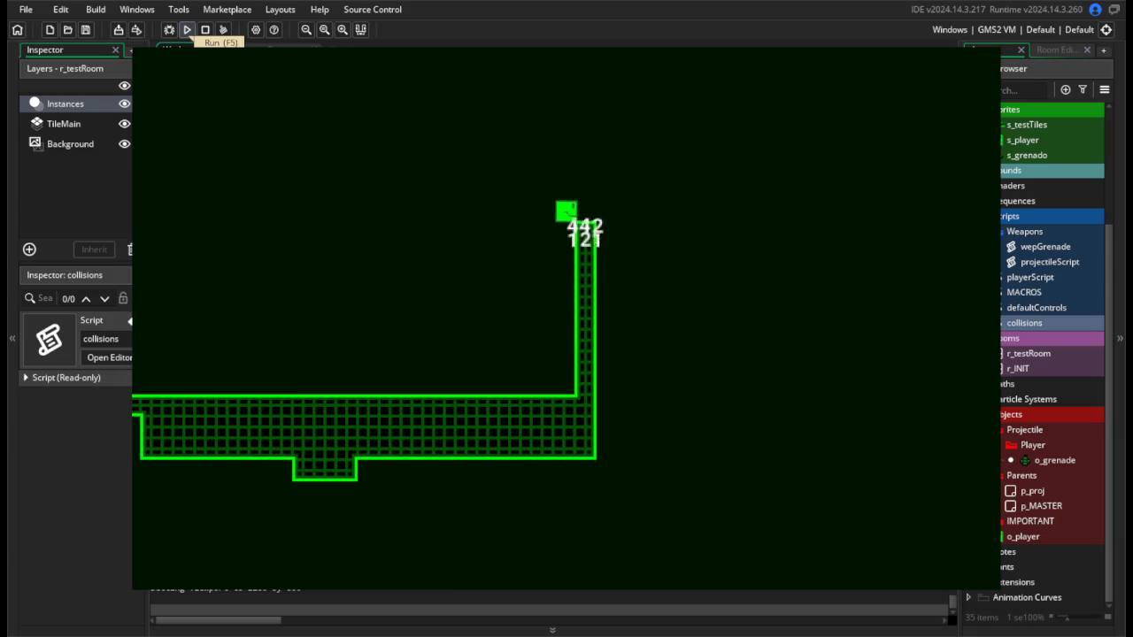
Jump and steer the player near the wall, then close the game and return to the vsp_final reset line.
key(Left)
key(space)
key(Right)
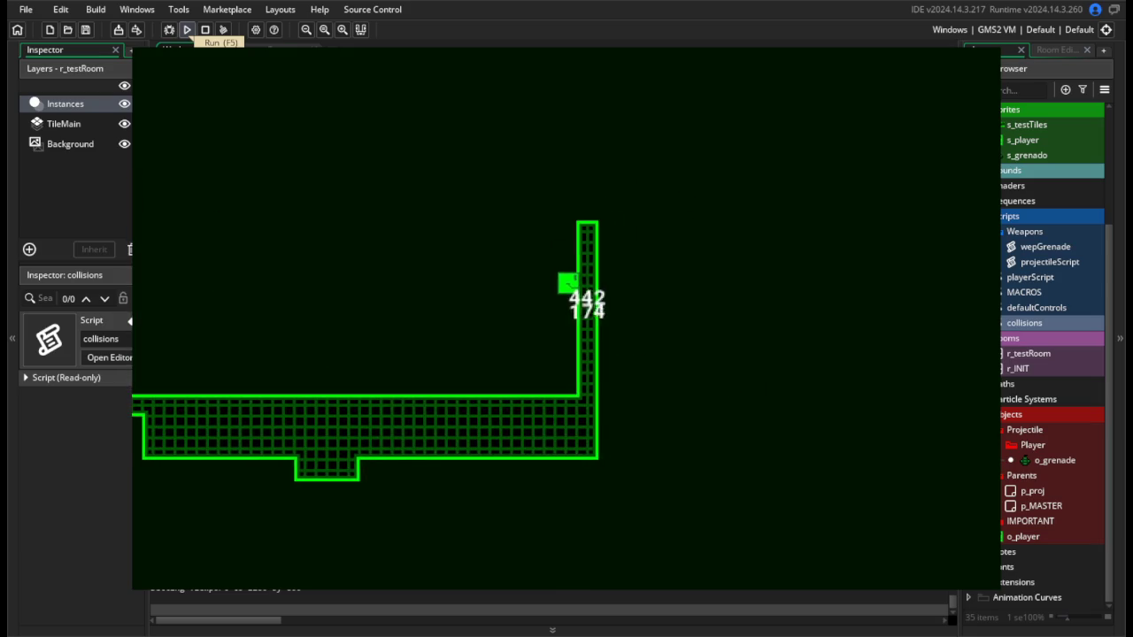
key(Left)
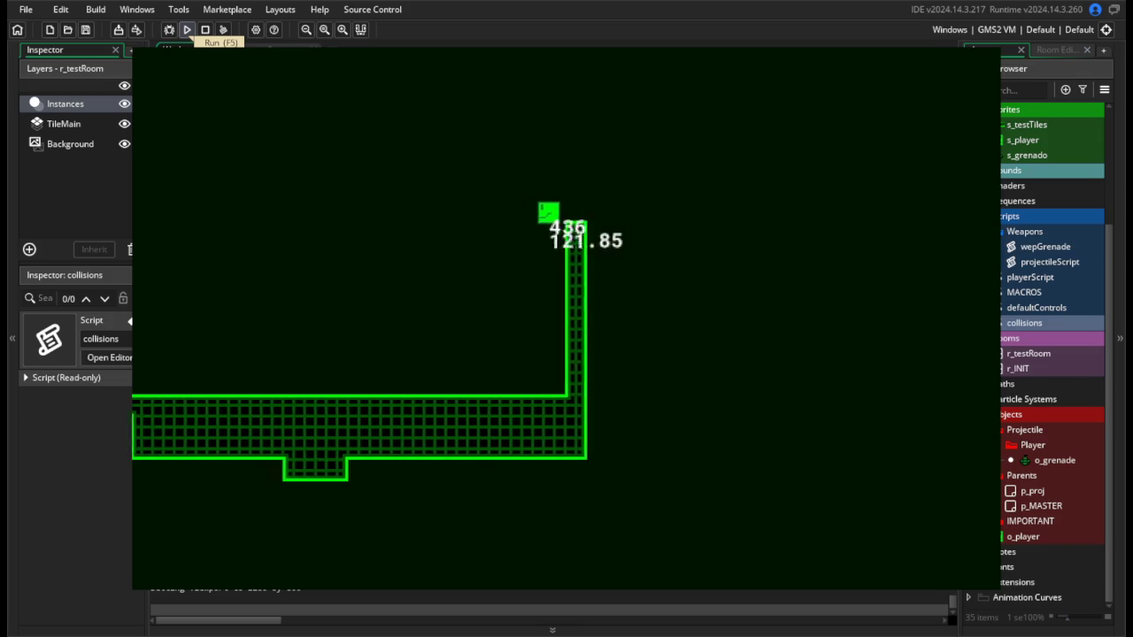
key(Right)
key(space)
key(Left)
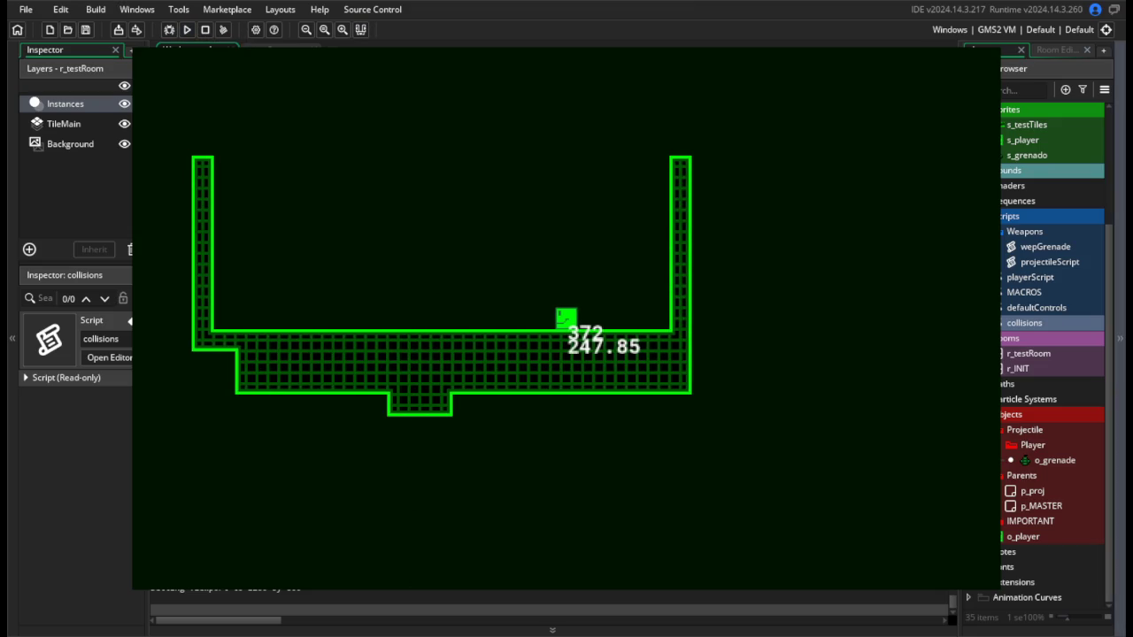
key(Escape)
click(521, 303)
click(573, 411)
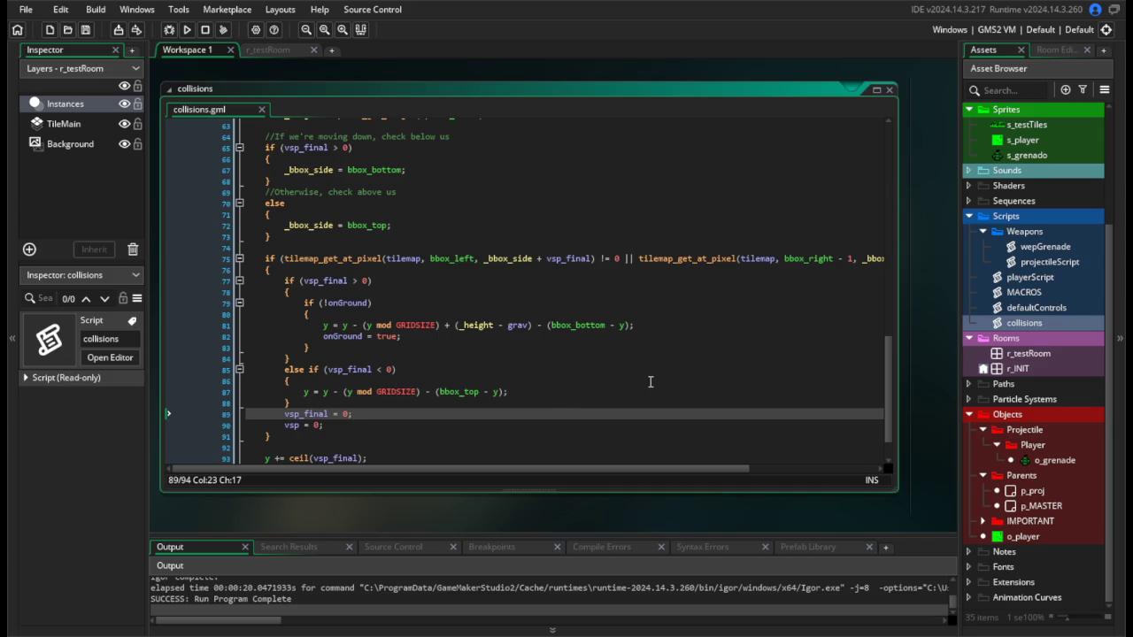
scroll(599, 470, right, 5)
scroll(658, 473, left, 5)
click(547, 421)
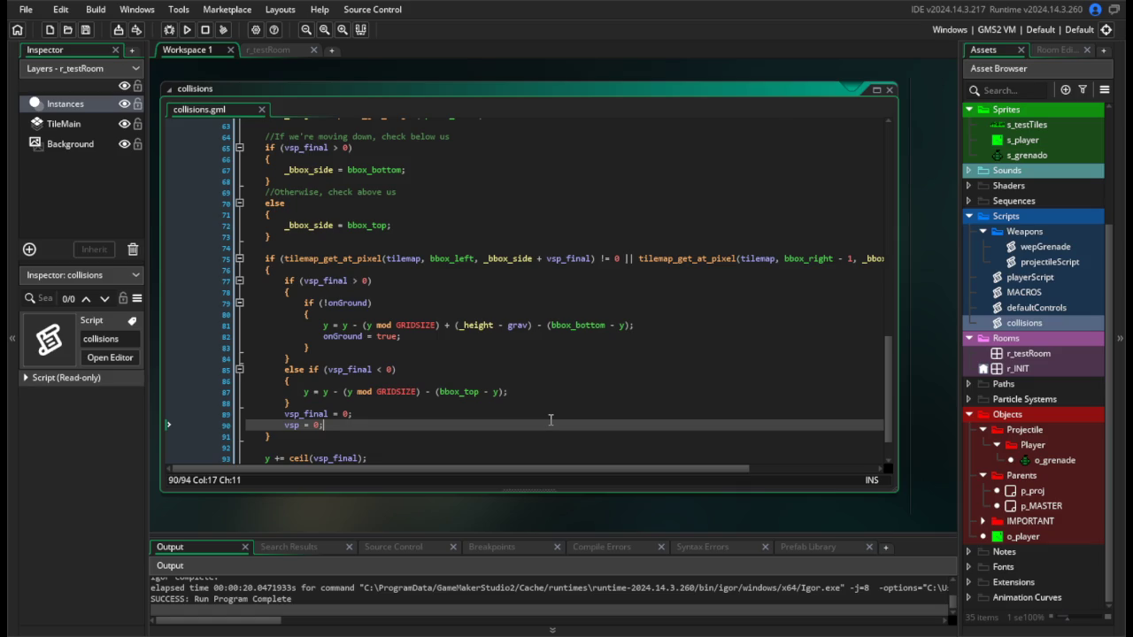
click(525, 372)
click(550, 391)
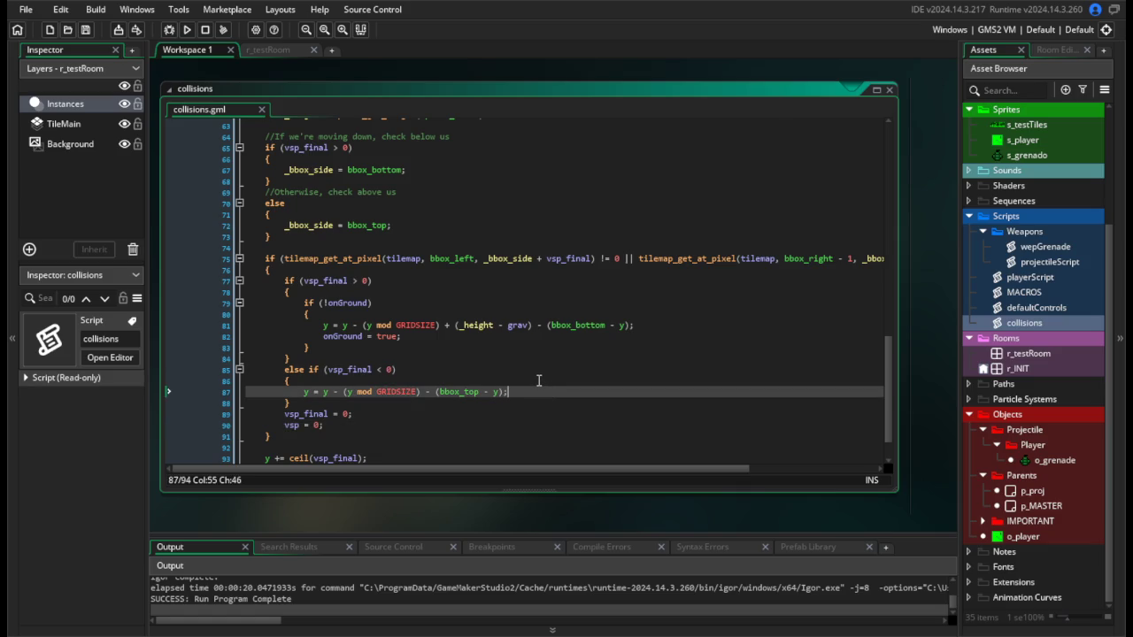
scroll(538, 380, down, 2)
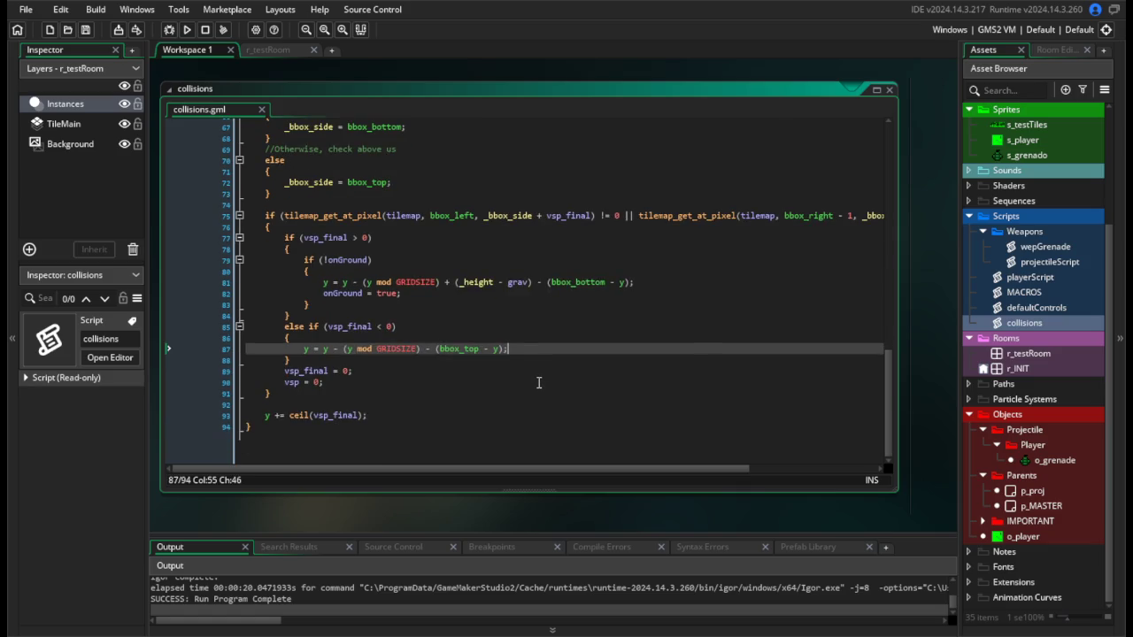
scroll(538, 382, up, 2)
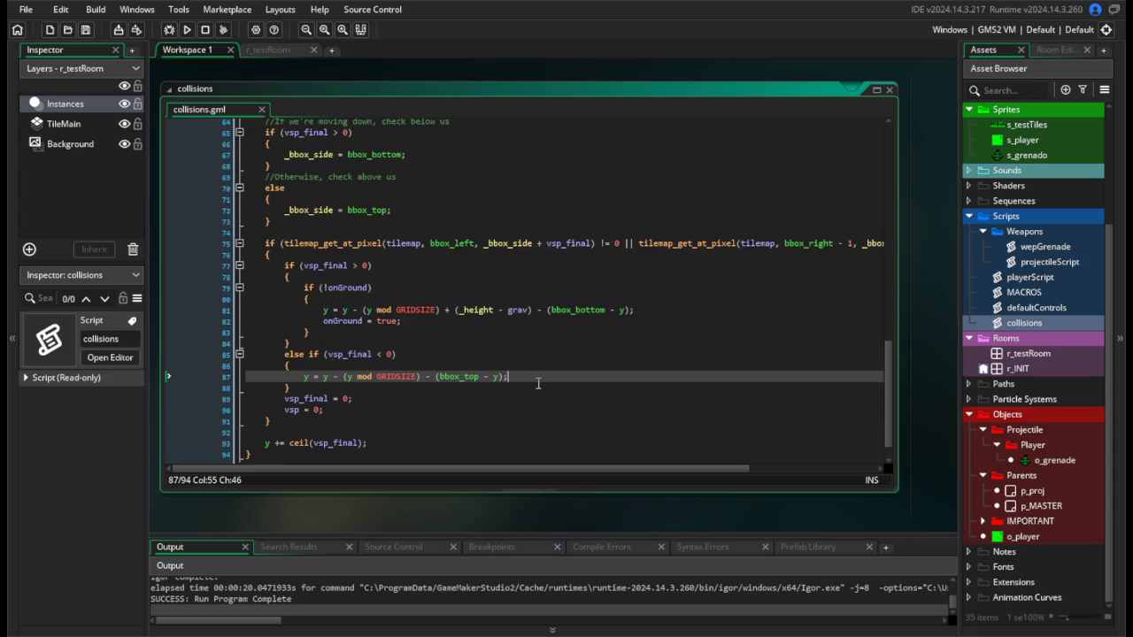
Delete the x and y ceil movement lines from wepGrenade, save, and test-run the game.
double_click(1050, 250)
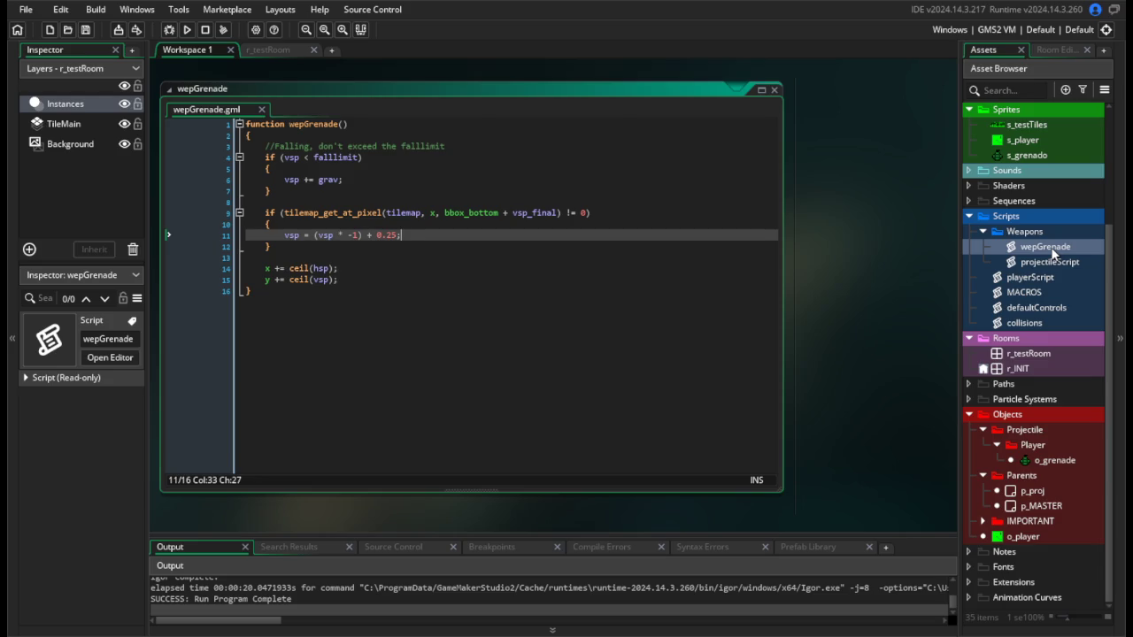
drag(346, 283, 196, 263)
key(BackSpace)
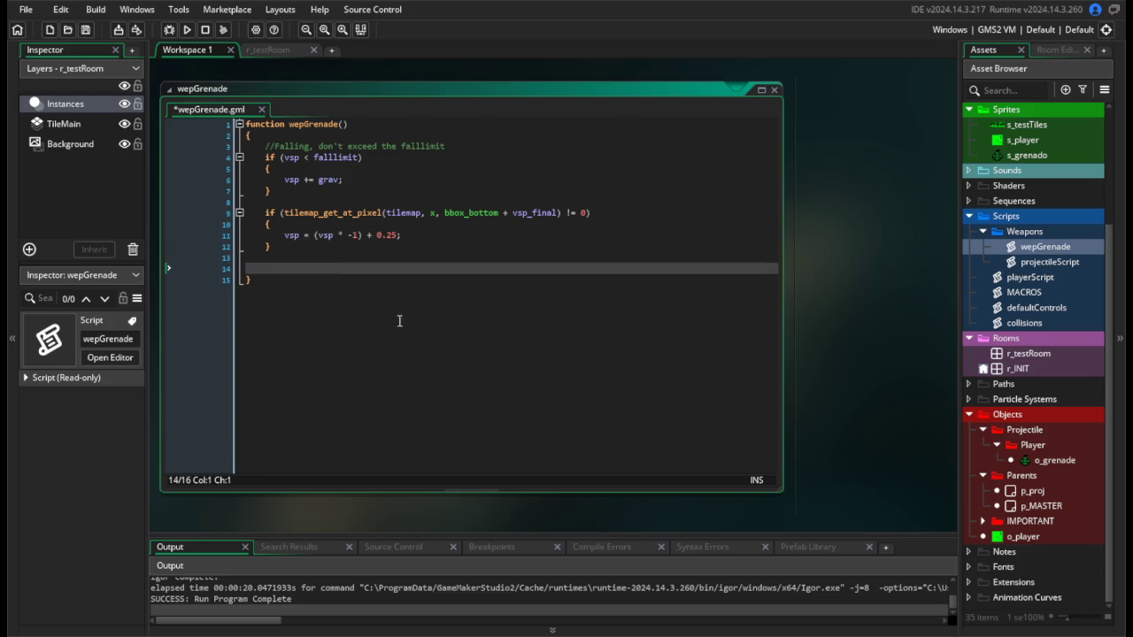
key(BackSpace)
key(BackSpace)
click(188, 29)
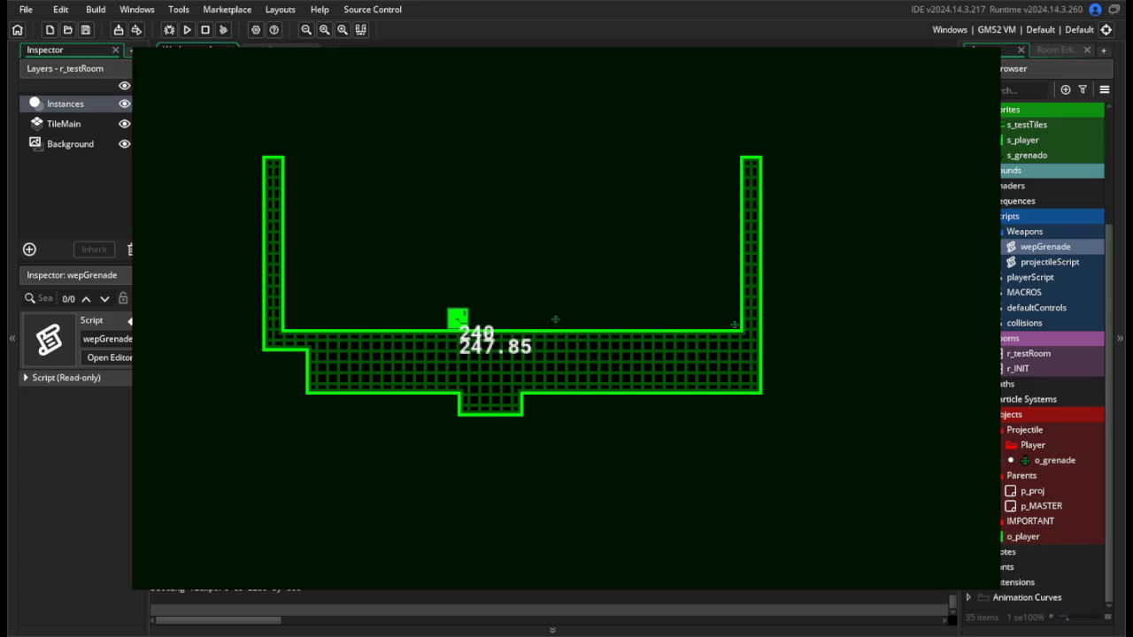
key(Escape)
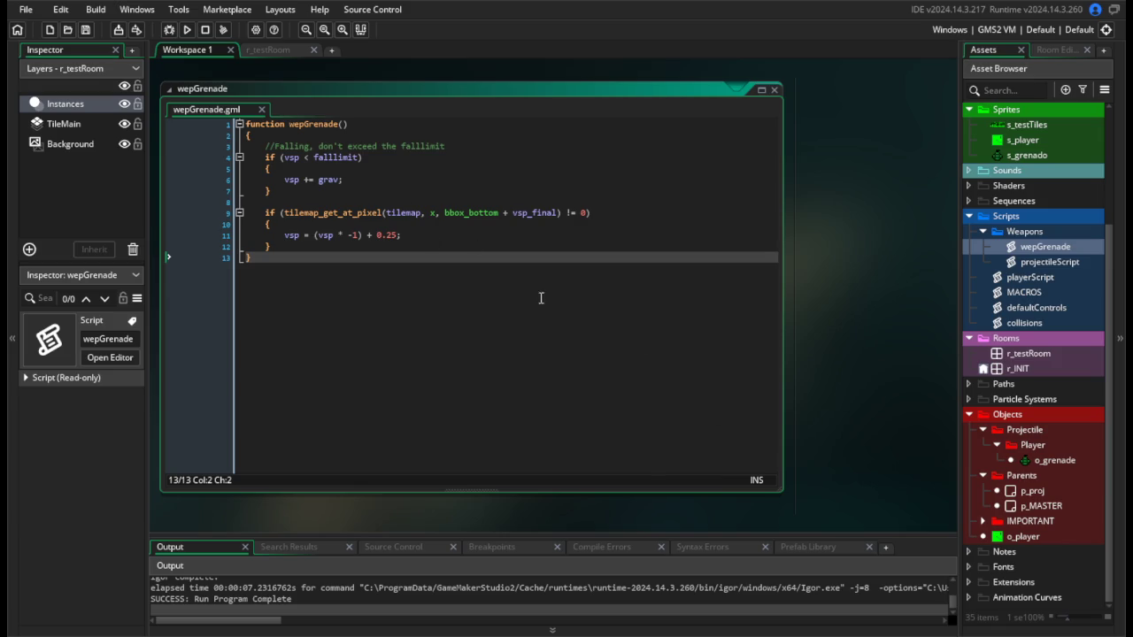
Change o_grenade's grav variable definition from 0.1 to 0.15.
double_click(1054, 462)
drag(836, 276, 757, 150)
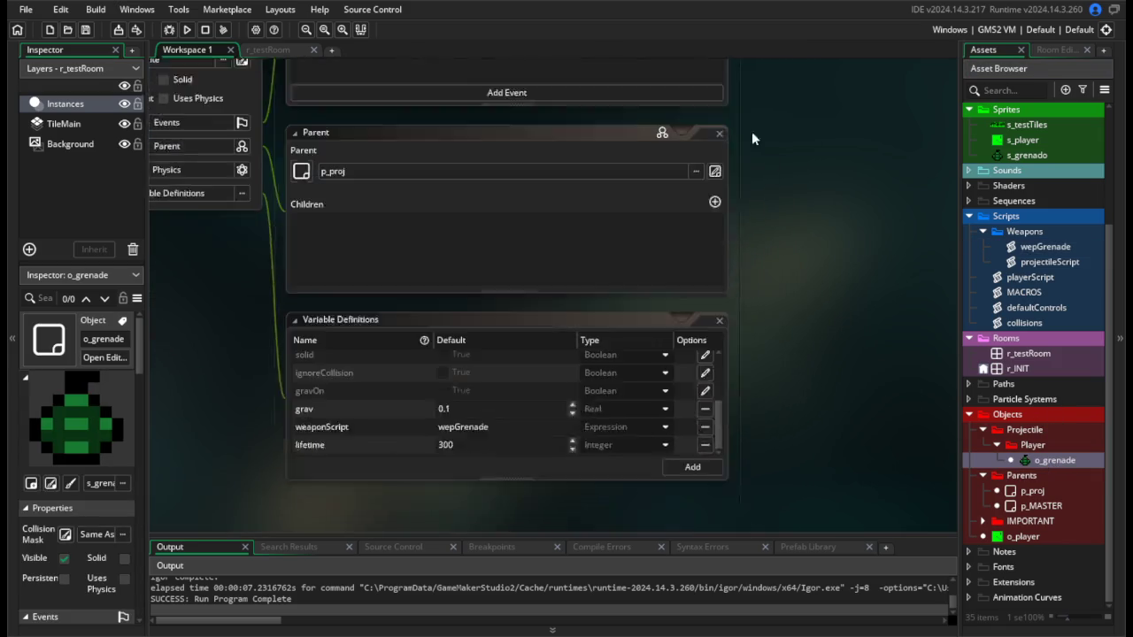
click(531, 422)
text(5)
click(849, 345)
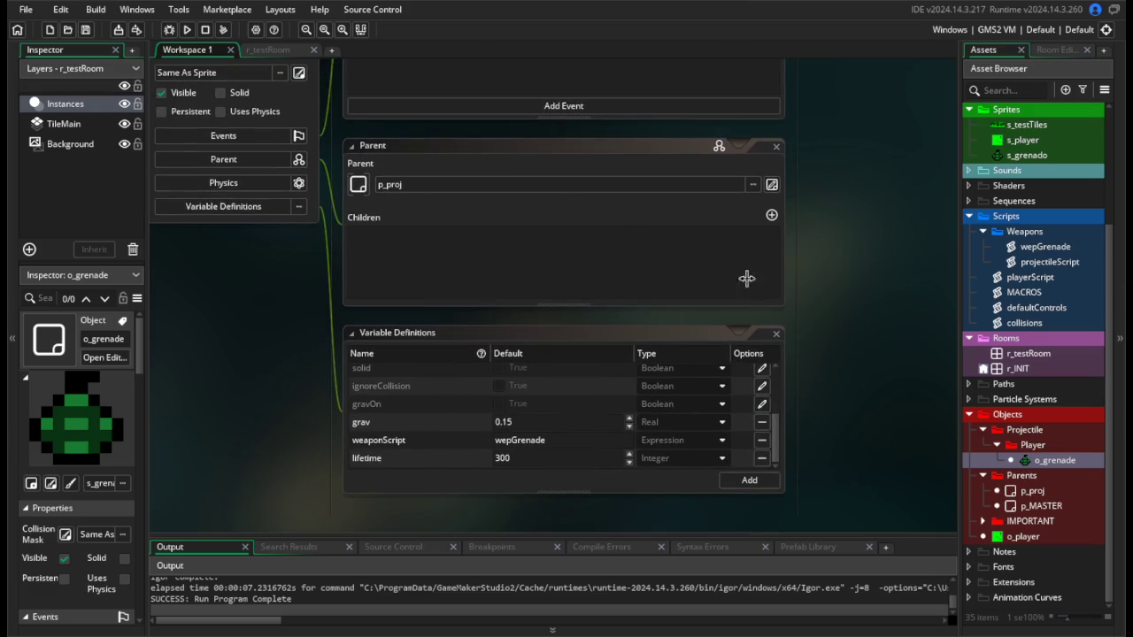
Test-run the game with the heavier grenade, then reopen the collisions script.
click(190, 31)
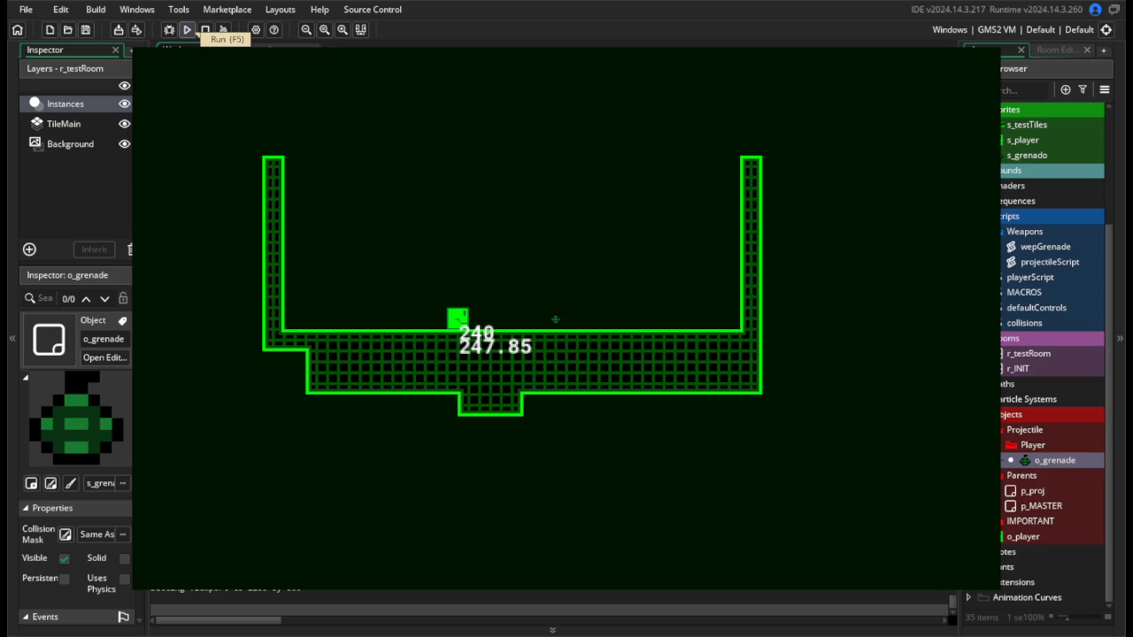
key(a)
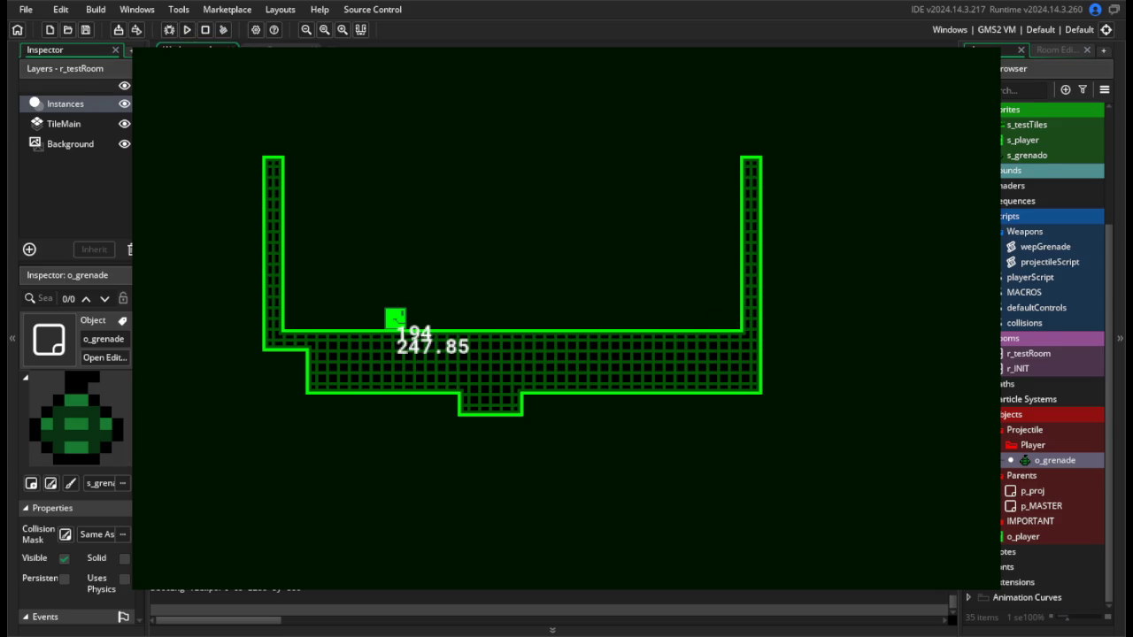
key(Escape)
drag(823, 253, 748, 251)
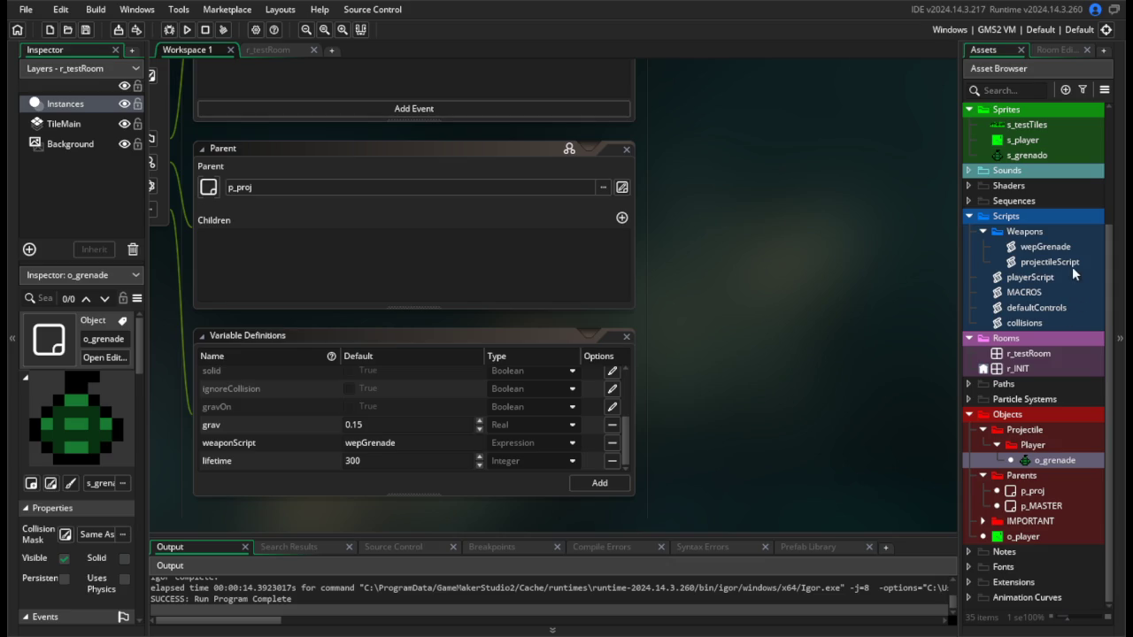
click(1049, 321)
double_click(1050, 321)
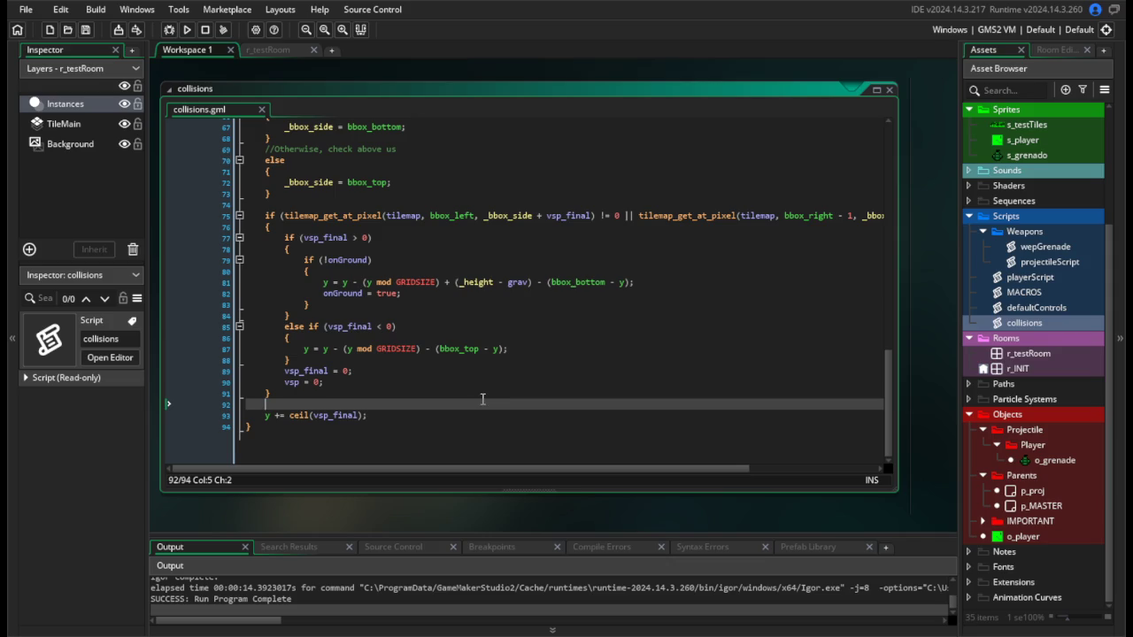
scroll(483, 400, up, 8)
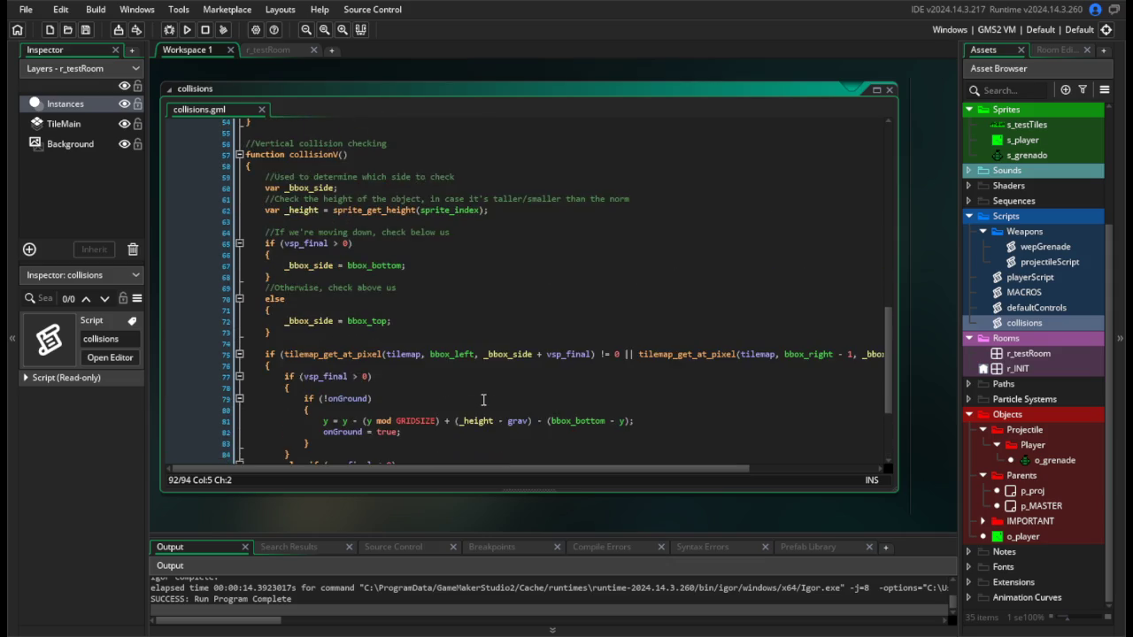
scroll(483, 400, down, 8)
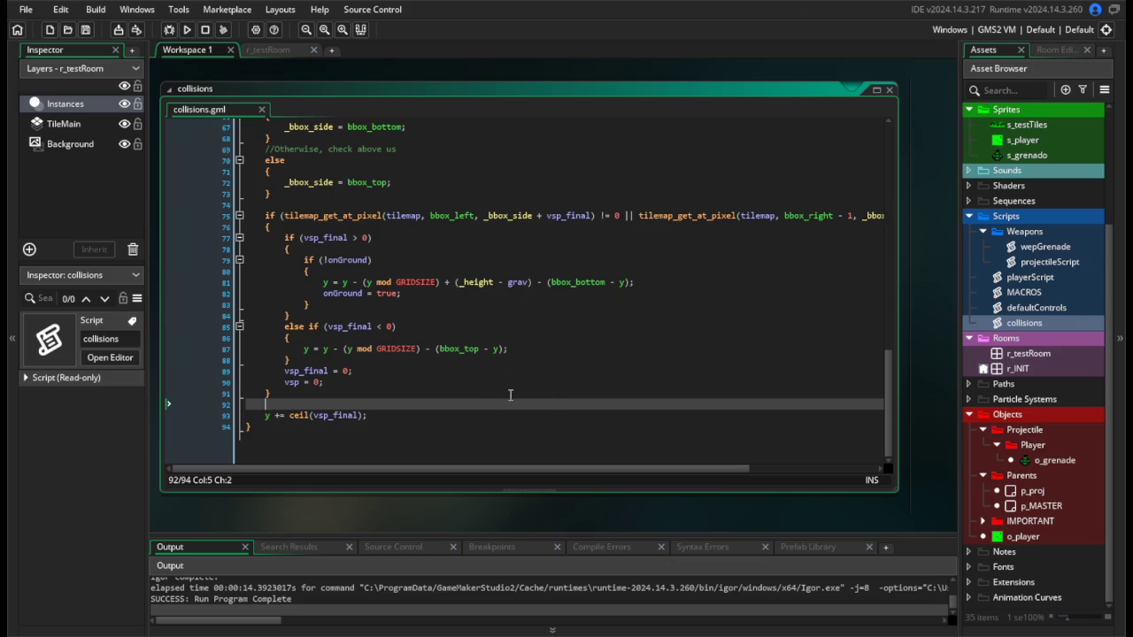
click(1049, 461)
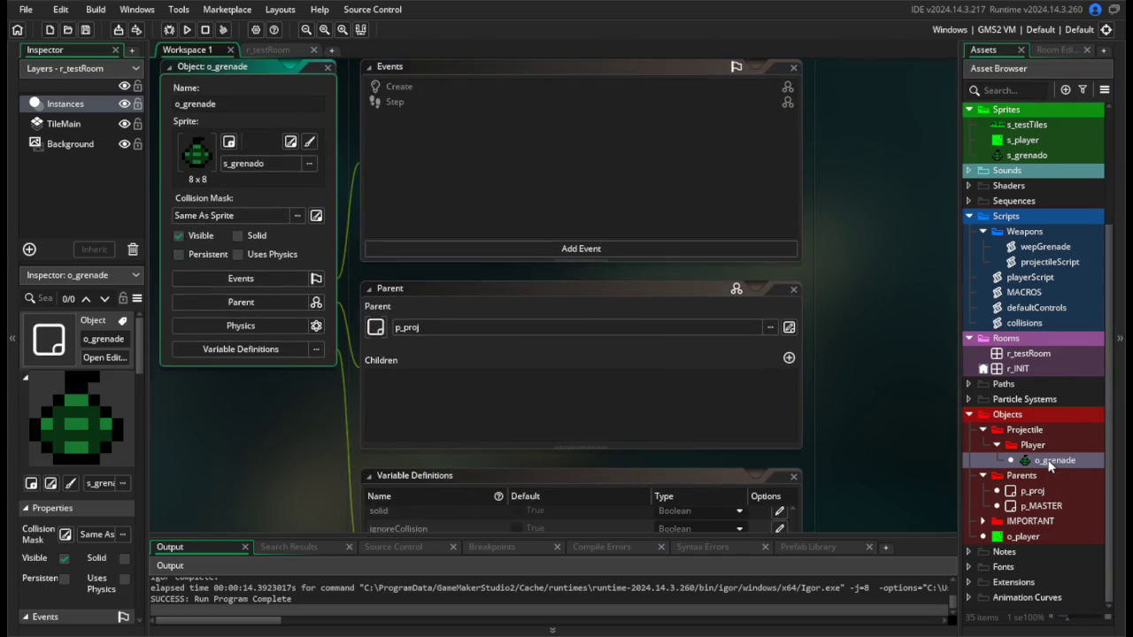
In wepGrenade, wrap the bounce line in an indented if (vsp > 0.5) { … } block.
click(1050, 262)
double_click(1045, 247)
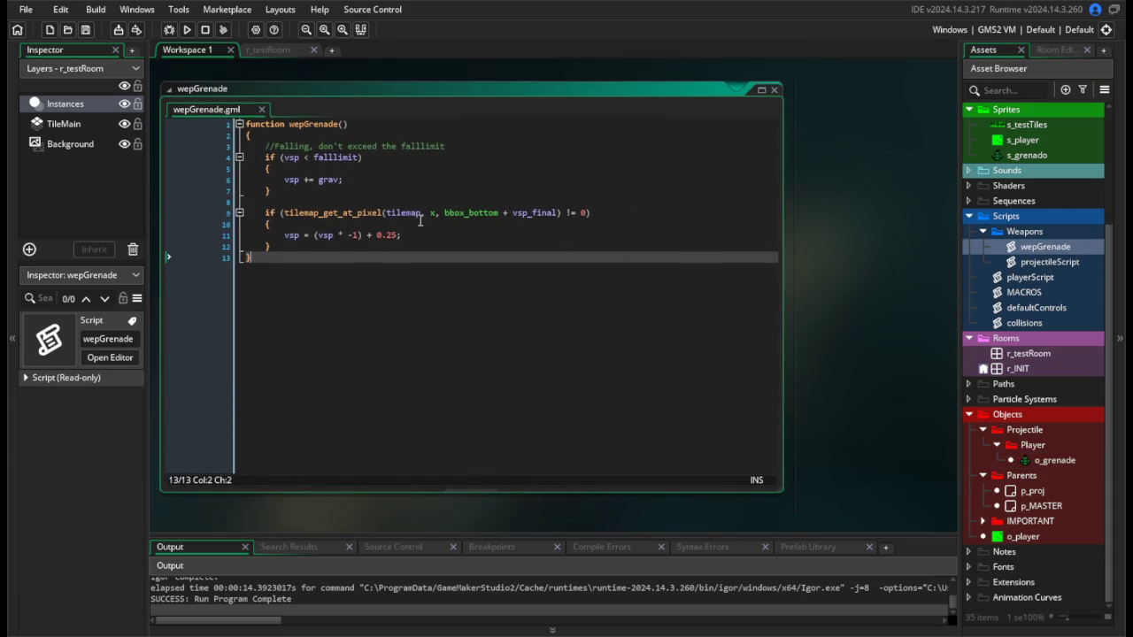
click(354, 235)
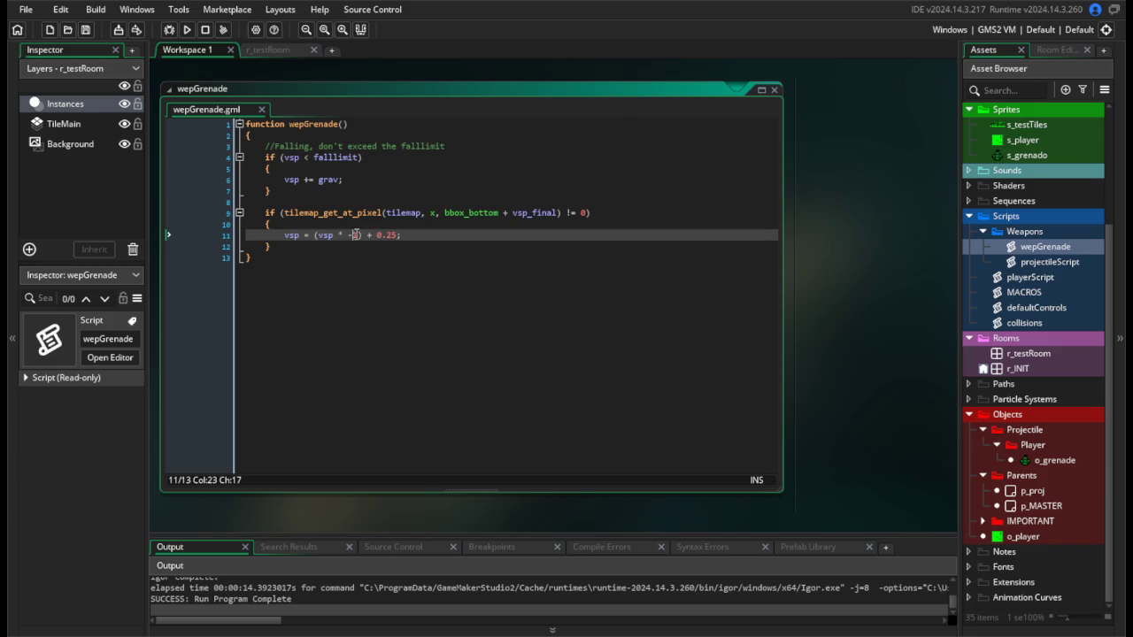
click(342, 239)
click(325, 225)
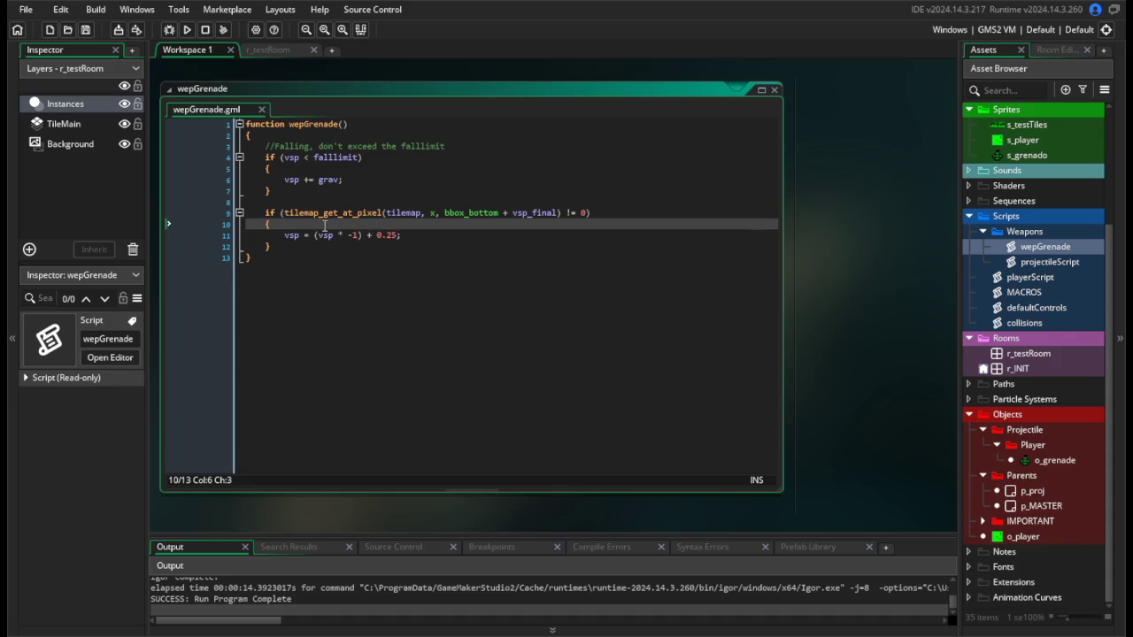
key(Return)
text(if (vsp > )
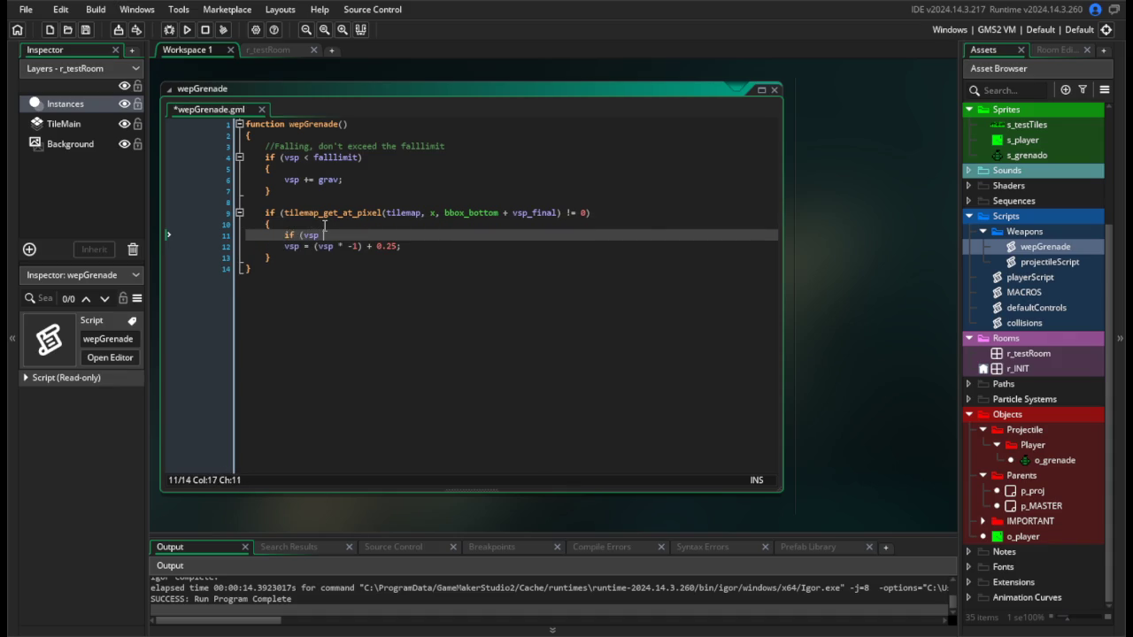
text(0.5))
key(Return)
text({)
click(462, 256)
key(Return)
text(})
key(Up)
key(Tab)
key(Down)
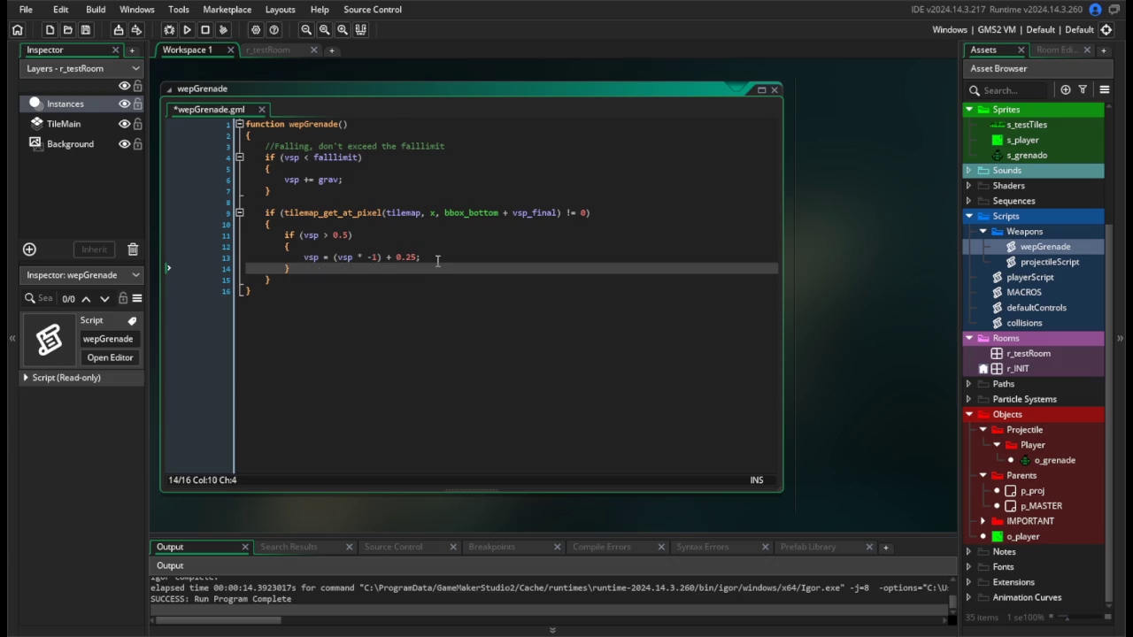
Add an else { vsp = 0; } branch, save the script, and run the game.
key(Return)
text(else)
key(Return)
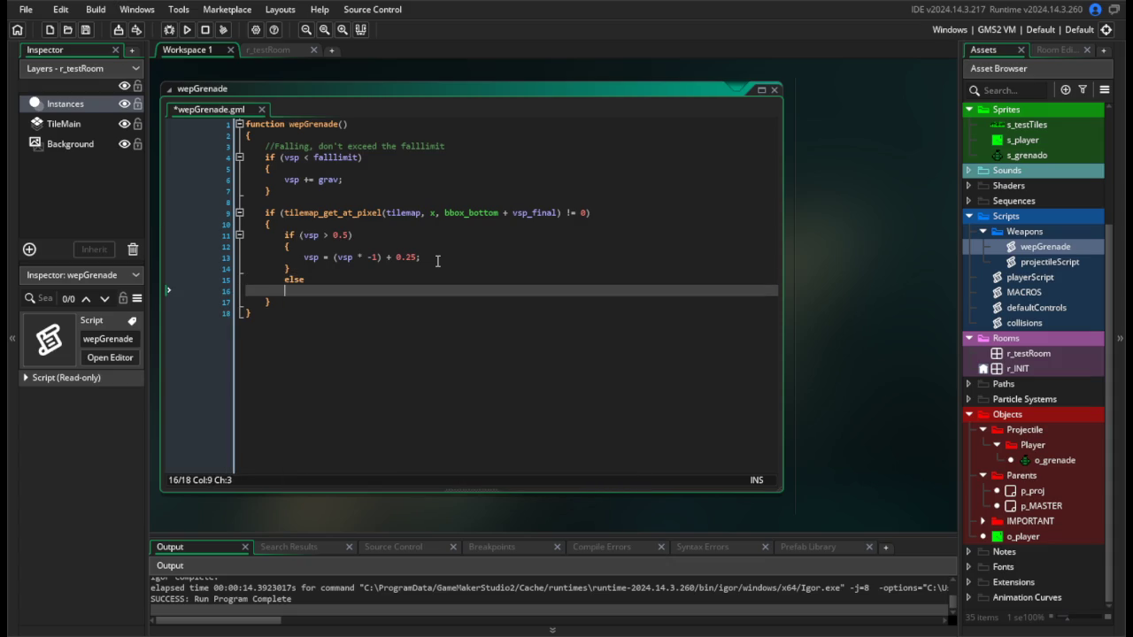
text({)
key(Return)
text(vsp = 0;)
key(ctrl+s)
click(184, 29)
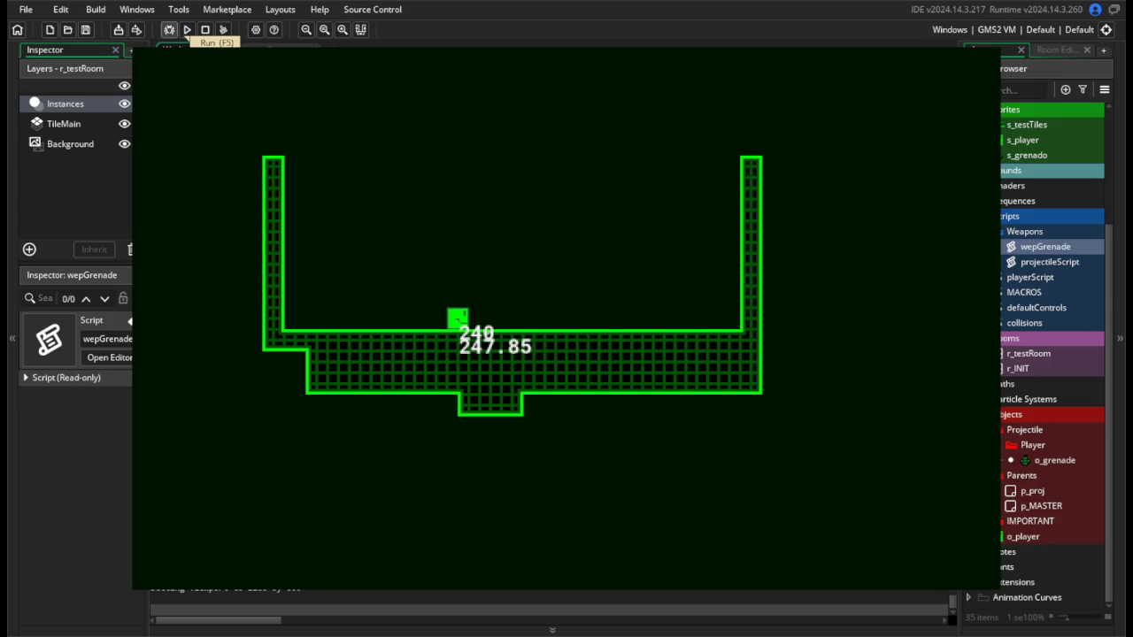
Raise the bounce threshold from 0.5 to 1 and test by throwing a grenade.
key(Escape)
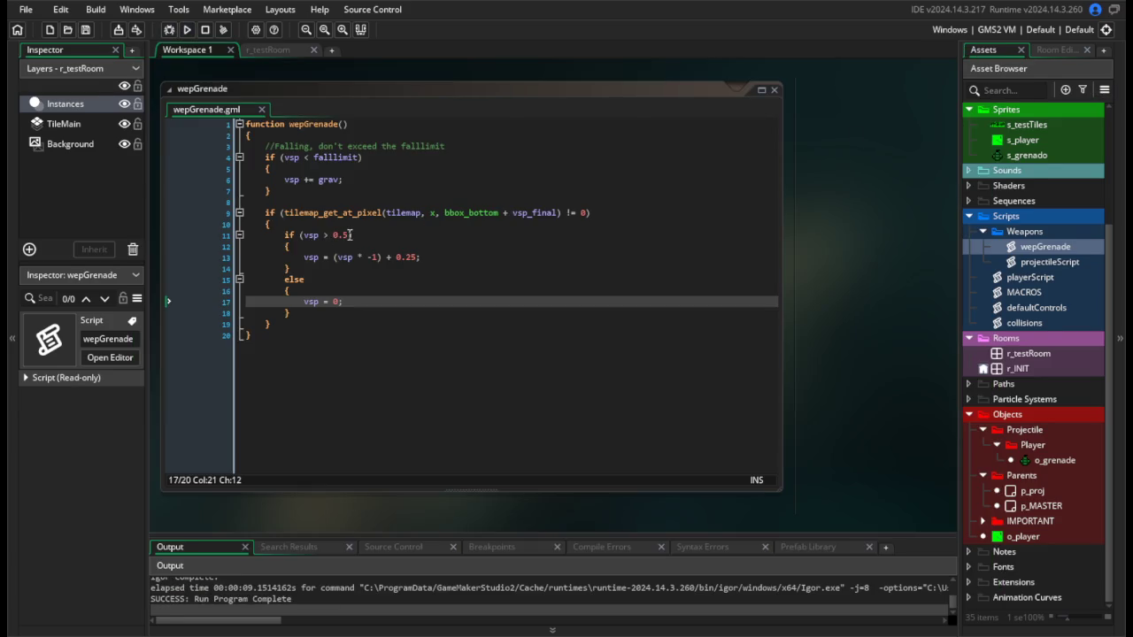
drag(351, 234, 330, 236)
text(1)
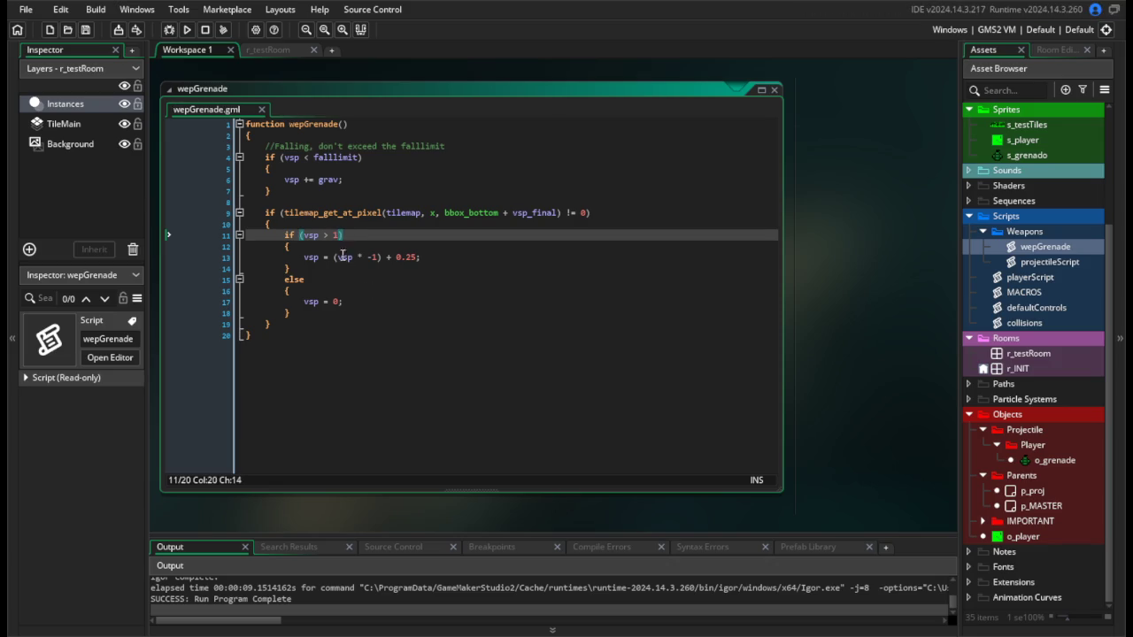
click(186, 29)
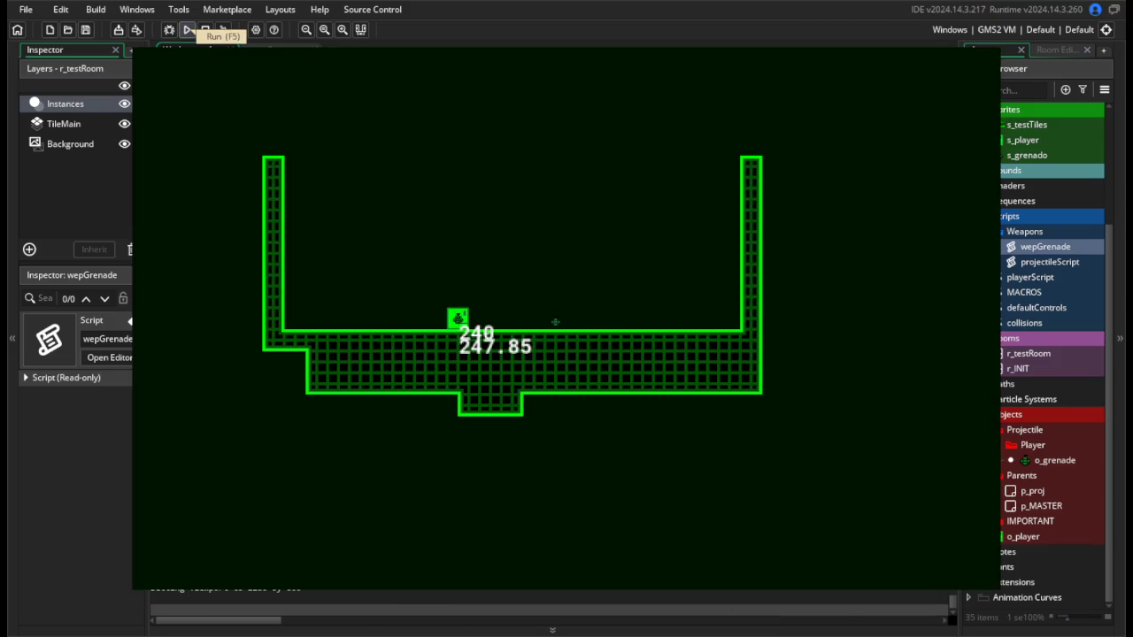
click(555, 322)
key(Escape)
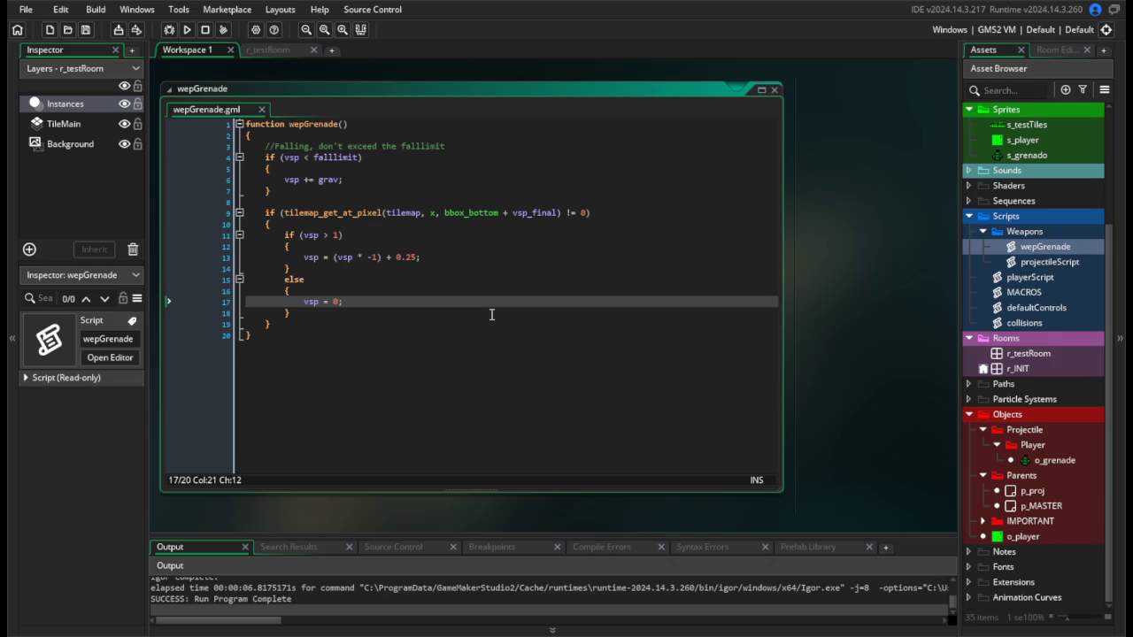
Replace the 0.25 bounce offset with grav and test-run the game.
click(421, 258)
key(BackSpace)
key(BackSpace)
key(BackSpace)
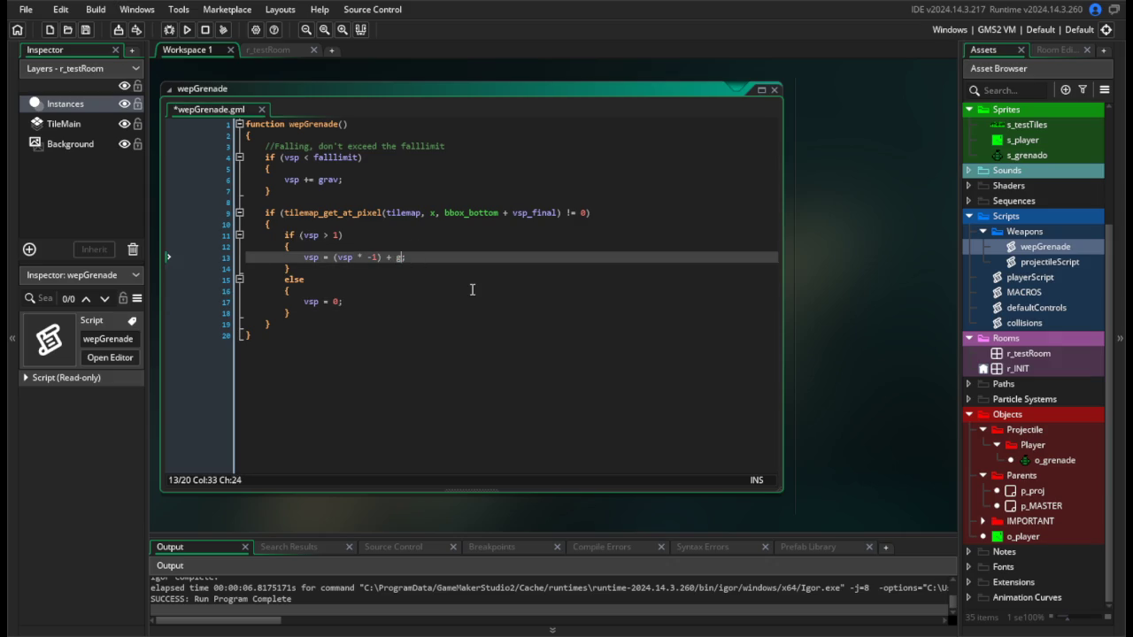
text(grav;)
click(266, 202)
click(187, 30)
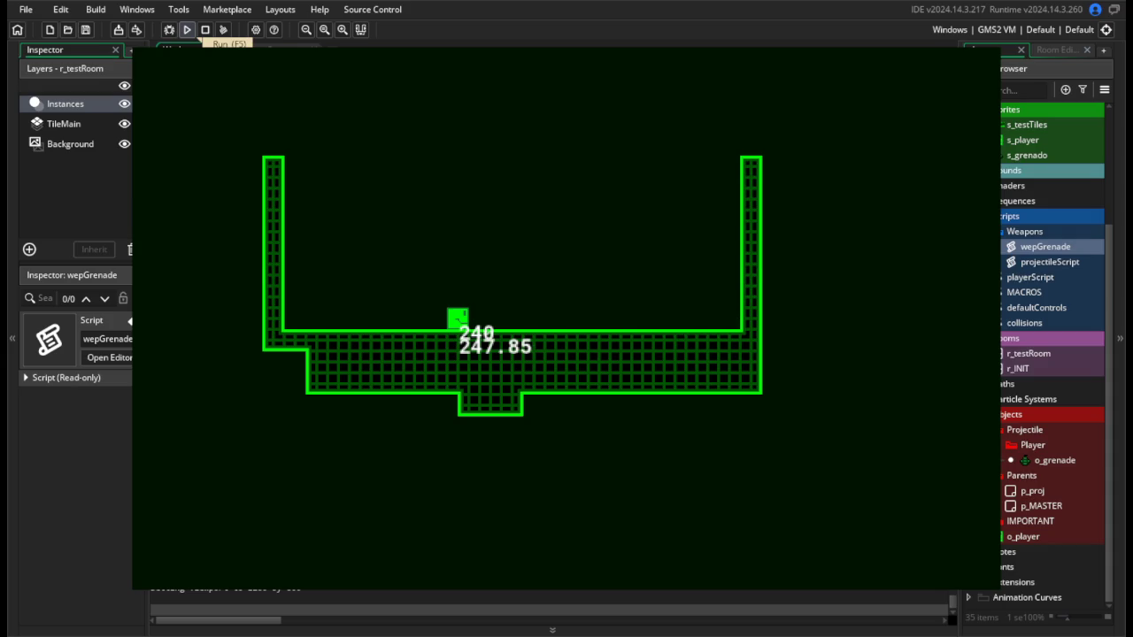
click(205, 29)
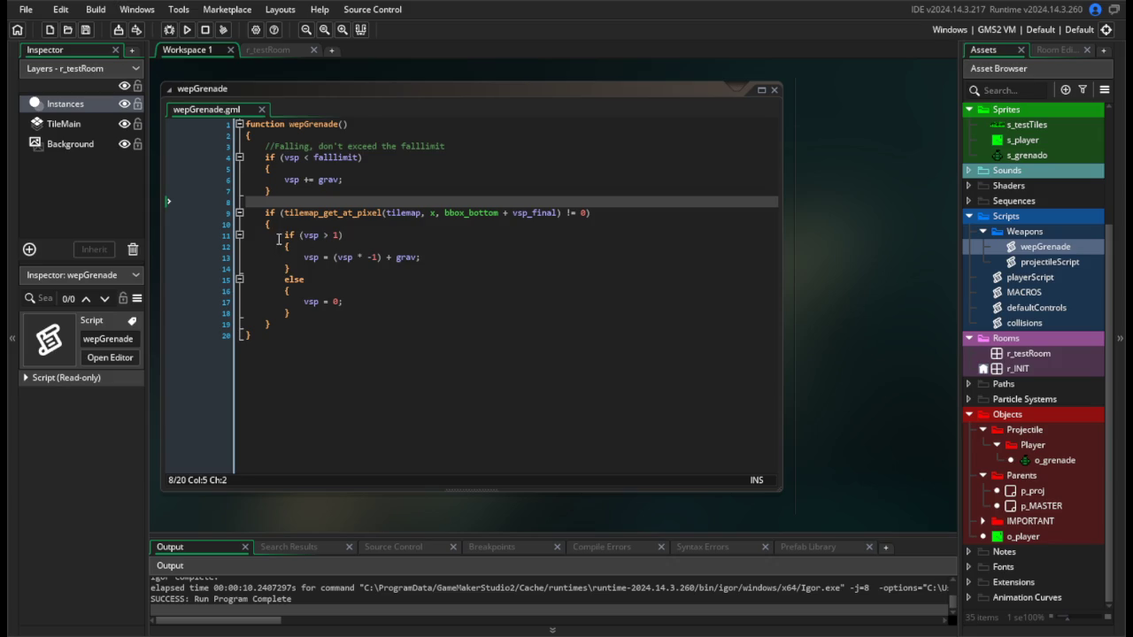
Use grav as the bounce threshold on line 11 and test by throwing several grenades.
click(336, 236)
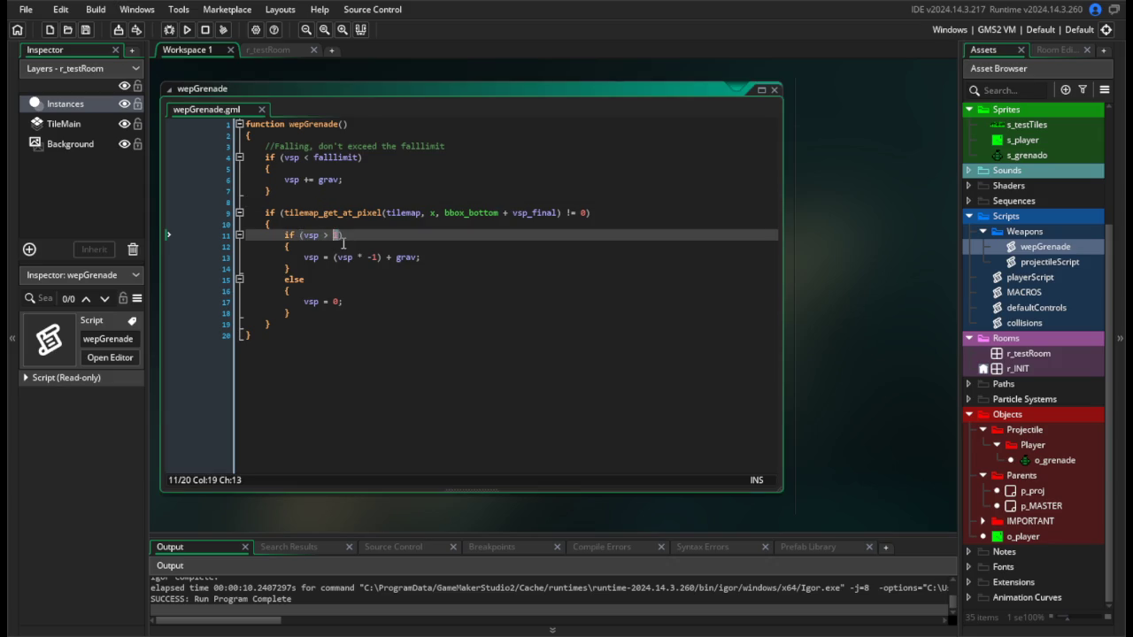
text(grav)
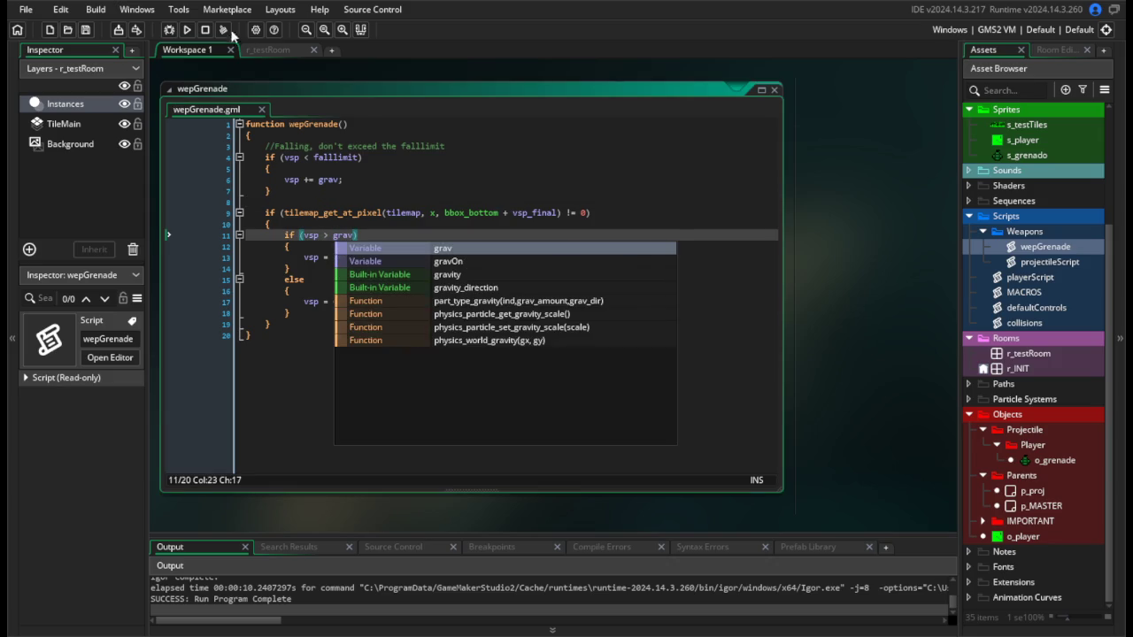
click(189, 29)
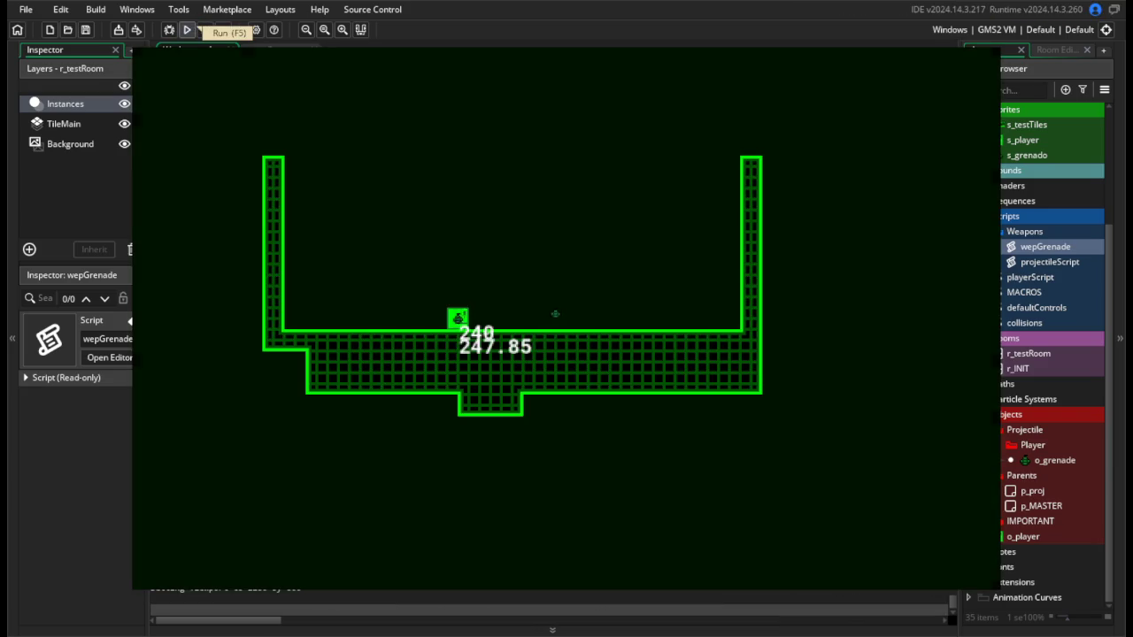
click(555, 314)
click(555, 310)
key(d)
key(a)
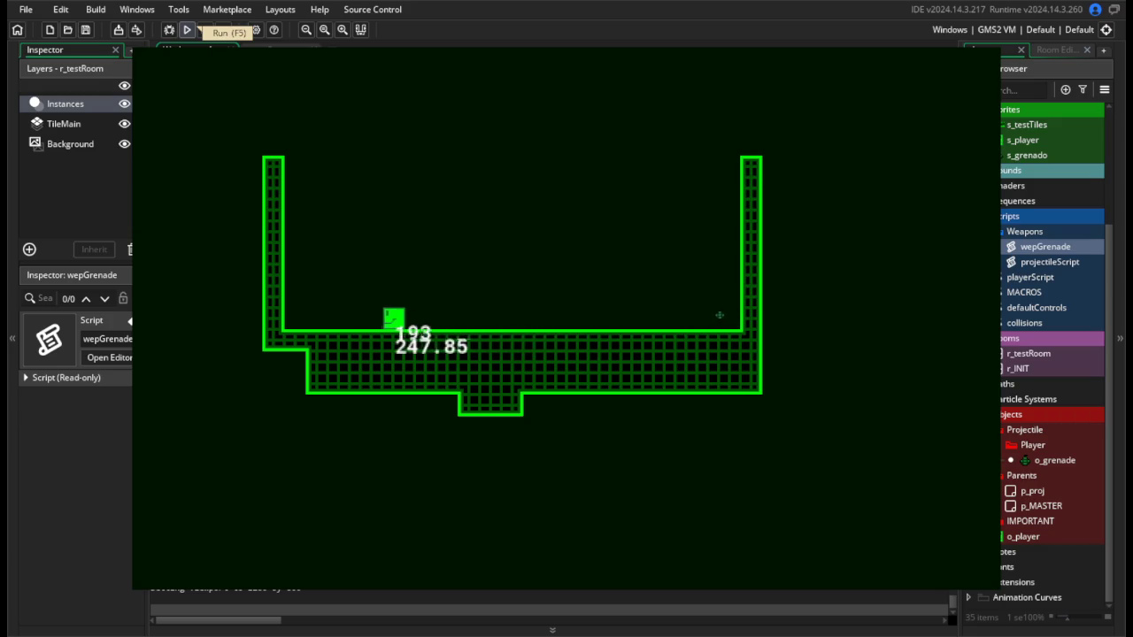
click(407, 294)
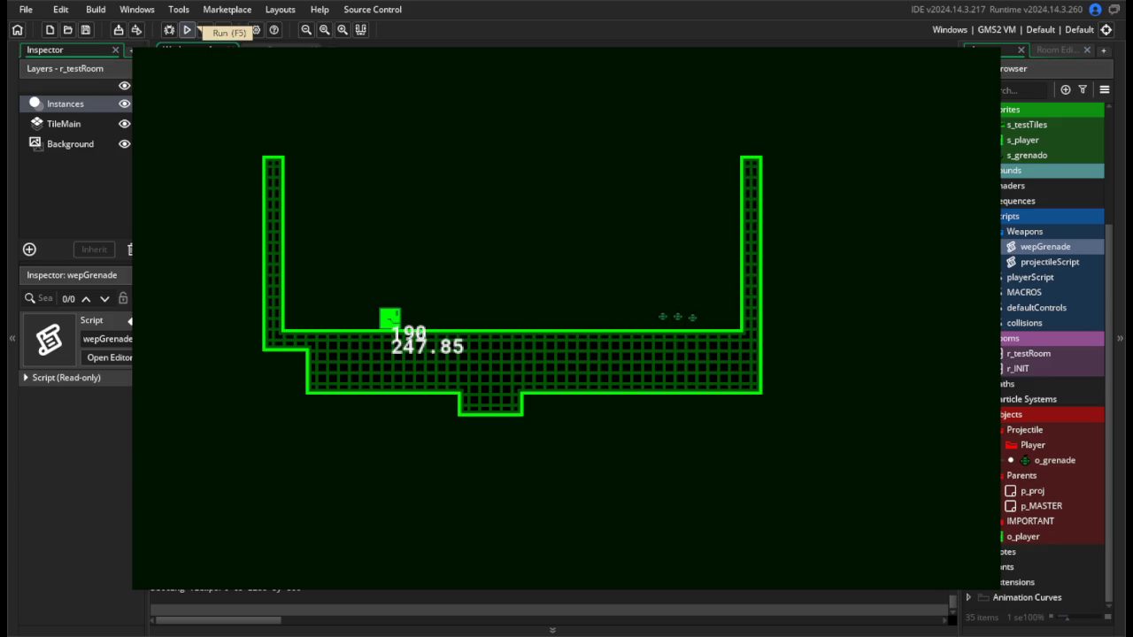
key(d)
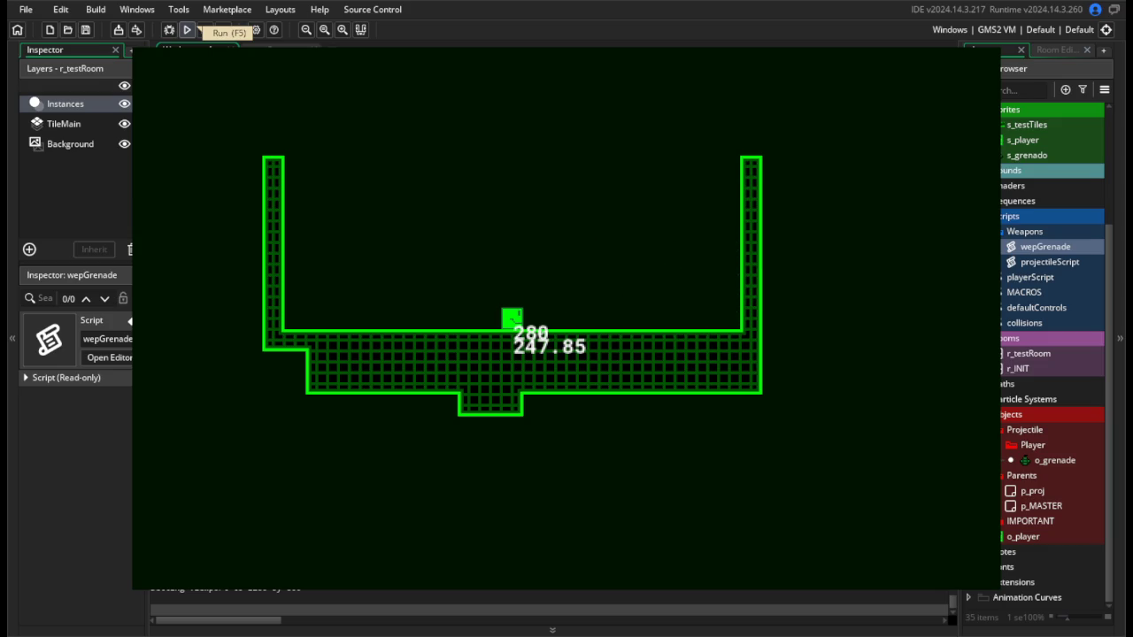
key(Escape)
Set the line 11 threshold and line 13 offset to 0.25, save, and test-run the game.
click(375, 295)
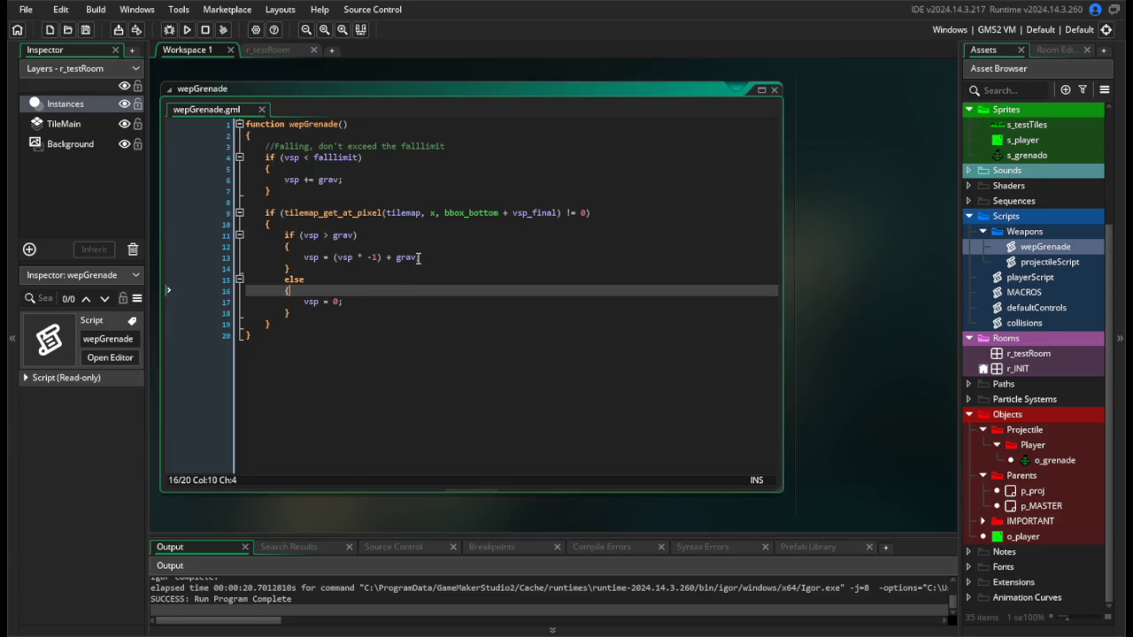
double_click(345, 234)
text(1)
click(420, 258)
drag(420, 258, 396, 259)
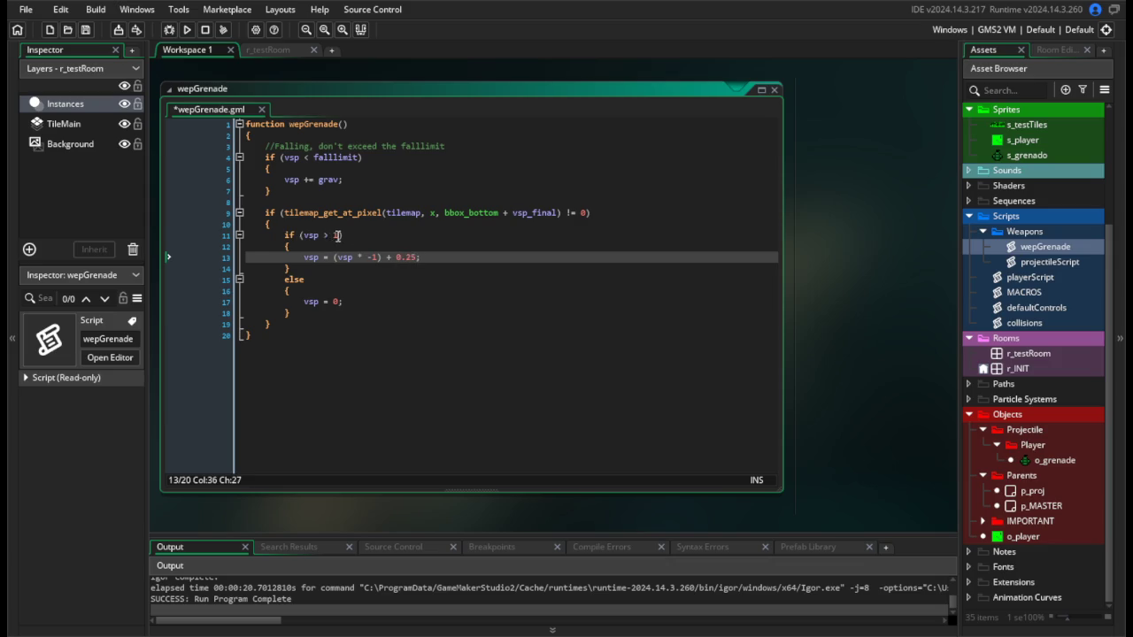
click(353, 235)
text(2.5)
key(BackSpace)
key(BackSpace)
key(BackSpace)
text(.25)
key(ctrl+s)
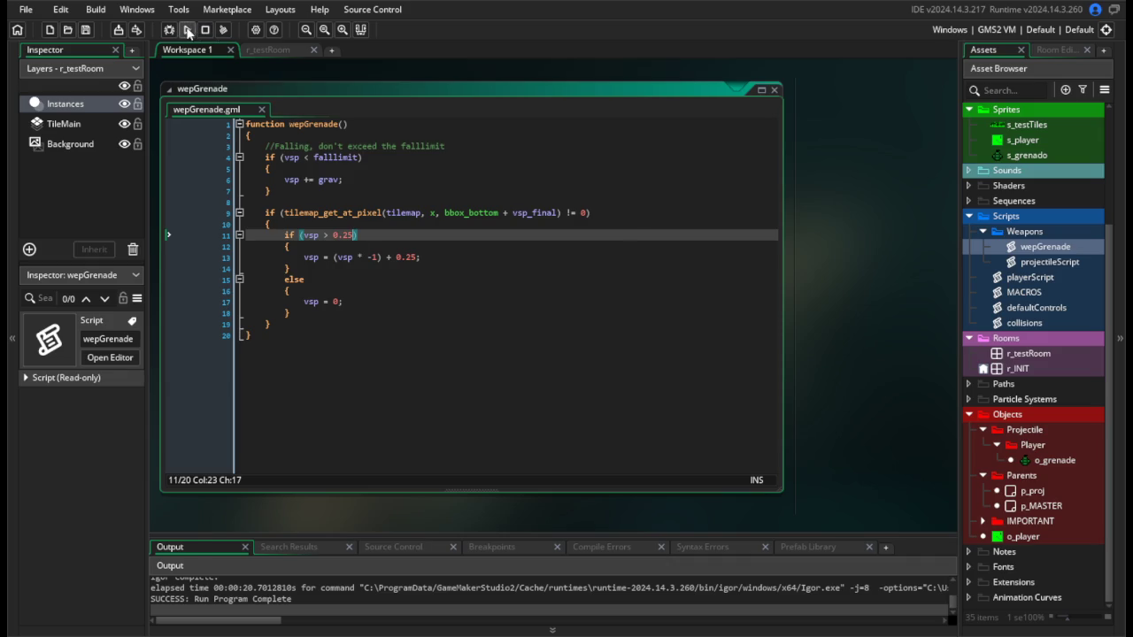
click(188, 32)
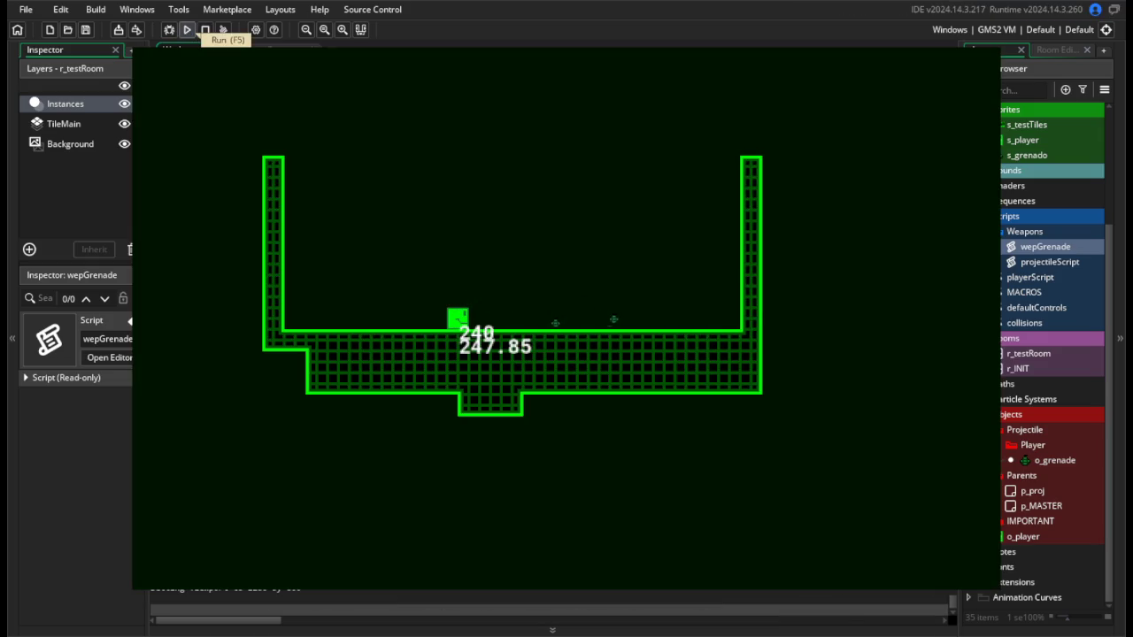
click(204, 30)
click(432, 257)
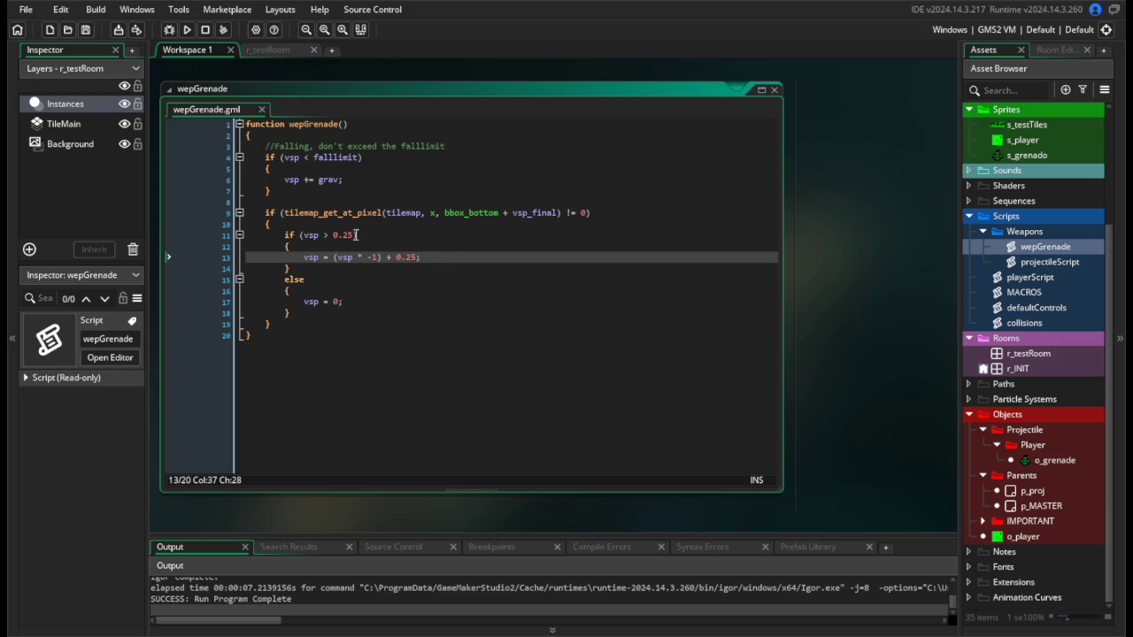
Replace the line 13 bounce expression with vsp *= -1;.
drag(424, 259, 328, 255)
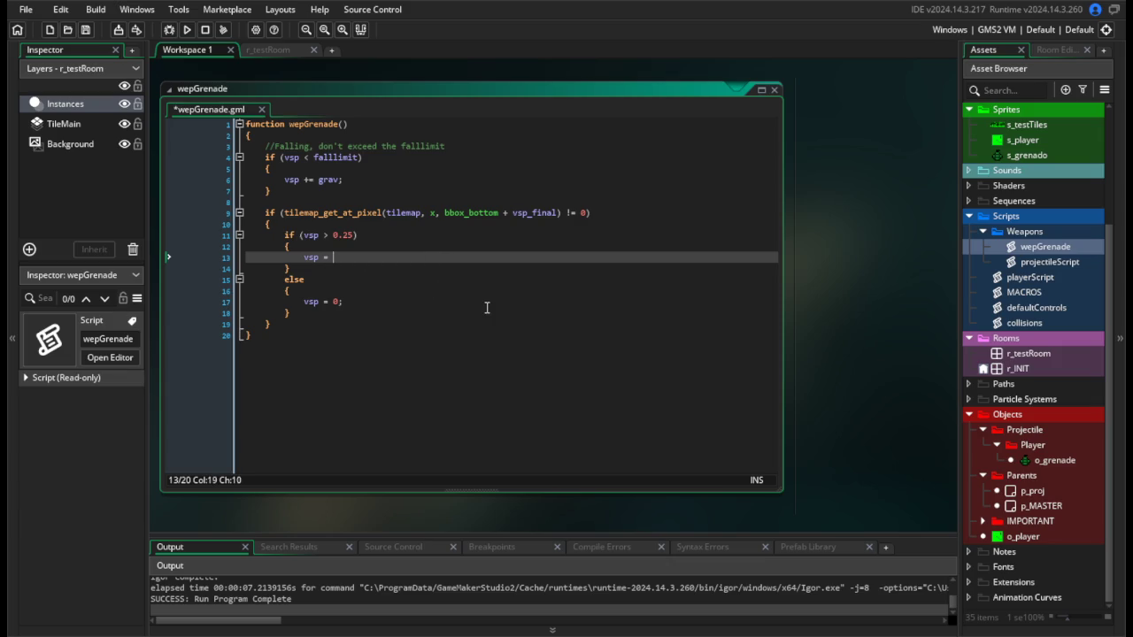
text(-vsp;)
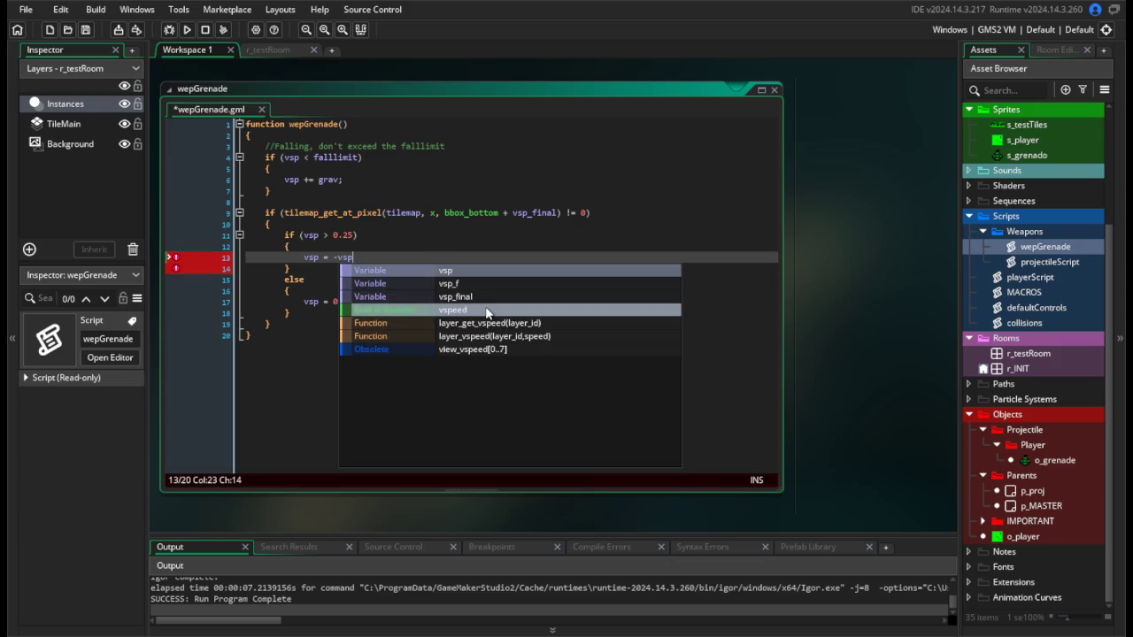
key(BackSpace)
key(BackSpace)
key(BackSpace)
key(Left)
key(Left)
text(*)
key(End)
text(-;)
key(Left)
text(1)
Add vsp -= 0.25; below it, save the script, and run the game.
key(End)
key(Return)
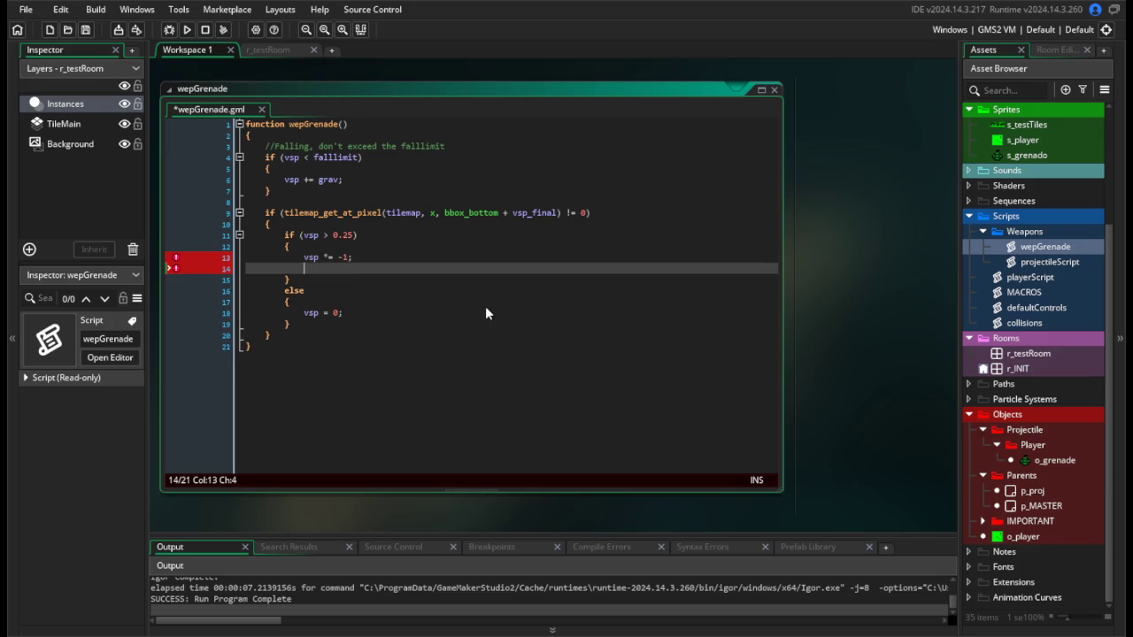
text(vsp +=)
key(BackSpace)
key(BackSpace)
text(-= 0.25;)
key(ctrl+s)
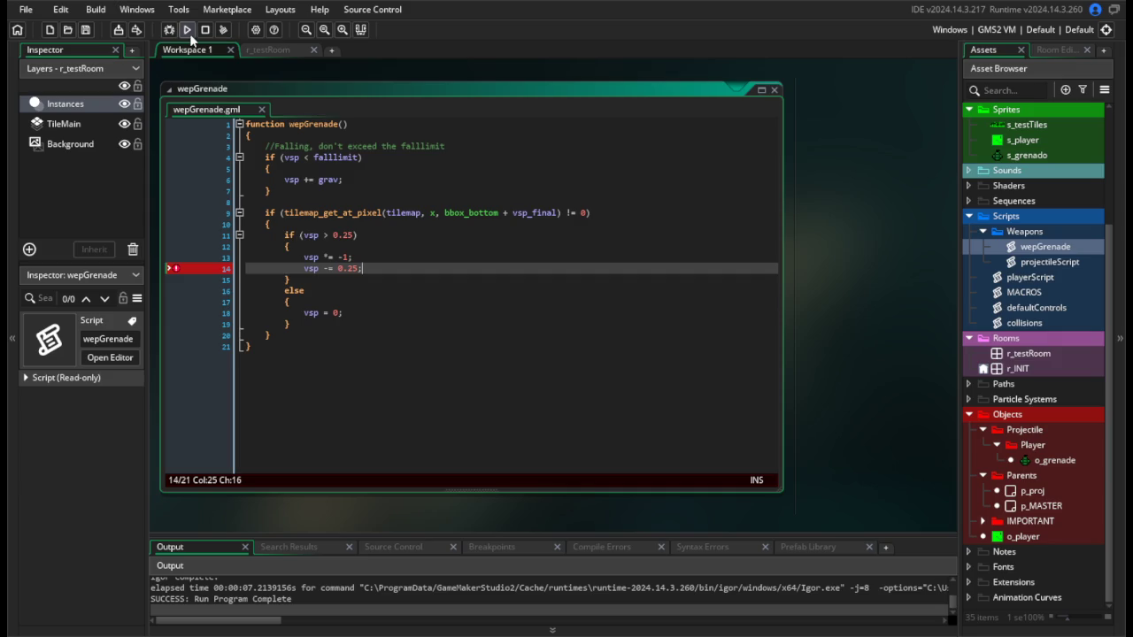
click(188, 31)
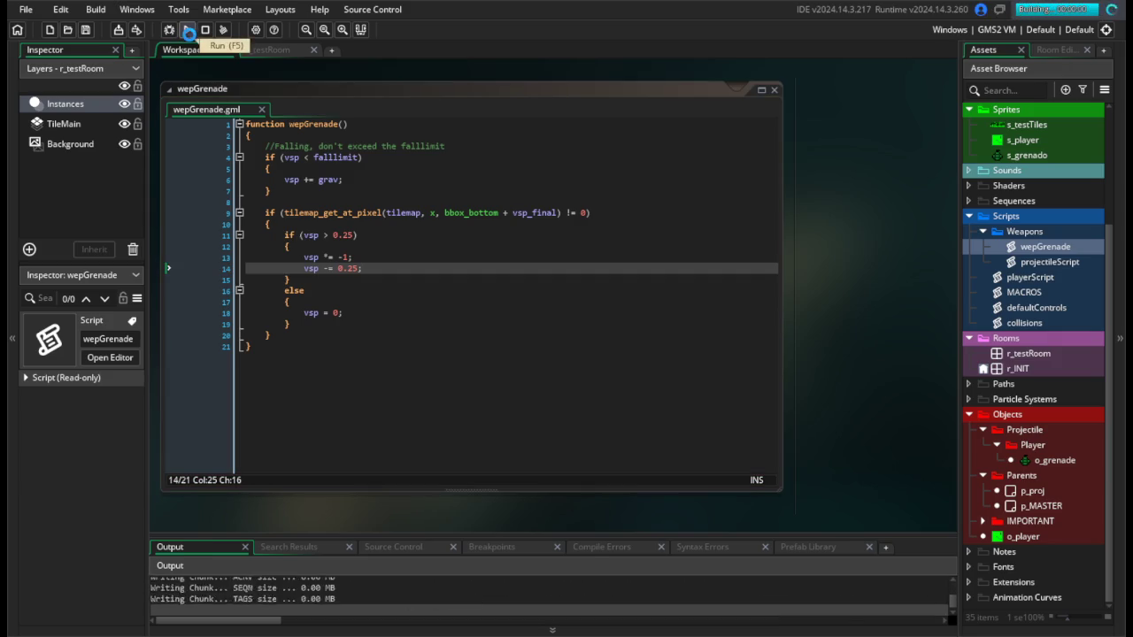
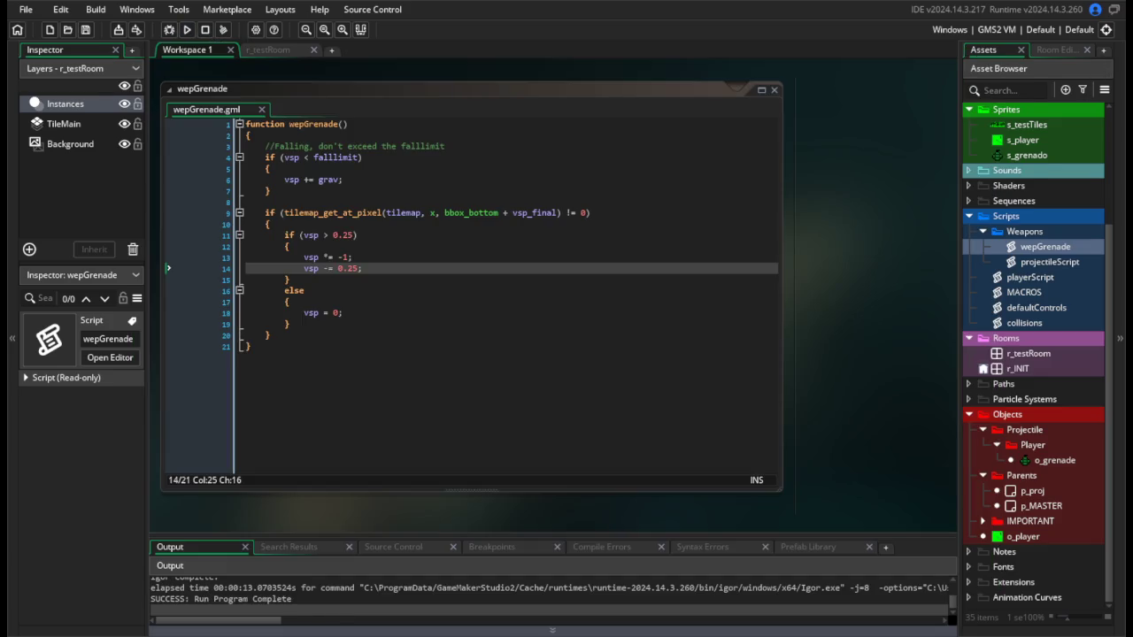
Change line 14 of wepGrenade from 'vsp -= 0.25' to 'vsp += 0.25' and run the game.
click(329, 268)
text(-)
key(BackSpace)
text(+)
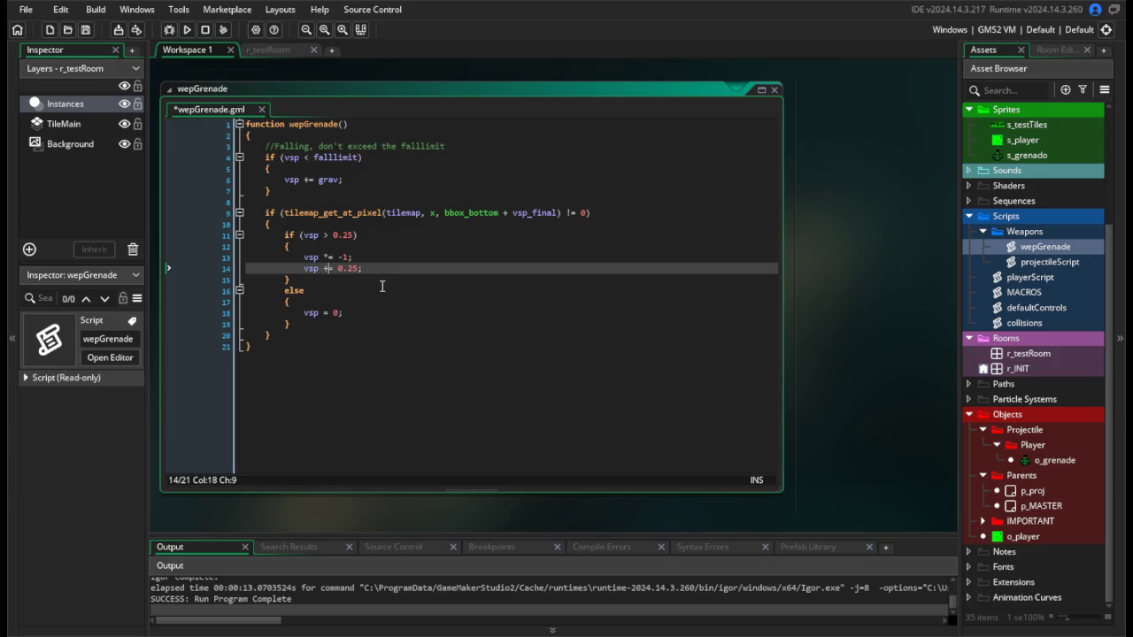
click(188, 29)
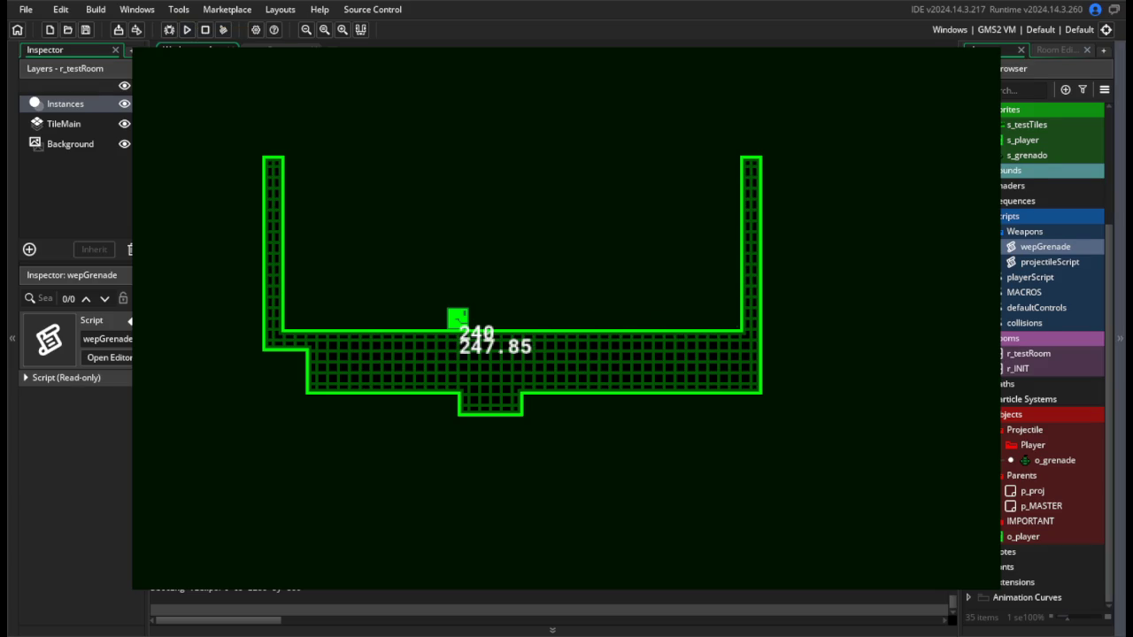
After the test, change the floor bounce line to 'vsp += 0.5;'.
key(Escape)
key(BackSpace)
key(BackSpace)
text(5;)
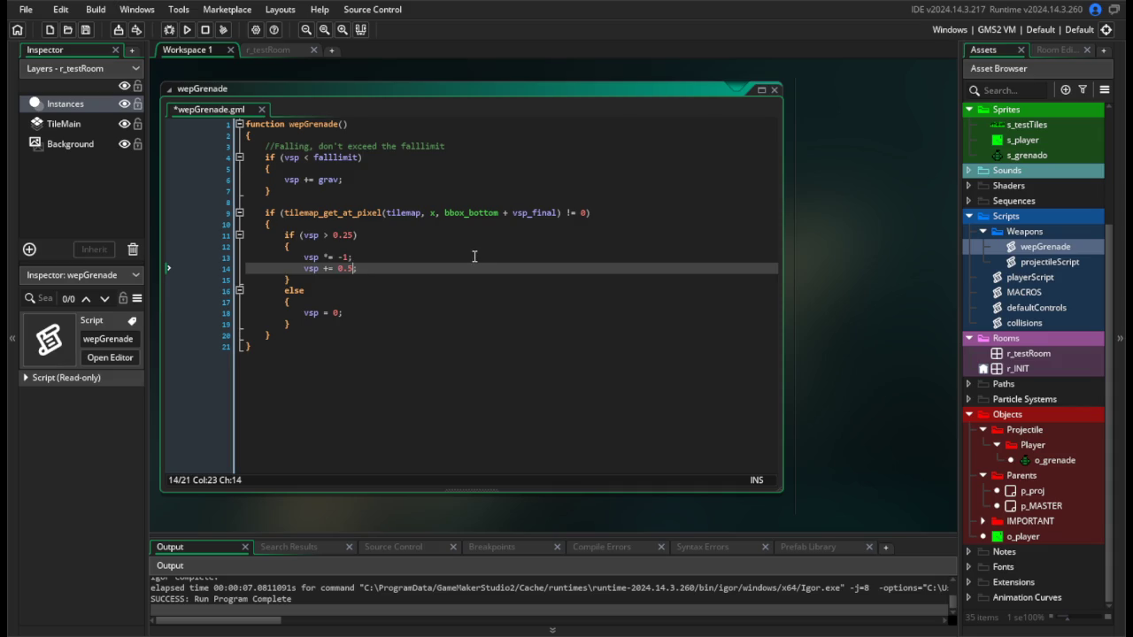
click(474, 257)
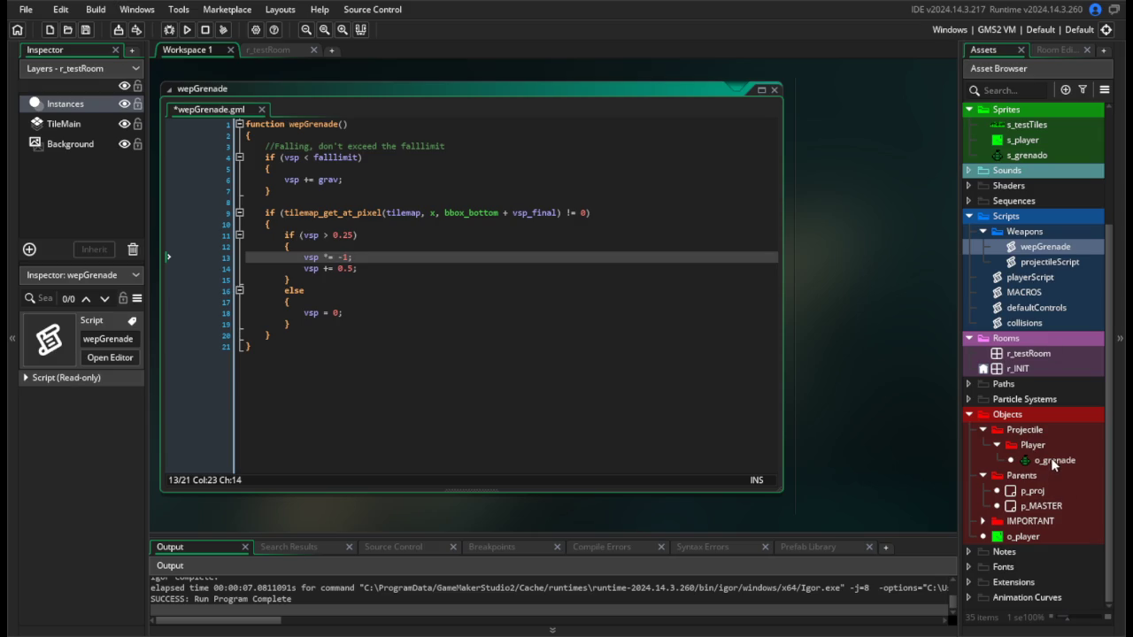
double_click(1018, 536)
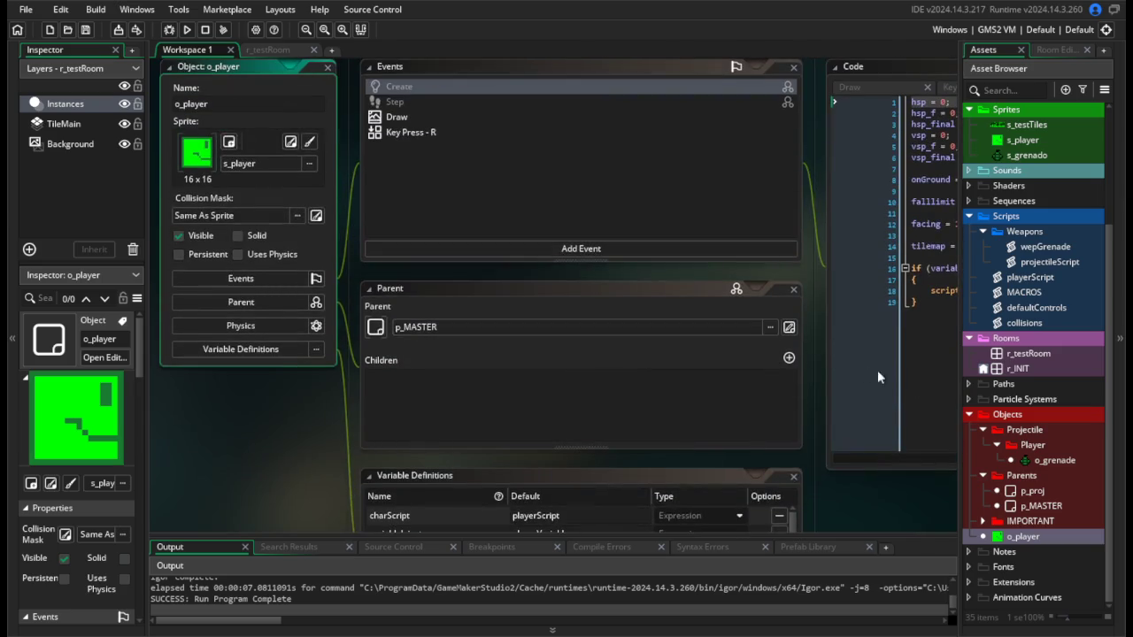
In playerScript, set the thrown grenade's starting vsp to -4 on line 481.
scroll(1053, 297, up, 3)
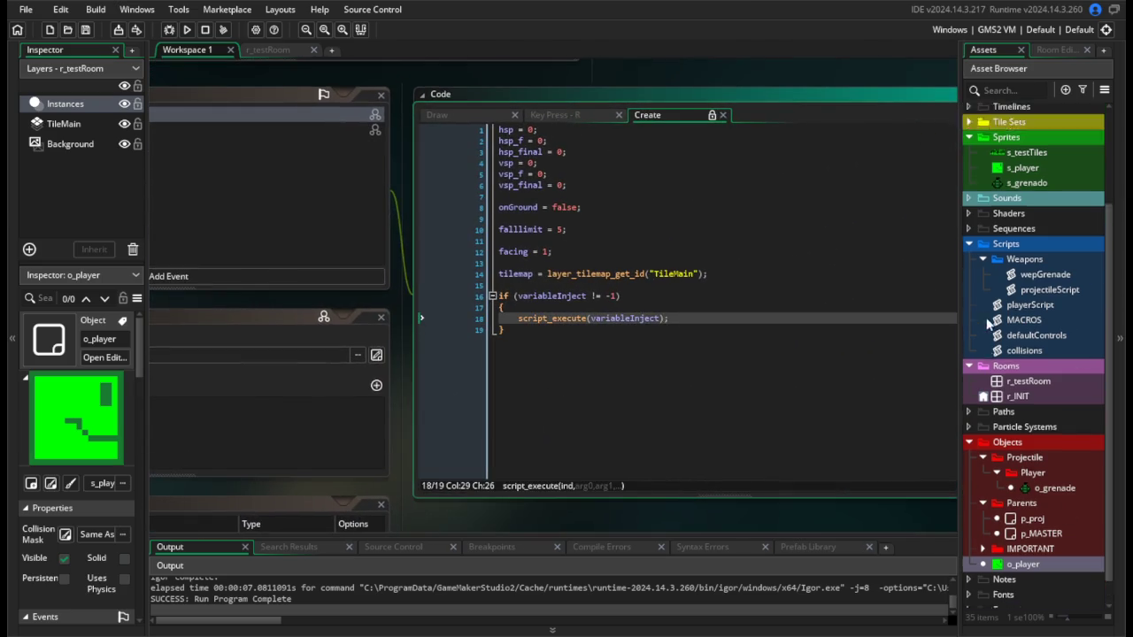
click(1027, 366)
double_click(1018, 369)
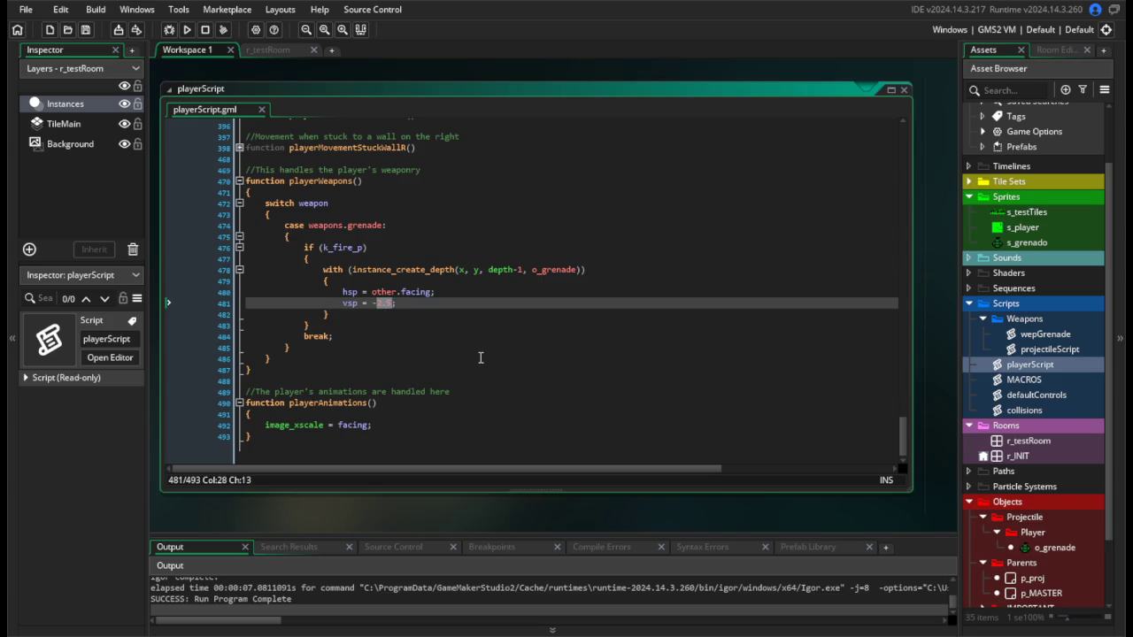
text(4)
Run the game, move the player left and right to test throws, then return to wepGrenade.
click(187, 29)
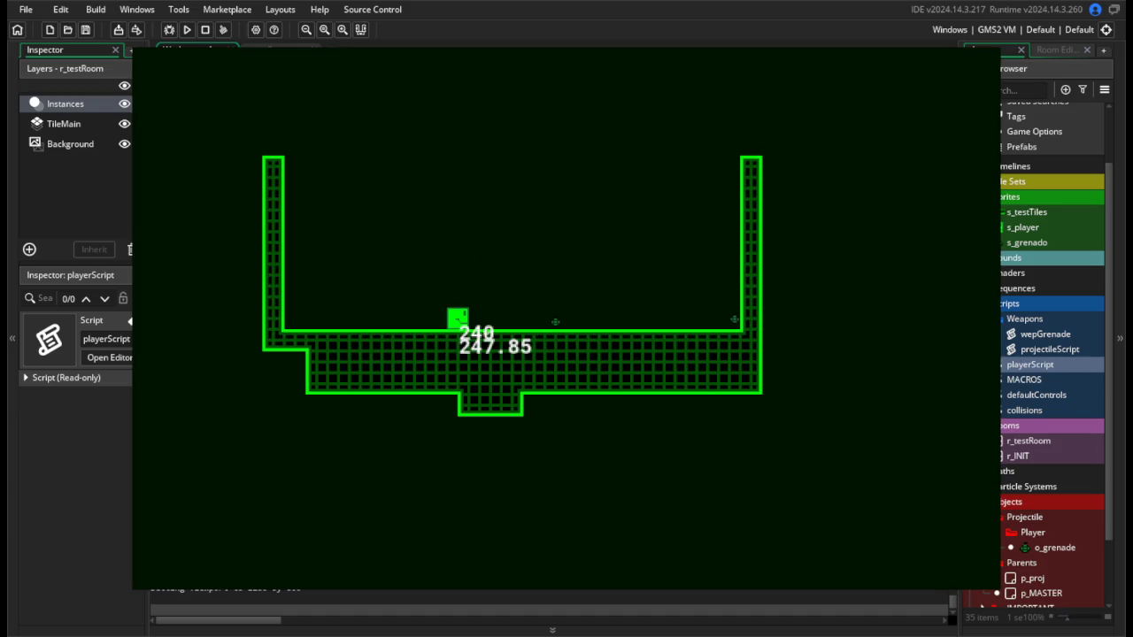
key(a)
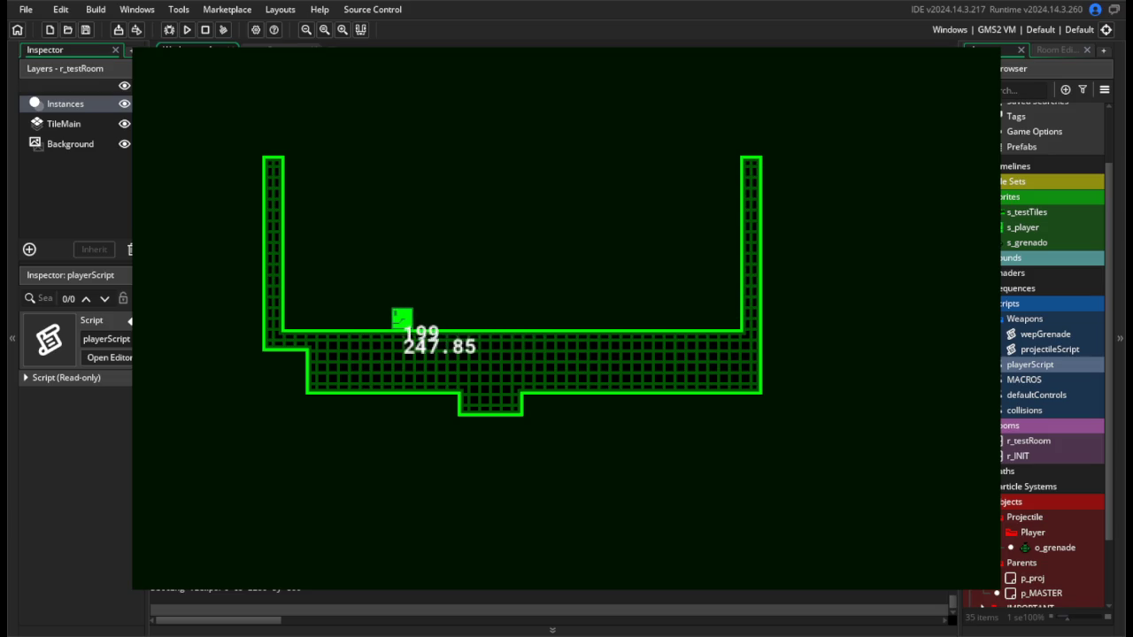
key(d)
key(a)
key(d)
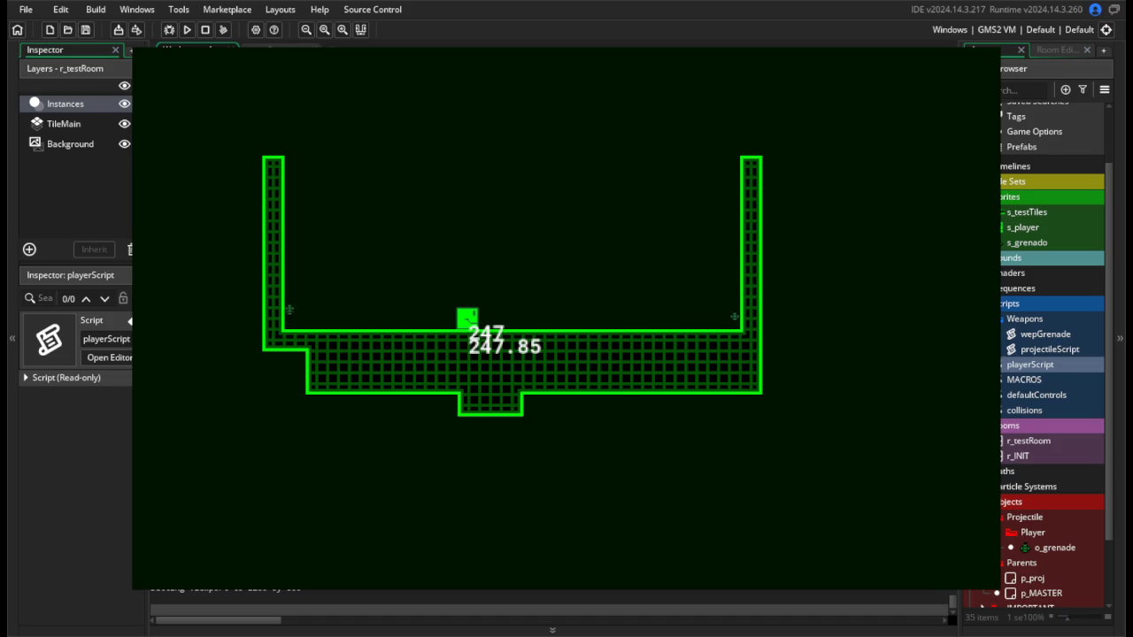
key(Escape)
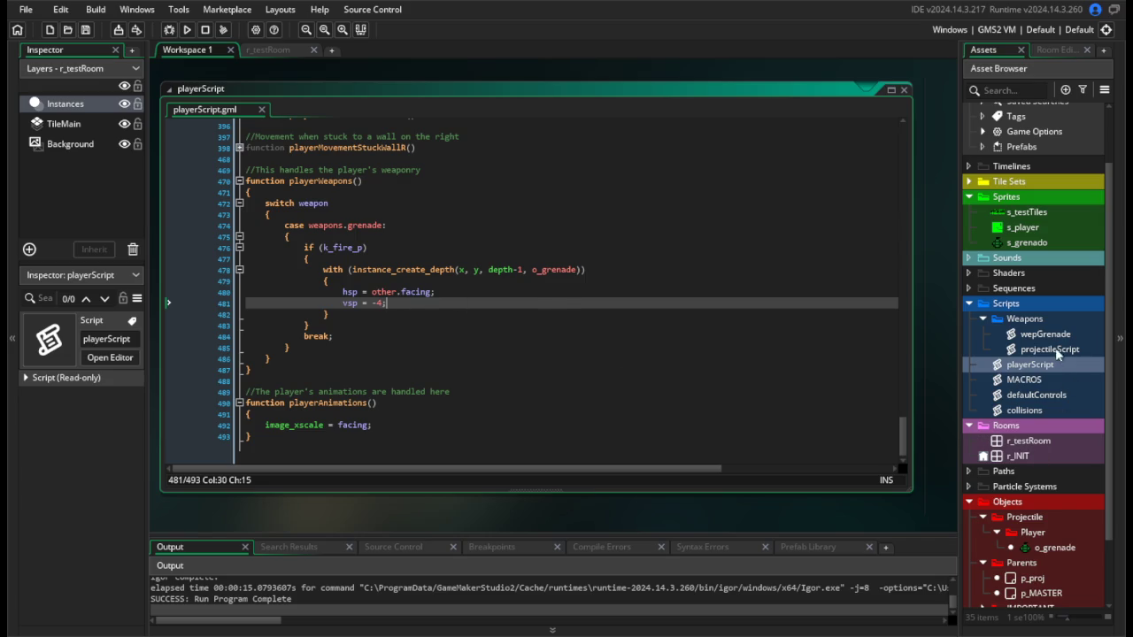
click(1058, 339)
double_click(1058, 339)
Change the 'else' on line 16 to 'else if (vsp < 0.25 && vsp > -0.25)'.
click(351, 251)
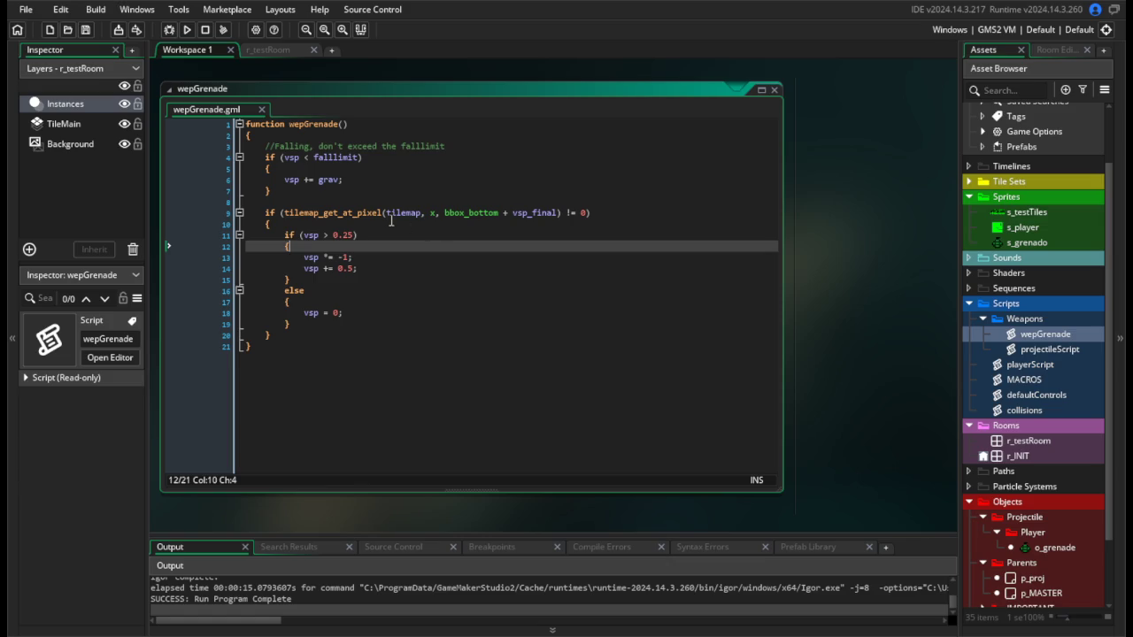
click(307, 337)
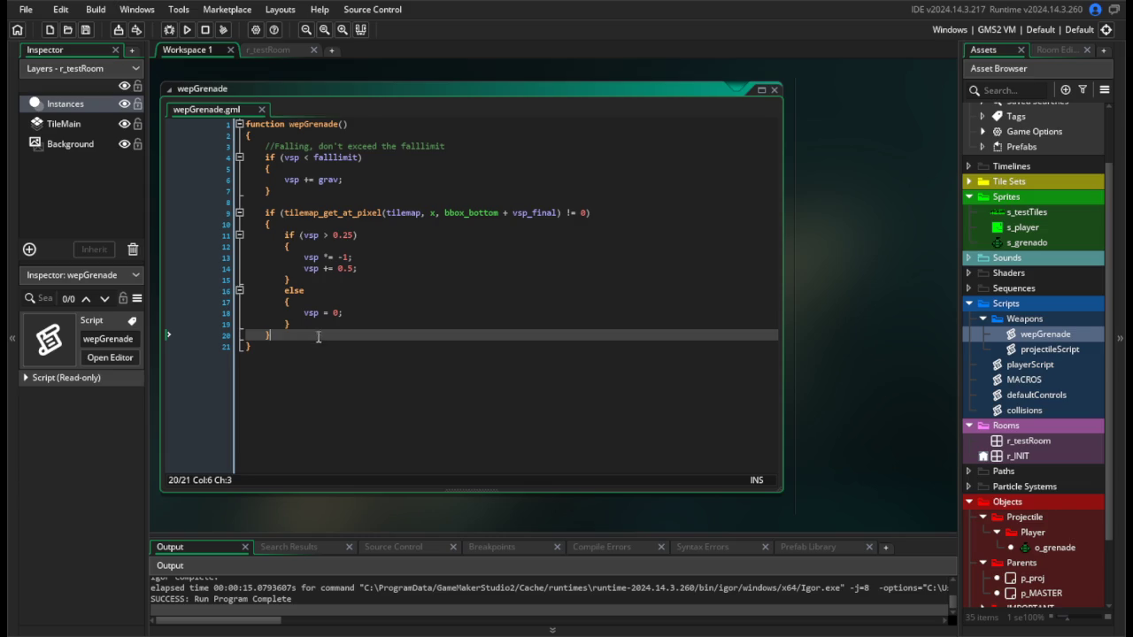
click(332, 291)
text(f)
key(BackSpace)
text(if (vsp)
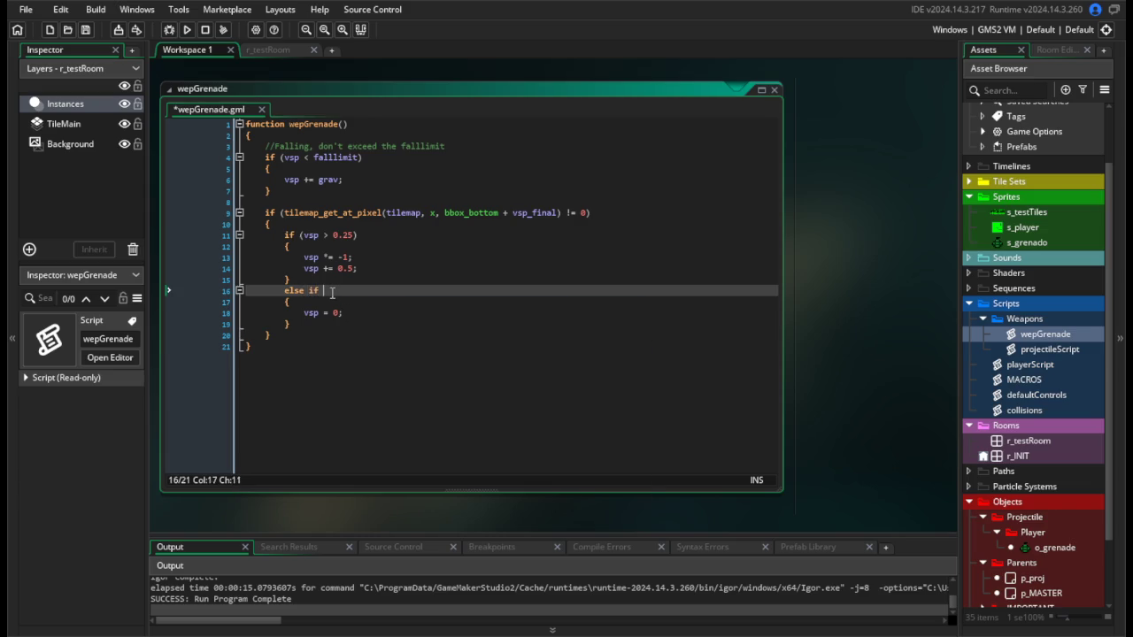
key(BackSpace)
text(< 0.25 && vsp >)
key(Left)
key(Left)
key(Left)
text(-)
Save wepGrenade and open two new lines below line 20.
key(Down)
key(Down)
key(Down)
key(ctrl+s)
click(327, 323)
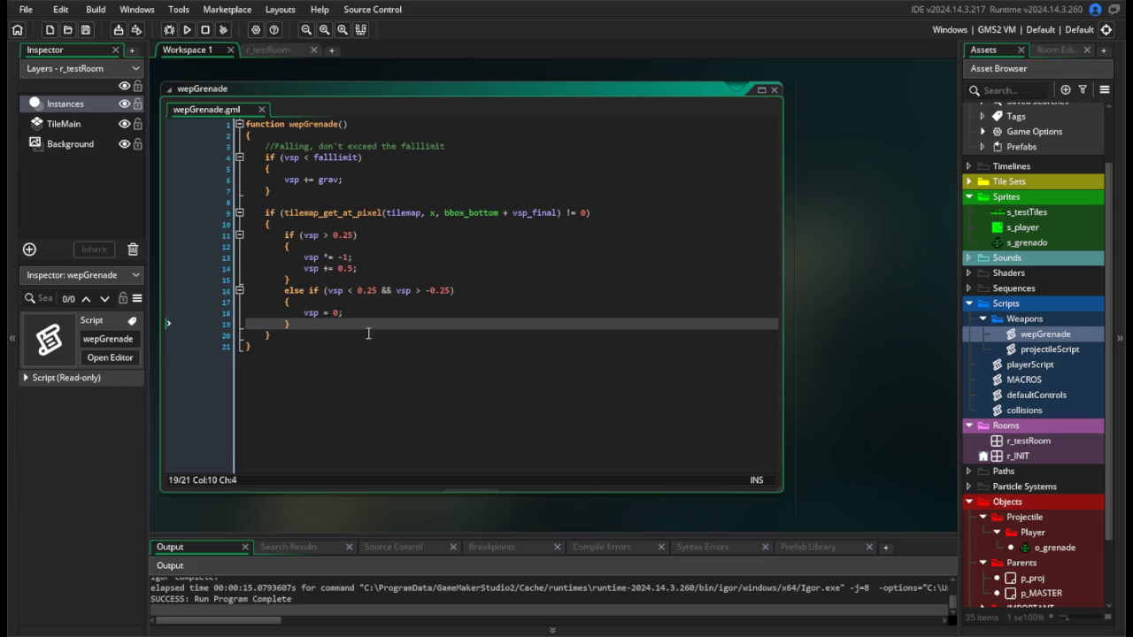
click(375, 337)
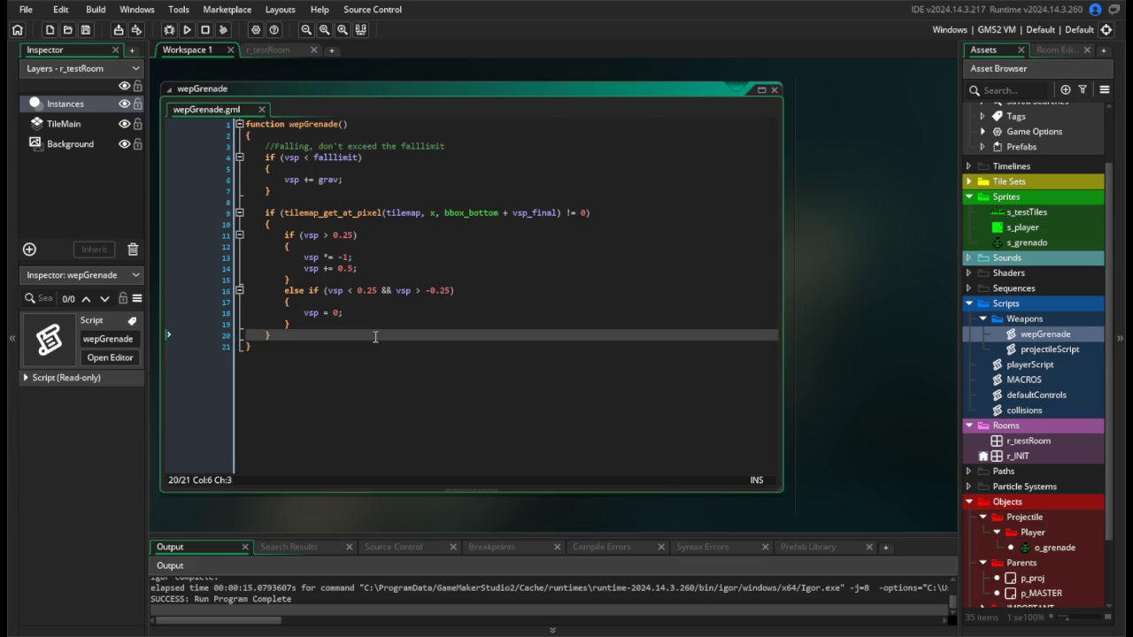
key(Return)
key(Return)
Add an if block checking tilemap_get_at_pixel at bbox_left + hsp_final != 0, with body 'hsp *= -1;'.
text(if (tilemap_get)
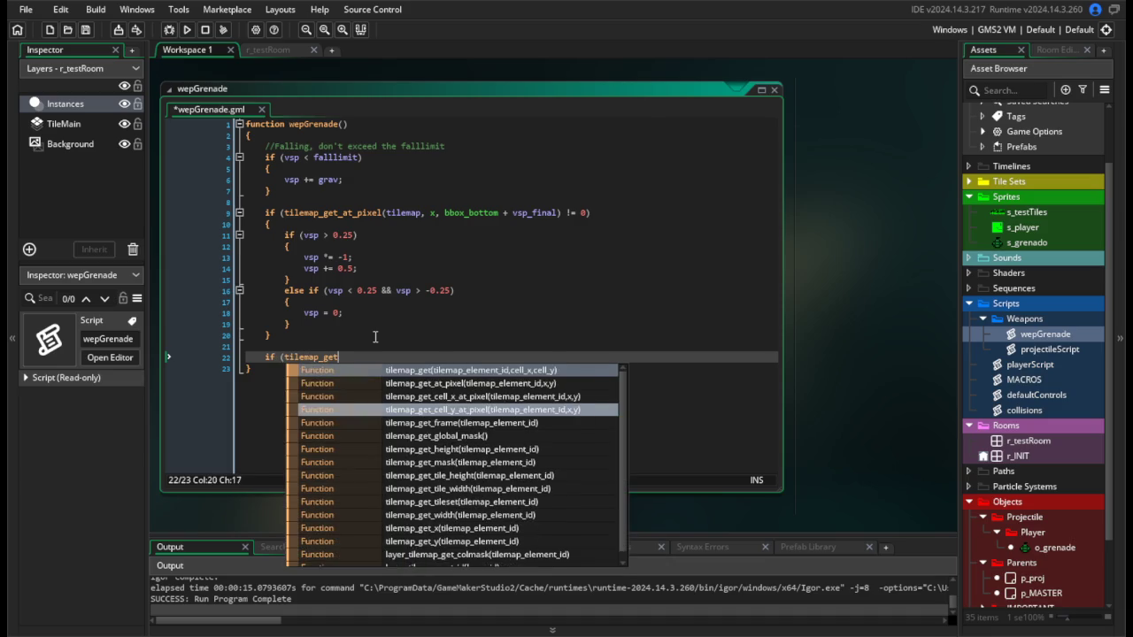
key(Up)
key(Up)
key(Return)
text(tilemap,)
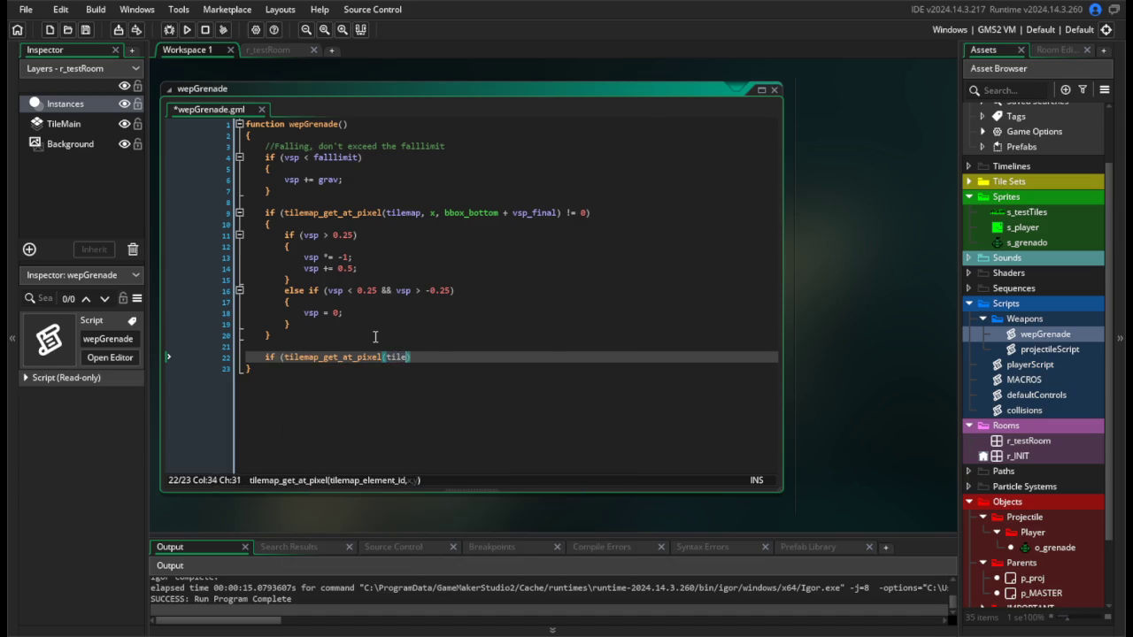
text( bbox_left, y,)
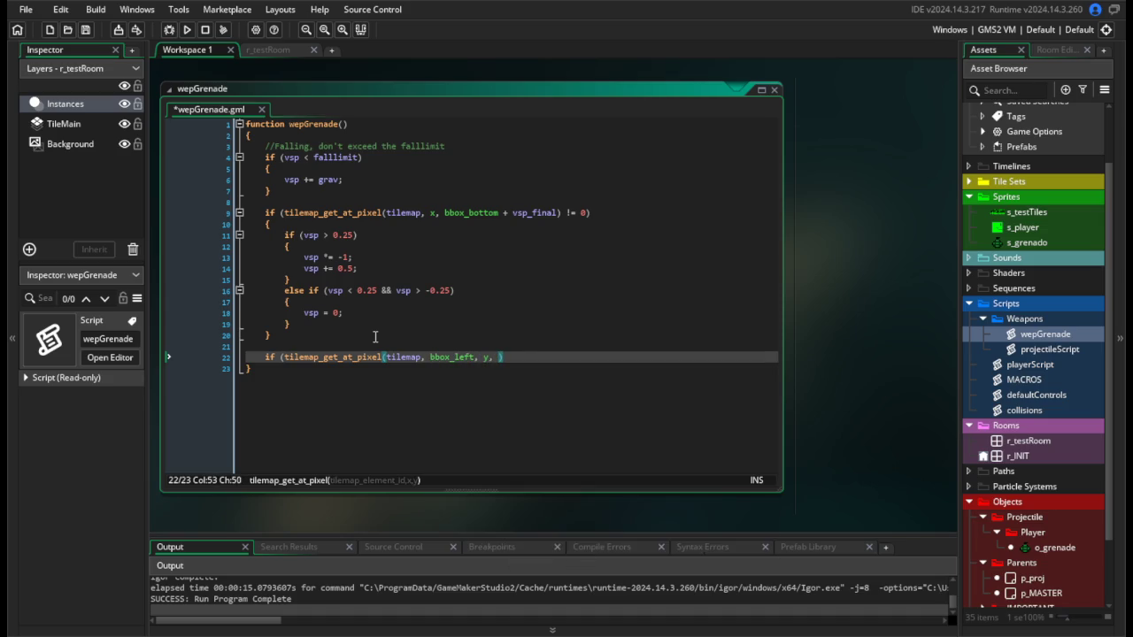
key(BackSpace)
key(BackSpace)
key(Left)
key(Left)
key(Left)
text(+ hsp)
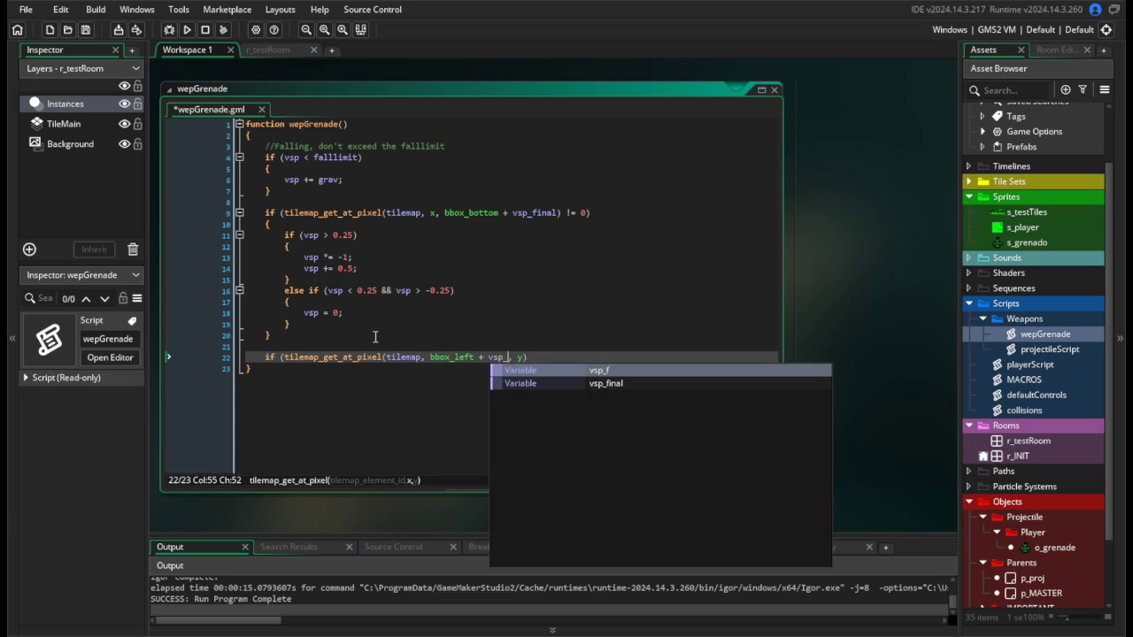
text(_final)
key(Right)
key(Right)
key(Right)
text(!= 0)
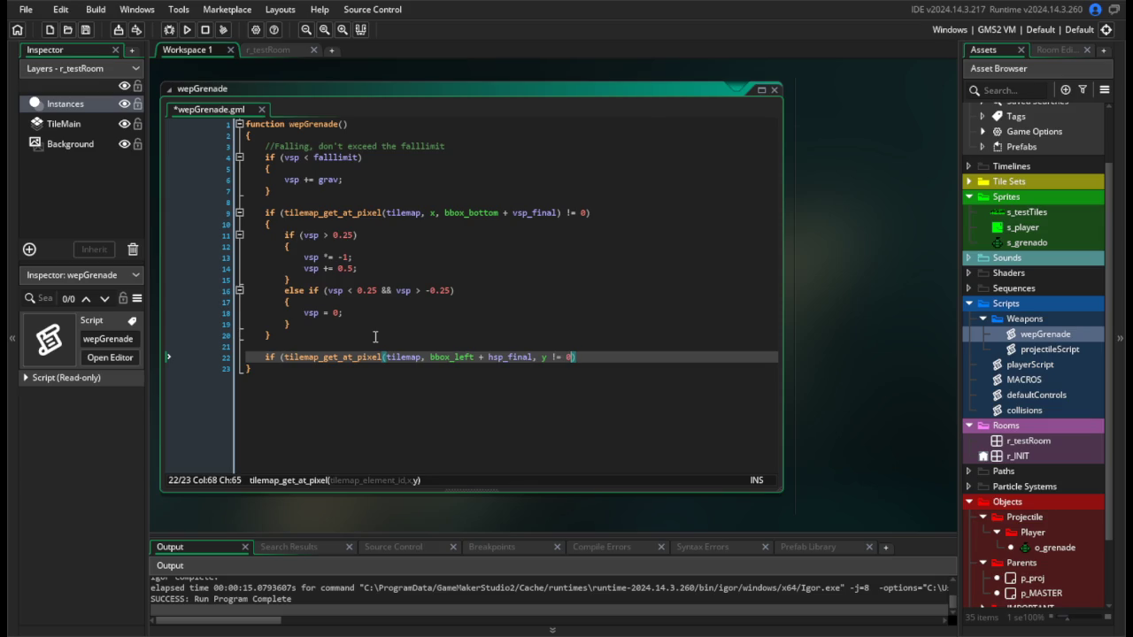
key(End)
key(Return)
text({)
key(Return)
text(})
key(Return)
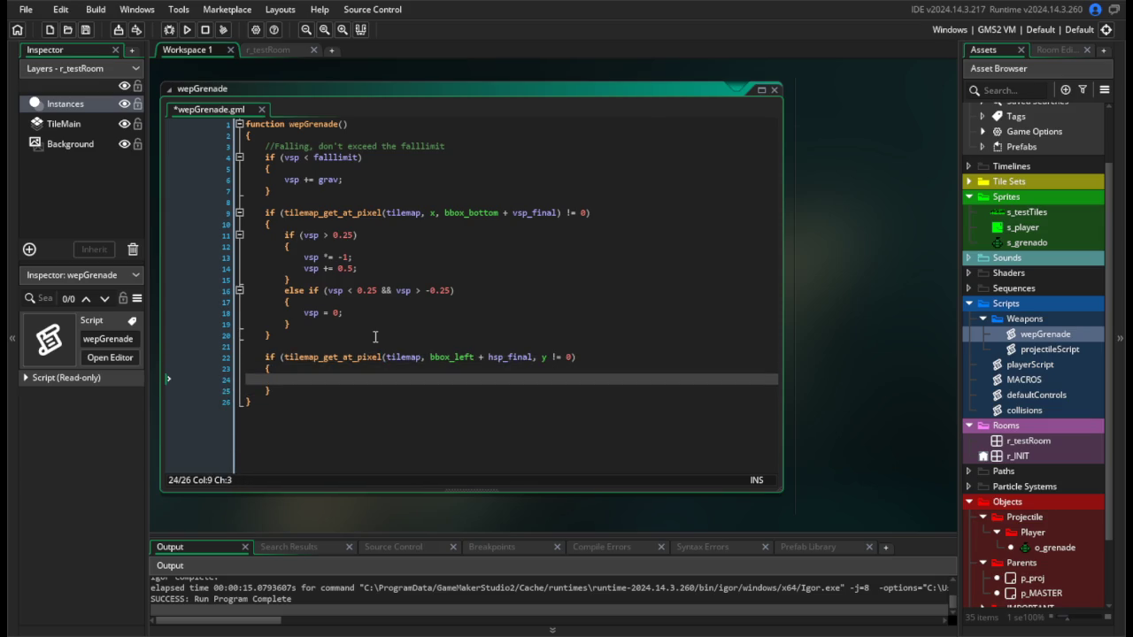
text(hsp *= -1;)
Extend the condition with '||' and a pasted copy of the tilemap check.
click(594, 357)
text())
key(Left)
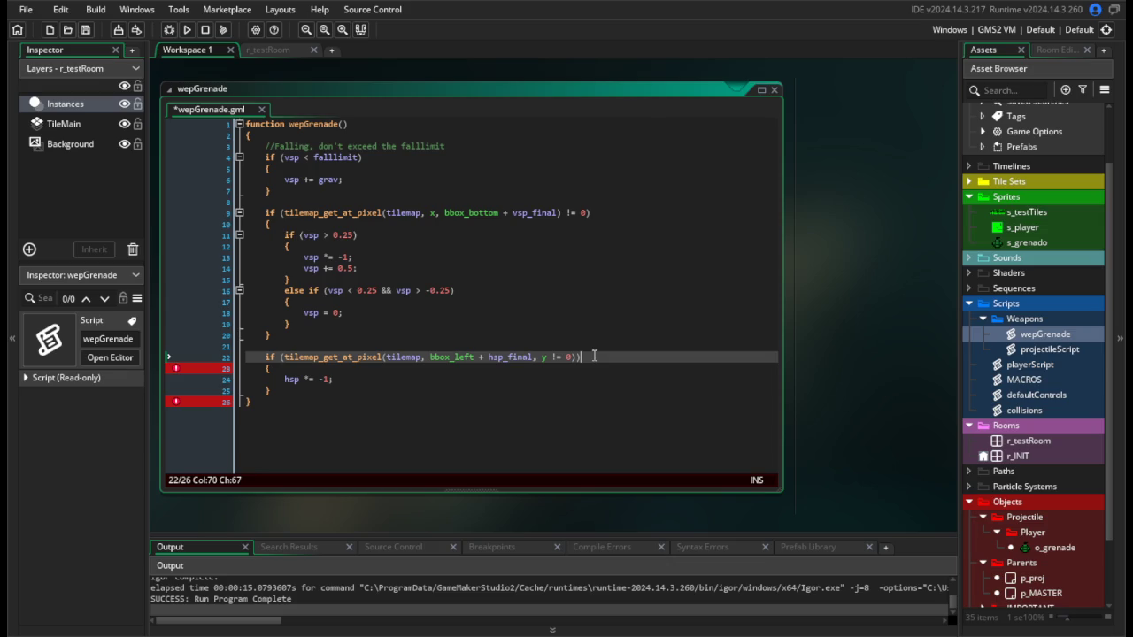
text(||)
click(483, 357)
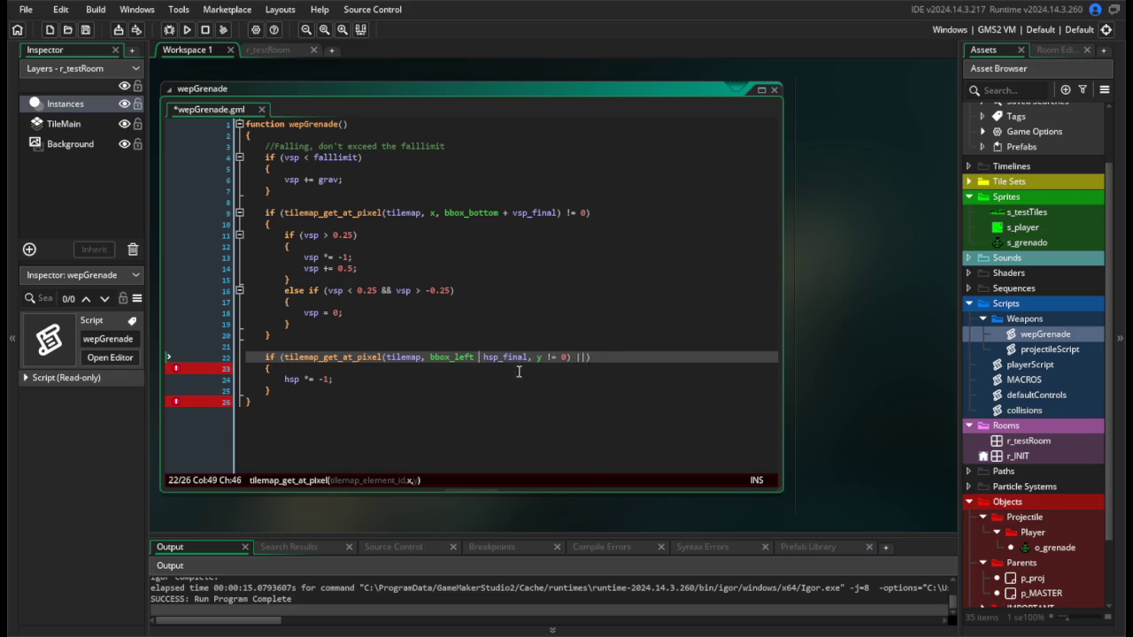
click(580, 357)
key(ctrl+shift+Left)
key(ctrl+shift+Left)
key(ctrl+shift+Left)
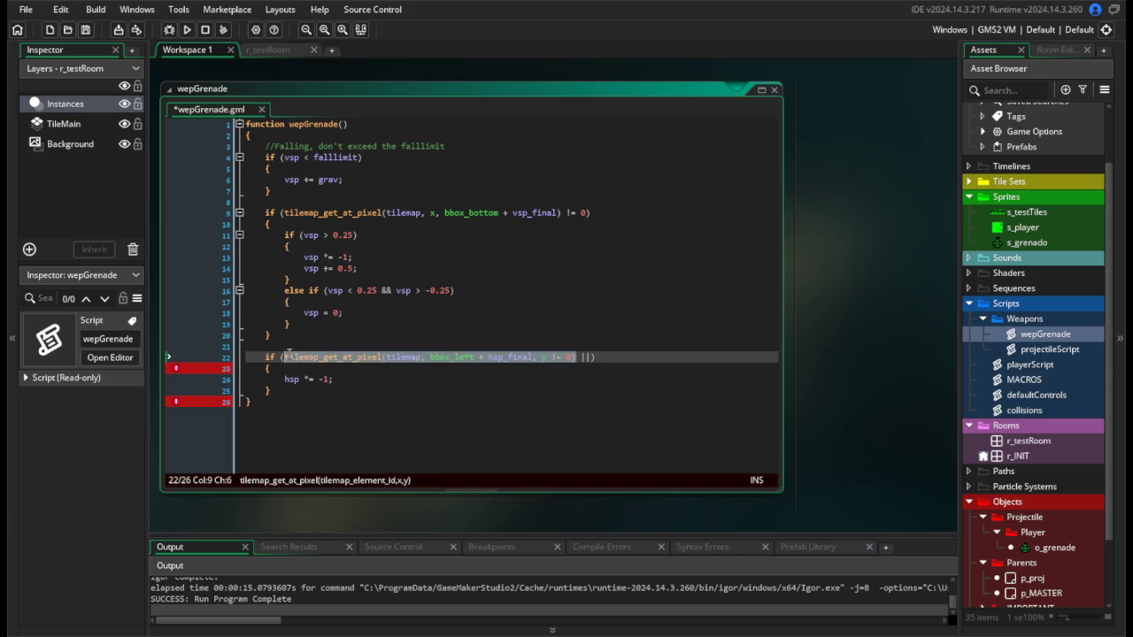
key(ctrl+c)
click(585, 357)
key(ctrl+v)
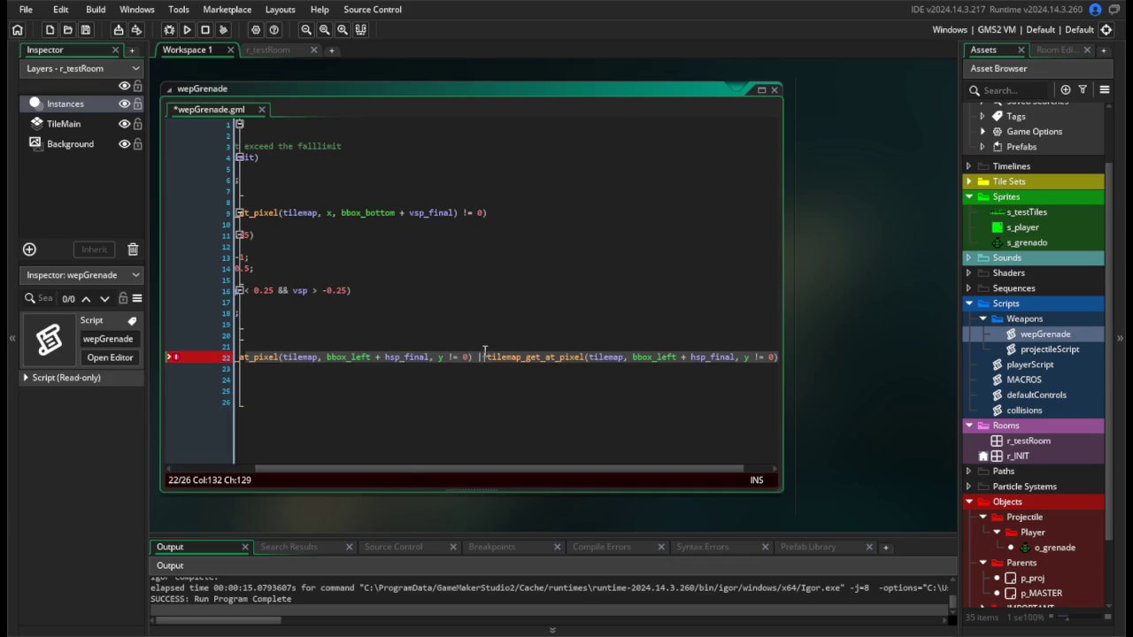
Change the second check to use bbox_right and run the game.
click(485, 357)
drag(682, 358, 668, 358)
text(right)
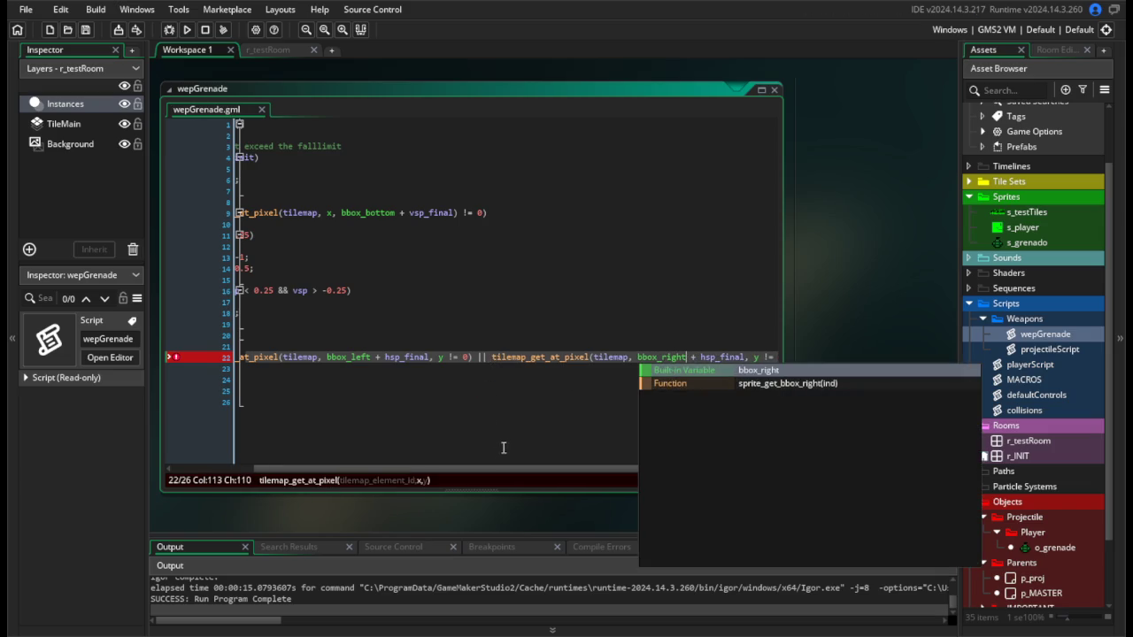
drag(487, 468, 416, 469)
click(381, 380)
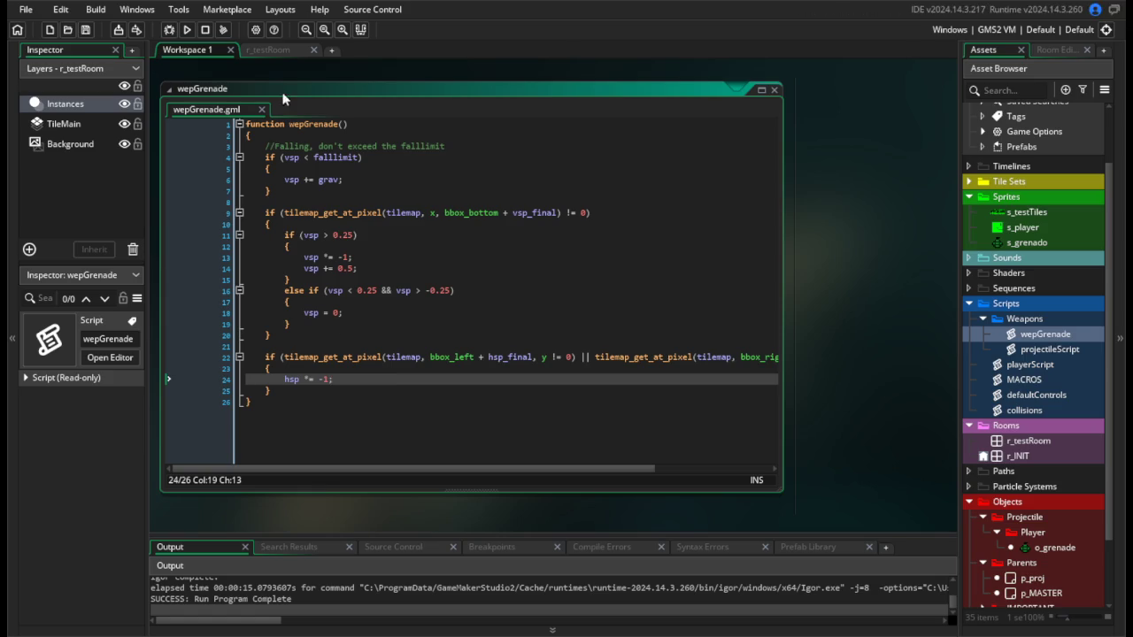
click(185, 31)
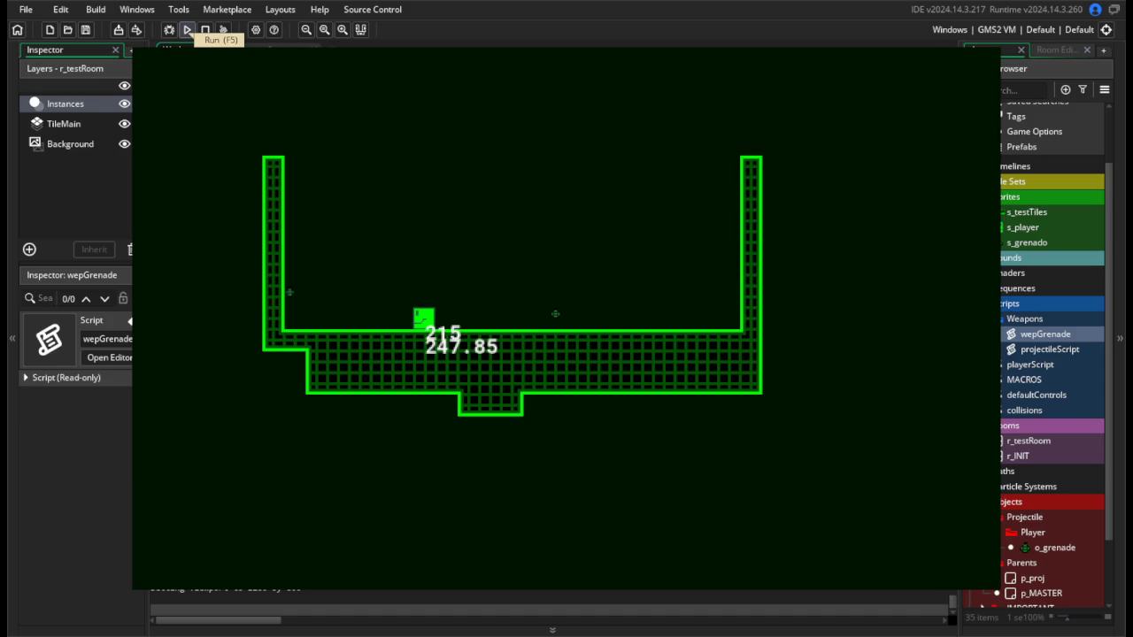
Move the player right and jump twice to test the grenade bounce, then close the game.
key(Right)
key(Right)
key(space)
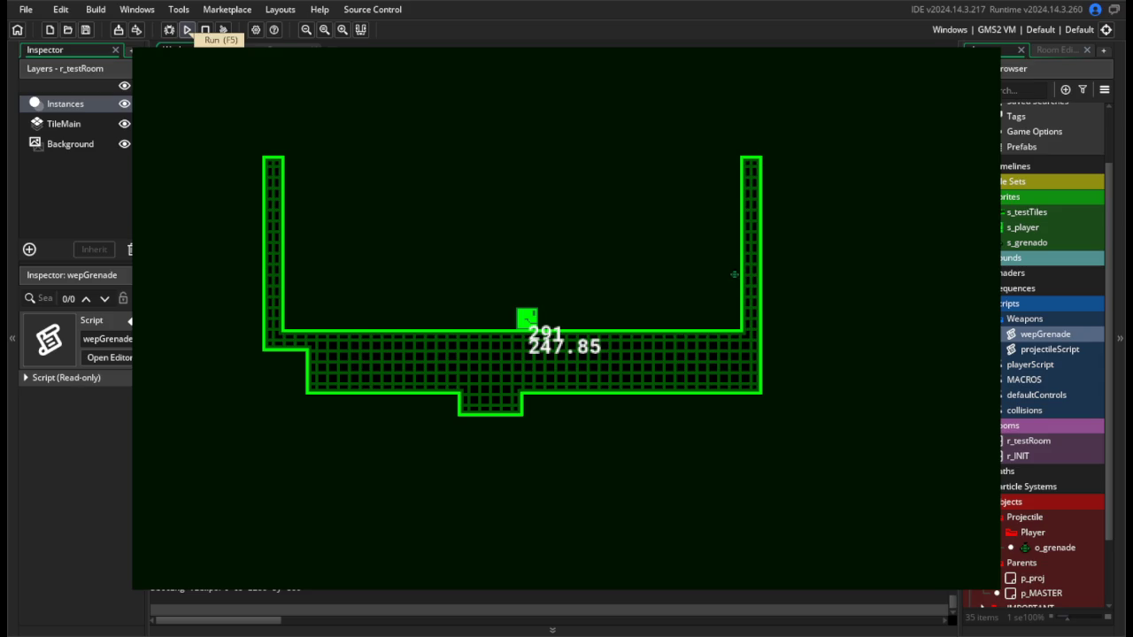
key(space)
key(Right)
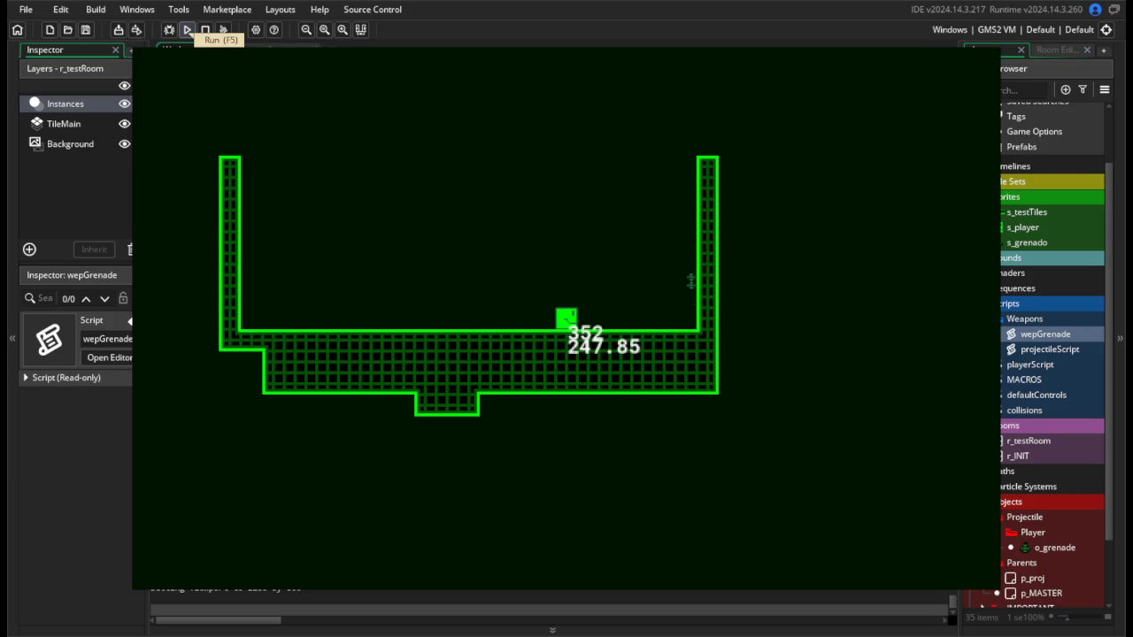
click(204, 30)
click(391, 377)
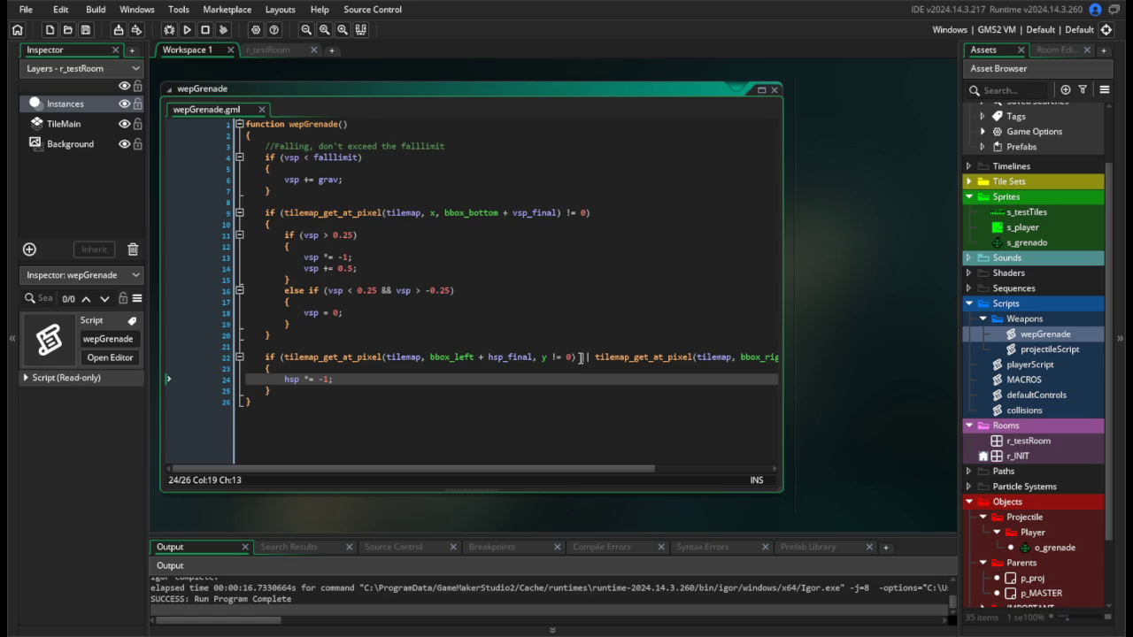
Delete the '||' bbox_right tilemap check from line 22 and save the script.
mouse_move(579, 356)
mouse_down()
mouse_move(814, 358)
mouse_move(780, 356)
mouse_up()
key(BackSpace)
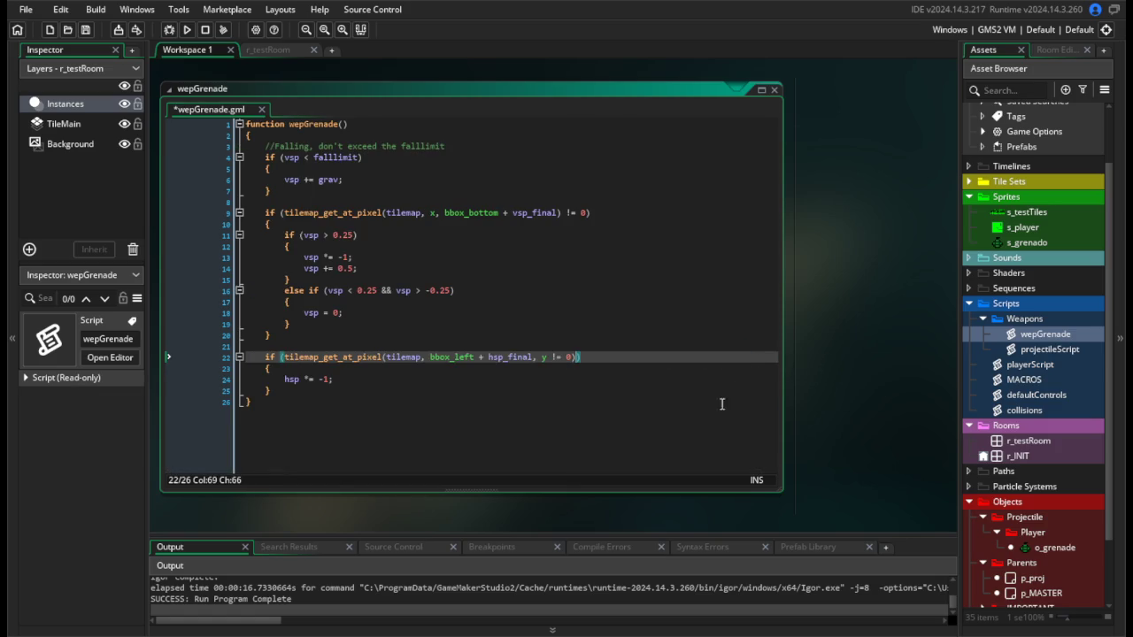
click(382, 402)
click(355, 387)
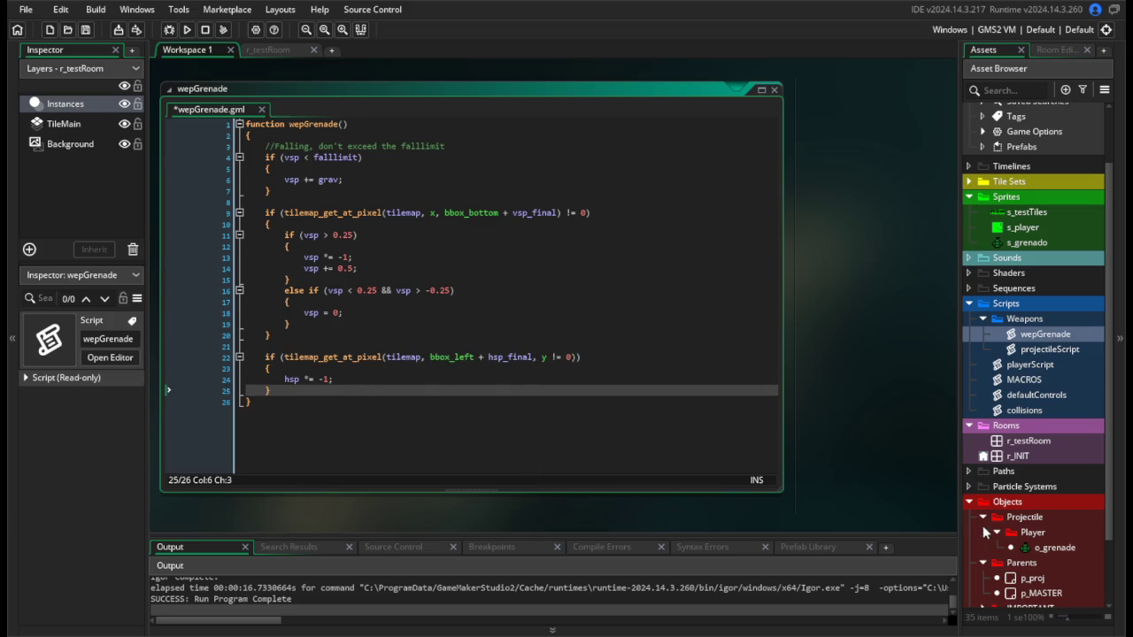
key(ctrl+s)
scroll(1067, 559, down, 3)
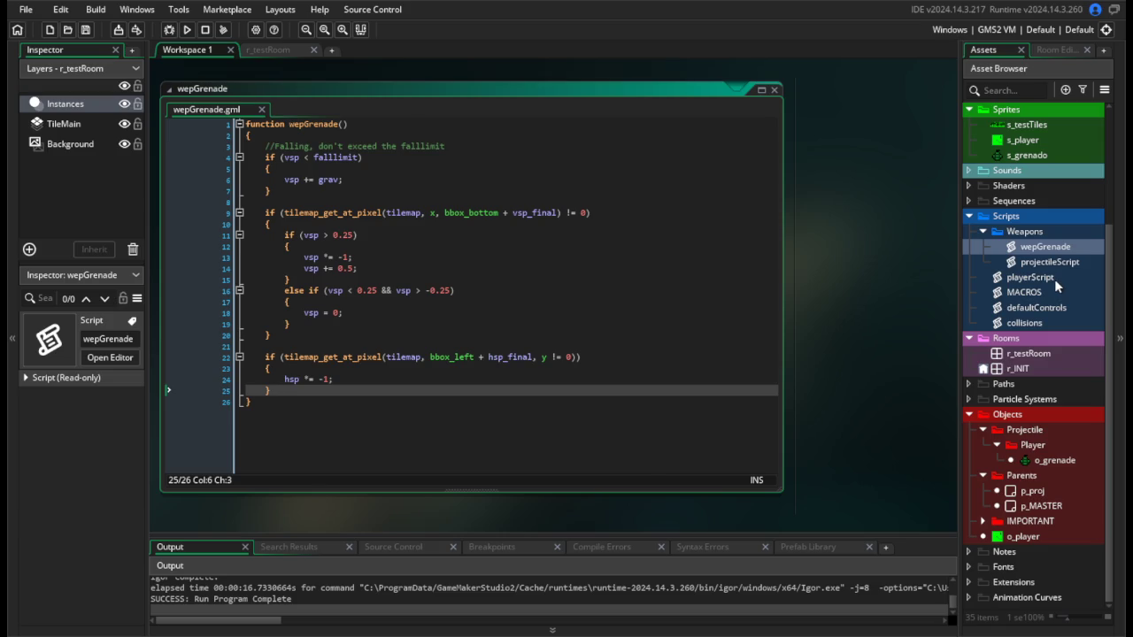
Set the left-wall bounce to 'hsp = 1;', test run, and remove the '- 1' after hsp_final.
drag(341, 378, 292, 380)
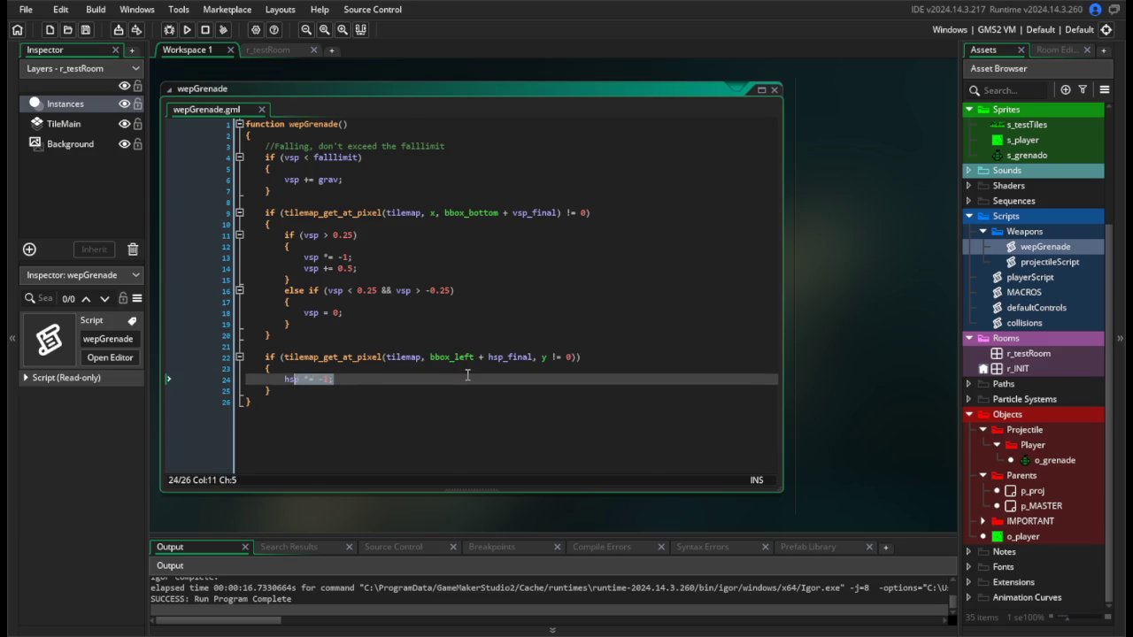
text(p)
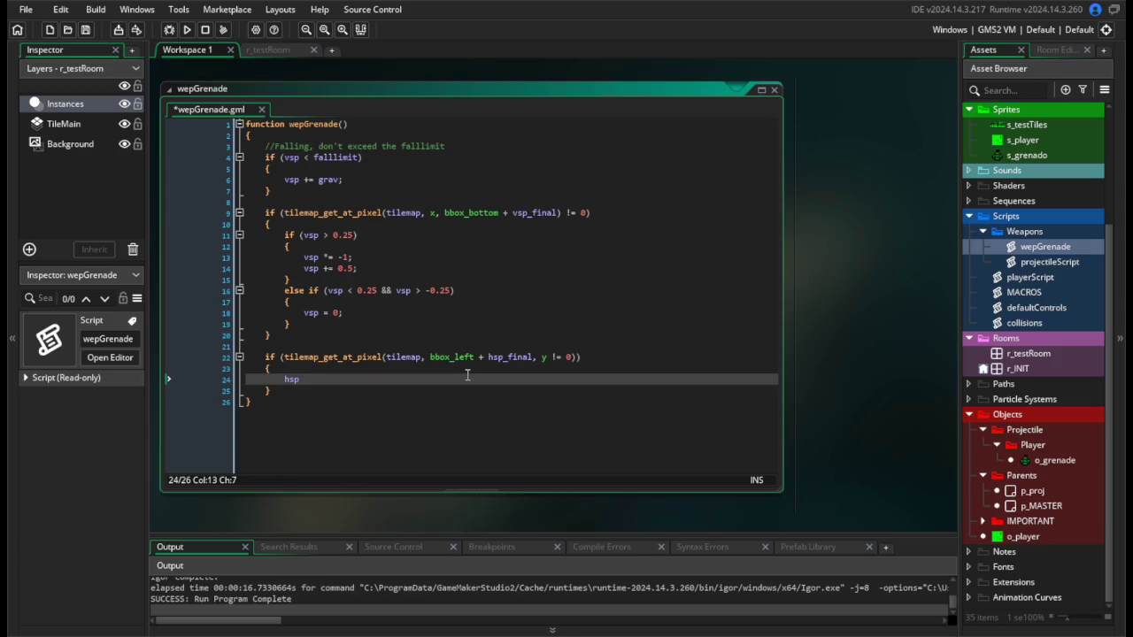
text( = 1;)
click(293, 388)
click(188, 29)
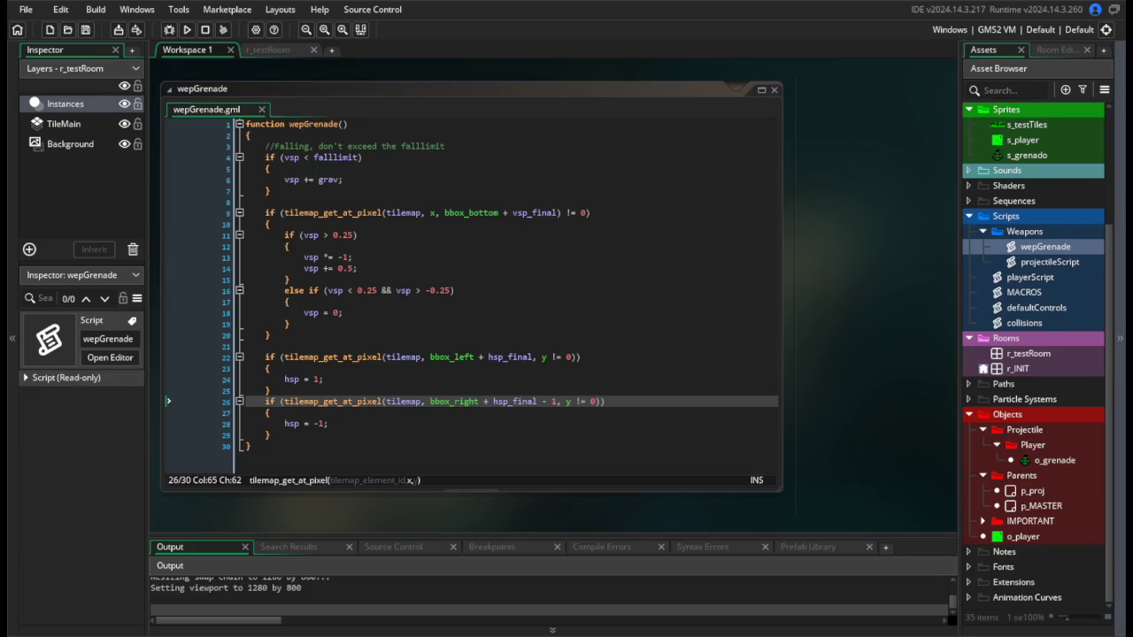
key(Escape)
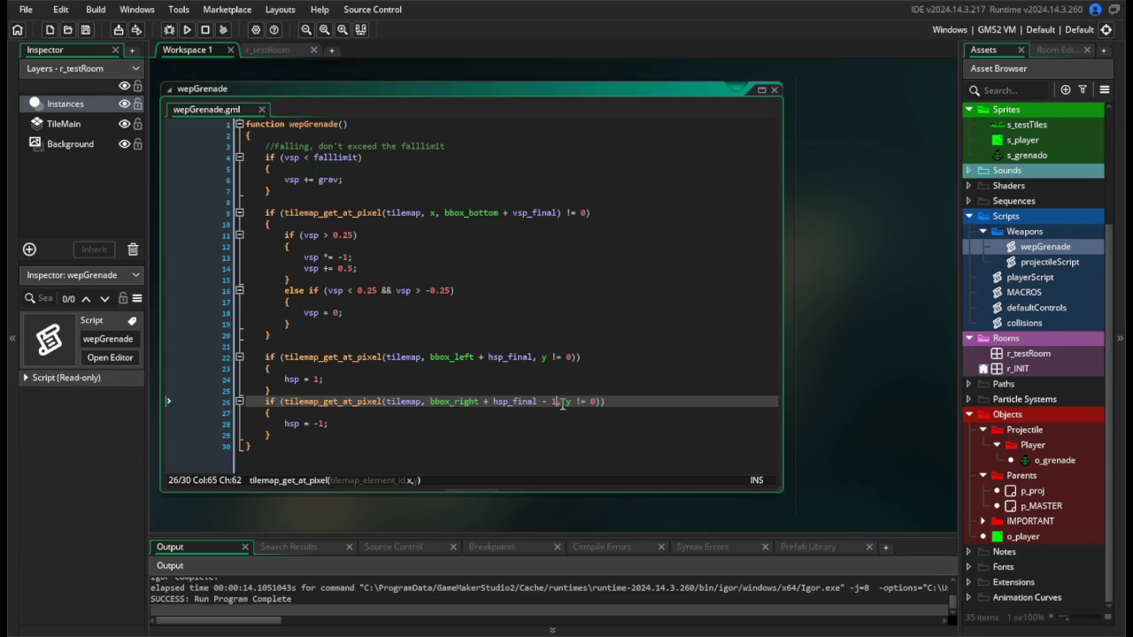
key(BackSpace)
key(BackSpace)
key(BackSpace)
Change playerScript line 480 so grenade hsp uses other.hsp, save, and test two throws.
double_click(1031, 278)
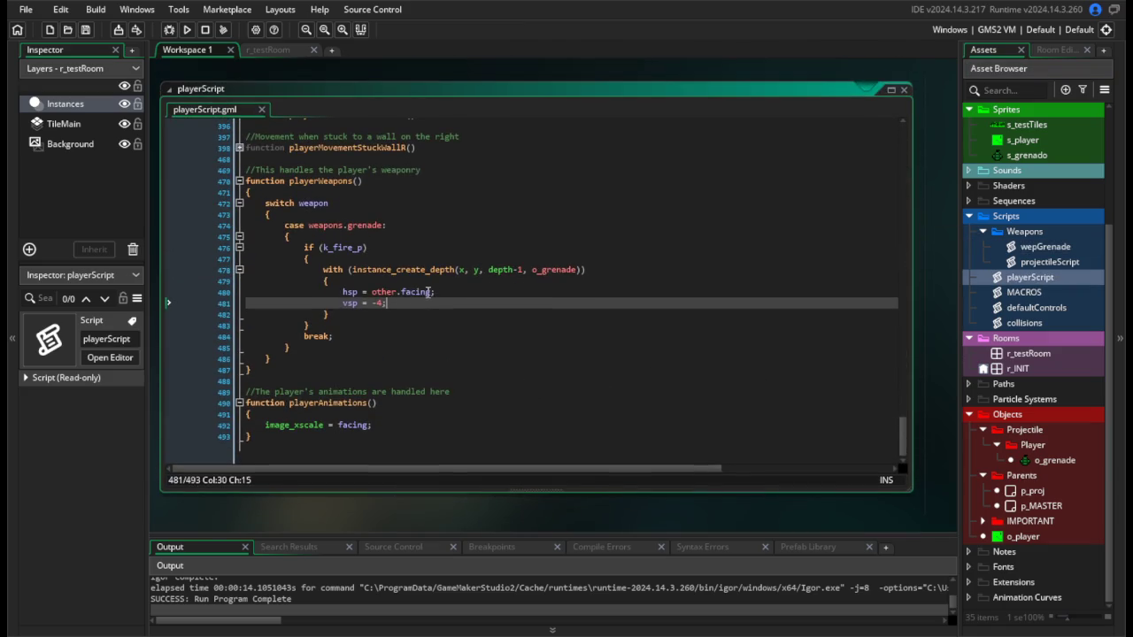
click(428, 292)
text(* other.hsp)
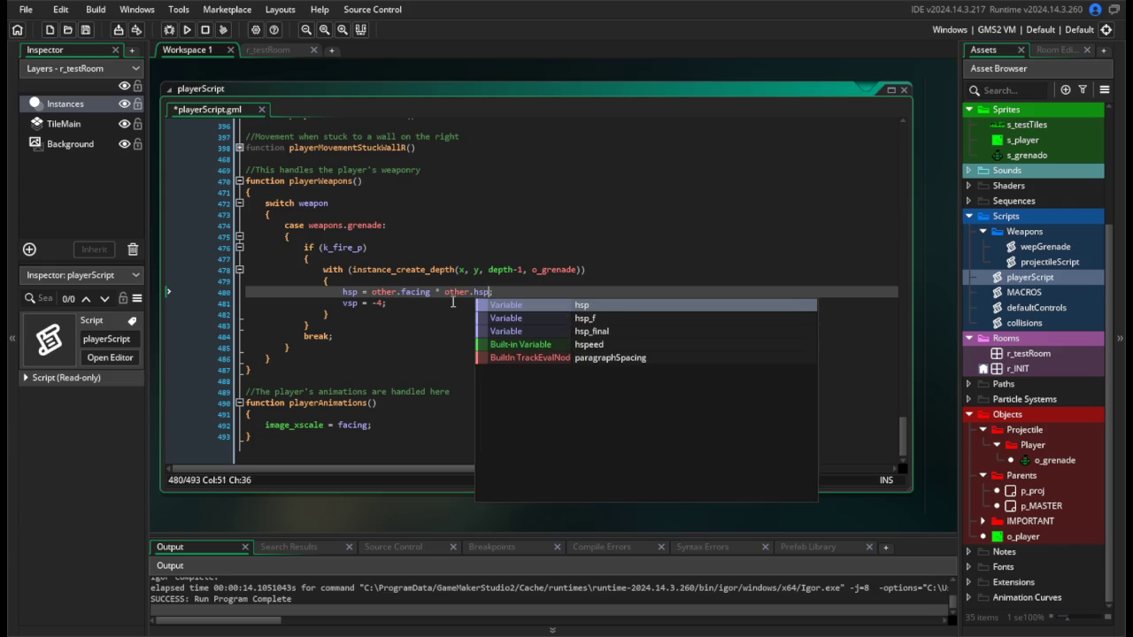
click(452, 302)
key(BackSpace)
key(BackSpace)
key(BackSpace)
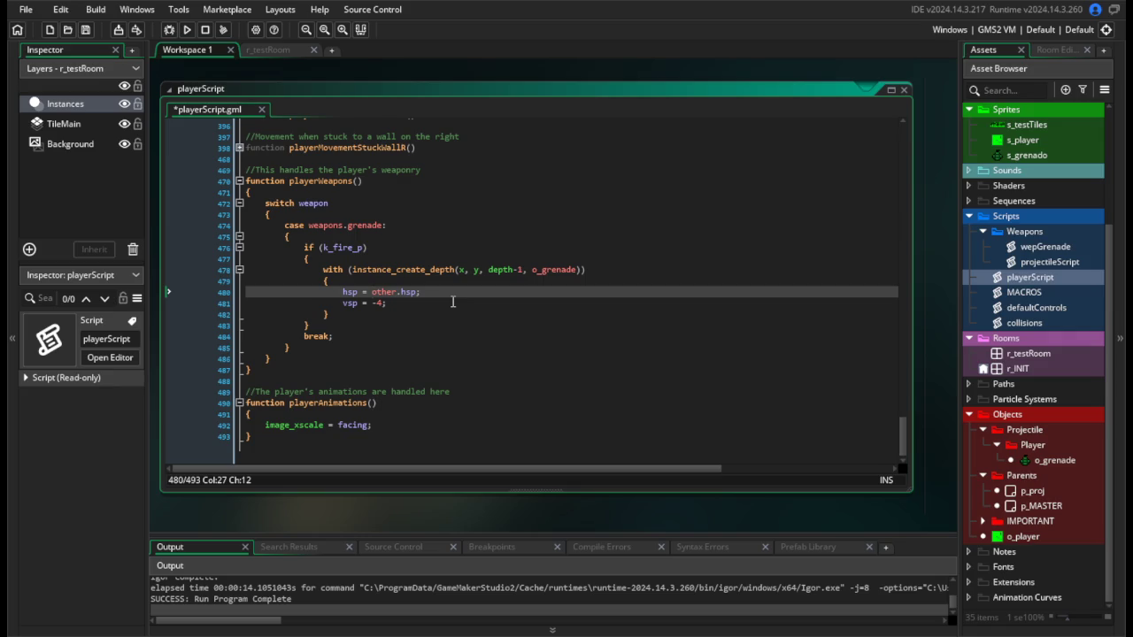
key(ctrl+s)
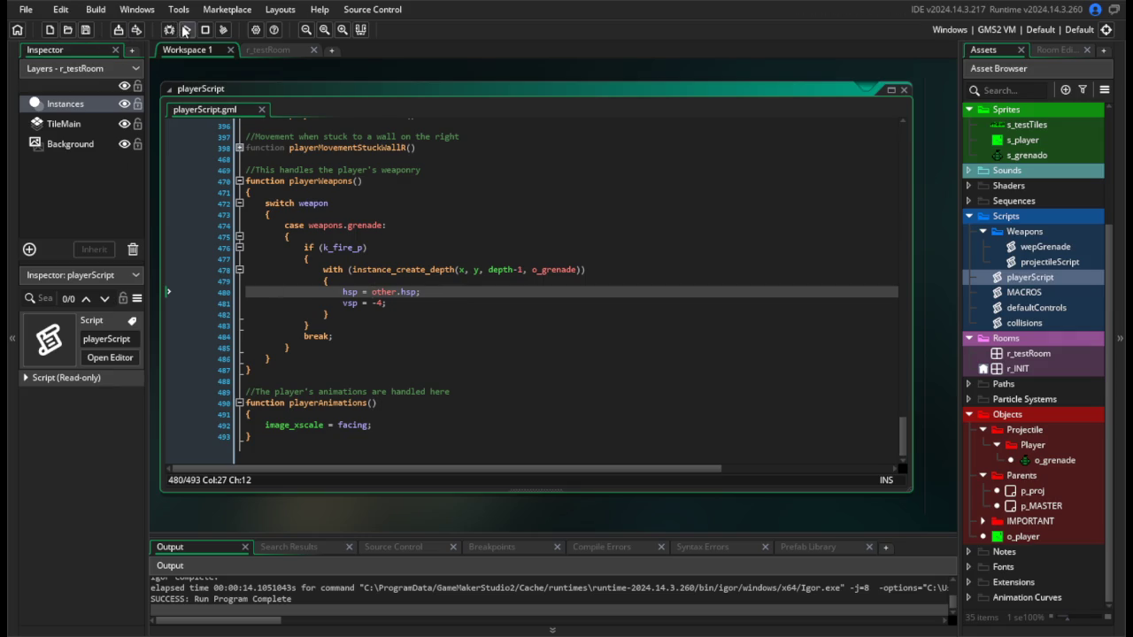
click(185, 29)
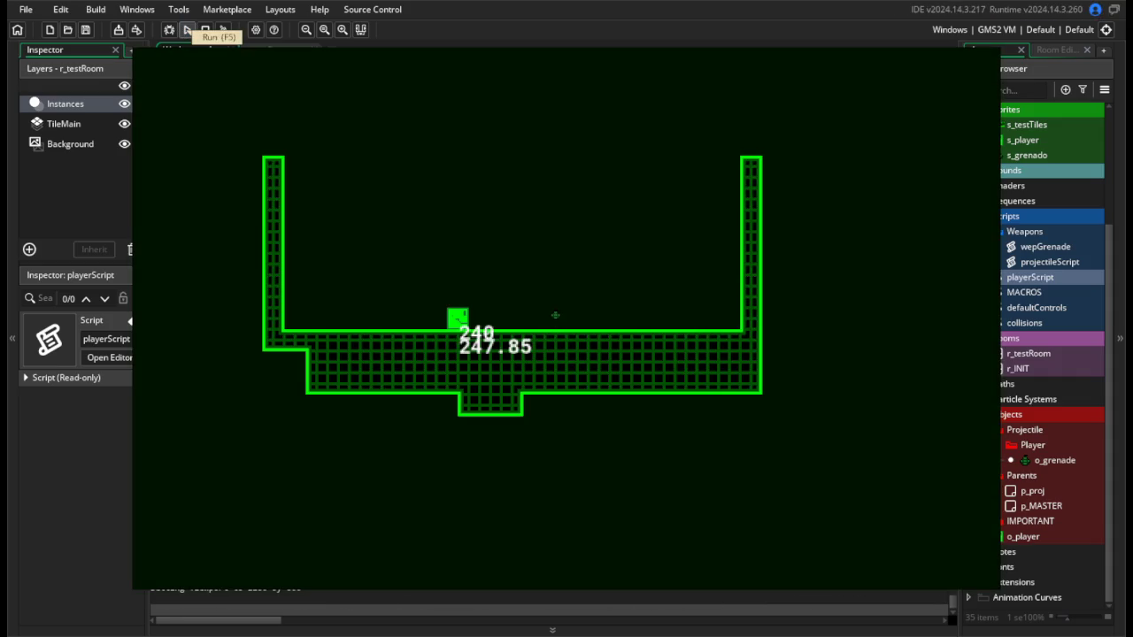
click(555, 315)
click(555, 313)
key(Escape)
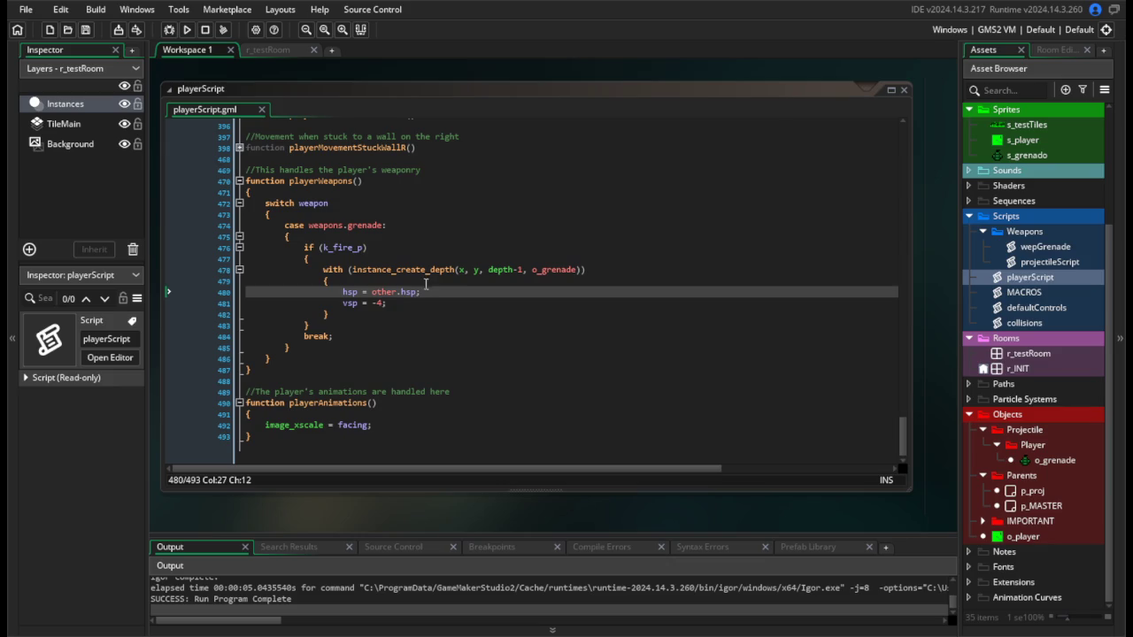
Make line 480 'hsp = other.hsp + other.facing;', save, and test throws while moving.
click(418, 291)
text(+ other.faci)
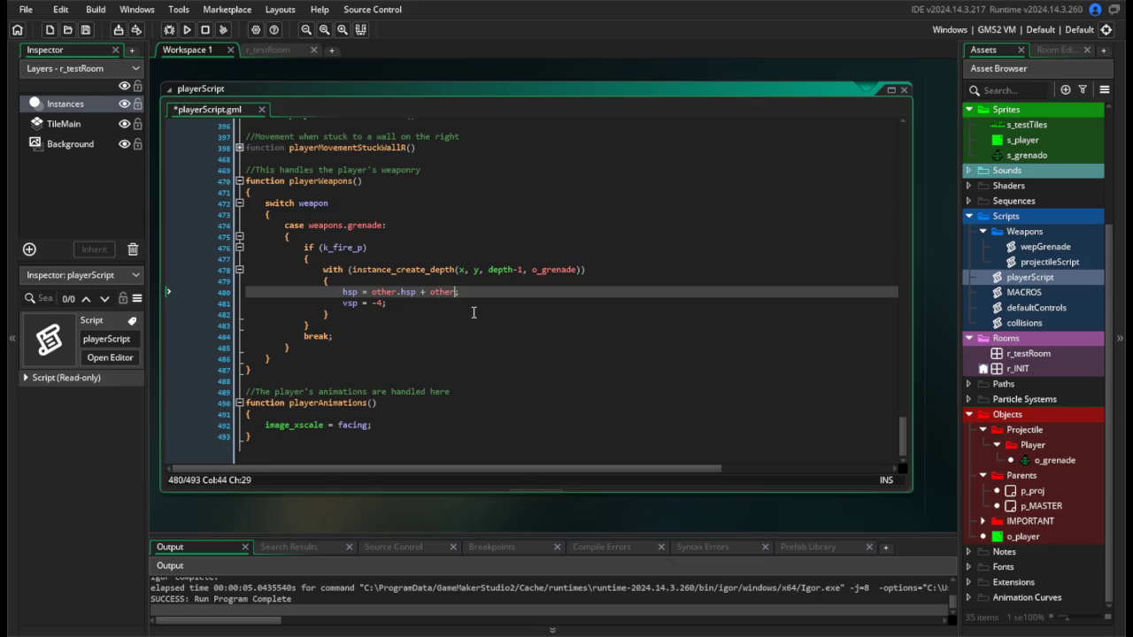
text(ng)
key(ctrl+s)
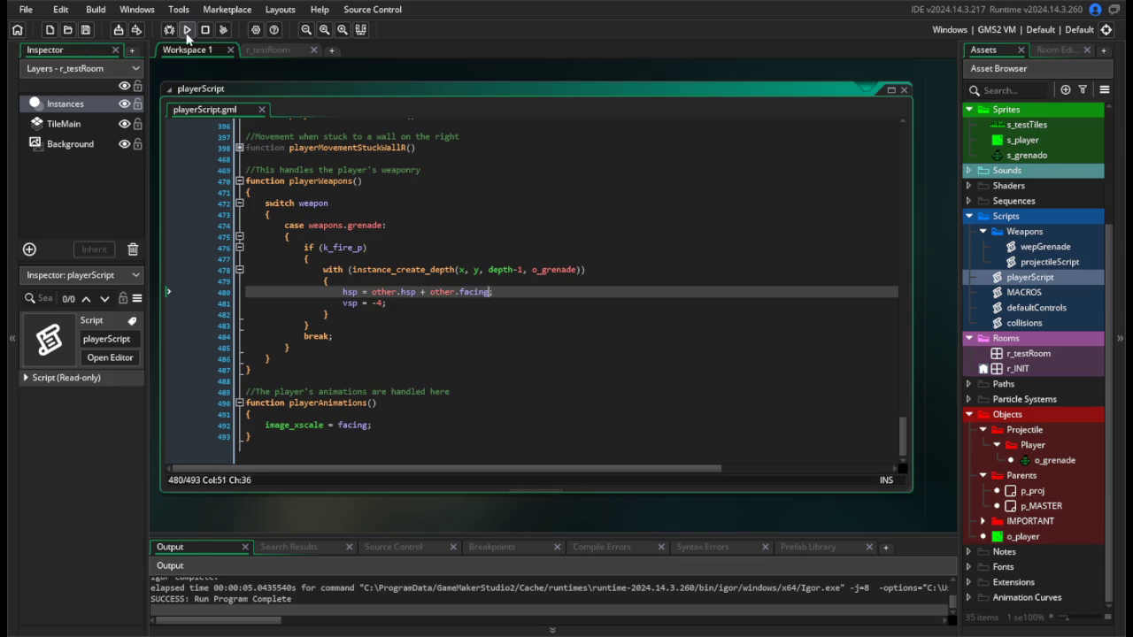
click(186, 29)
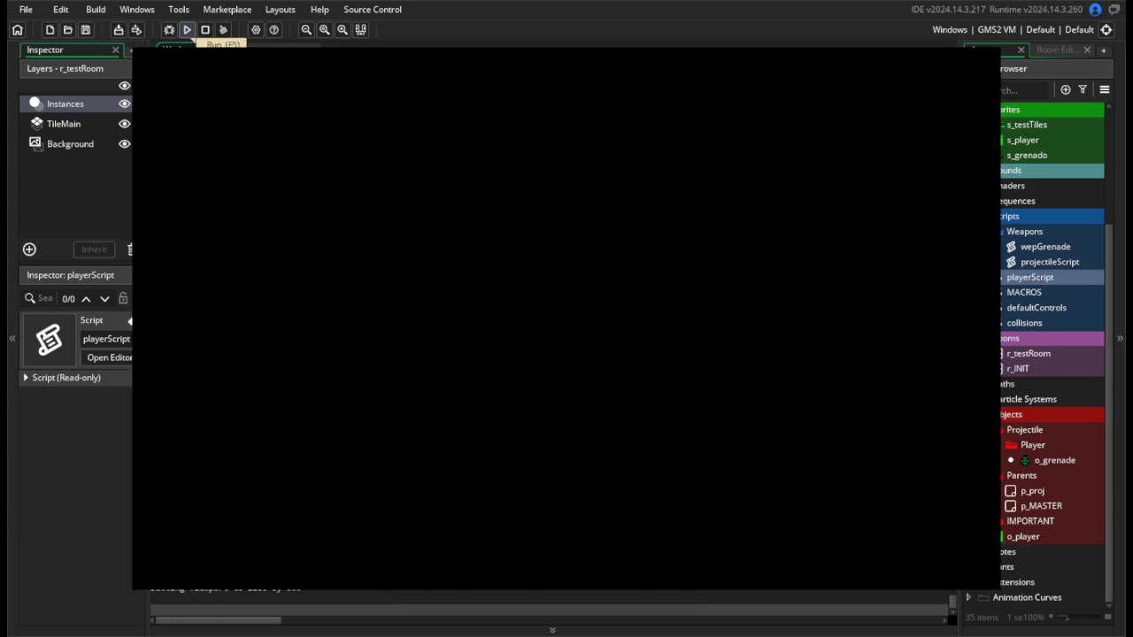
key(d)
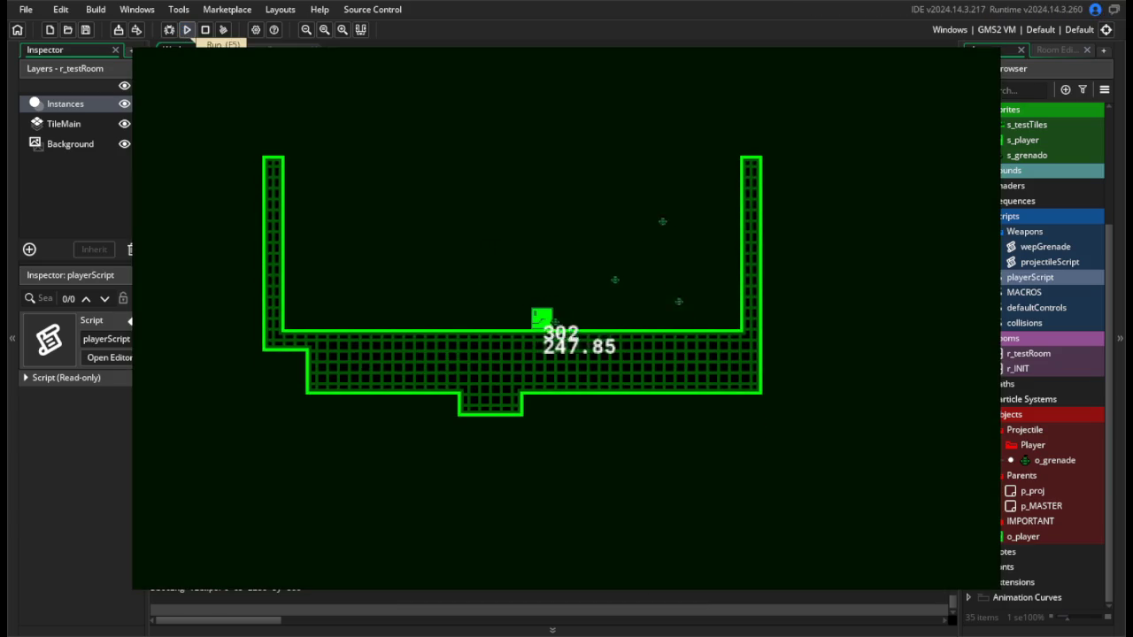
key(a)
key(d)
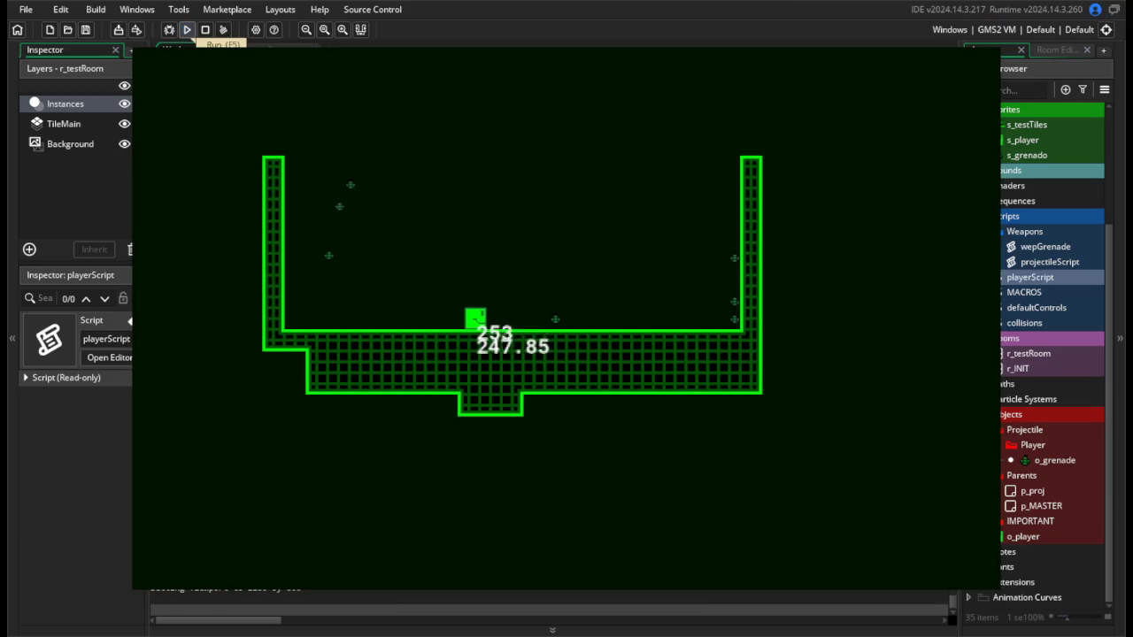
key(Escape)
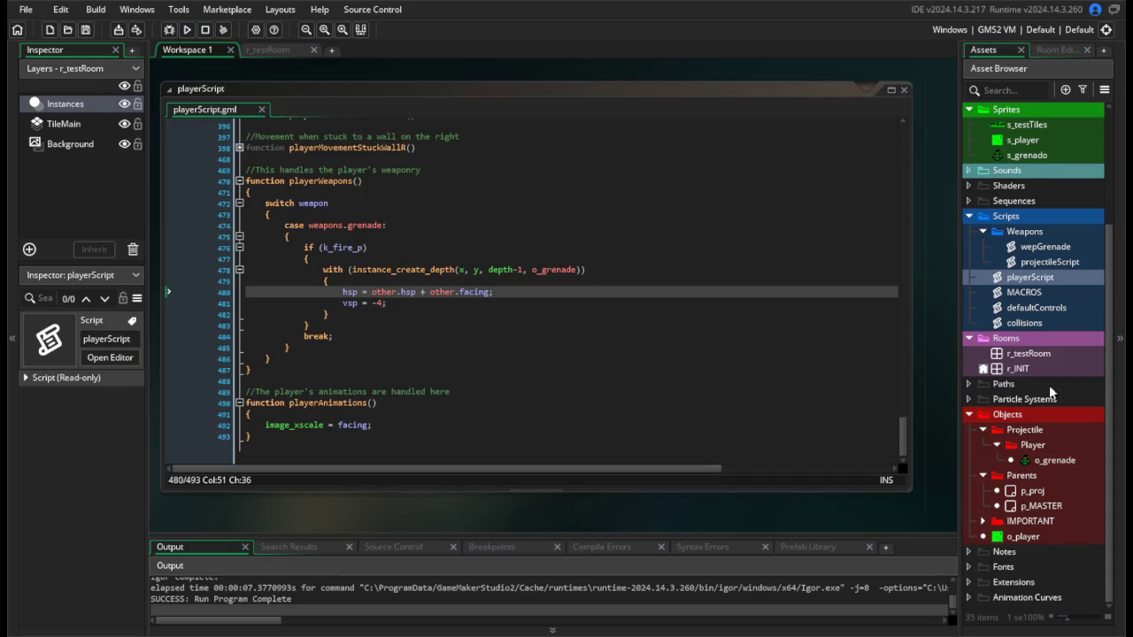
double_click(1050, 251)
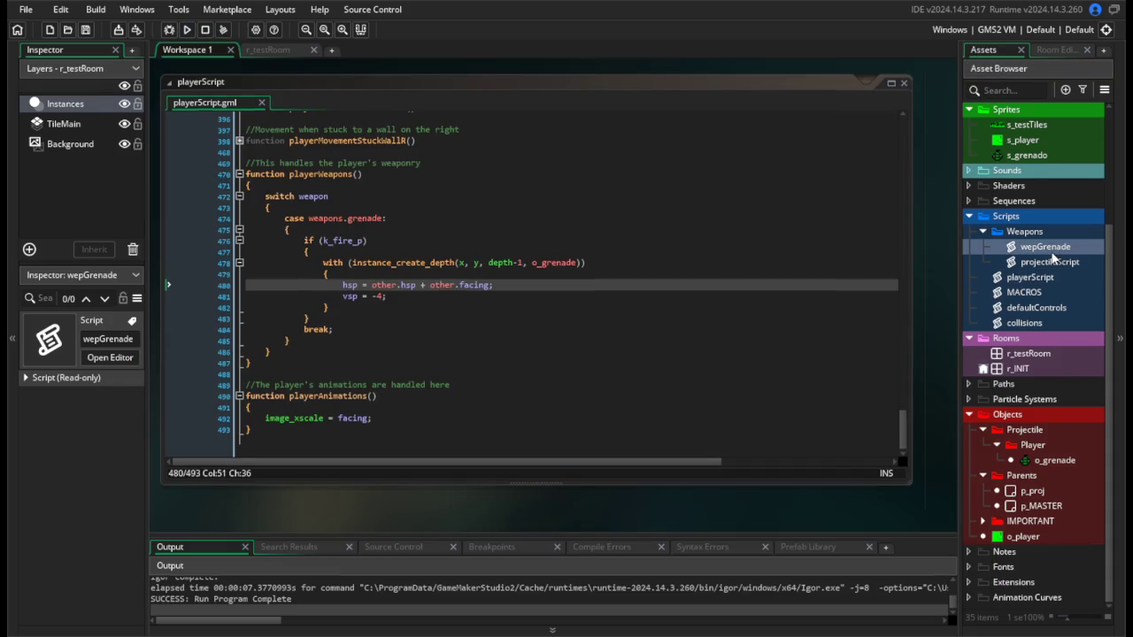
Delete both wall-check blocks (lines 21–29) from wepGrenade and save.
click(357, 401)
click(434, 425)
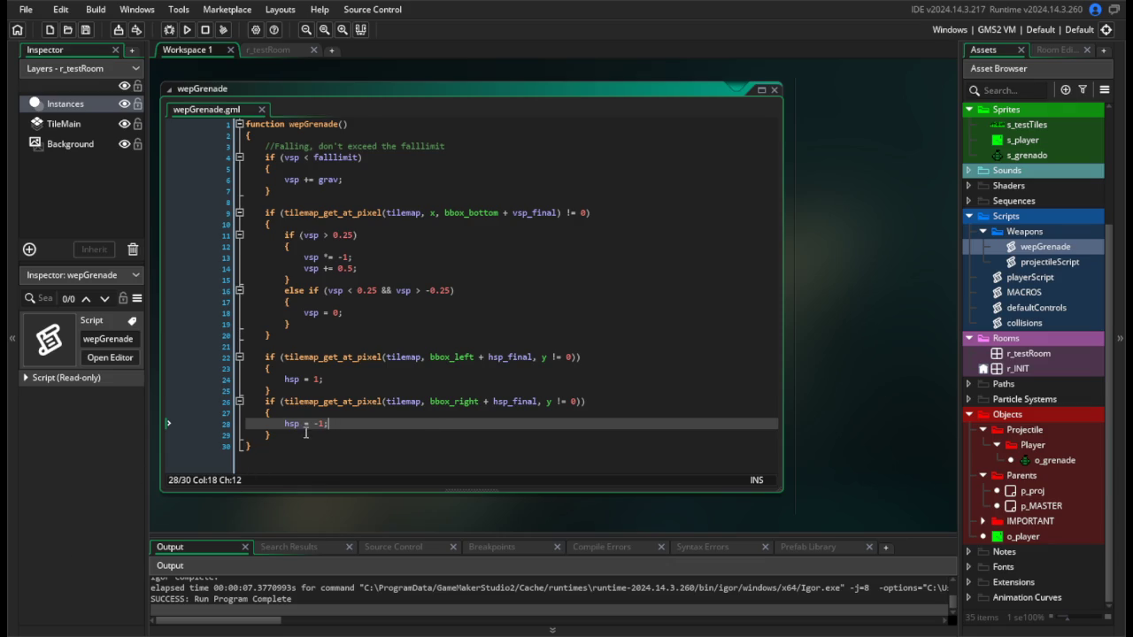
drag(306, 433, 246, 346)
key(BackSpace)
key(BackSpace)
key(ctrl+s)
double_click(1040, 505)
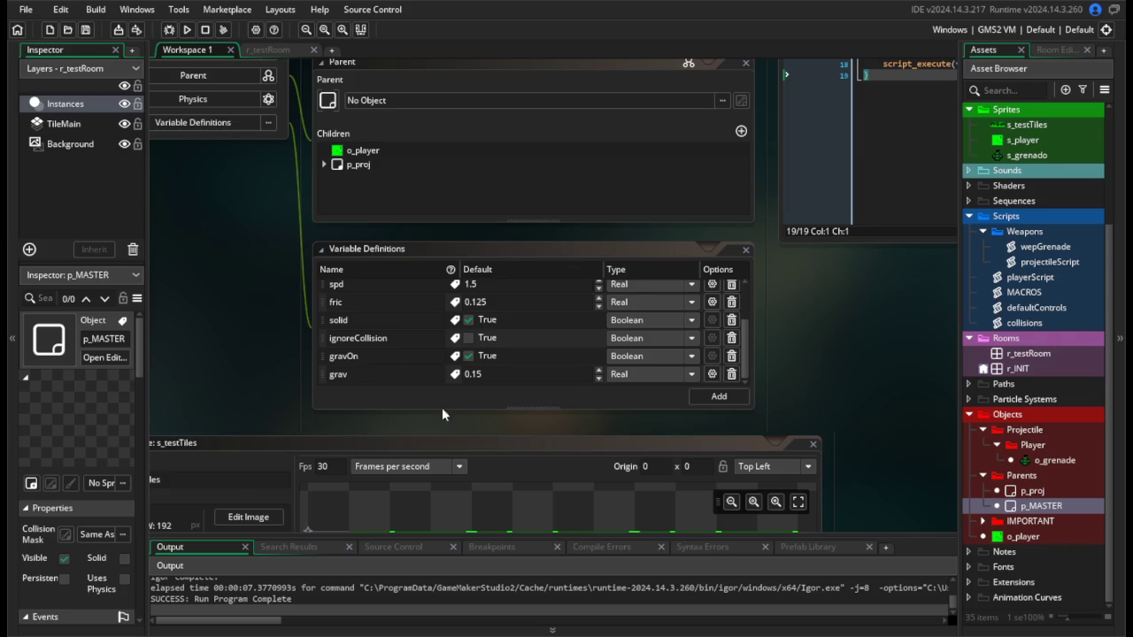
Add a Boolean variable named 'bounce' to p_MASTER's Variable Definitions.
click(729, 400)
text(boun)
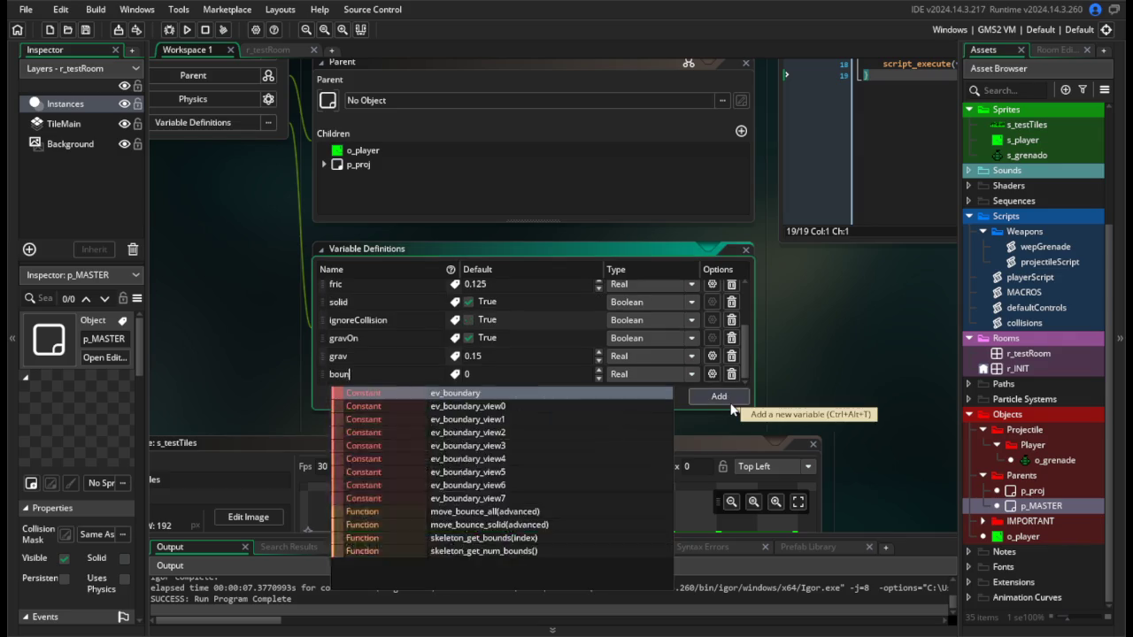
text(ce)
click(643, 396)
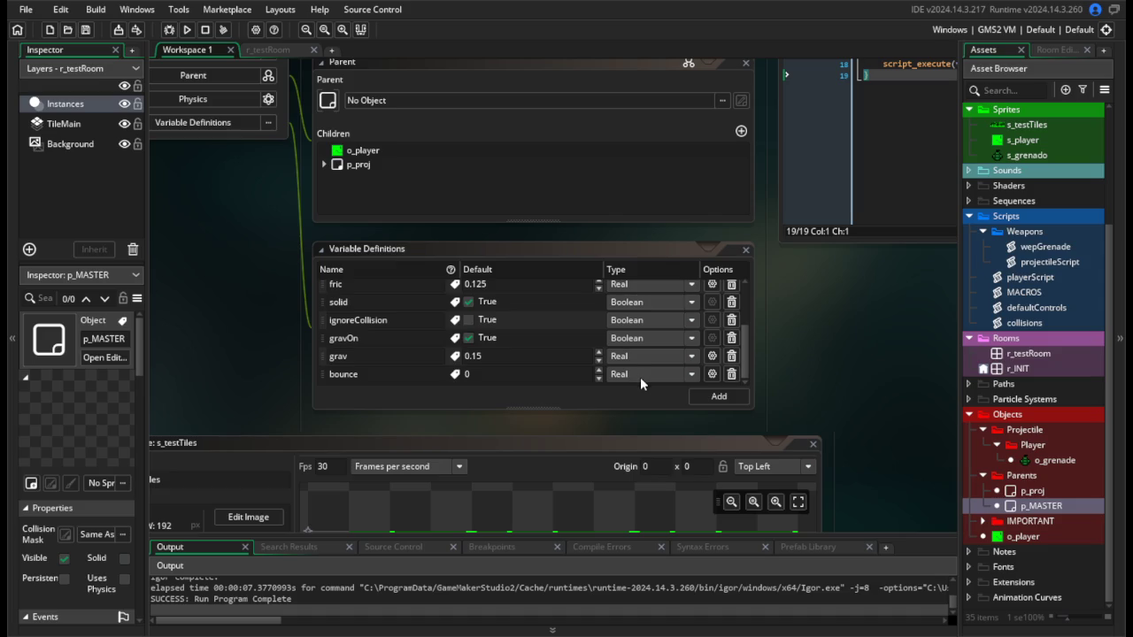
click(640, 377)
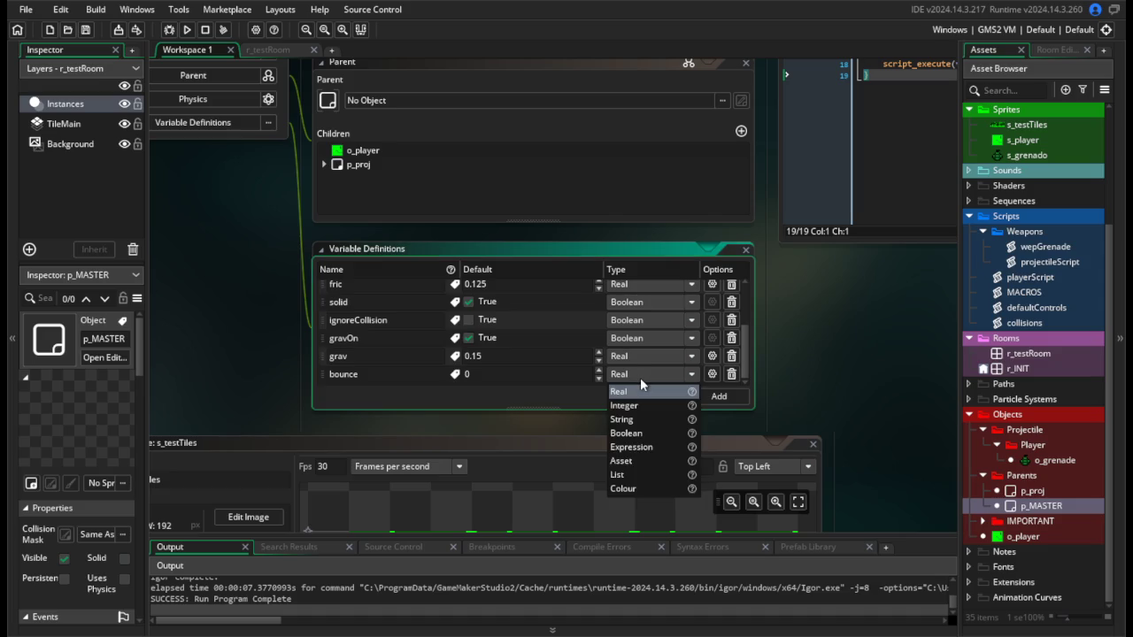
click(630, 432)
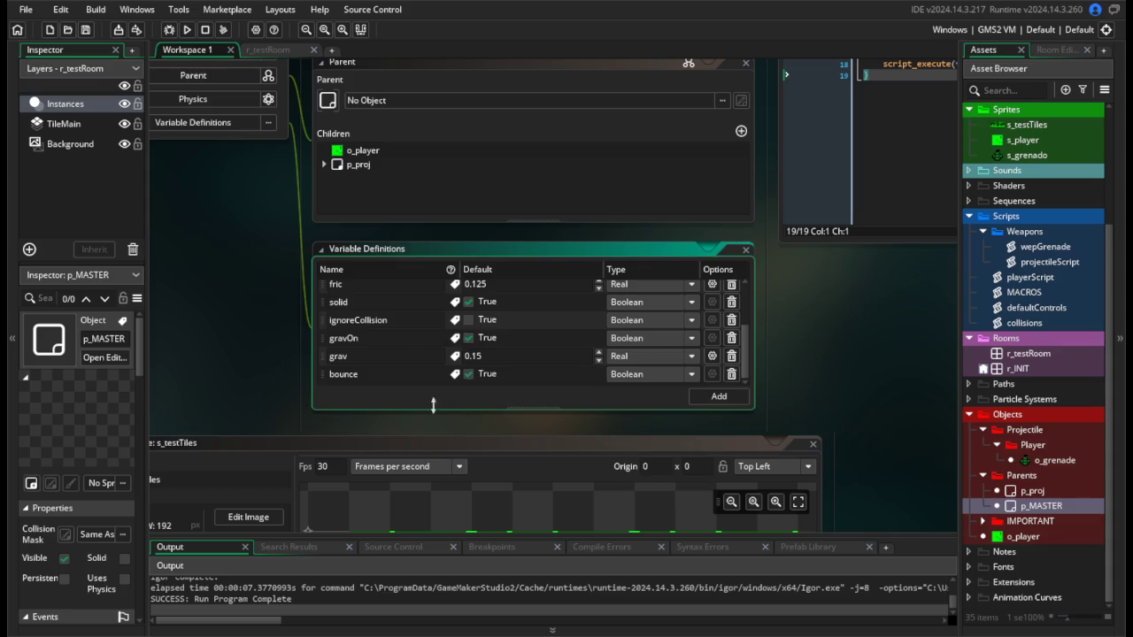
Override the inherited bounce variable to false in o_player.
double_click(1044, 532)
scroll(810, 451, down, 3)
scroll(421, 381, down, 3)
click(769, 404)
click(506, 404)
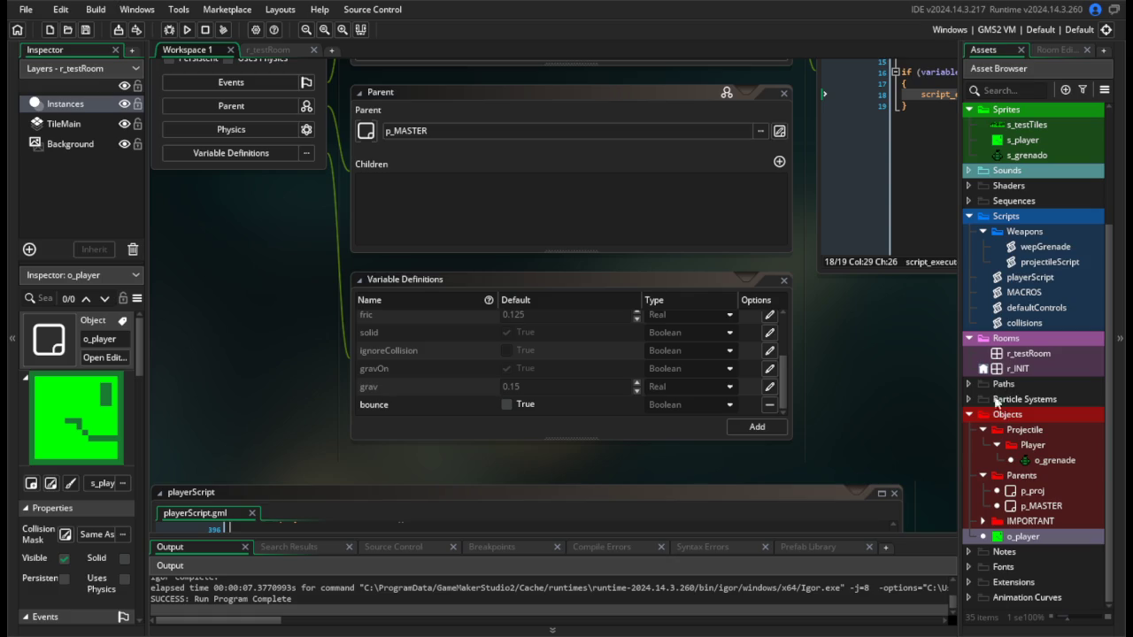
double_click(1023, 322)
In collisions.gml, add an if (!bounce) check and opening brace above the horizontal zeroing lines.
click(539, 340)
scroll(540, 339, up, 1)
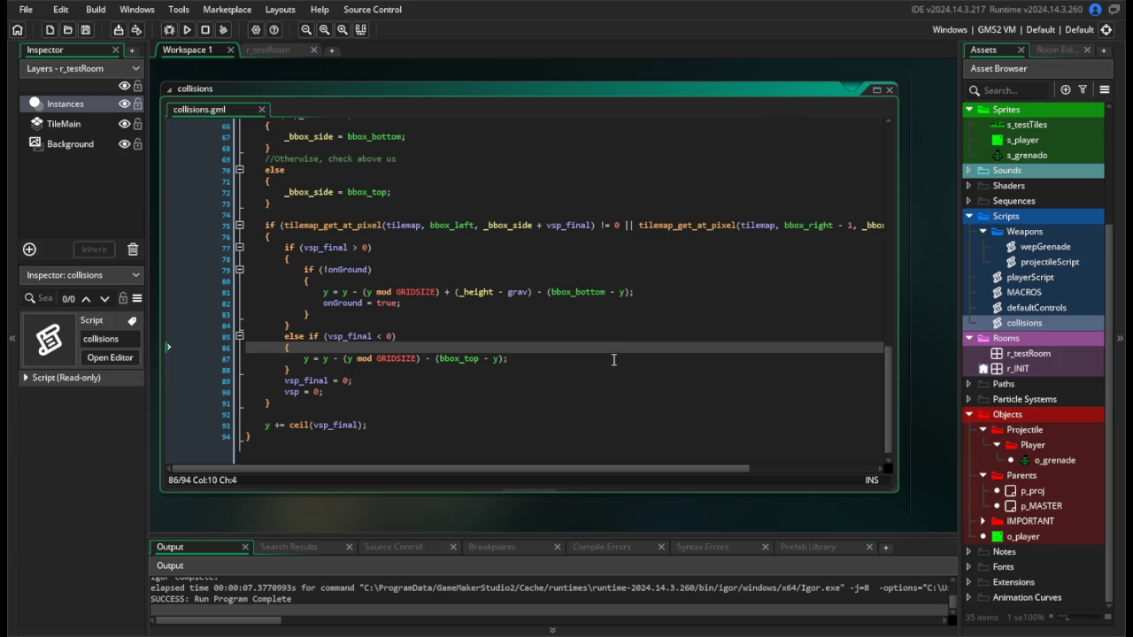
scroll(522, 374, up, 10)
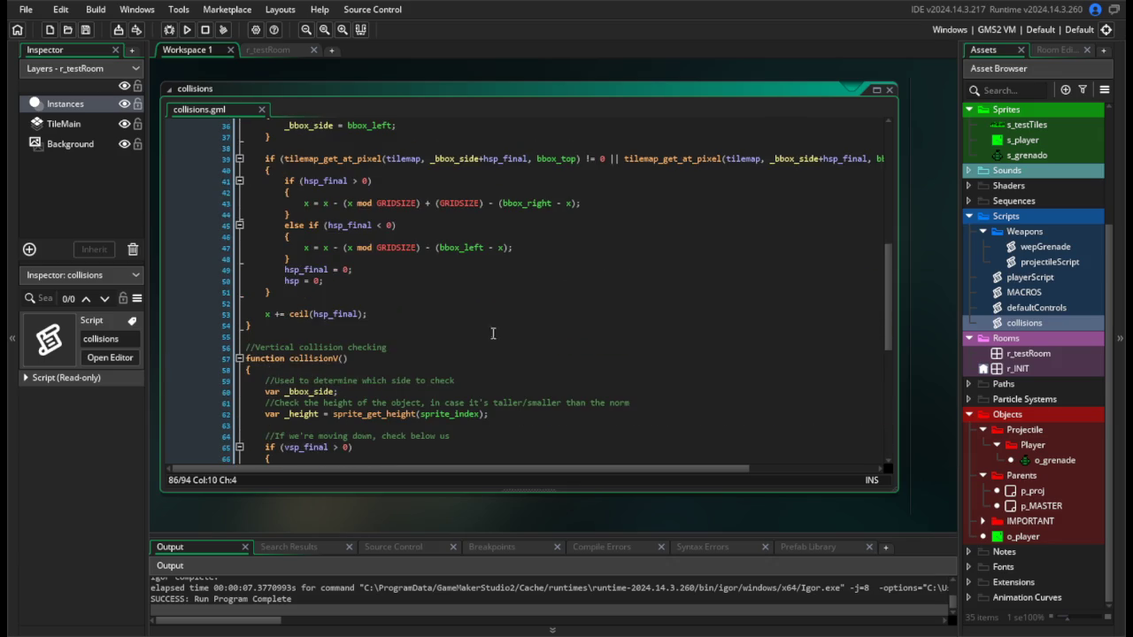
click(392, 258)
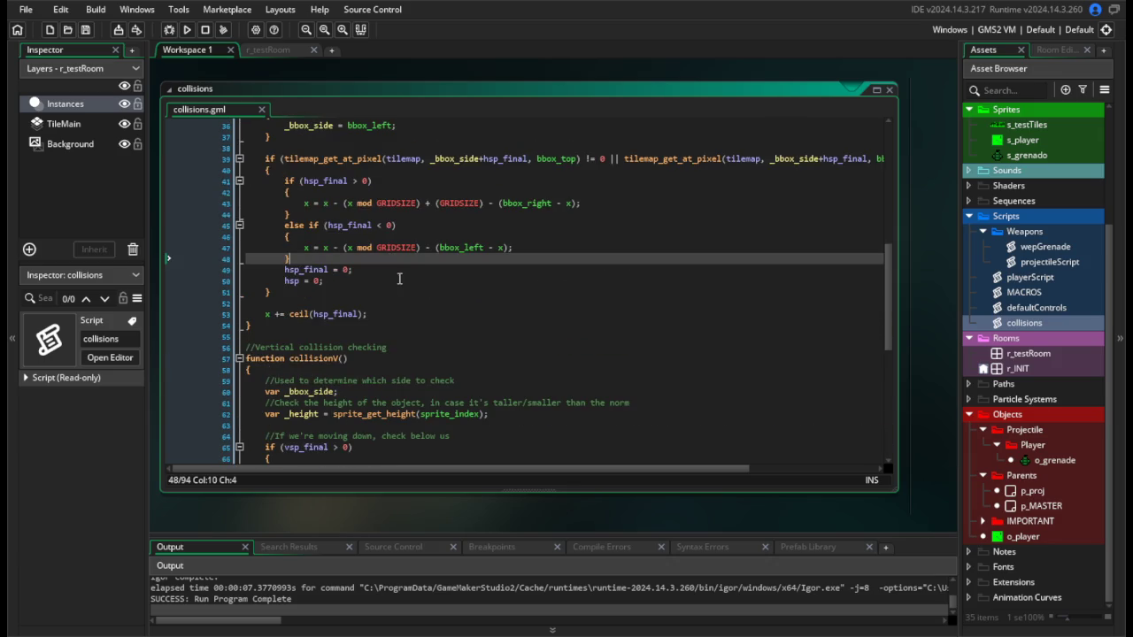
scroll(496, 329, up, 3)
scroll(462, 339, down, 2)
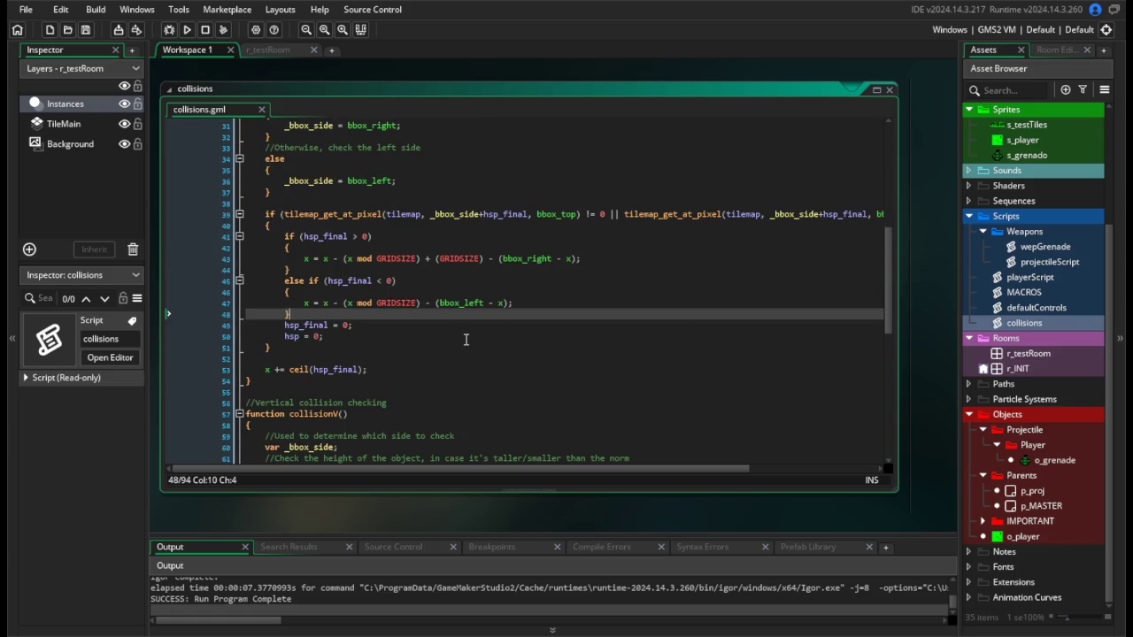
key(Return)
text(if (!bounce))
key(Return)
text({)
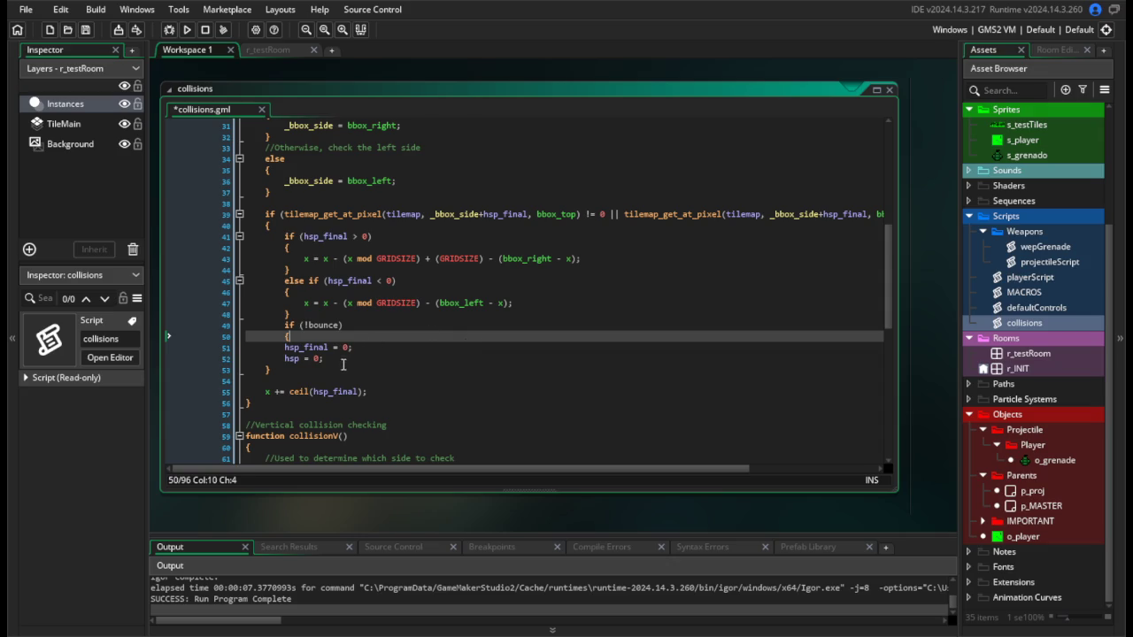
Close the block after hsp = 0 and indent both zeroing lines inside it.
click(346, 359)
key(Return)
text(})
key(Up)
key(Home)
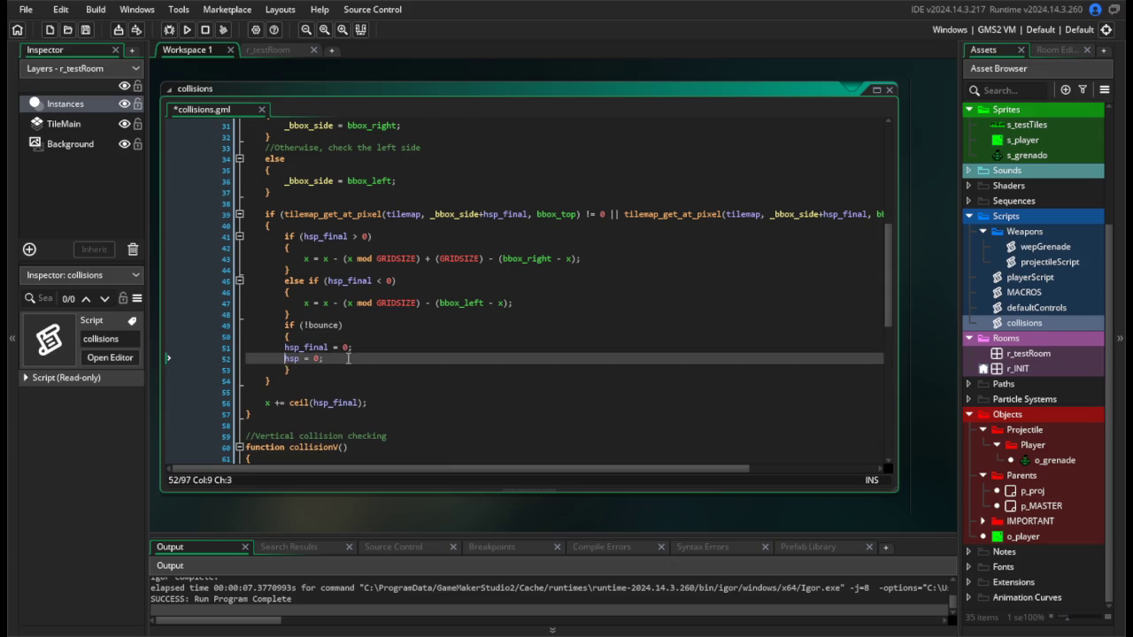
key(shift+Up)
key(Tab)
Add else if (bounce) { hsp_final *= -1; hsp *= -1; }, save the script, and run the game.
key(Down)
key(Down)
key(End)
key(Return)
text(else)
key(Return)
text({)
key(Return)
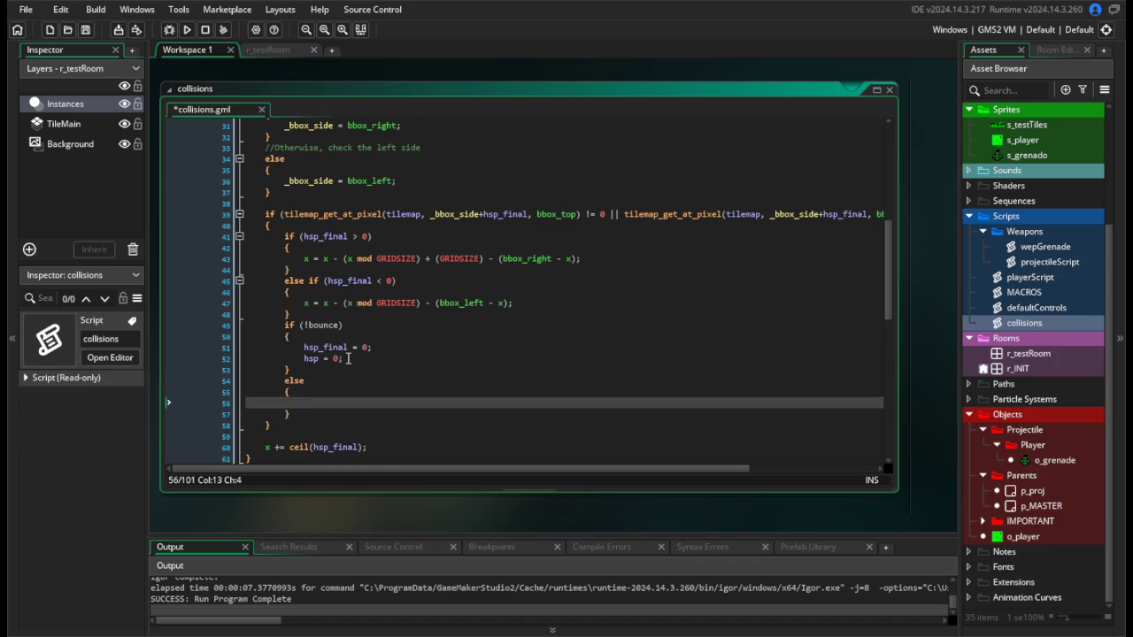
key(Up)
key(Up)
text(if)
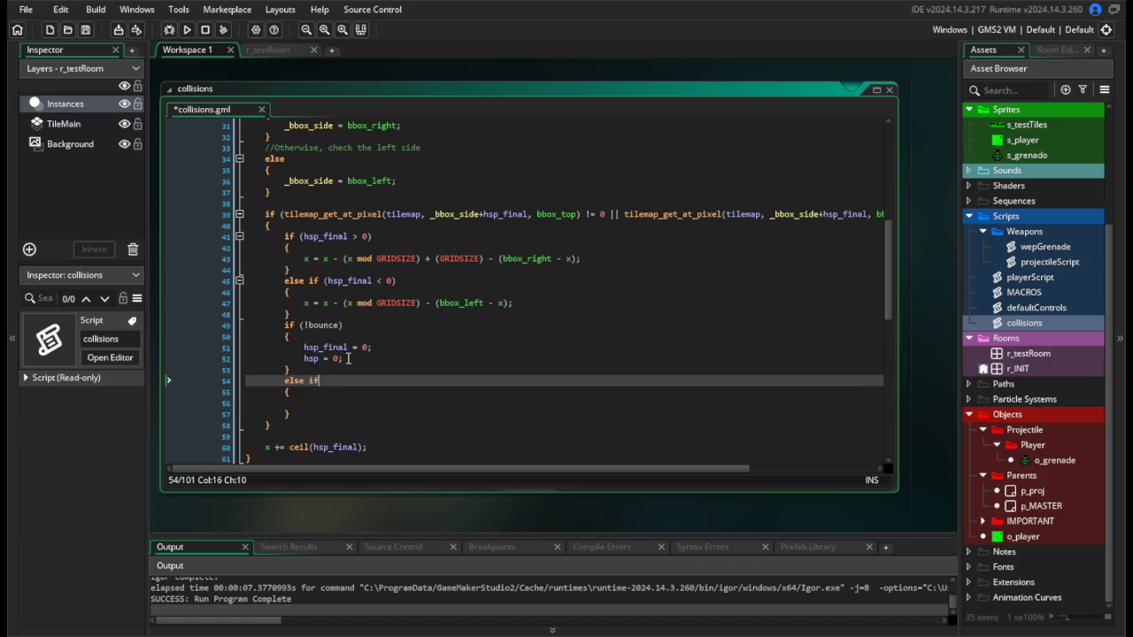
text( (bounce))
key(Down)
key(Down)
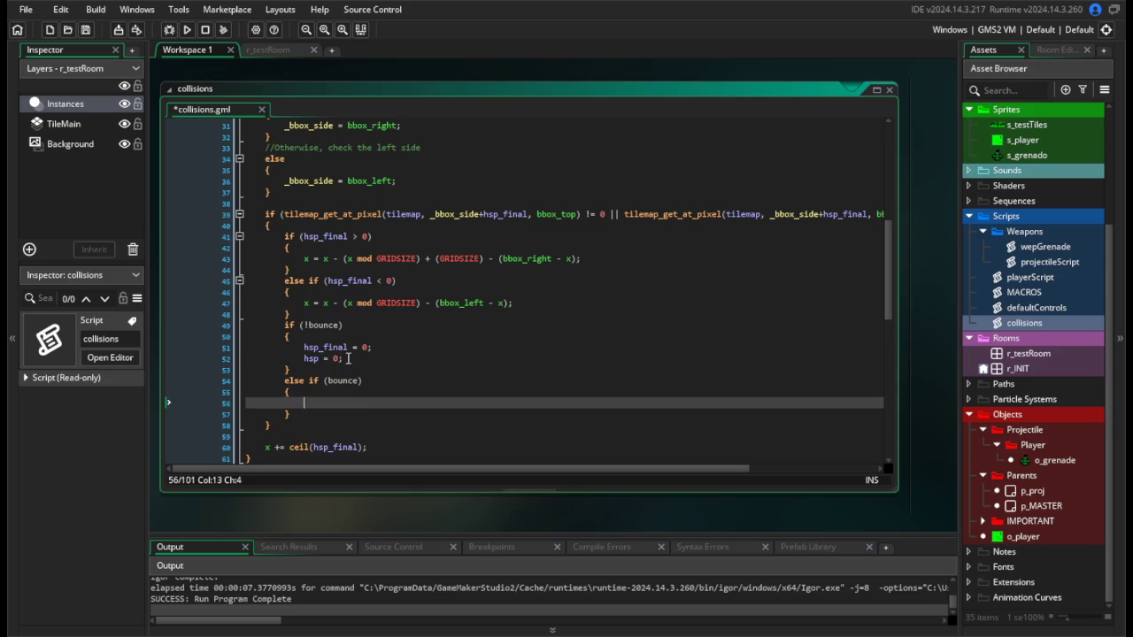
text(hsp_final *= )
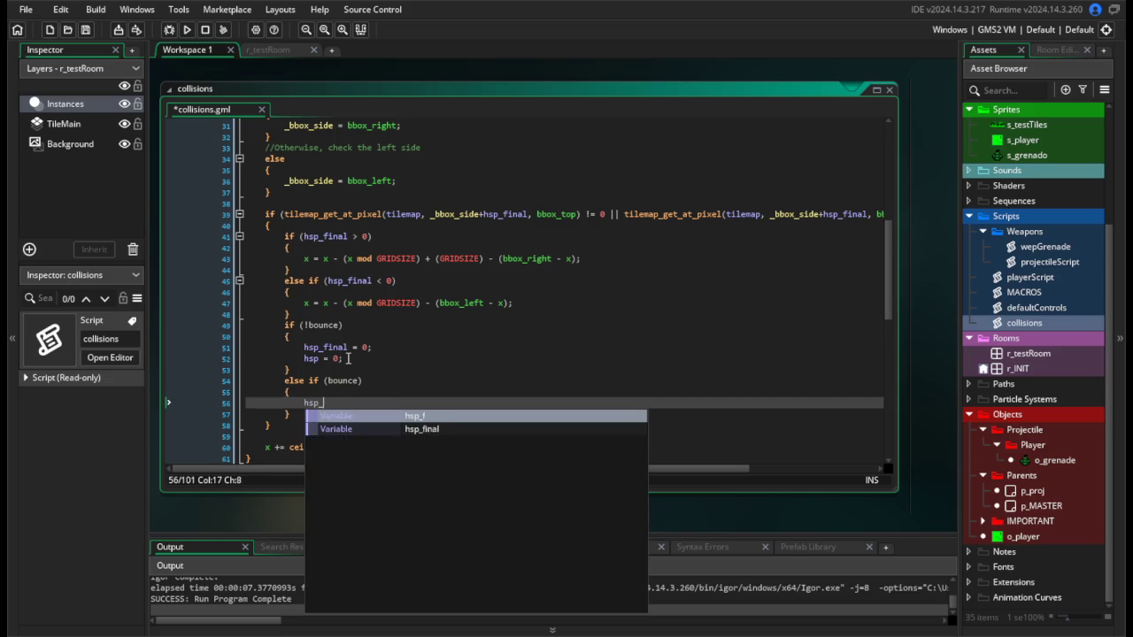
text(-1;)
key(Return)
text(hsp)
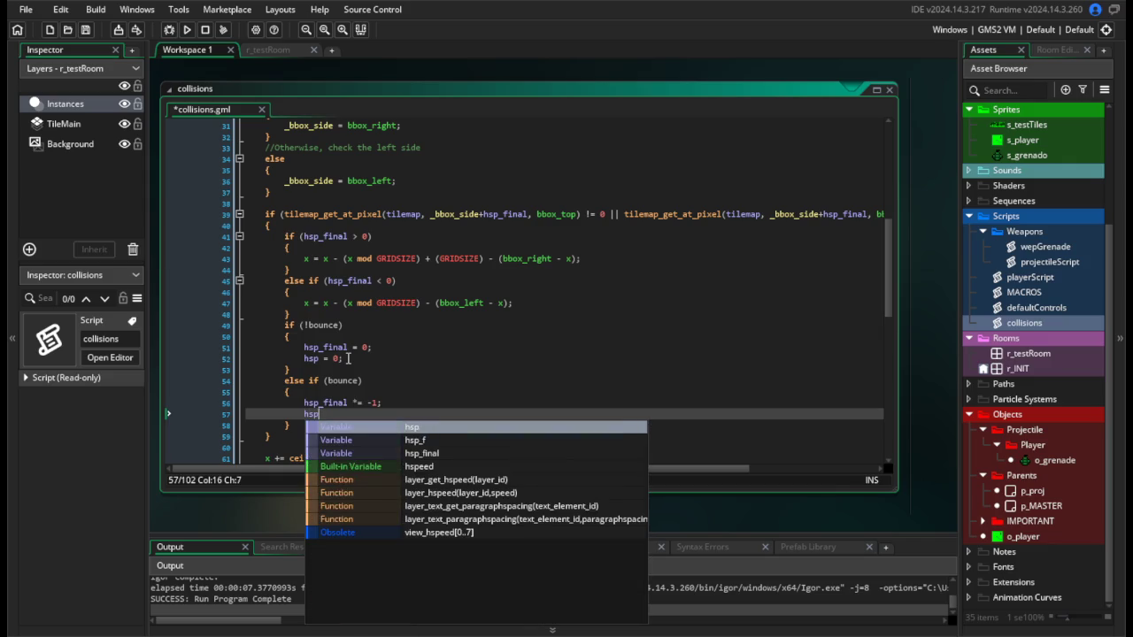
text( *= -1;)
key(ctrl+s)
click(186, 29)
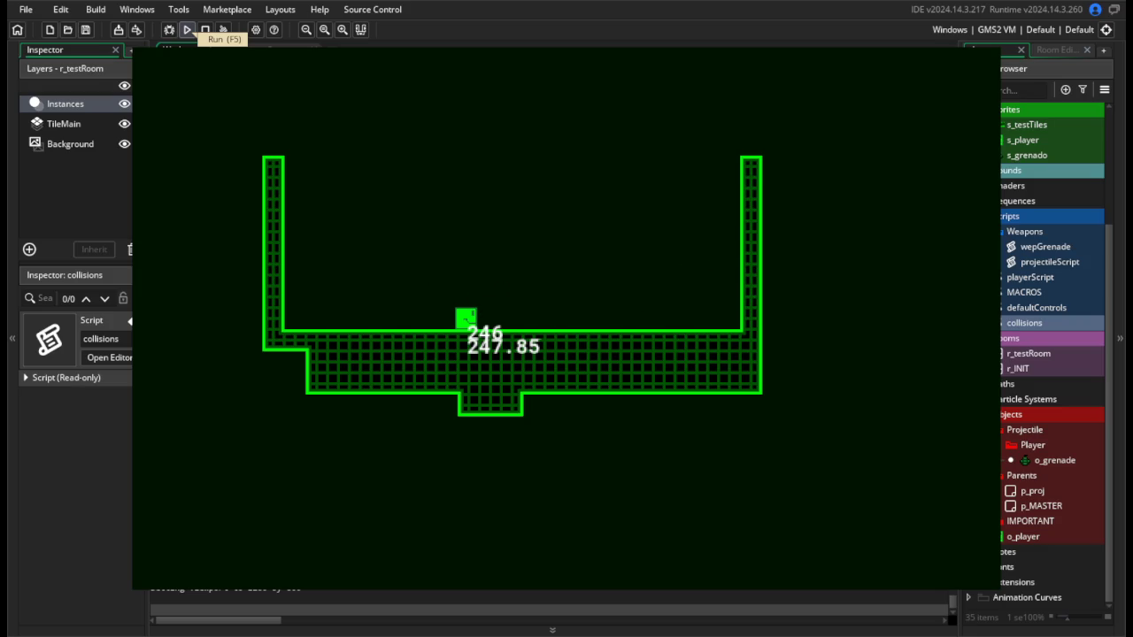
key(d)
key(space)
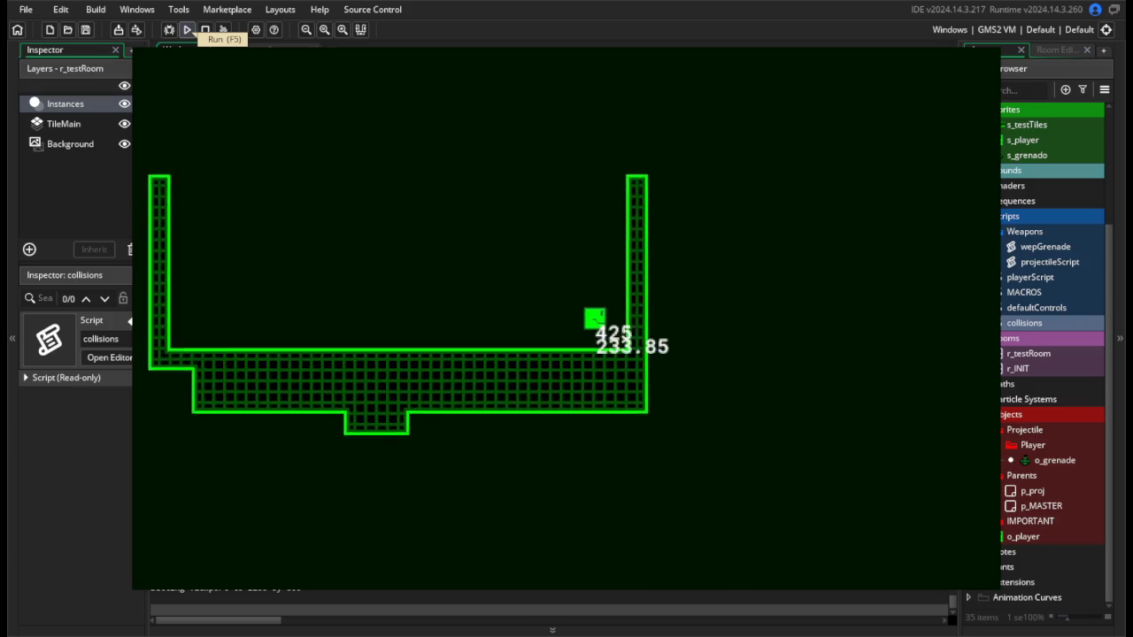
key(a)
key(space)
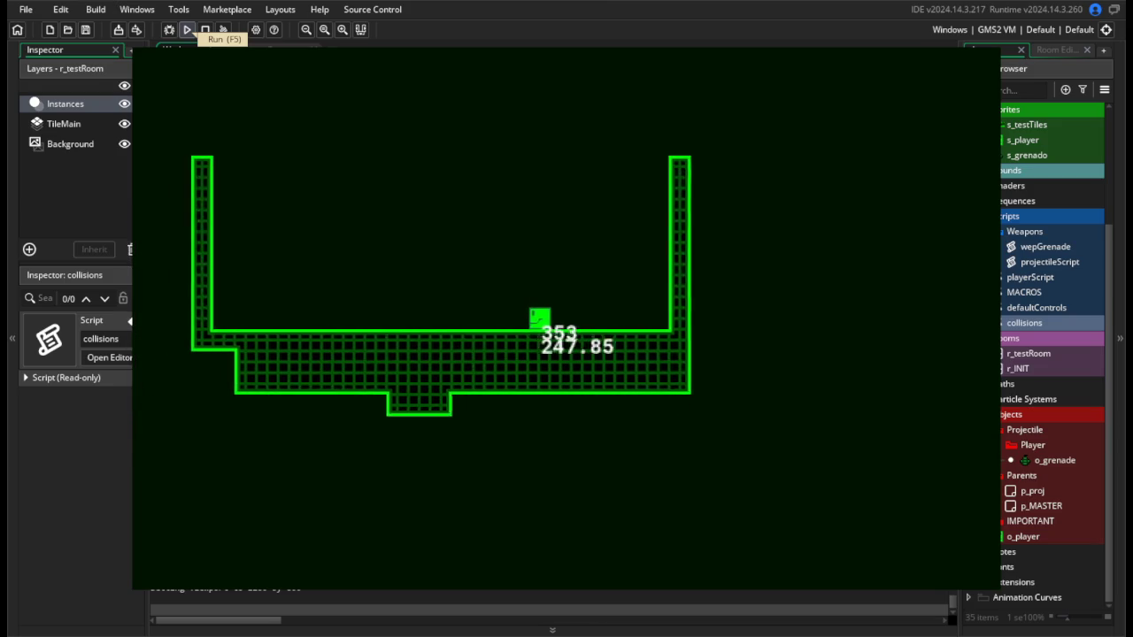
key(a)
key(space)
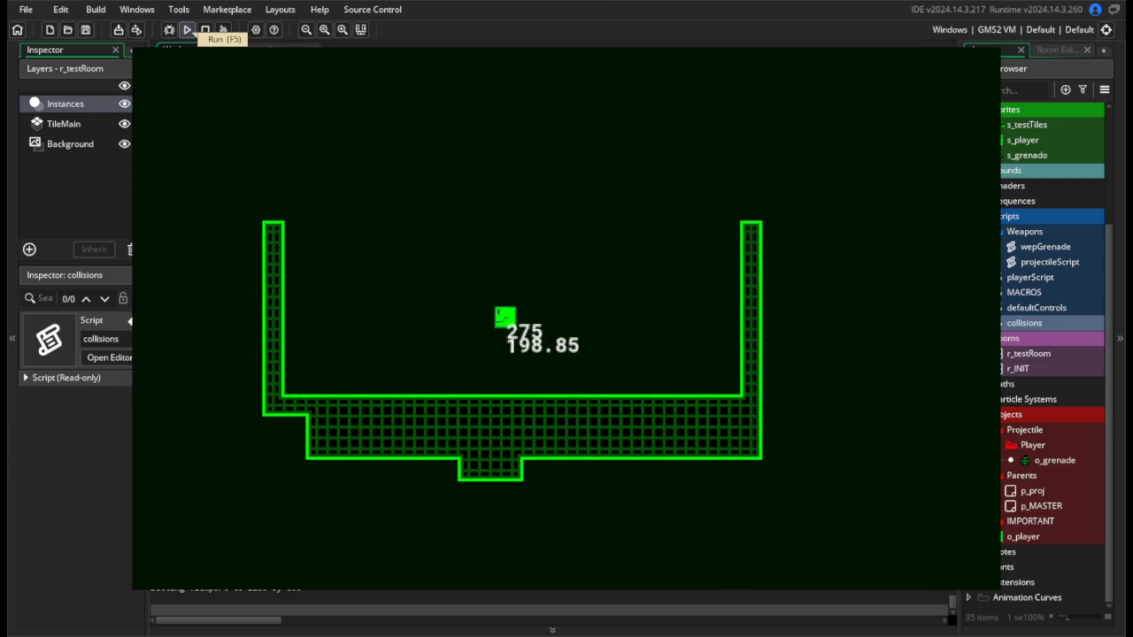
key(a)
key(space)
key(d)
key(space)
key(a)
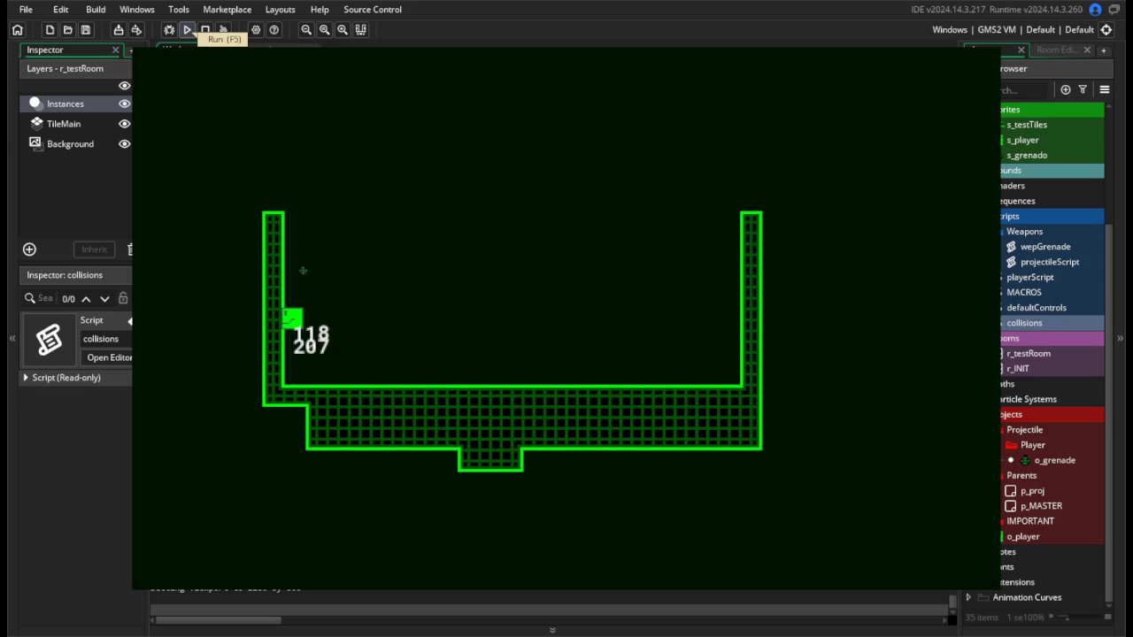
key(d)
key(space)
key(a)
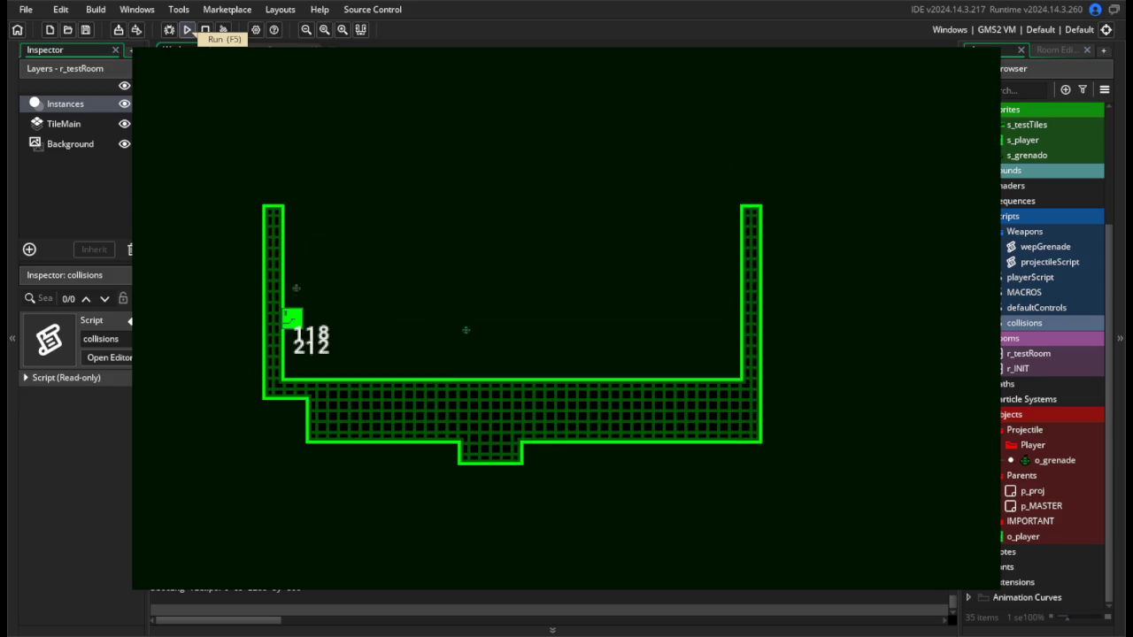
key(d)
key(space)
key(a)
key(space)
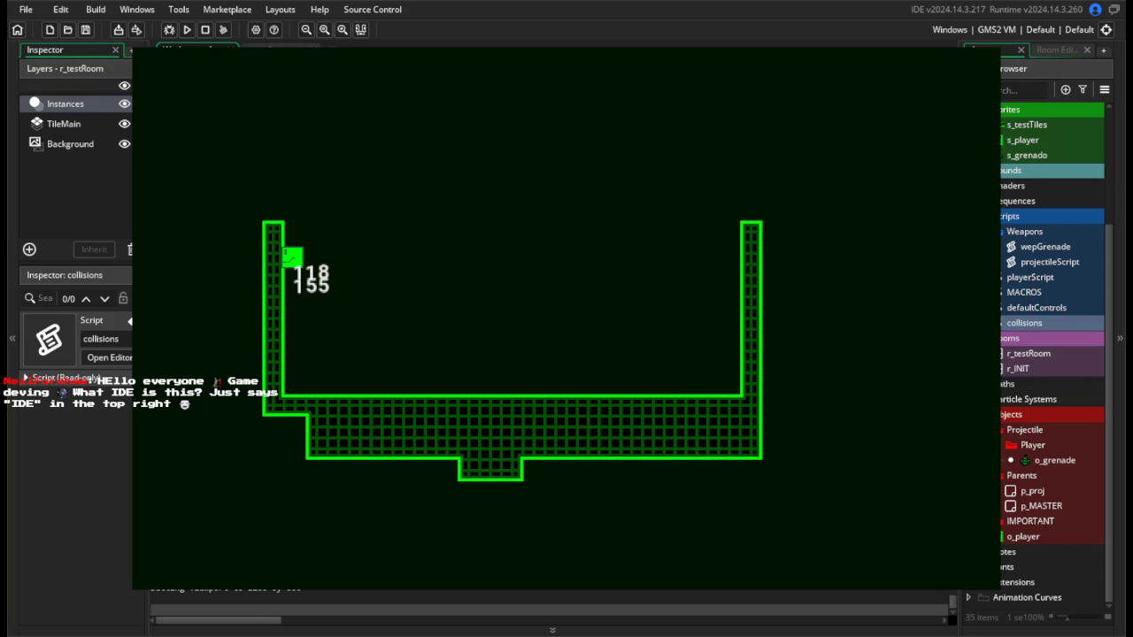
key(Escape)
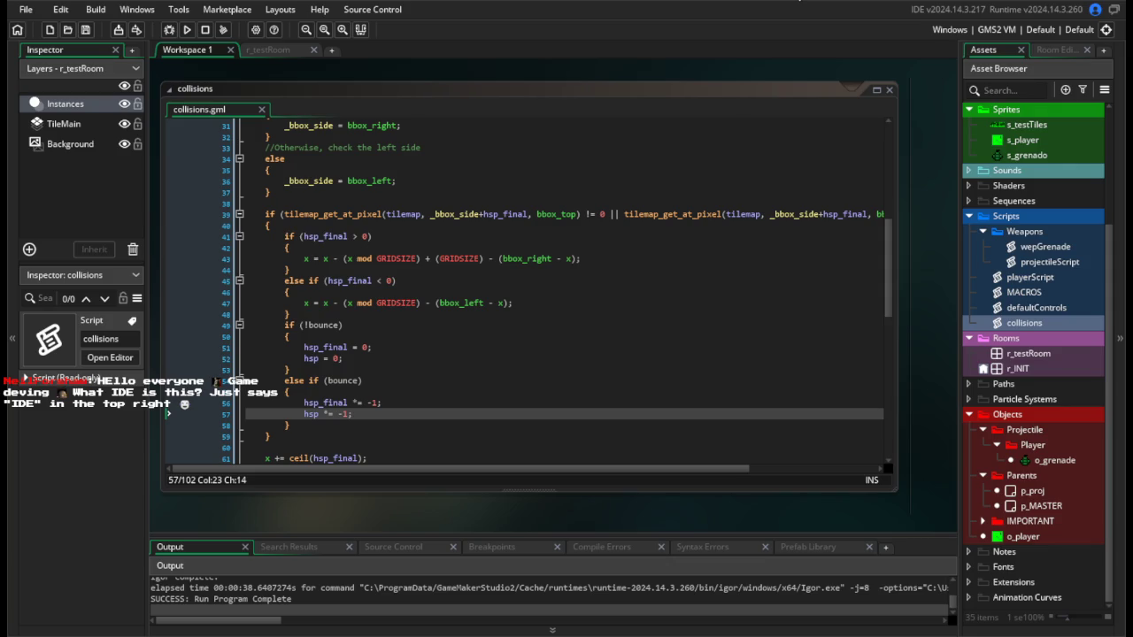
click(548, 325)
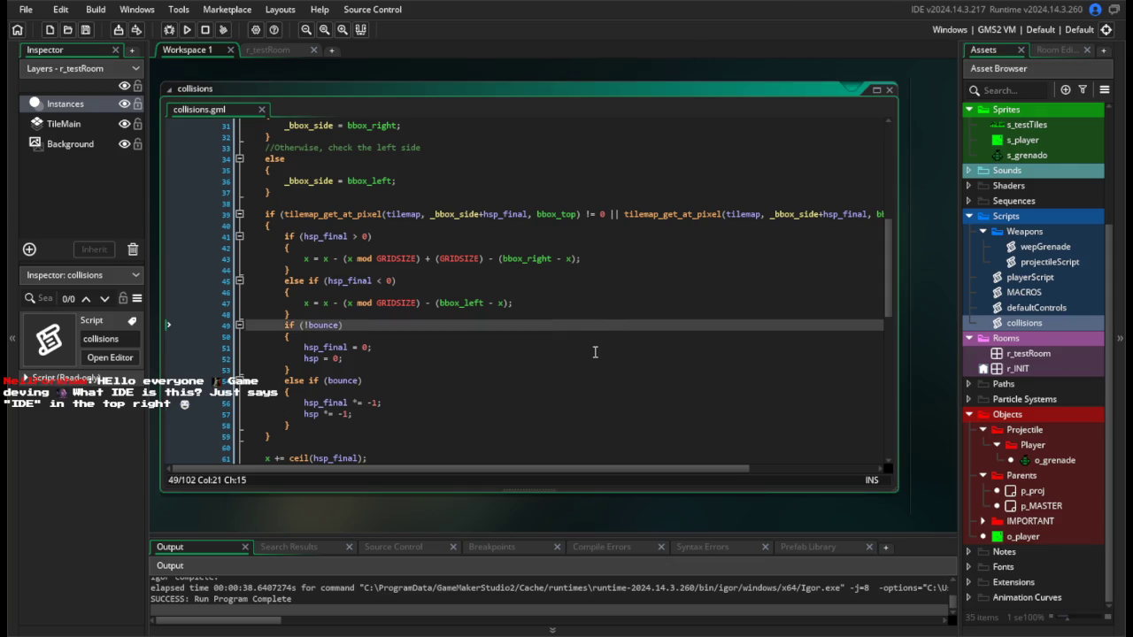
click(567, 347)
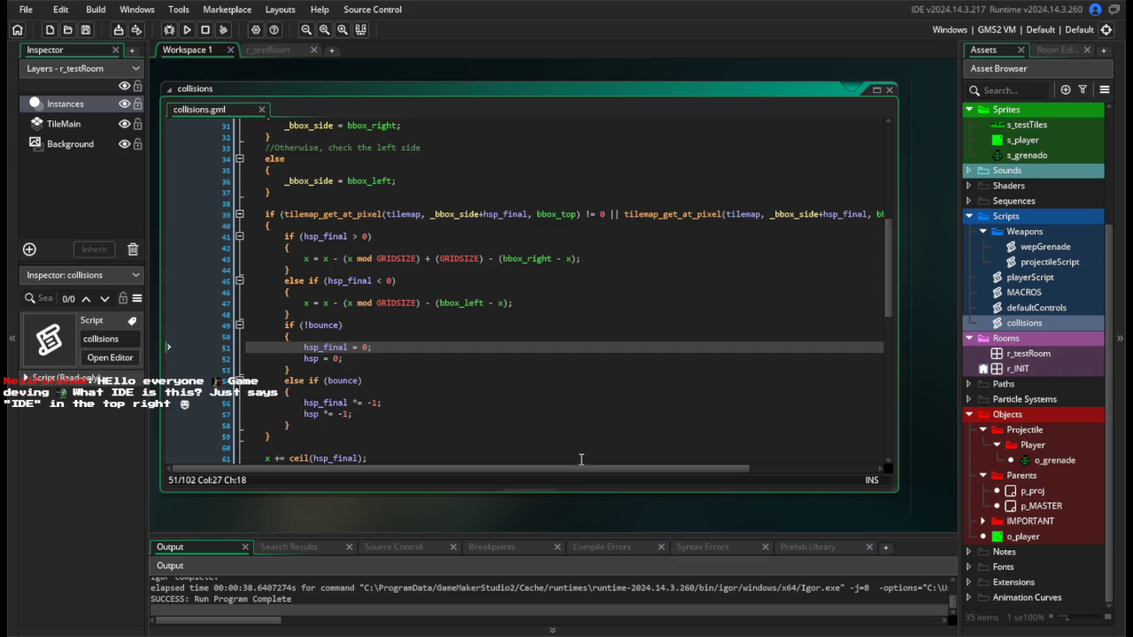
scroll(584, 451, down, 15)
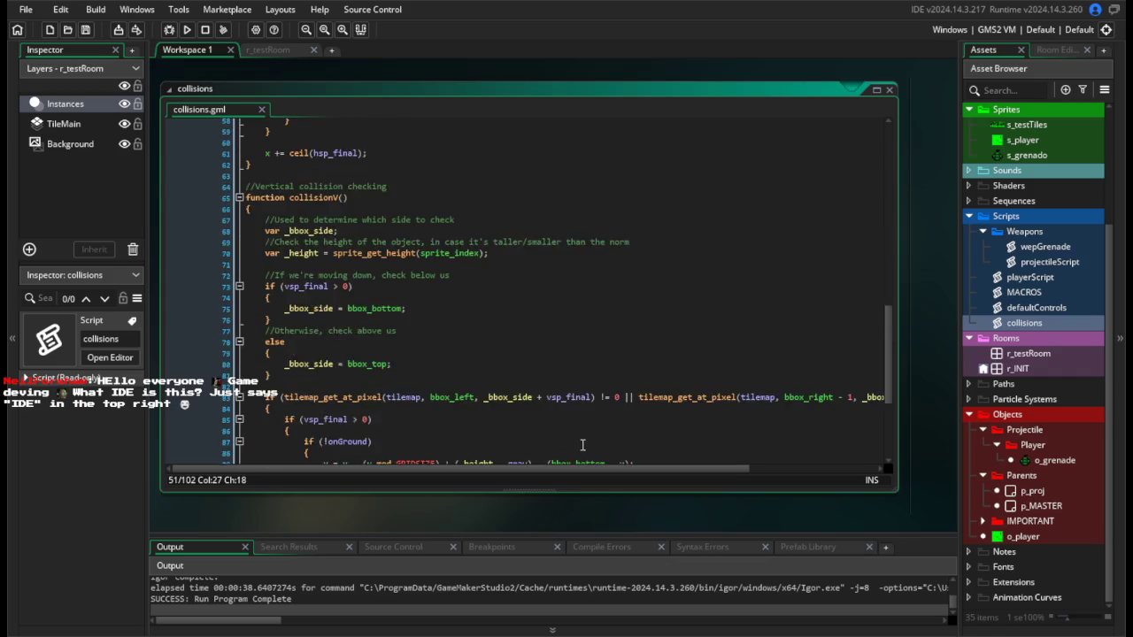
scroll(604, 442, up, 15)
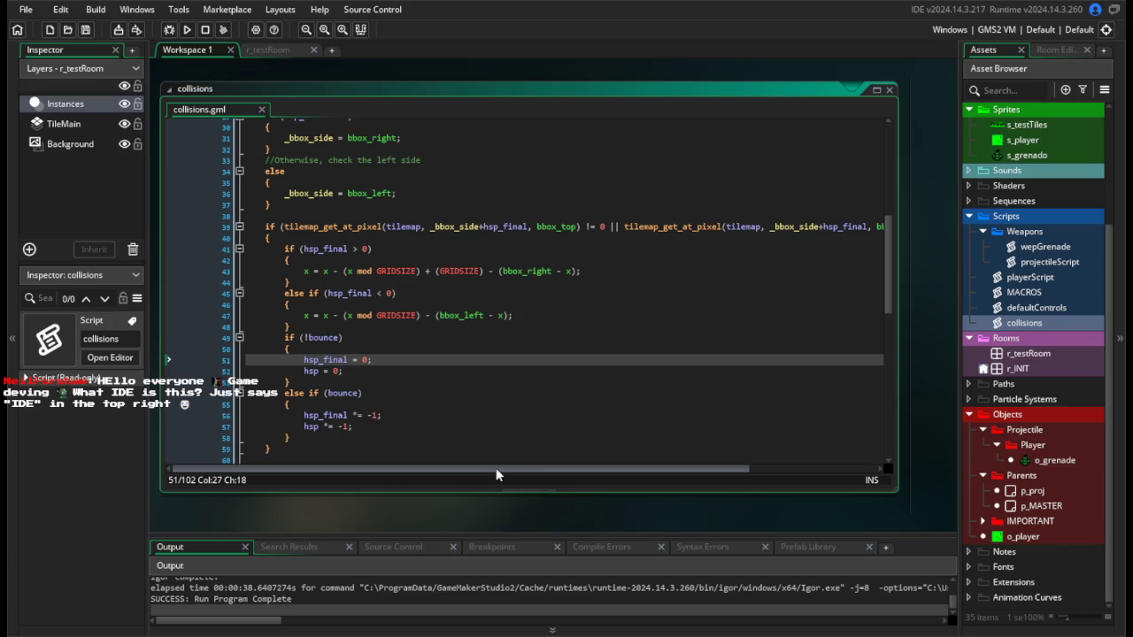
scroll(572, 426, down, 4)
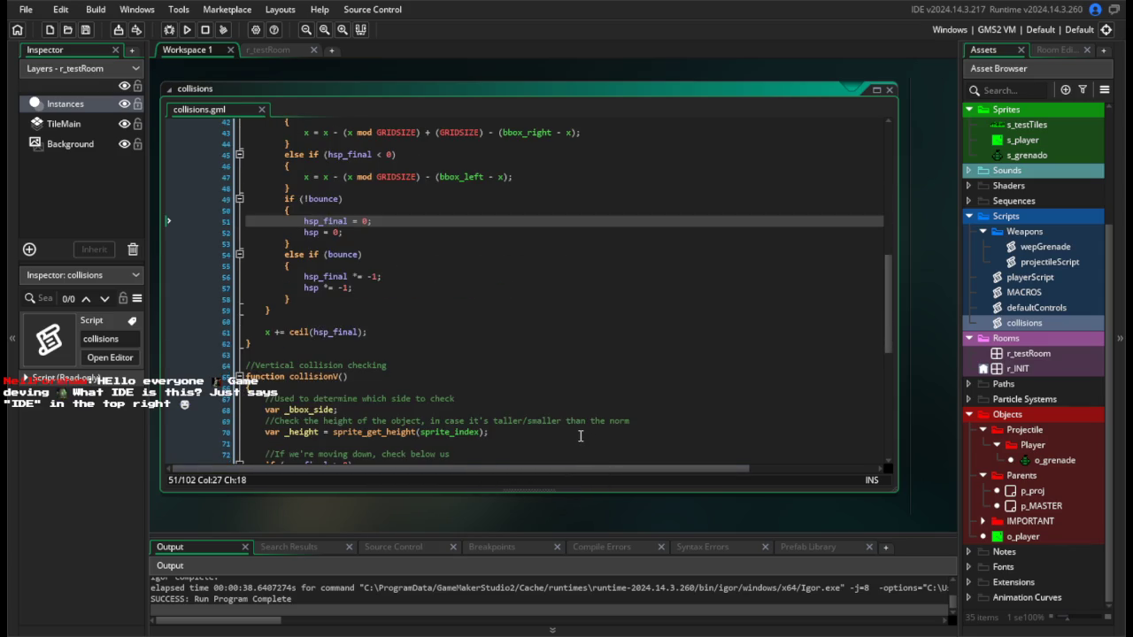
scroll(573, 426, up, 3)
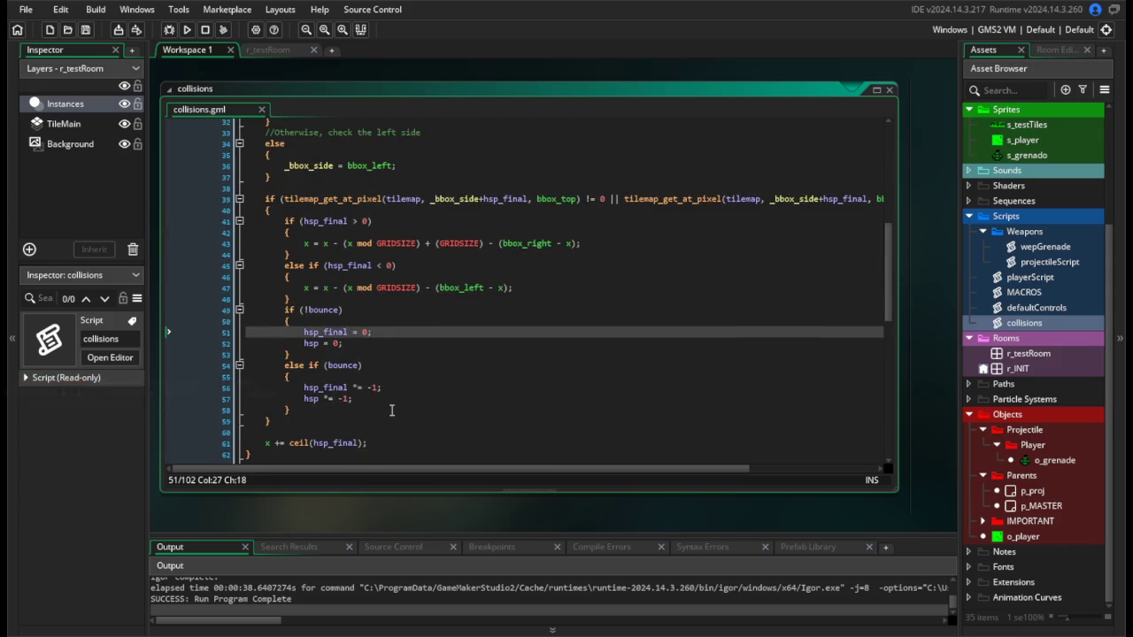
click(392, 410)
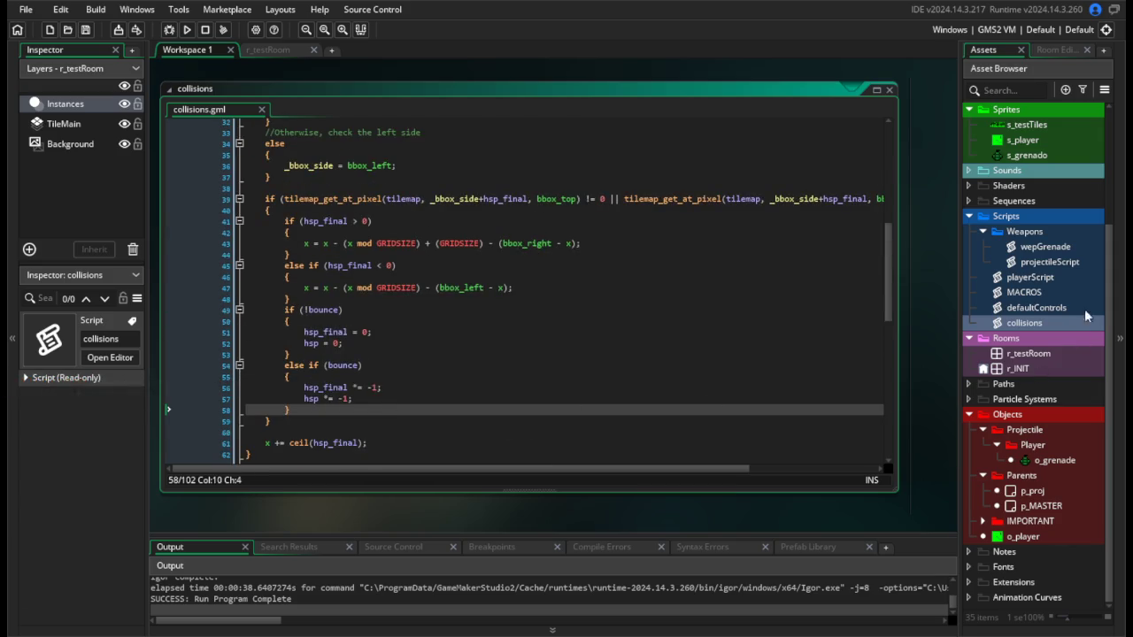
double_click(1044, 248)
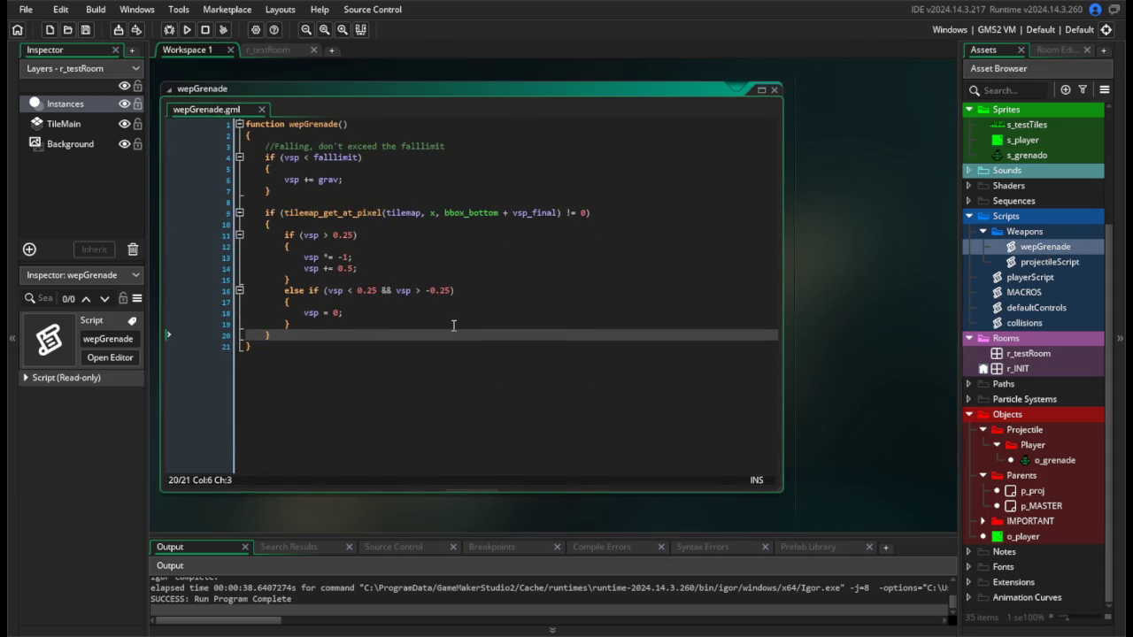
Change the wepGrenade floor-bounce increment from vsp += 0.5 to vsp += 1 and run the game.
click(375, 268)
click(368, 257)
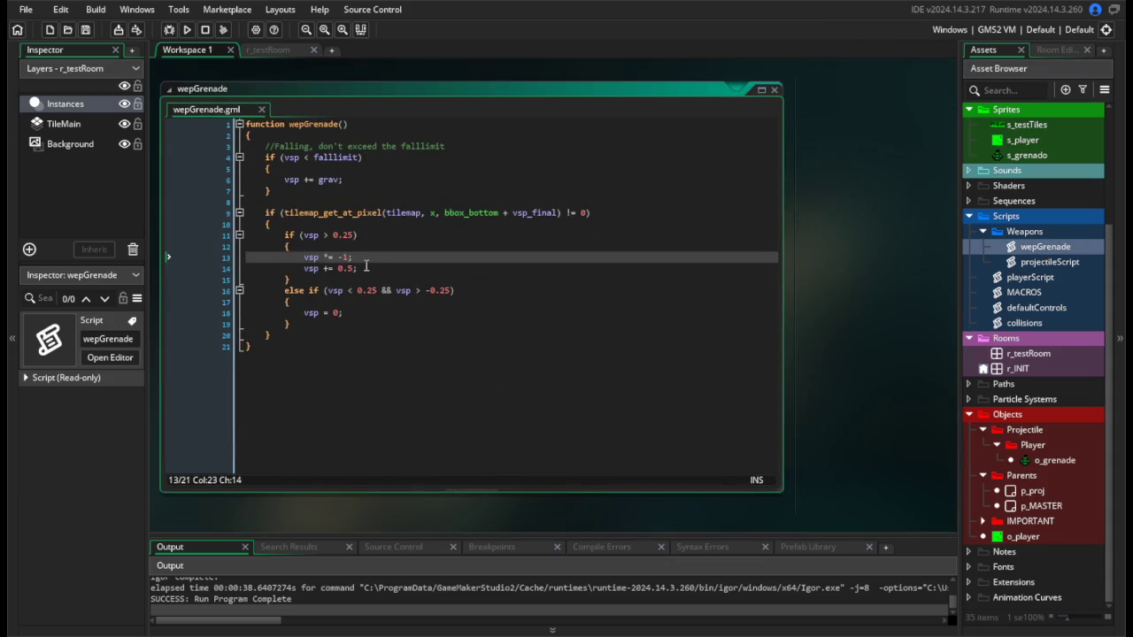
drag(357, 268, 337, 266)
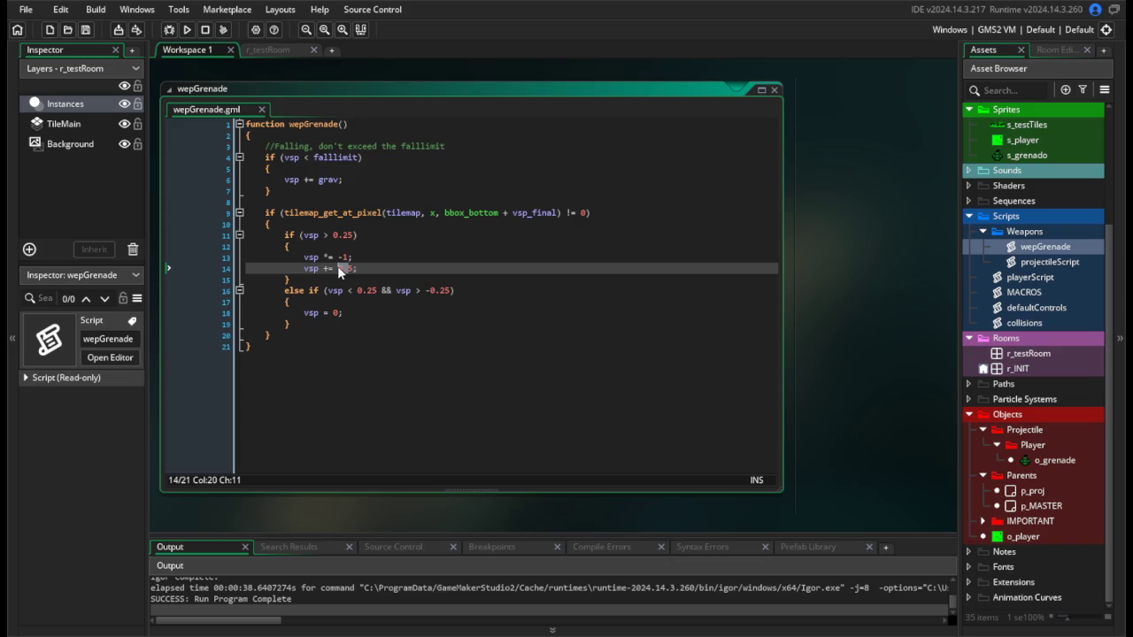
text(1)
click(186, 29)
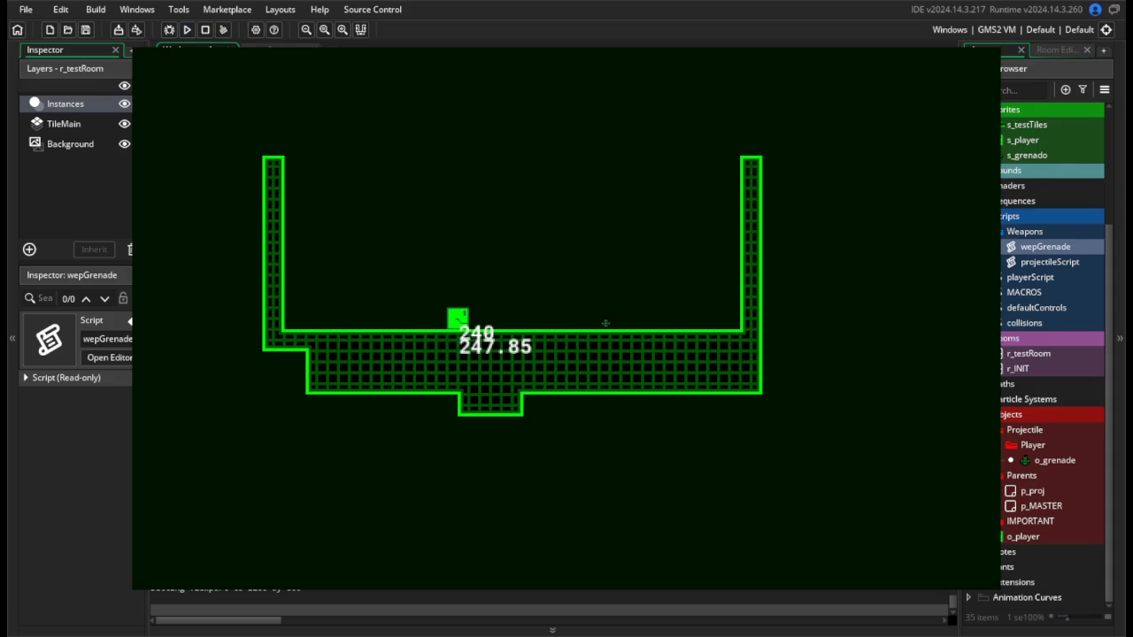
key(Escape)
click(451, 276)
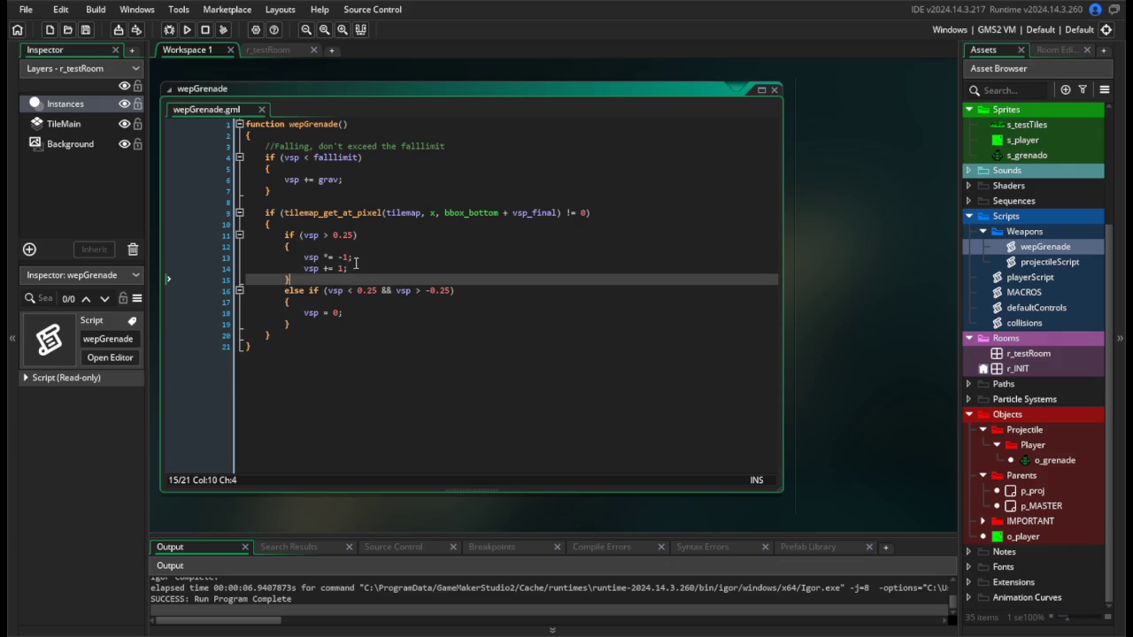
click(376, 269)
scroll(378, 274, down, 3)
scroll(381, 283, up, 4)
click(394, 394)
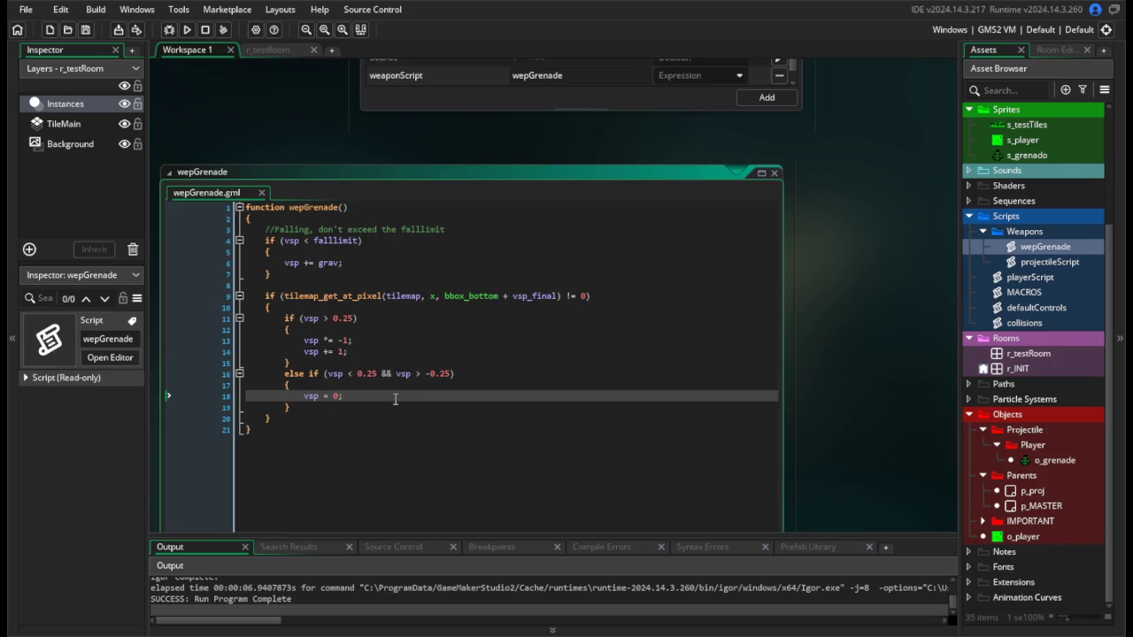
Paint a small tile platform on r_testRoom's TileMain layer above the grenade, then run the game.
click(282, 46)
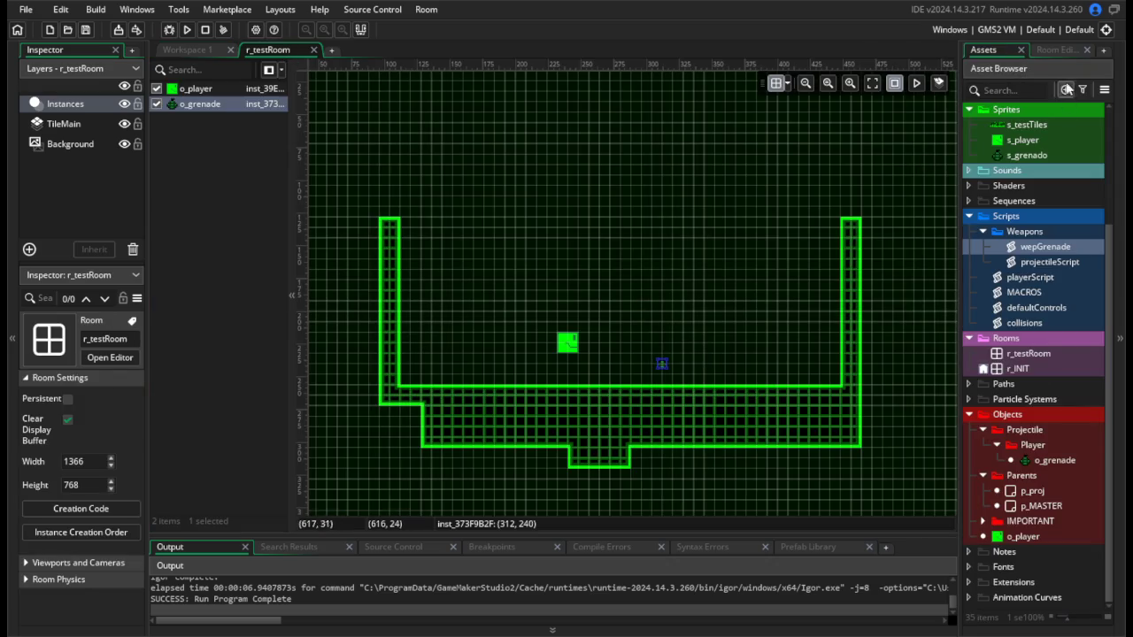
click(1058, 51)
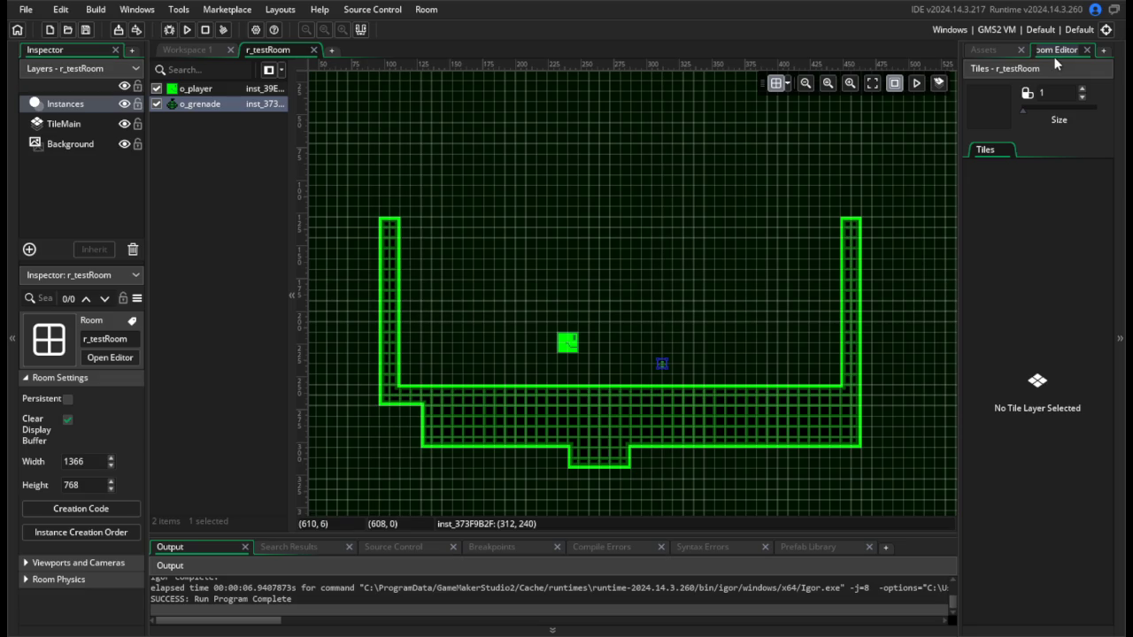
click(66, 124)
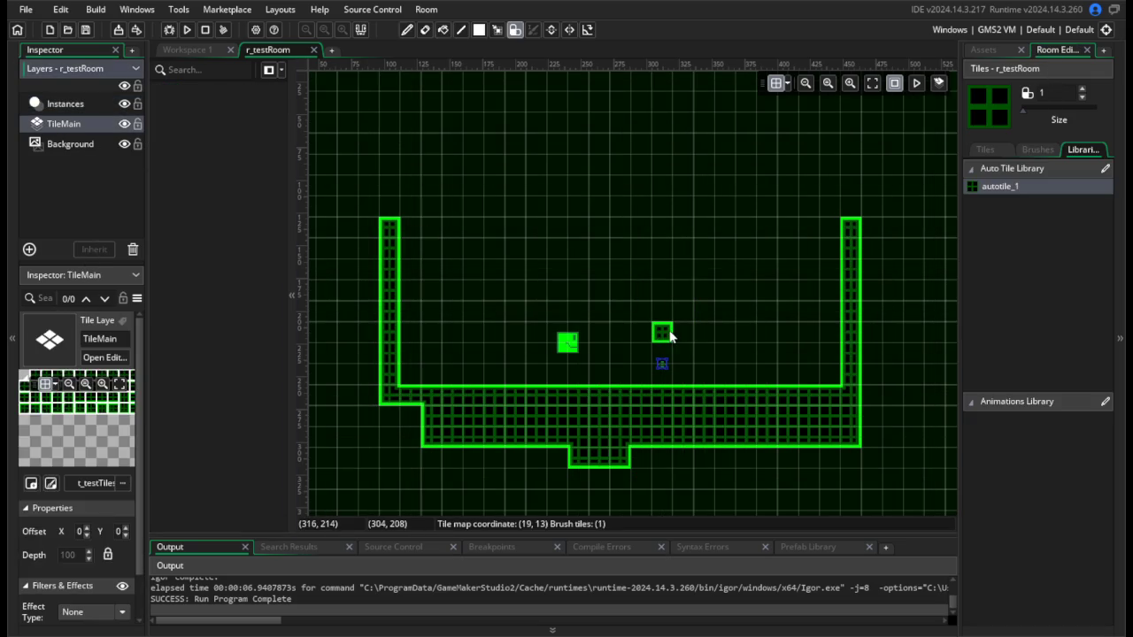
drag(664, 331, 683, 333)
click(186, 31)
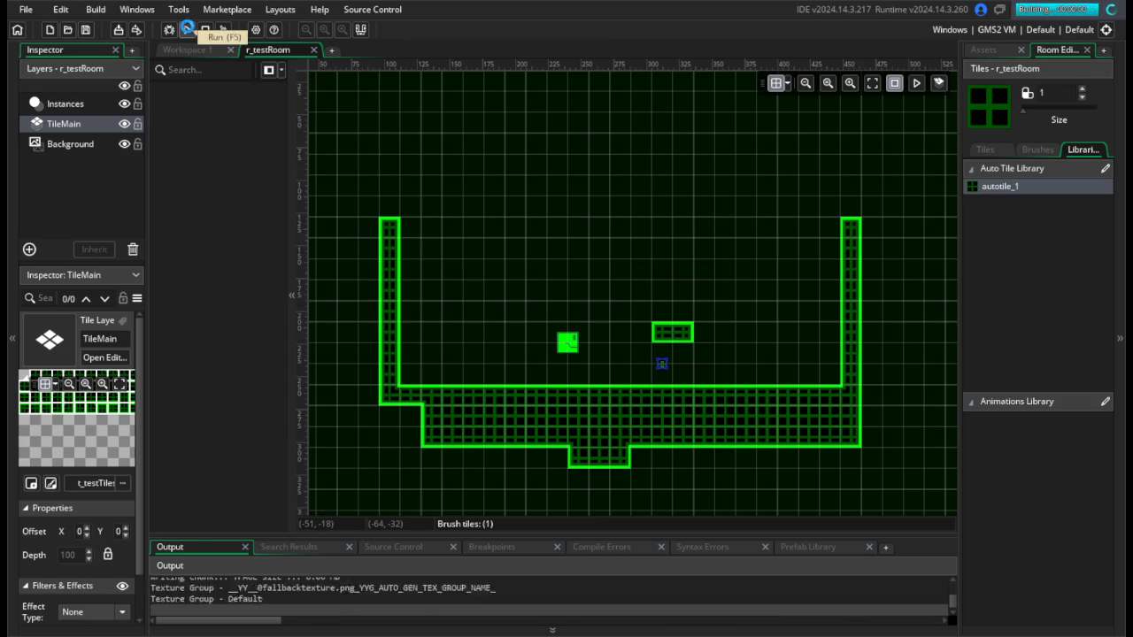
Walk the player left and right across the floor with a few jumps, then close the game.
key(Right)
key(Left)
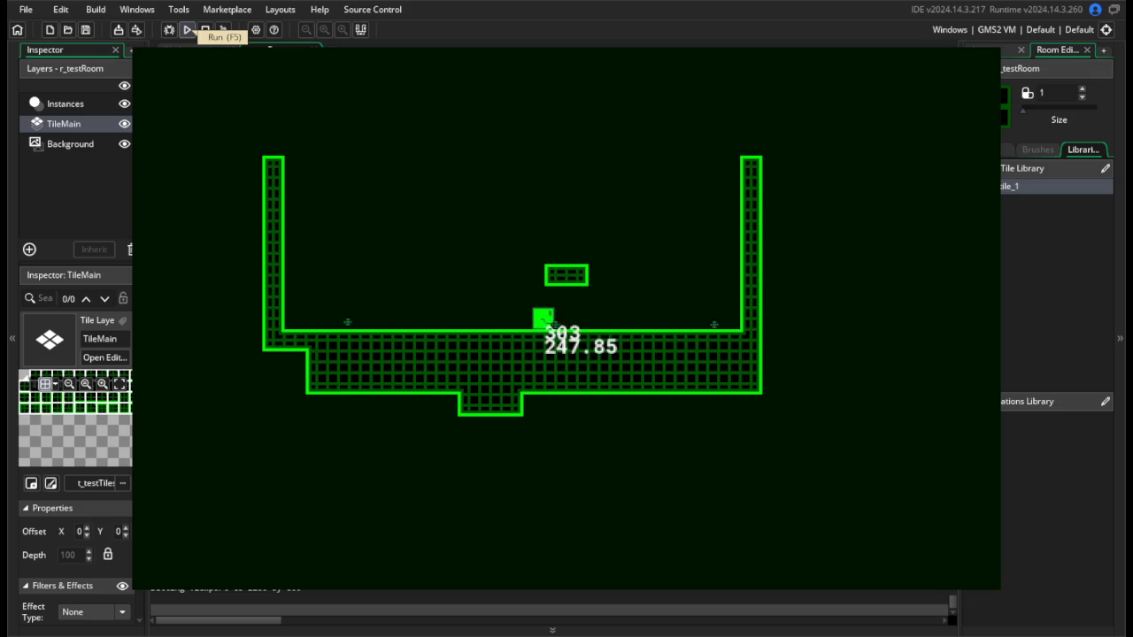
key(Left)
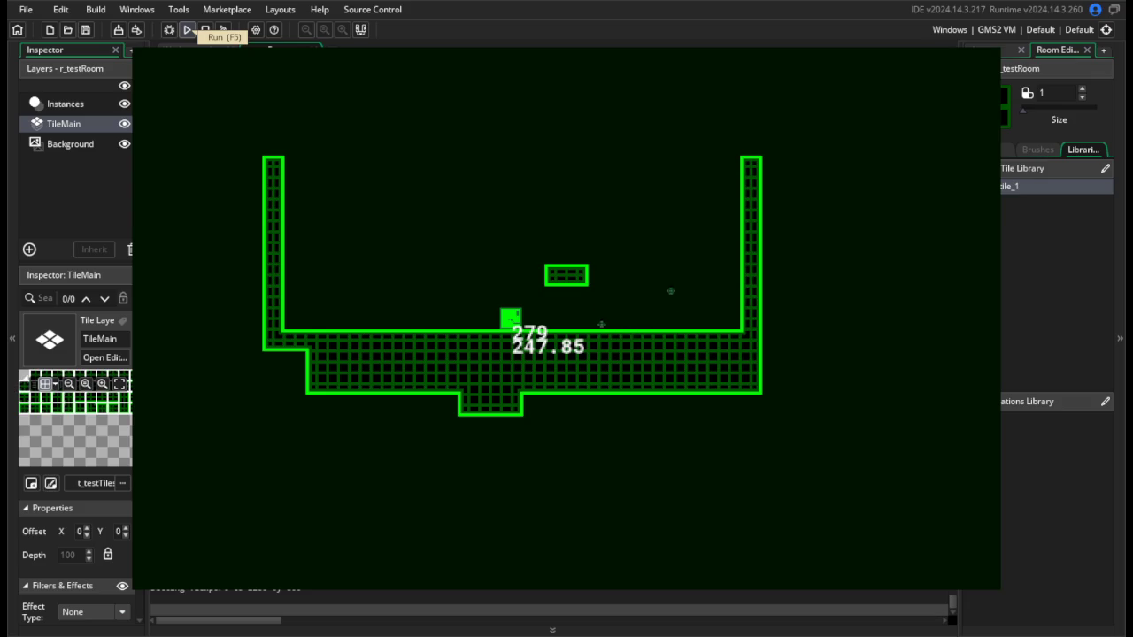
key(Right)
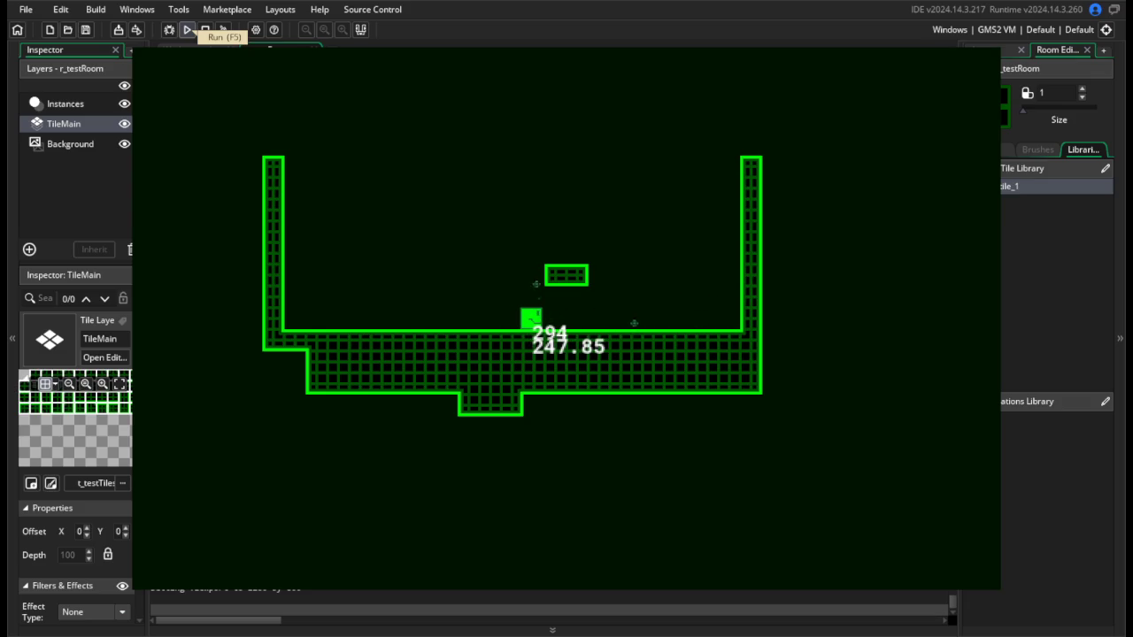
key(Right)
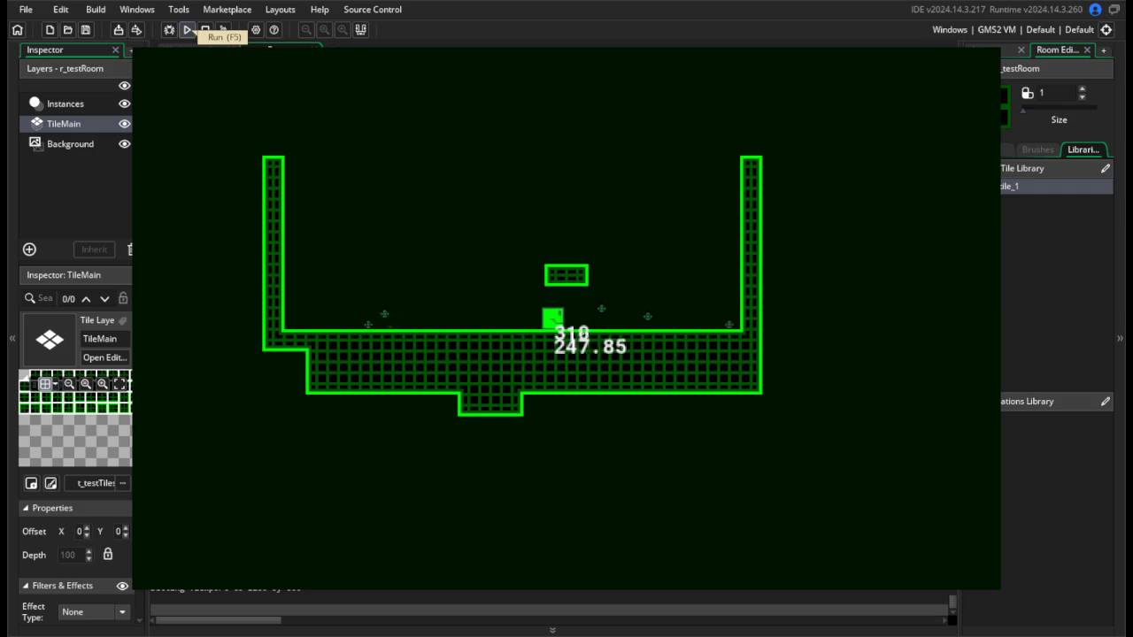
key(Left)
key(Right)
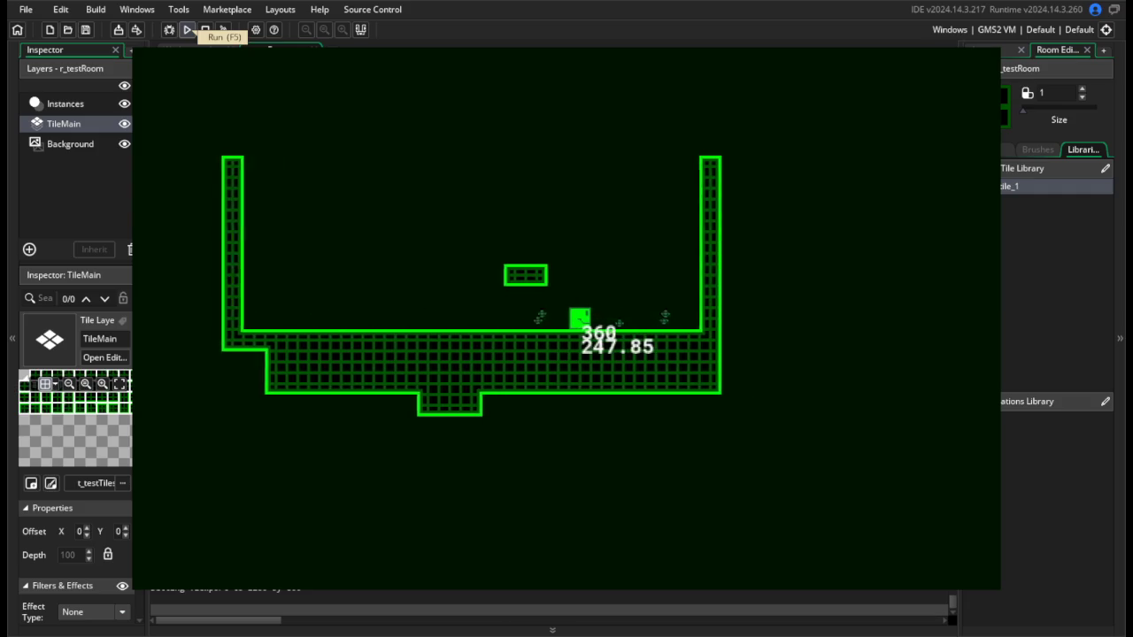
key(Left)
key(Right)
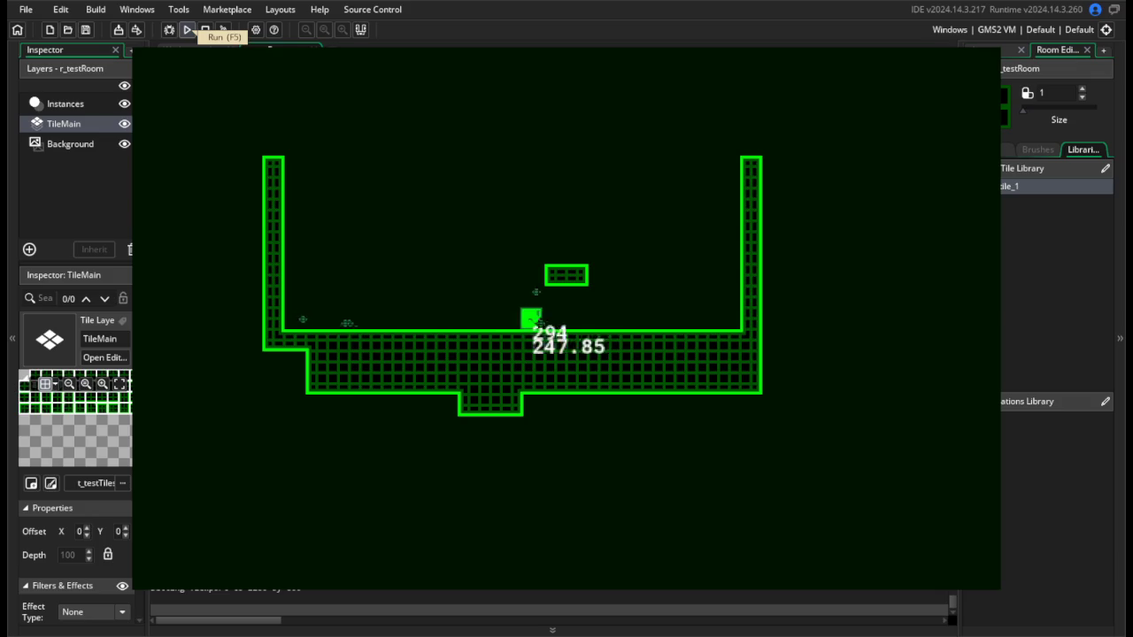
key(Left)
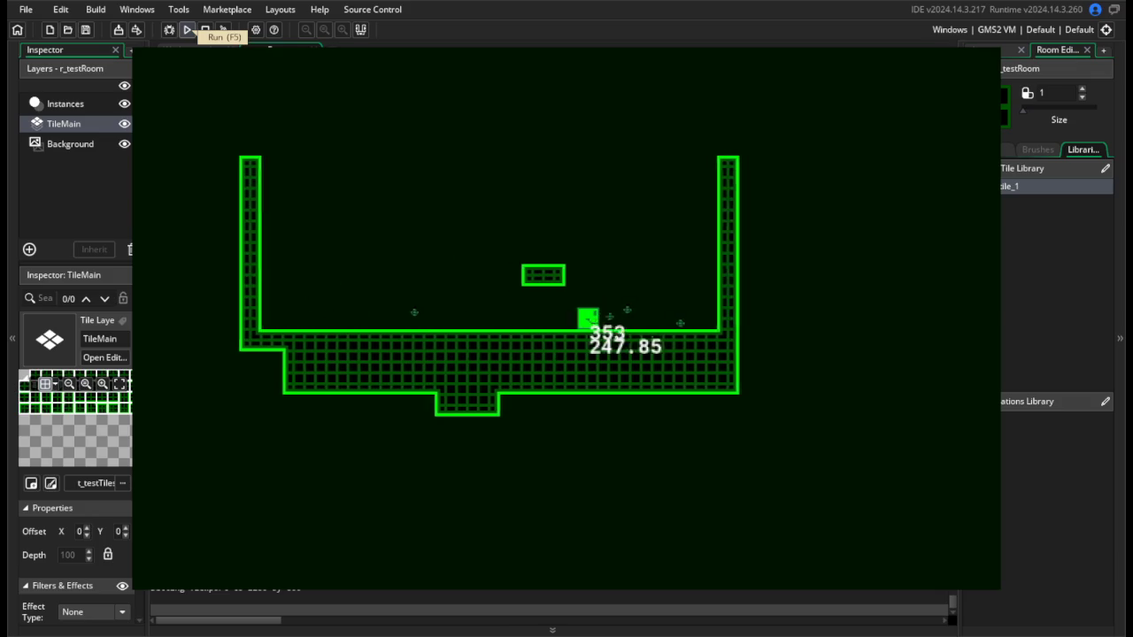
key(Left)
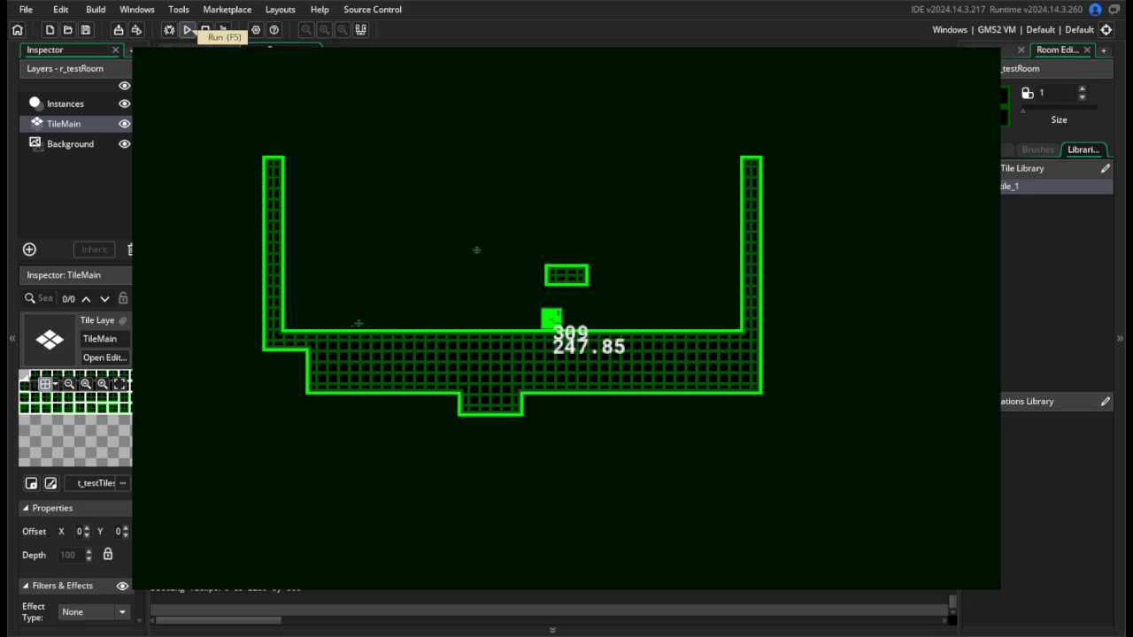
key(Left)
key(Right)
key(Left)
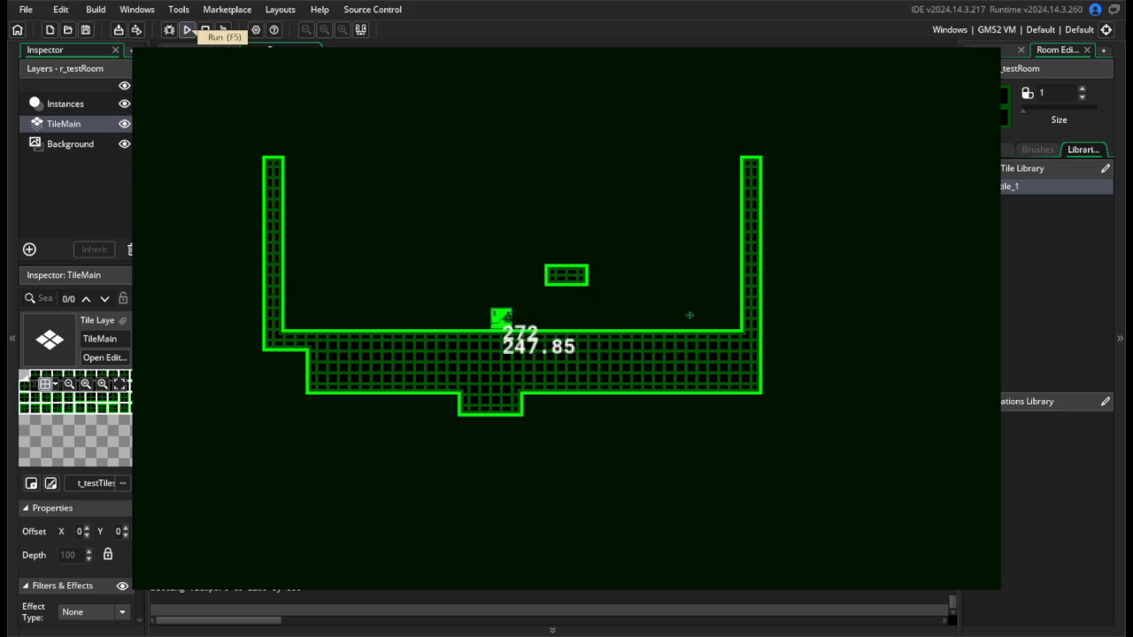
key(Right)
key(Left)
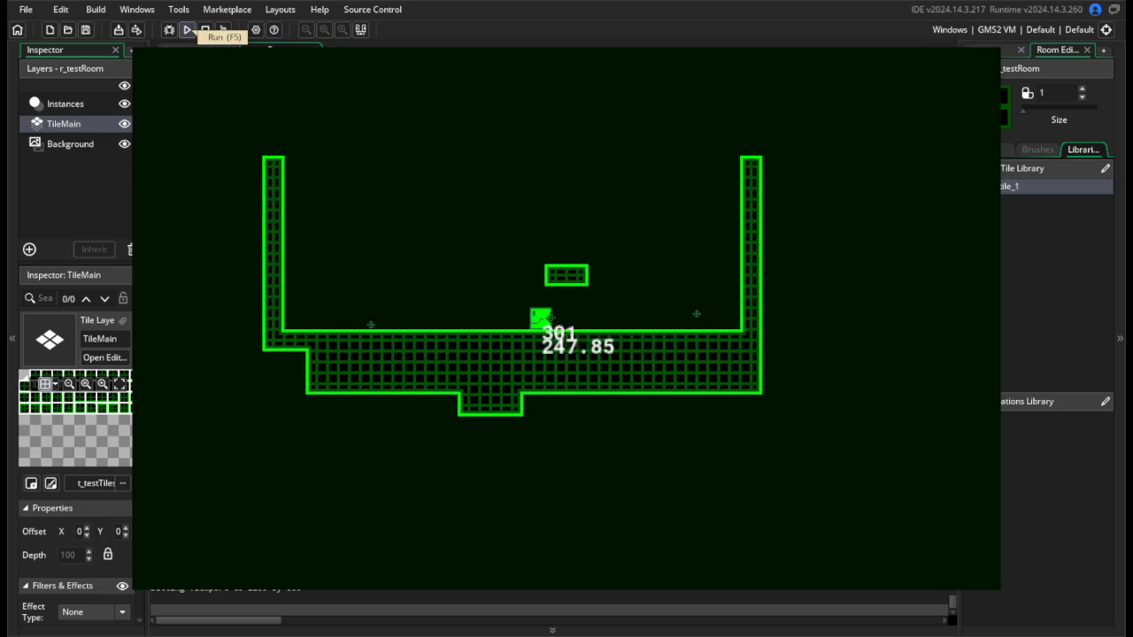
key(Right)
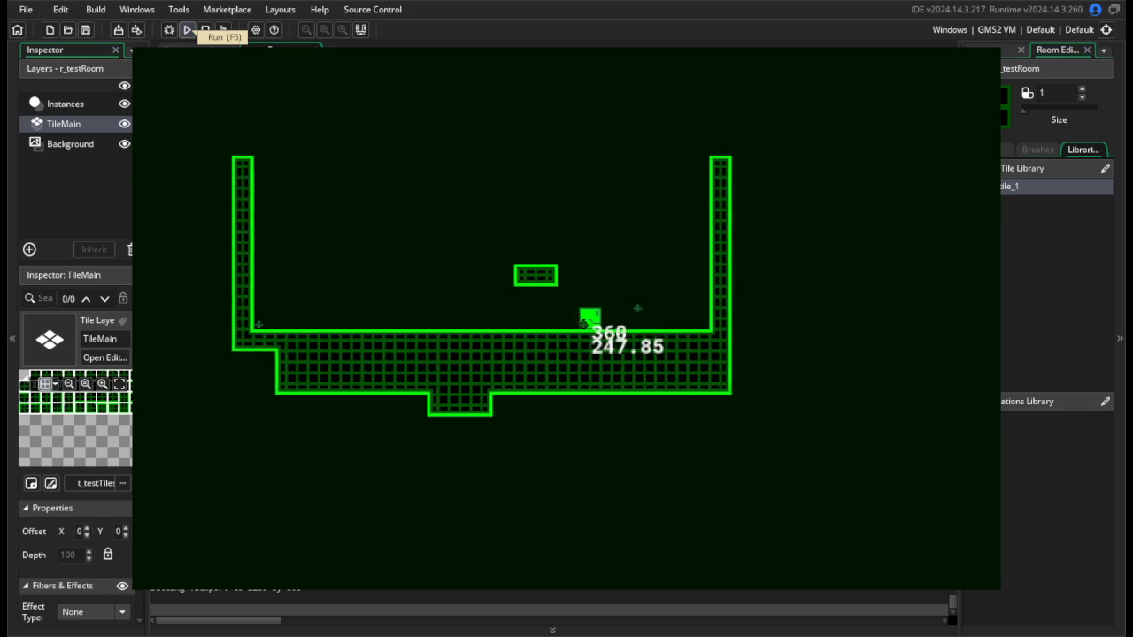
key(Left)
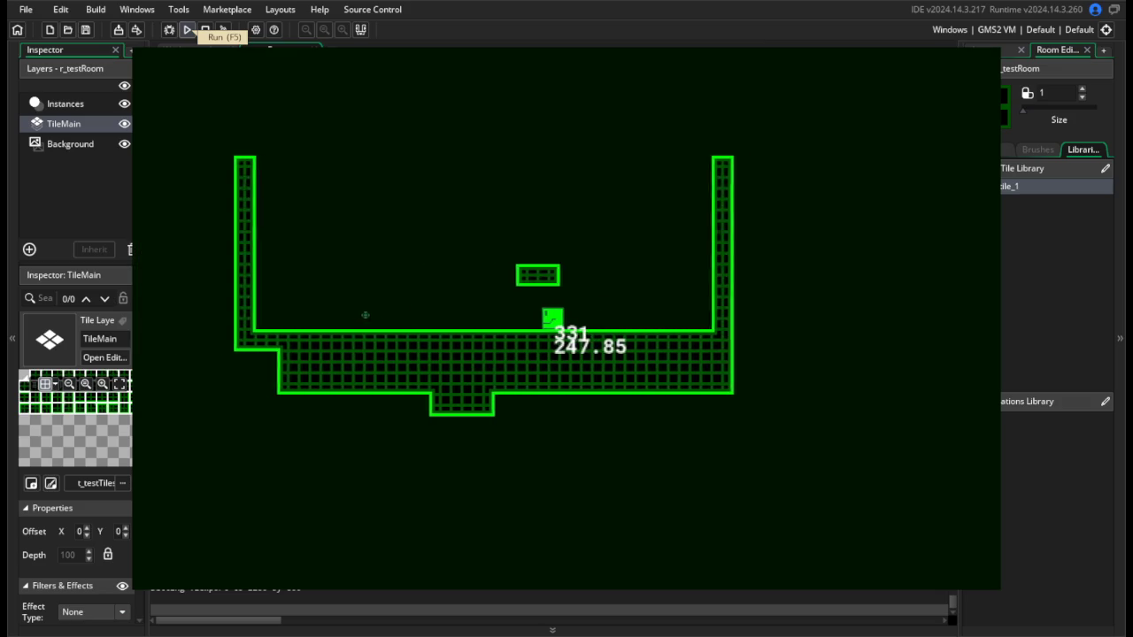
key(Left)
key(Up)
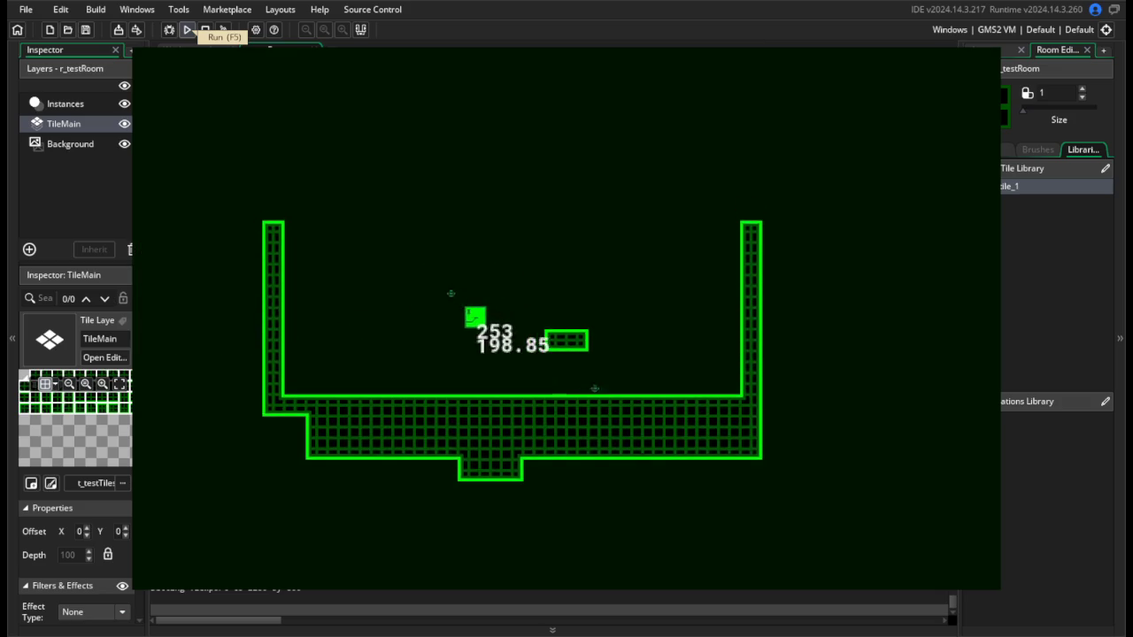
key(Right)
key(Left)
key(Right)
key(Up)
key(Left)
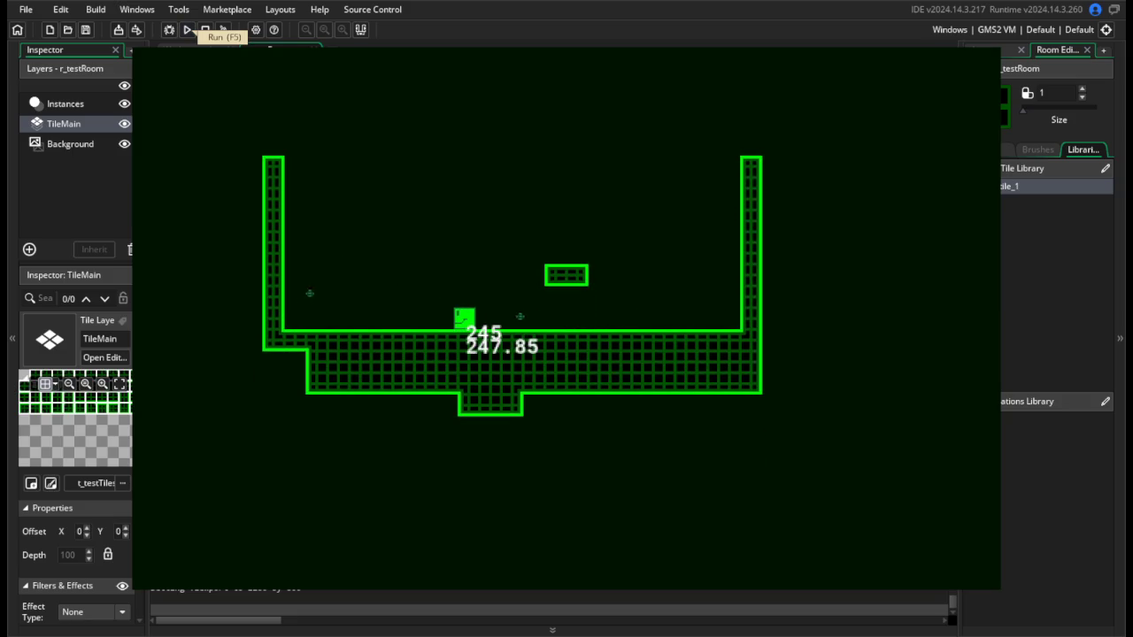
key(Escape)
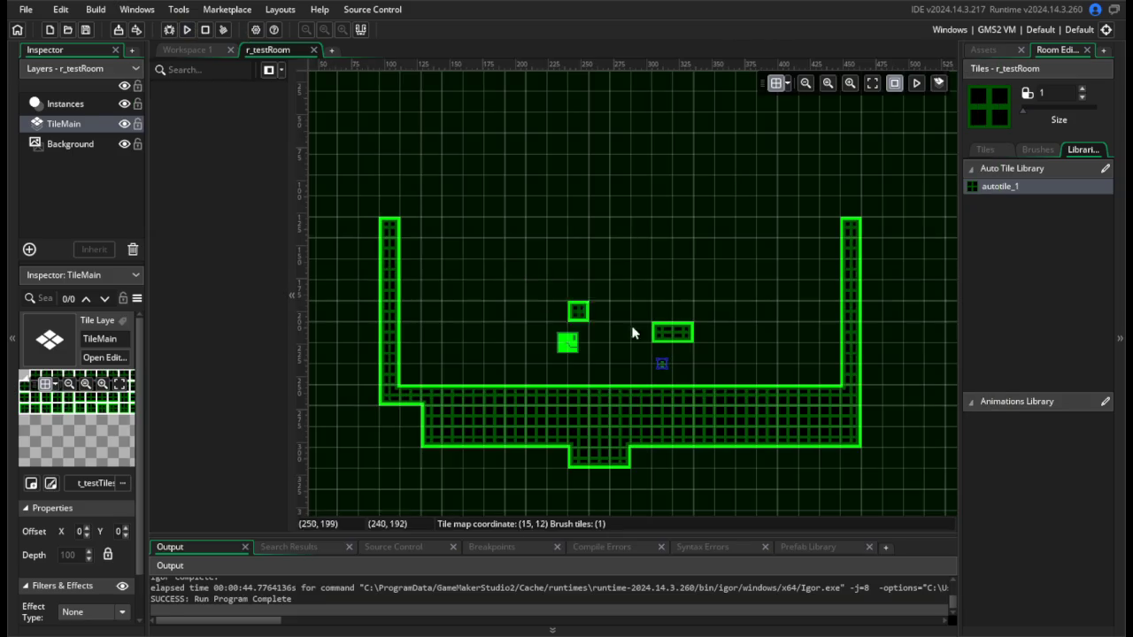
Open wepGrenade, change vsp += 1 back to vsp += 0.5, and run the game.
click(983, 49)
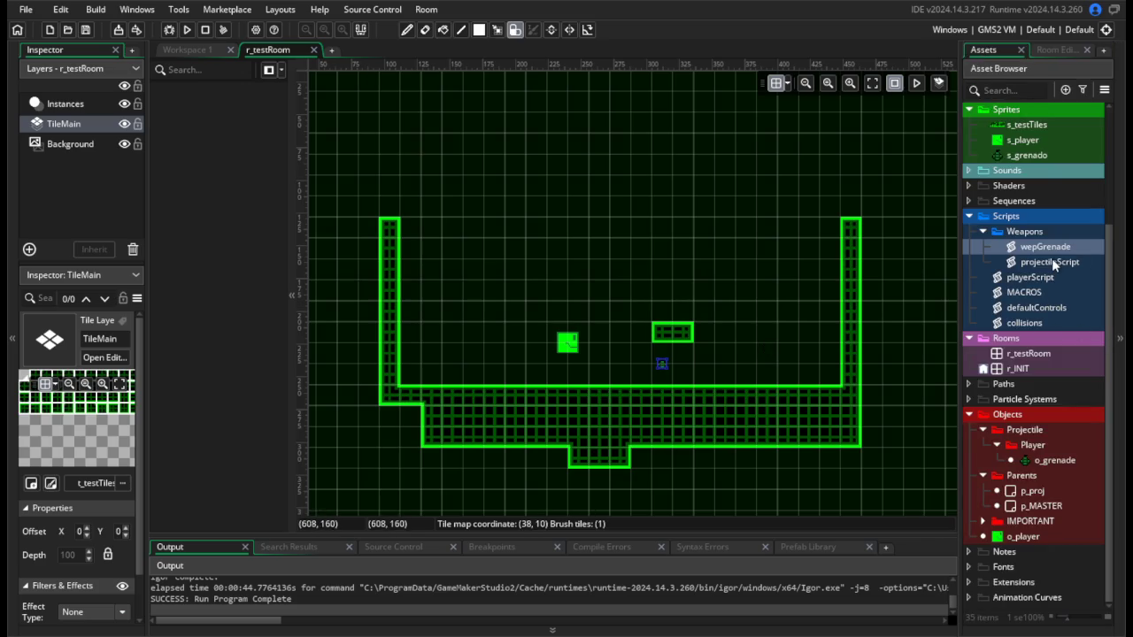
double_click(1051, 262)
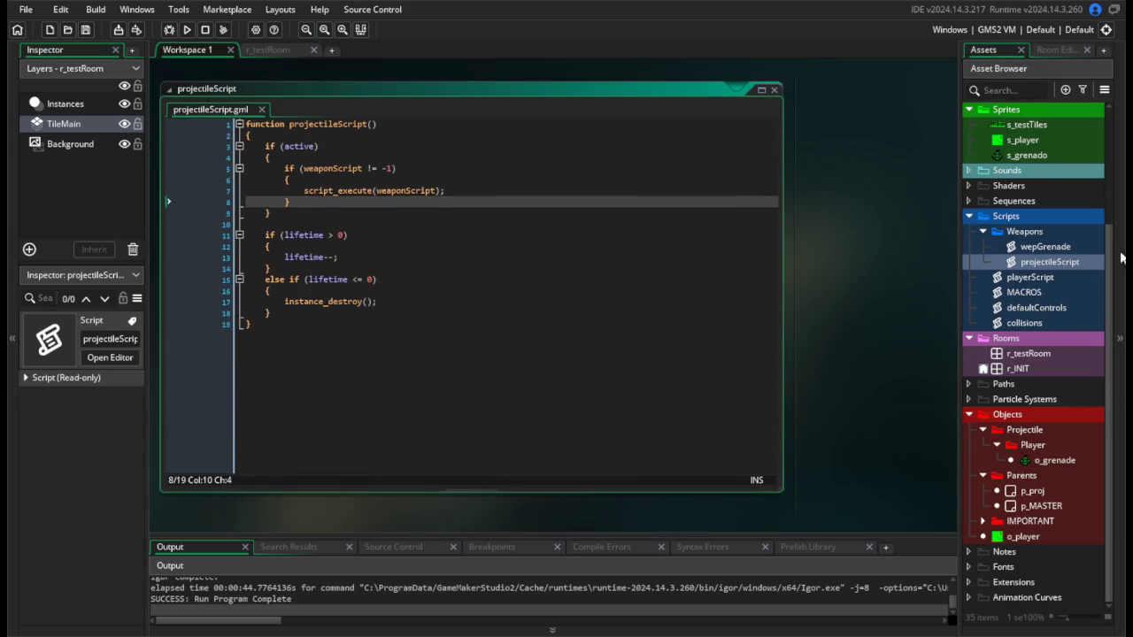
double_click(1046, 249)
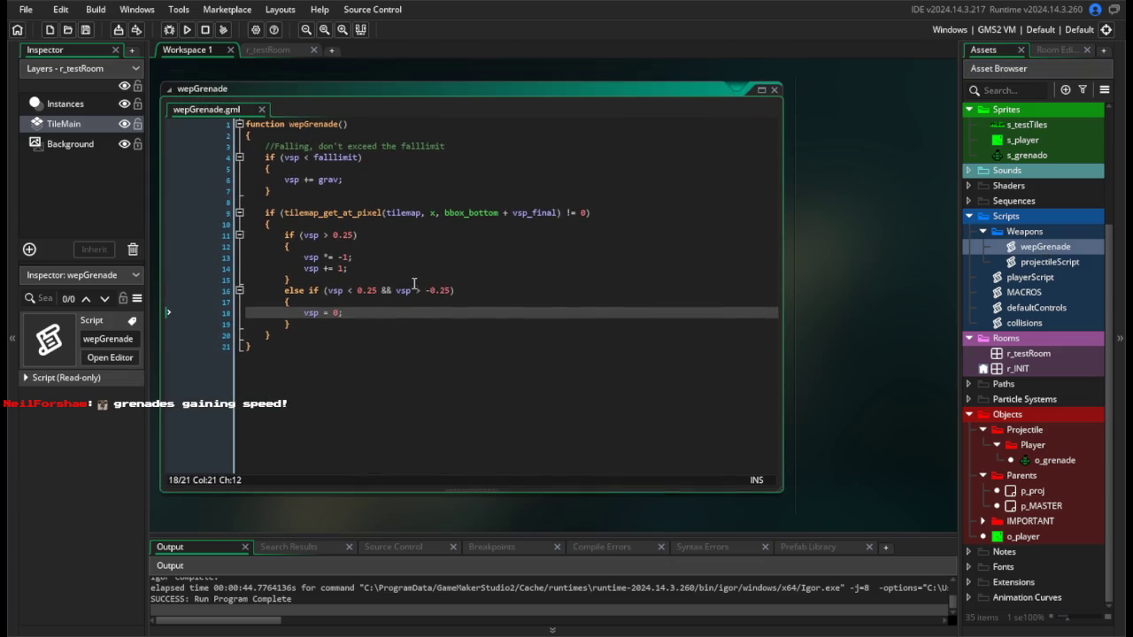
double_click(340, 268)
text(0.5)
click(408, 320)
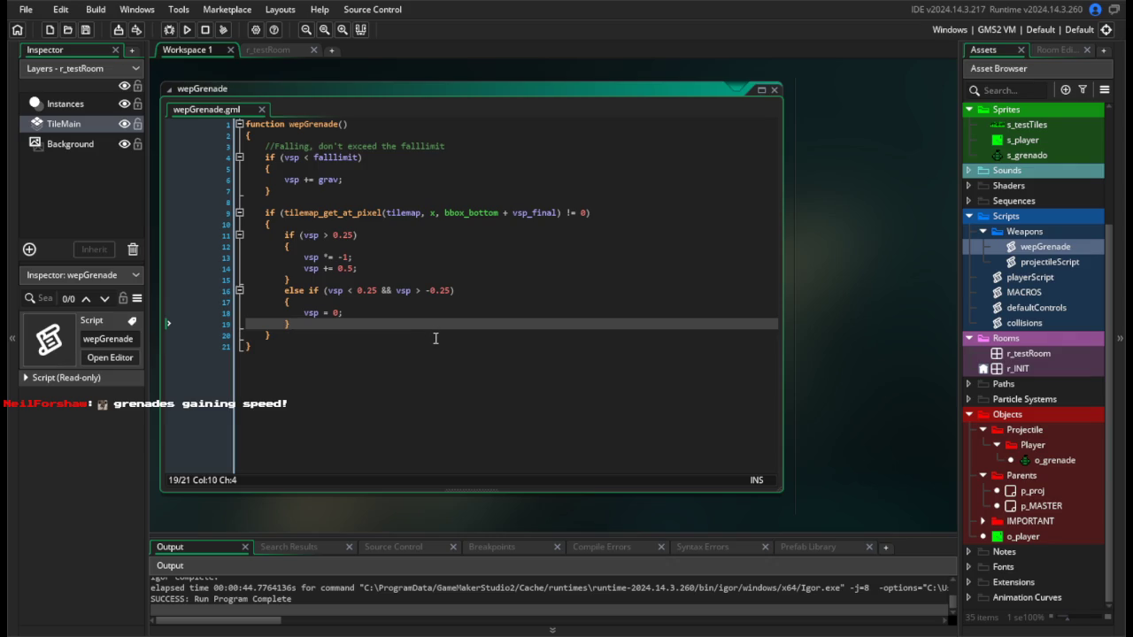
click(190, 31)
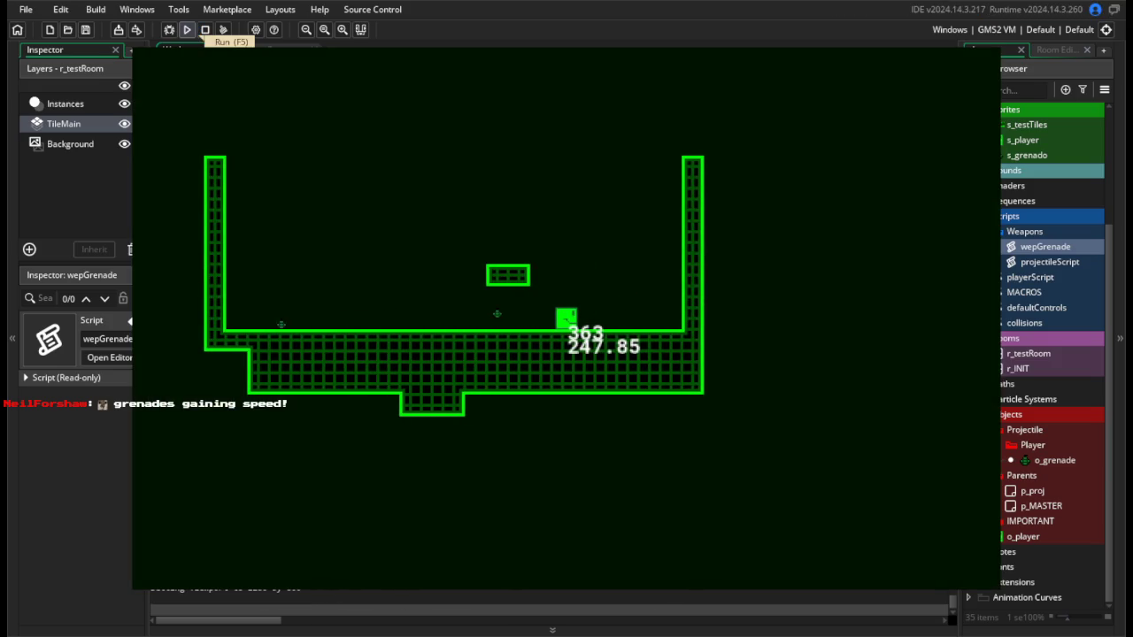
Move the player left and right to watch the grenade bounce, then close the game.
key(Left)
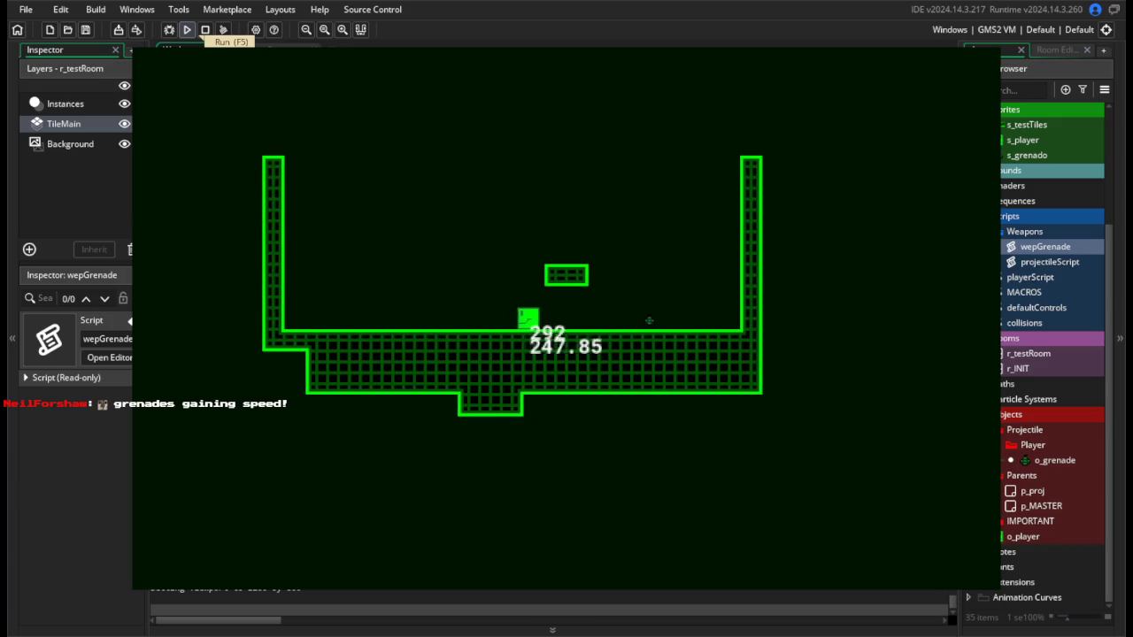
key(Right)
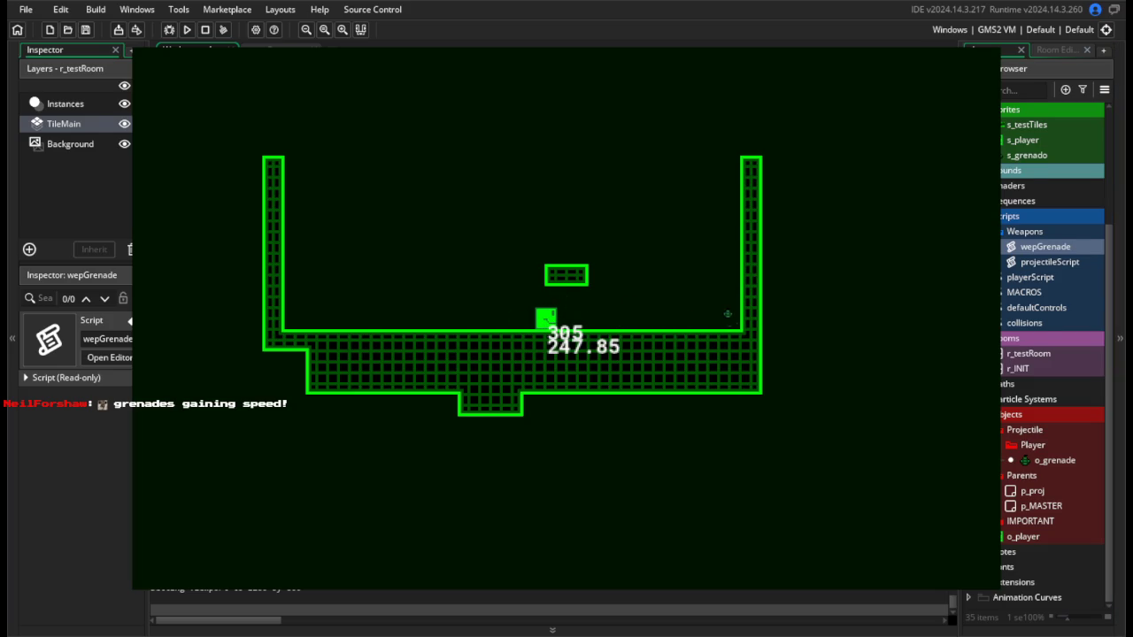
key(Escape)
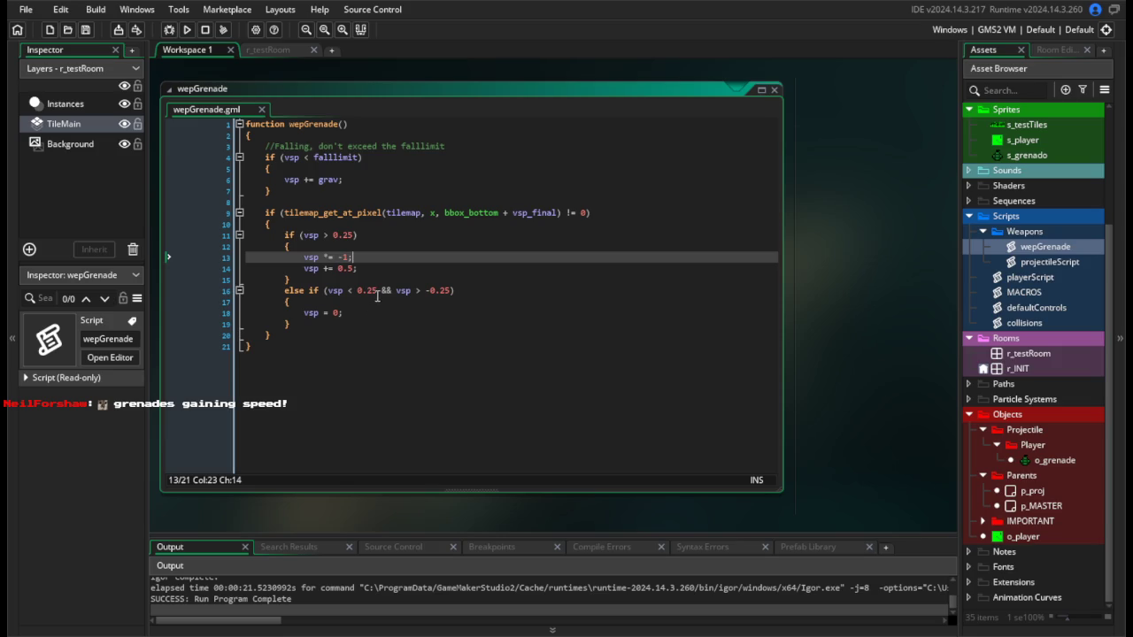
Change the bounce threshold and both rest limits from 0.25 to 0.5, then run and close the game.
double_click(367, 290)
text(0.5)
double_click(438, 290)
text(0.5)
key(ctrl+s)
double_click(344, 234)
text(0.5)
key(F5)
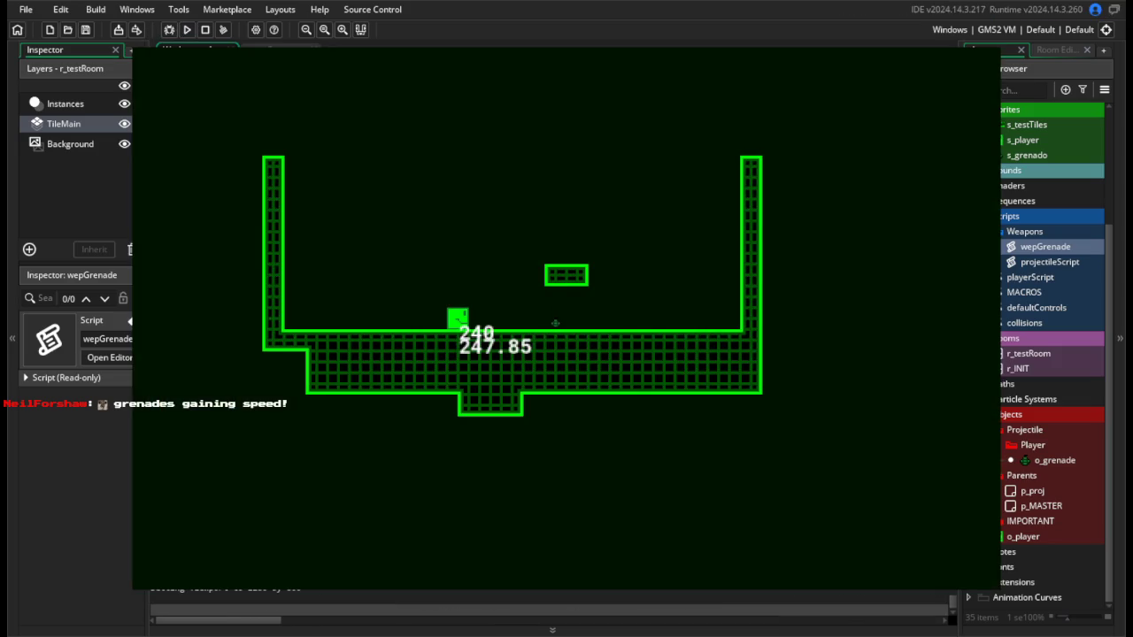
key(d)
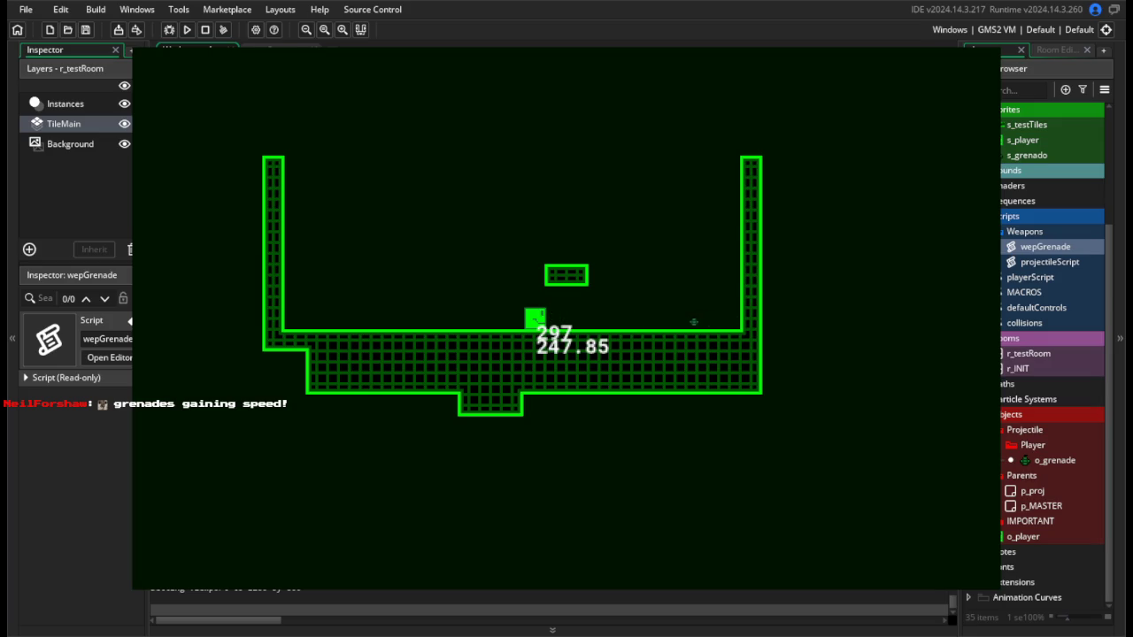
key(Escape)
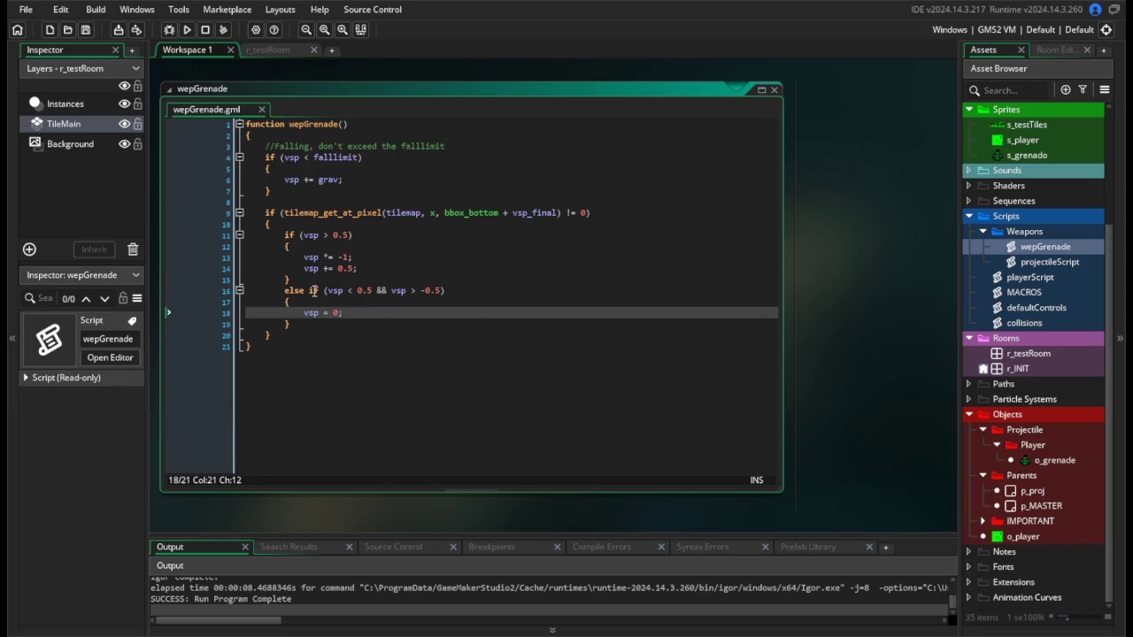
Add && vsp != 0 to the wepGrenade gravity check, then save, run, and close the game.
click(344, 190)
key(shift+Up)
key(shift+Up)
key(shift+Up)
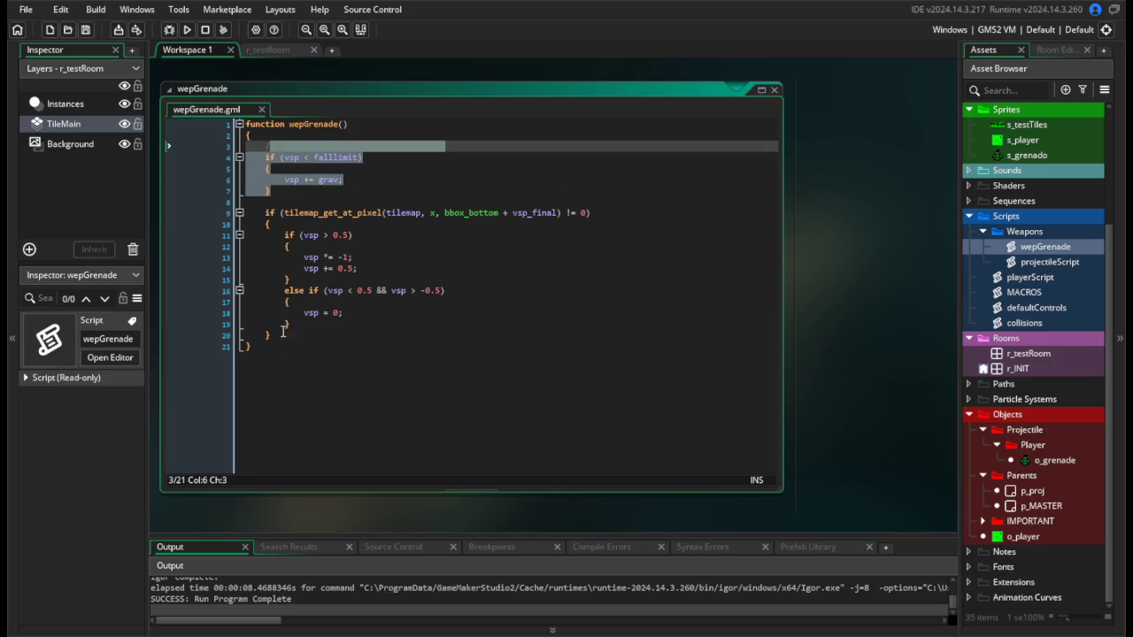
click(296, 257)
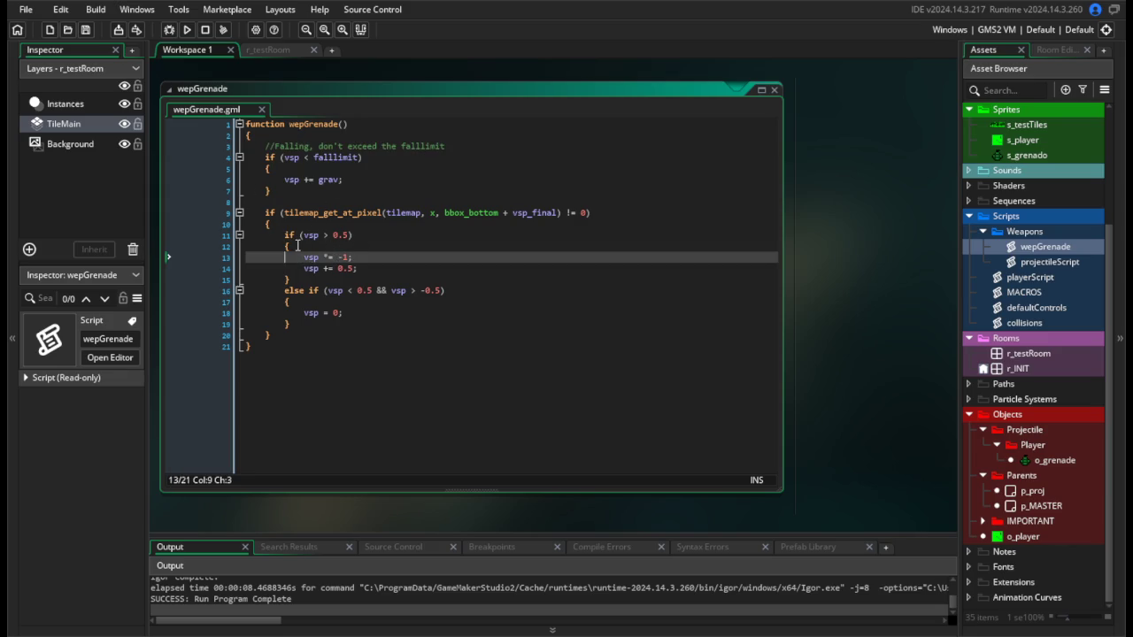
click(360, 158)
text(&& vsp != 0)
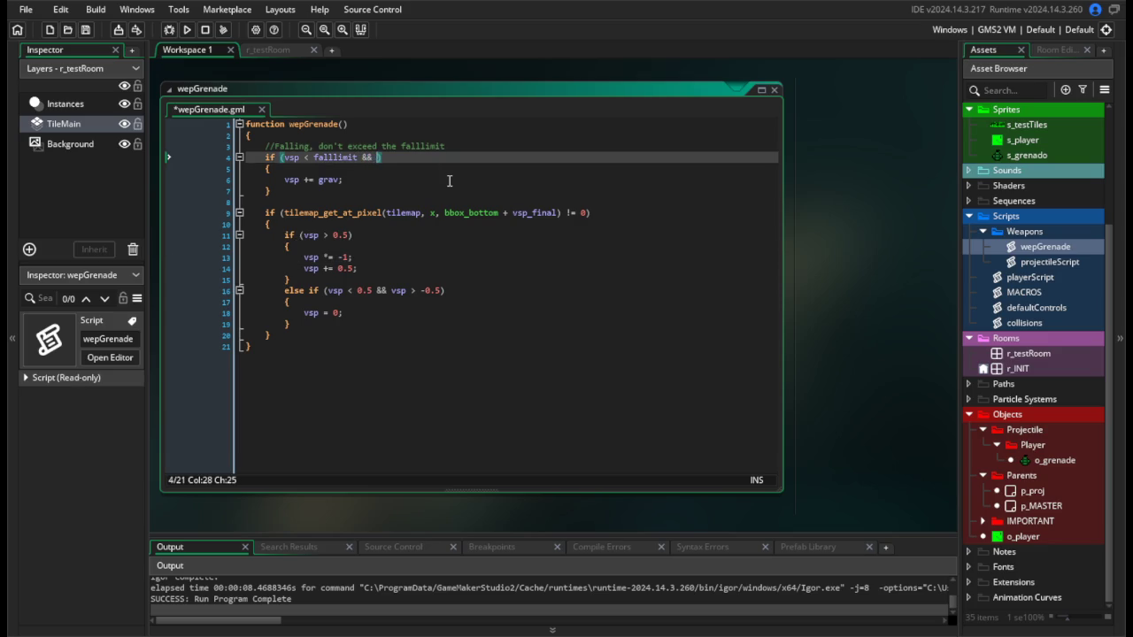
key(F5)
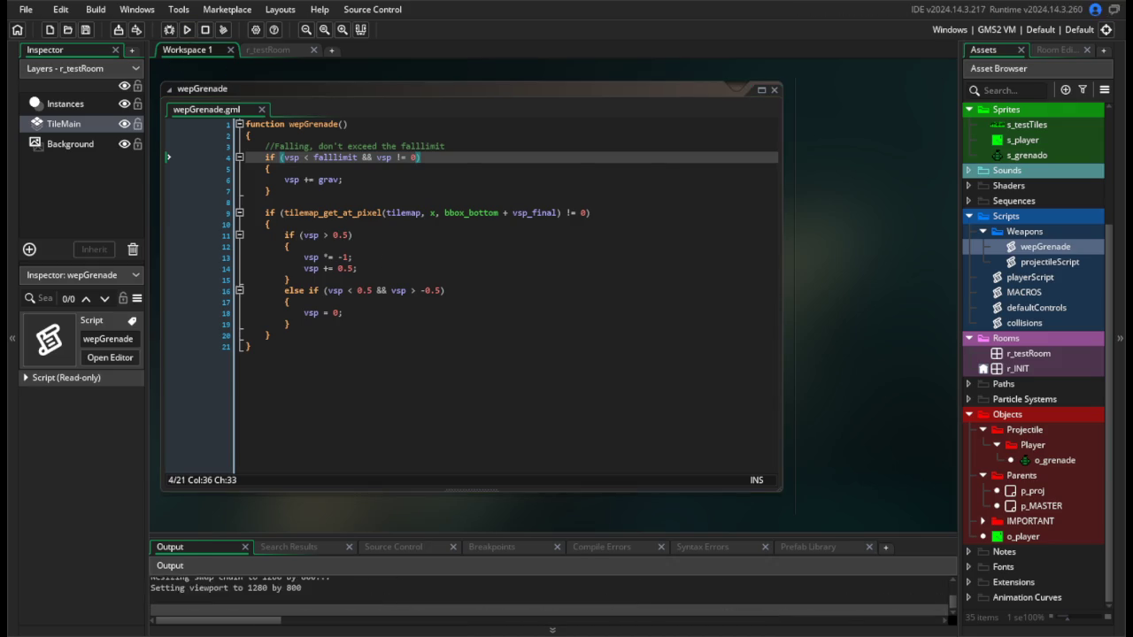
key(d)
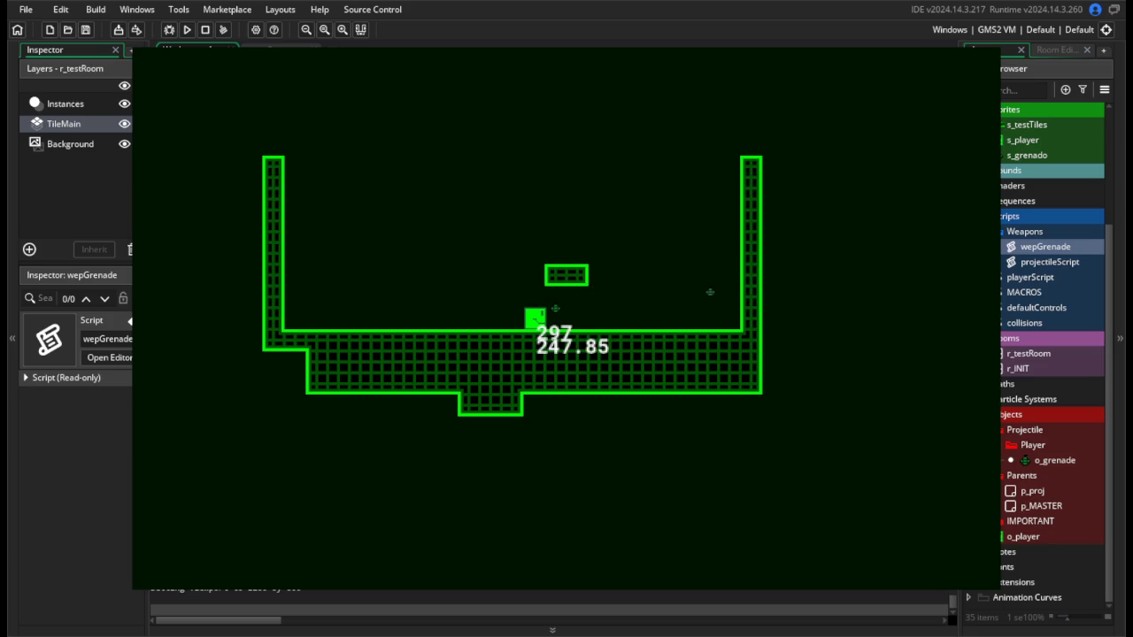
key(Escape)
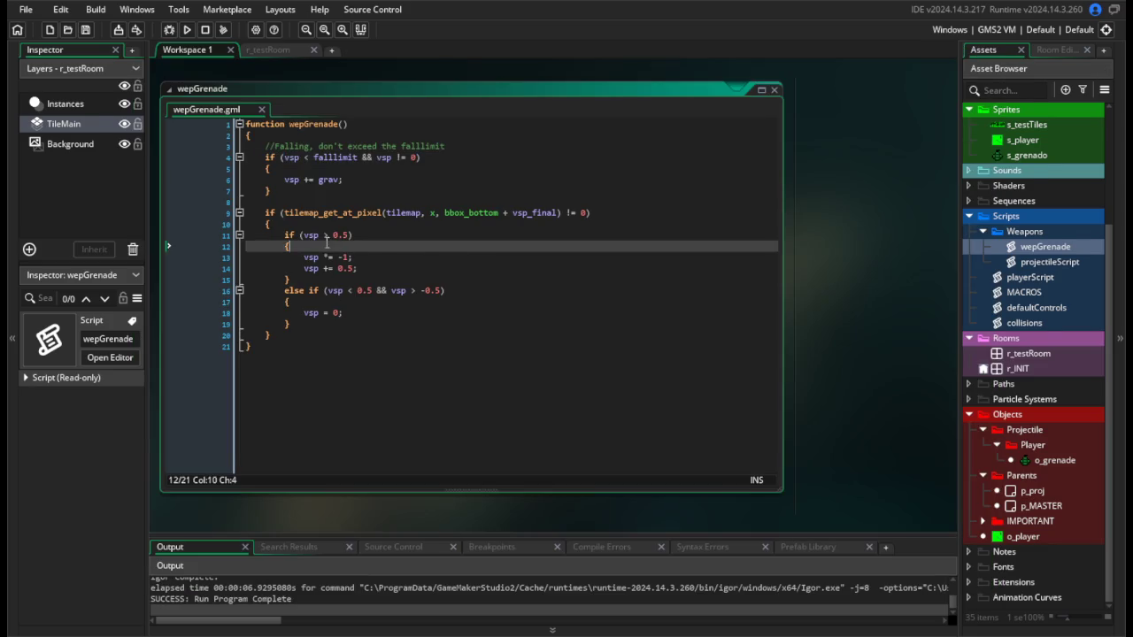
Drop the vsp condition and delete the whole falllimit gravity block from wepGrenade.
key(BackSpace)
key(BackSpace)
key(BackSpace)
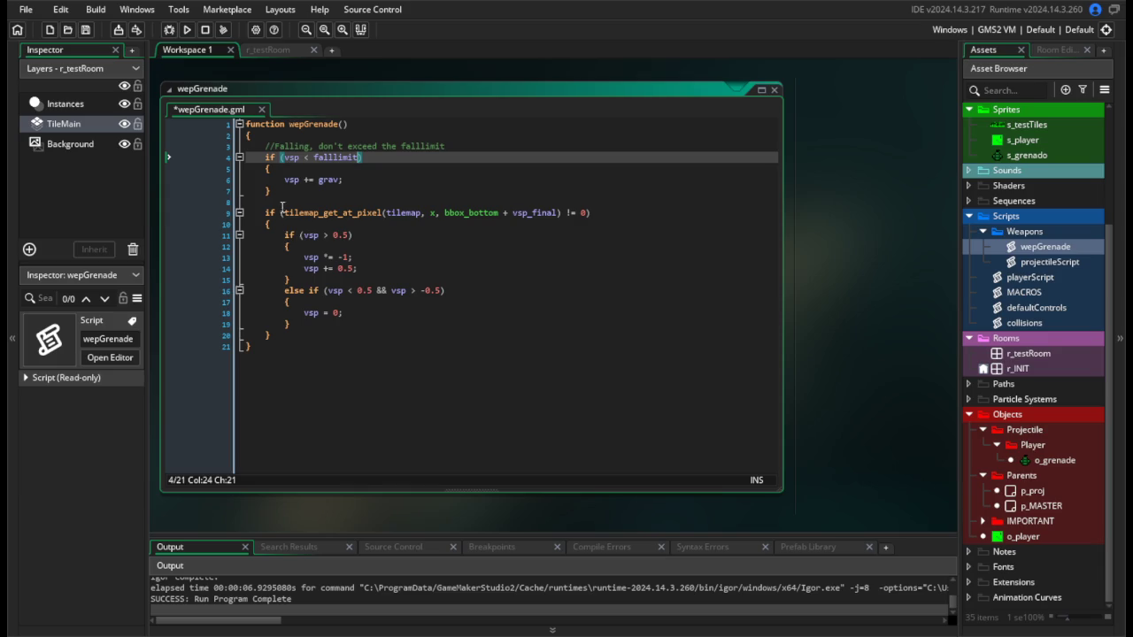
drag(285, 194, 246, 146)
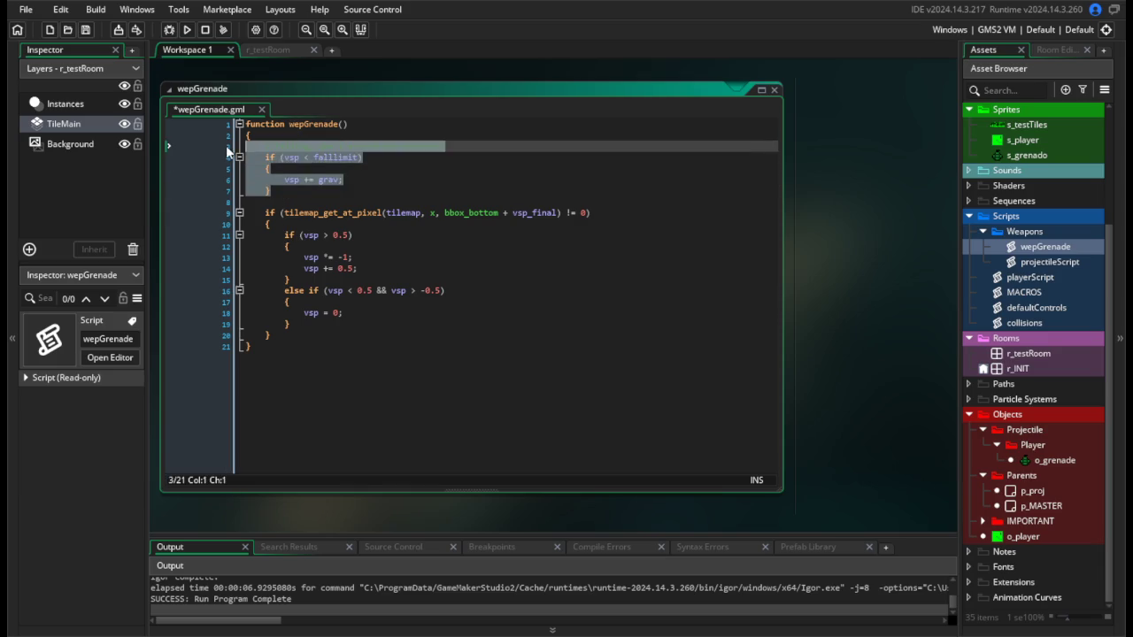
key(BackSpace)
key(Delete)
key(BackSpace)
Test-run the game, close it, and open the o_grenade object.
click(187, 29)
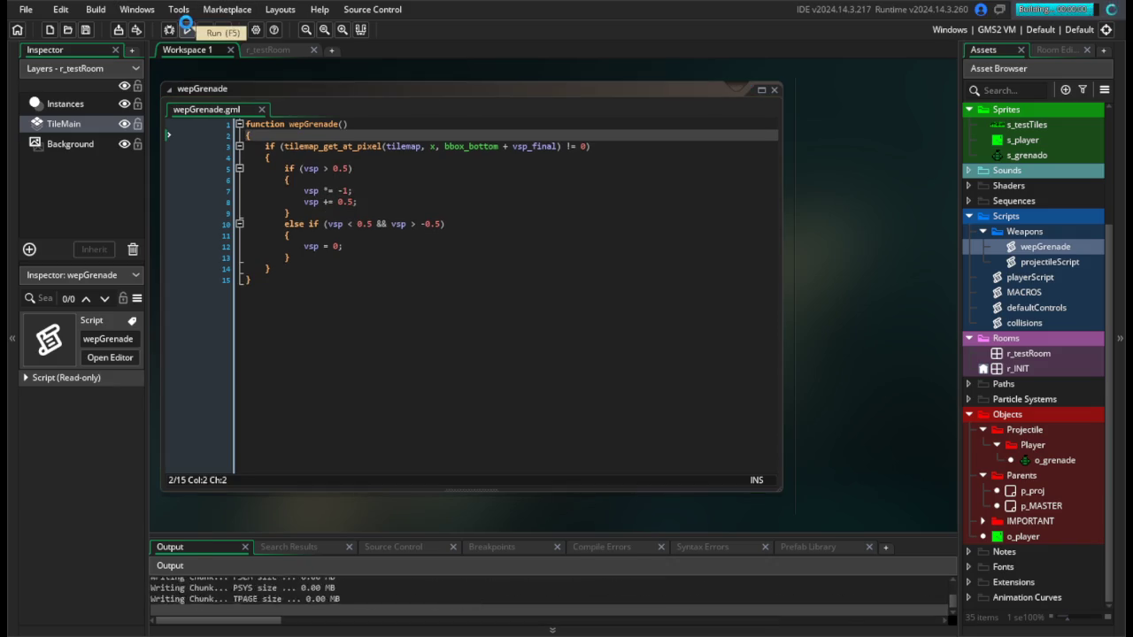
key(d)
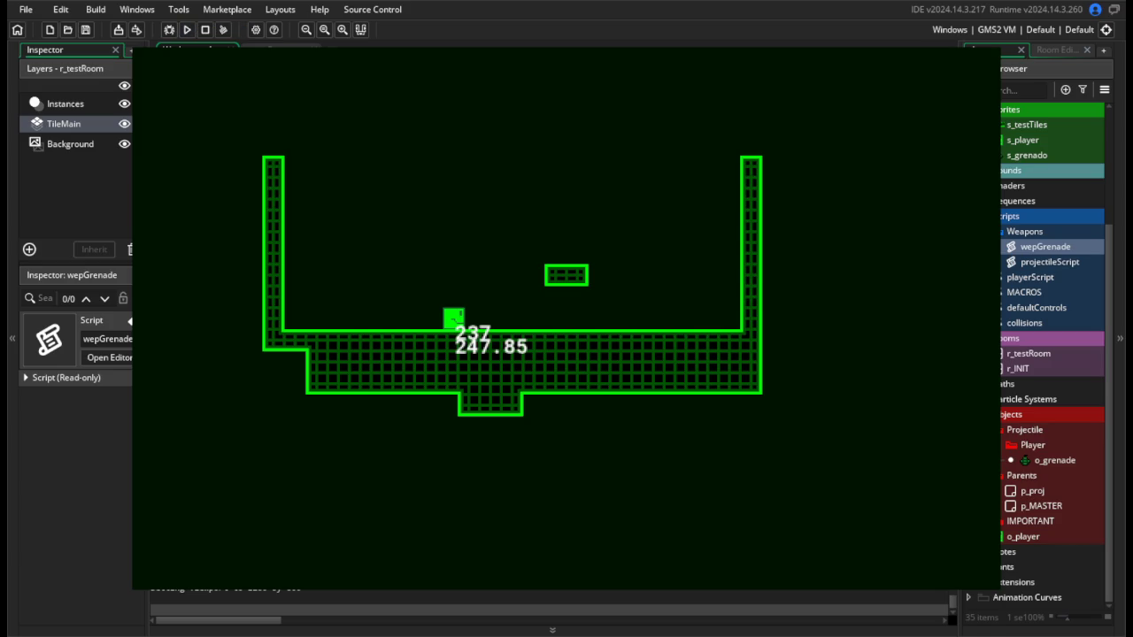
key(Escape)
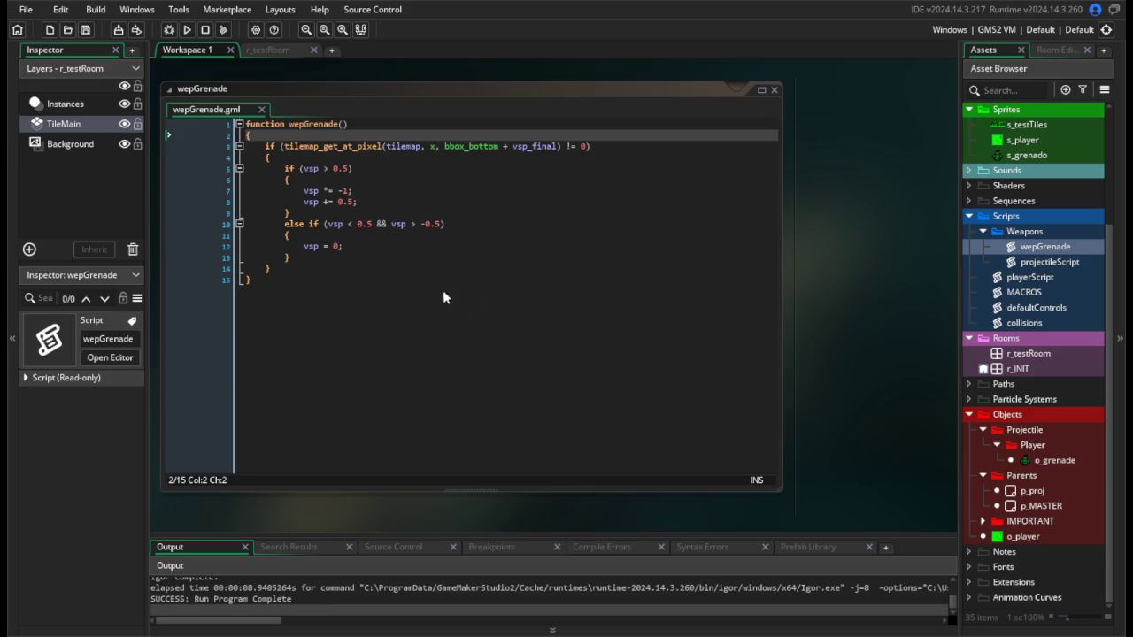
double_click(1055, 462)
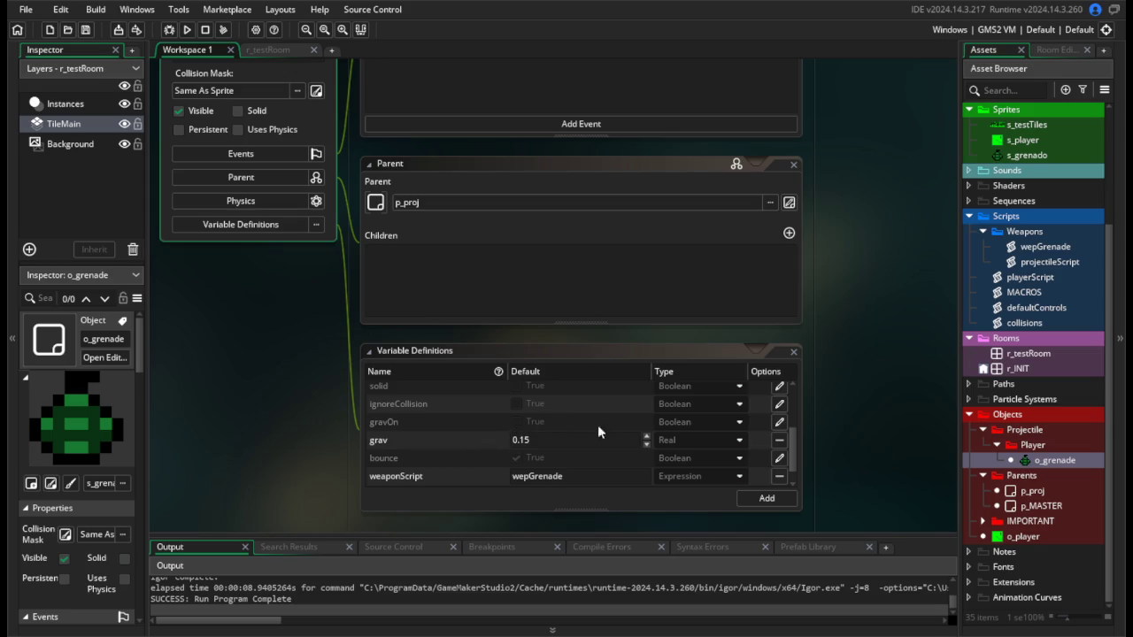
Override the inherited gravOn variable on o_grenade with True, then run the game.
click(779, 422)
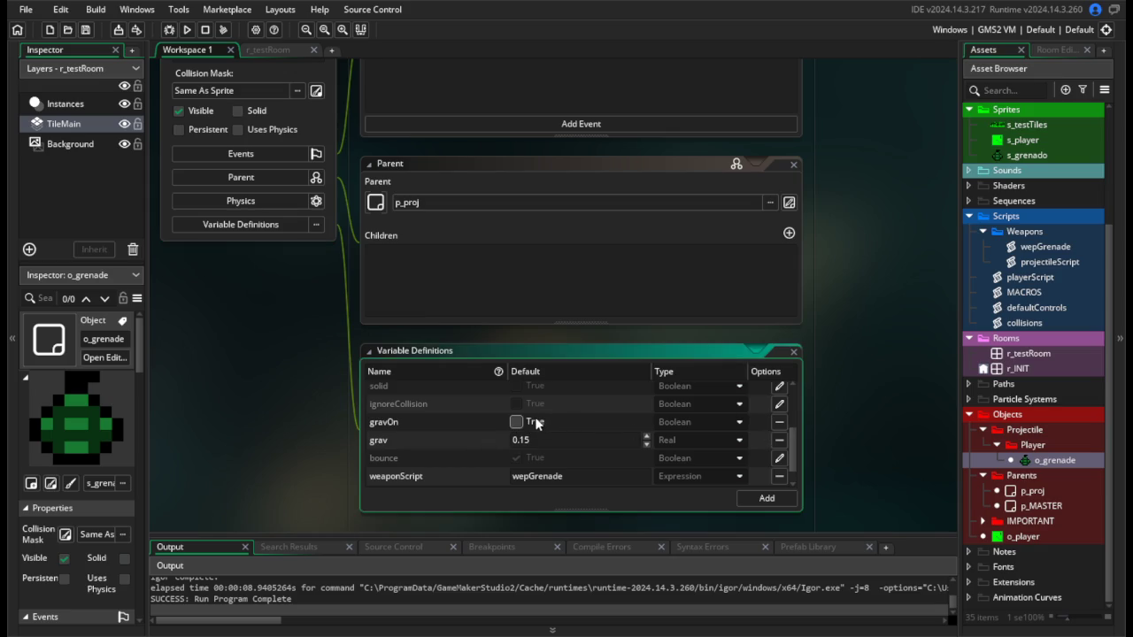
click(277, 364)
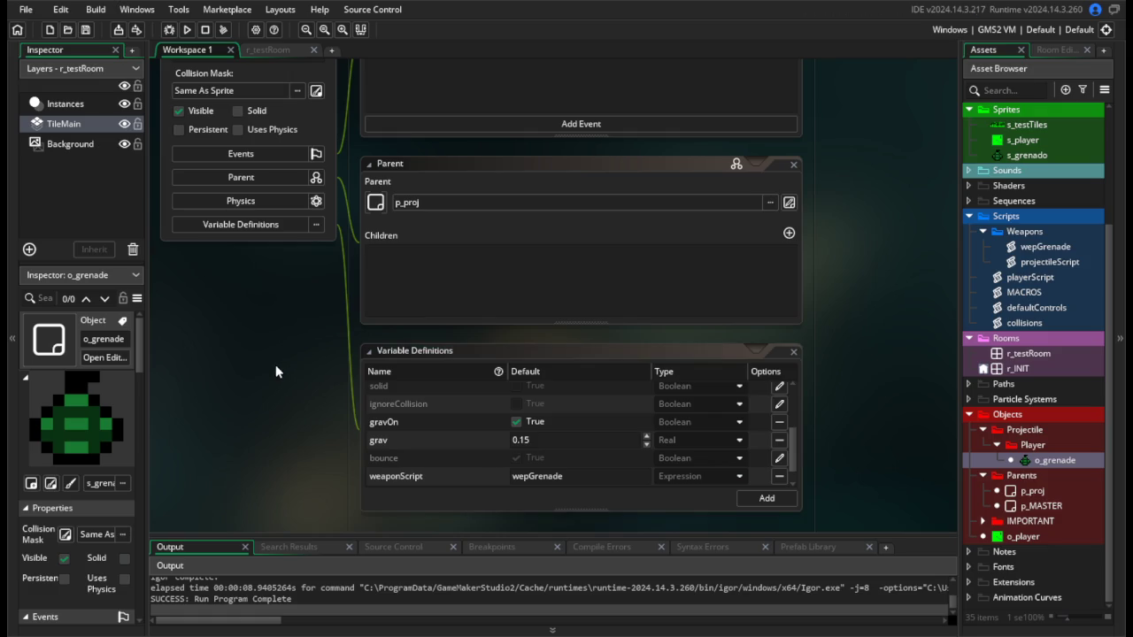
click(187, 29)
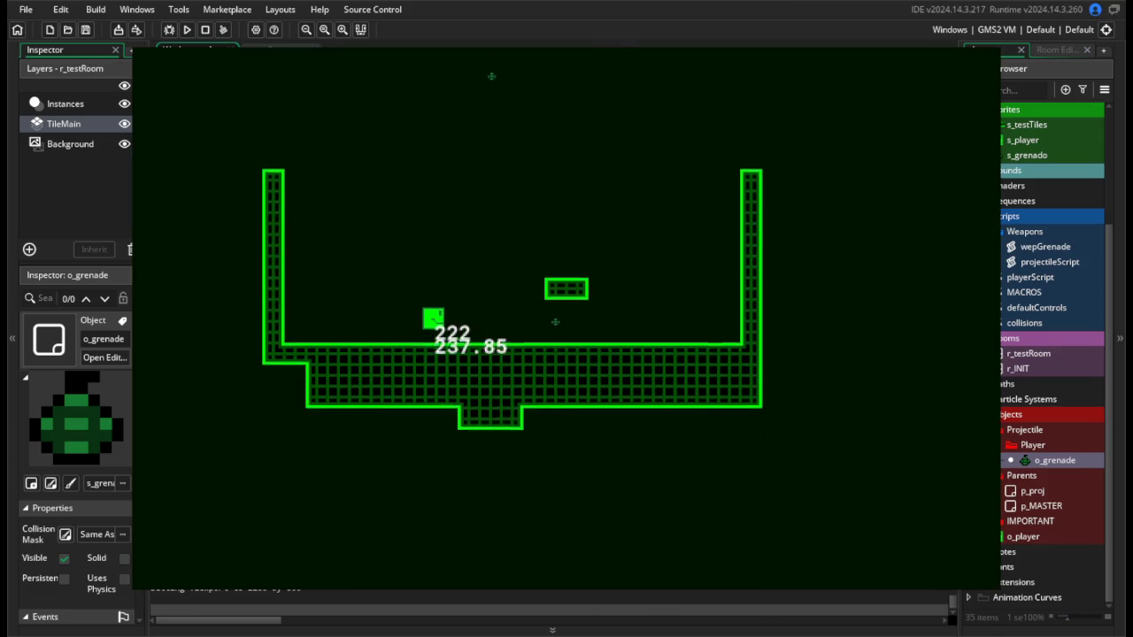
key(Escape)
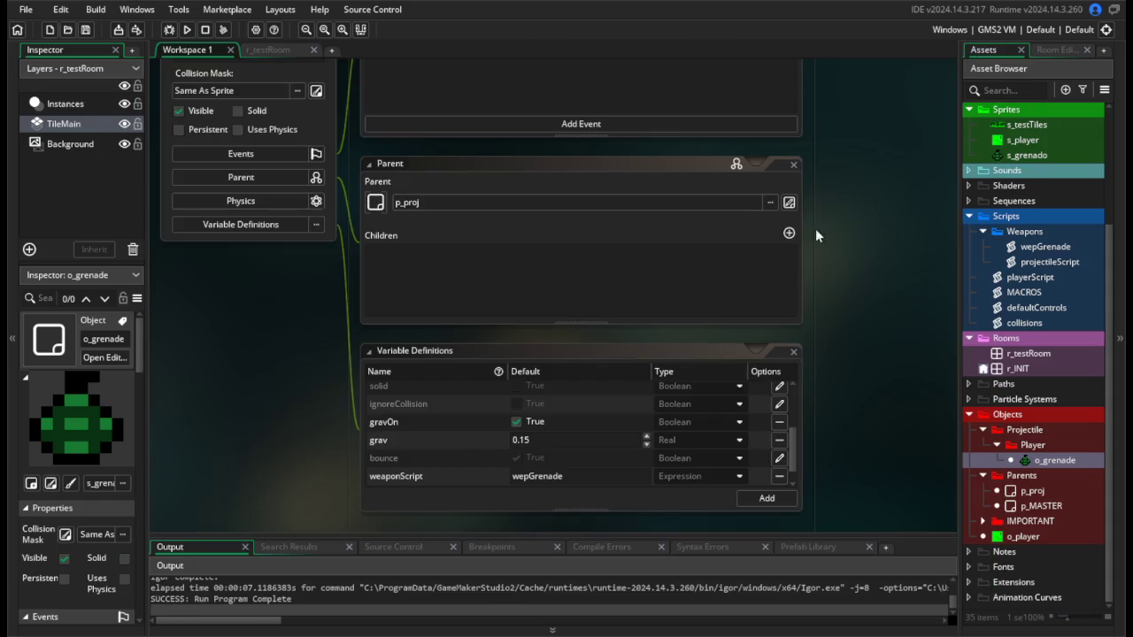
scroll(327, 409, up, 2)
scroll(327, 409, down, 2)
scroll(438, 450, up, 3)
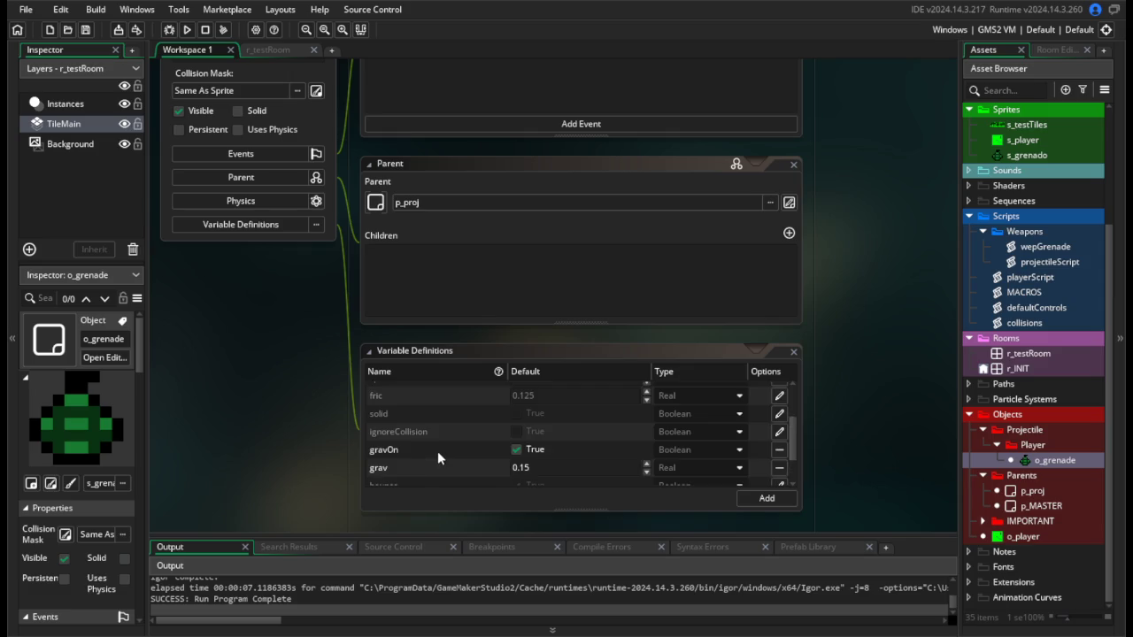
scroll(446, 461, down, 5)
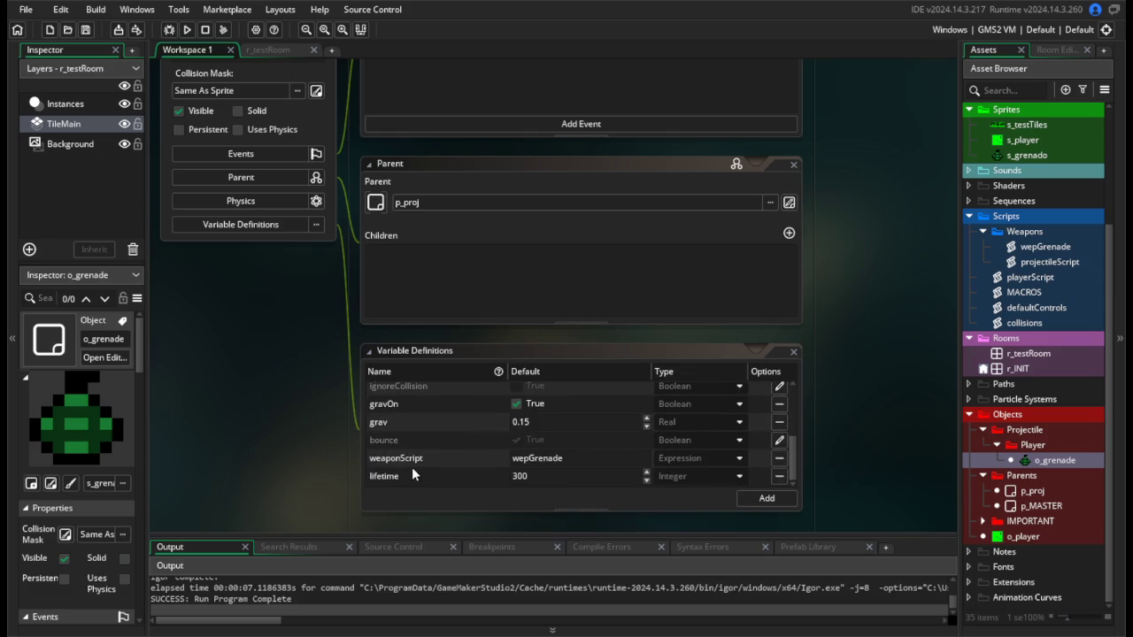
scroll(412, 470, up, 1)
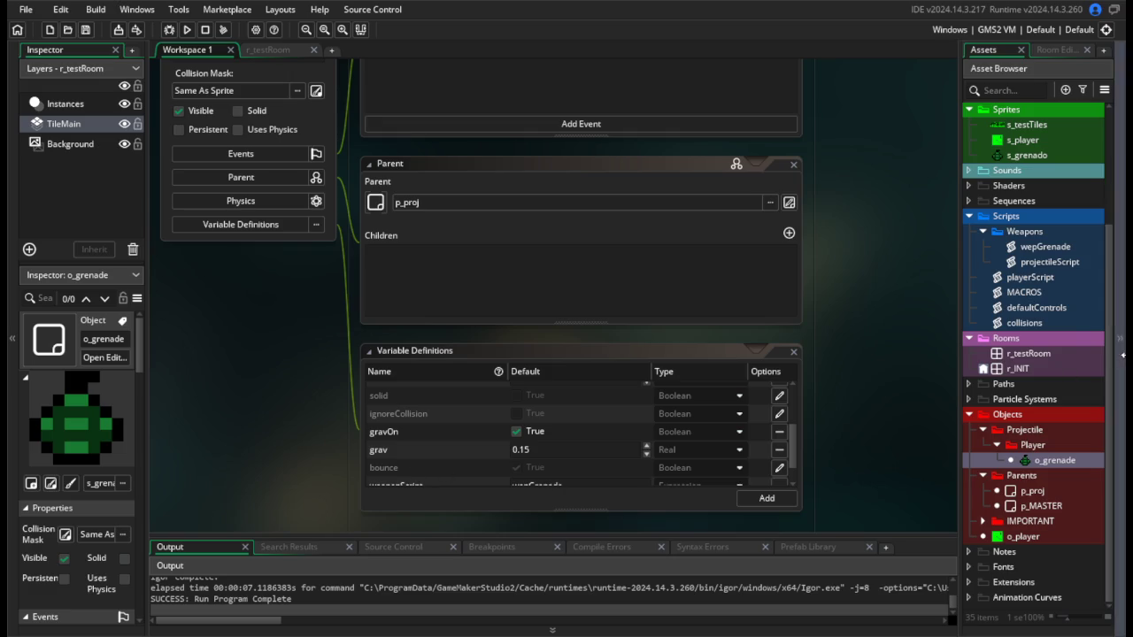
double_click(1042, 508)
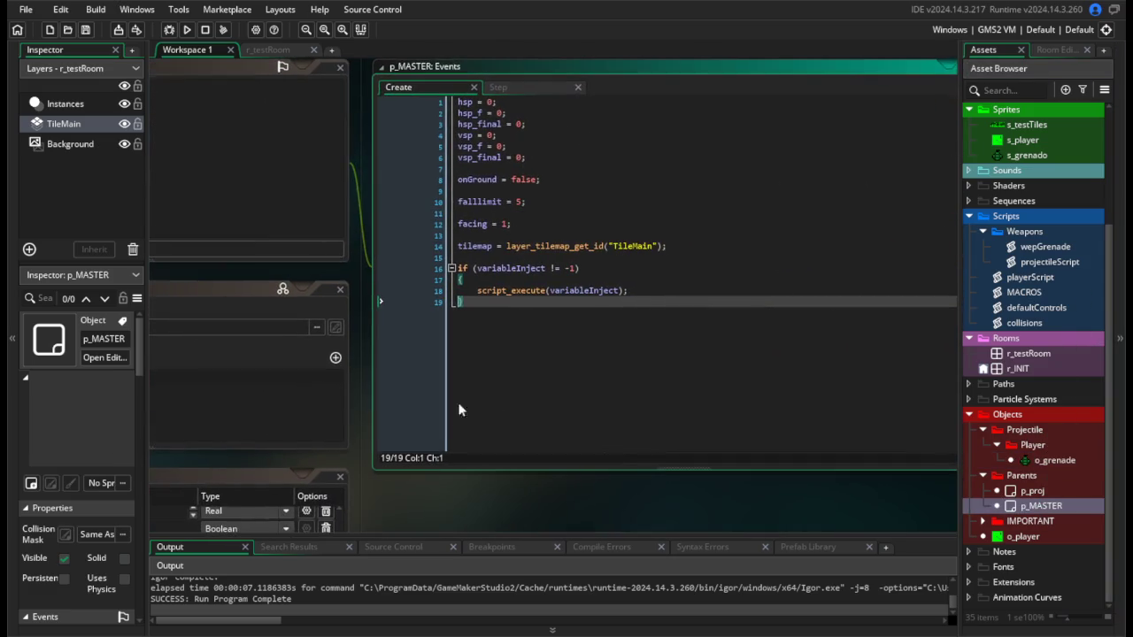
Review p_MASTER's Step event code and the collisions script.
click(607, 152)
click(588, 119)
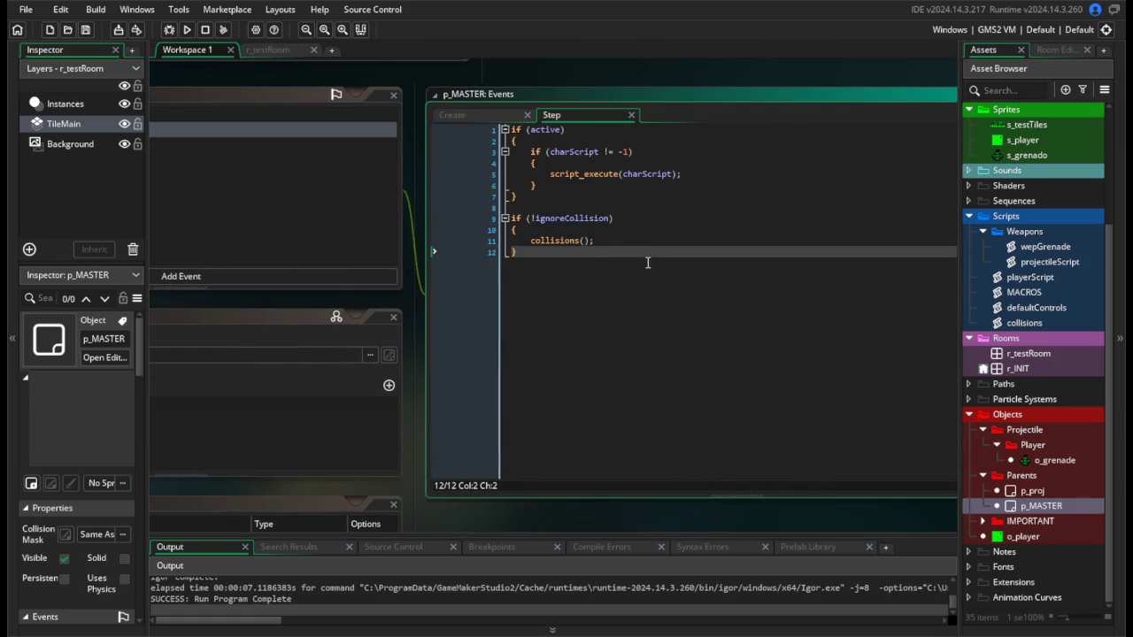
scroll(1086, 329, up, 2)
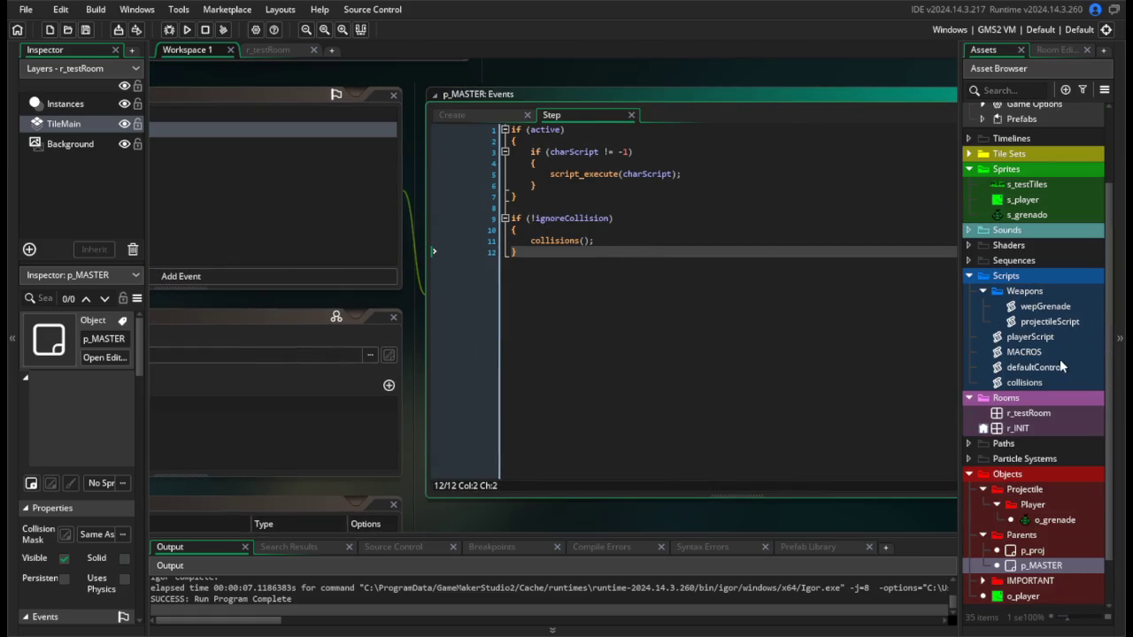
double_click(1024, 382)
scroll(681, 315, up, 10)
click(587, 323)
scroll(738, 322, down, 16)
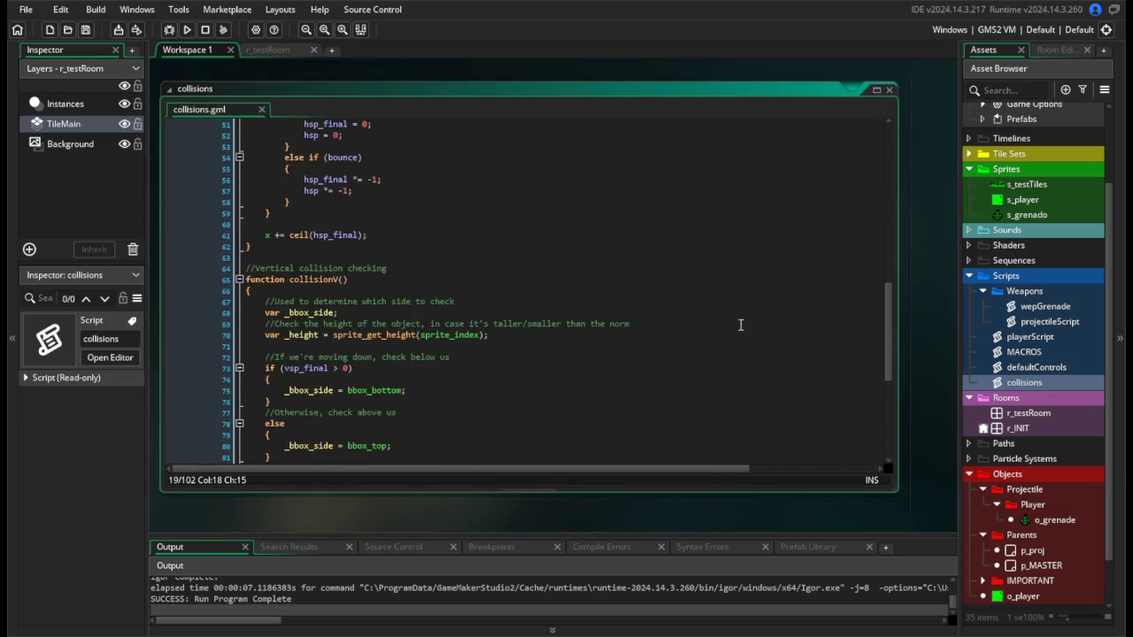
scroll(740, 325, down, 8)
scroll(741, 325, up, 9)
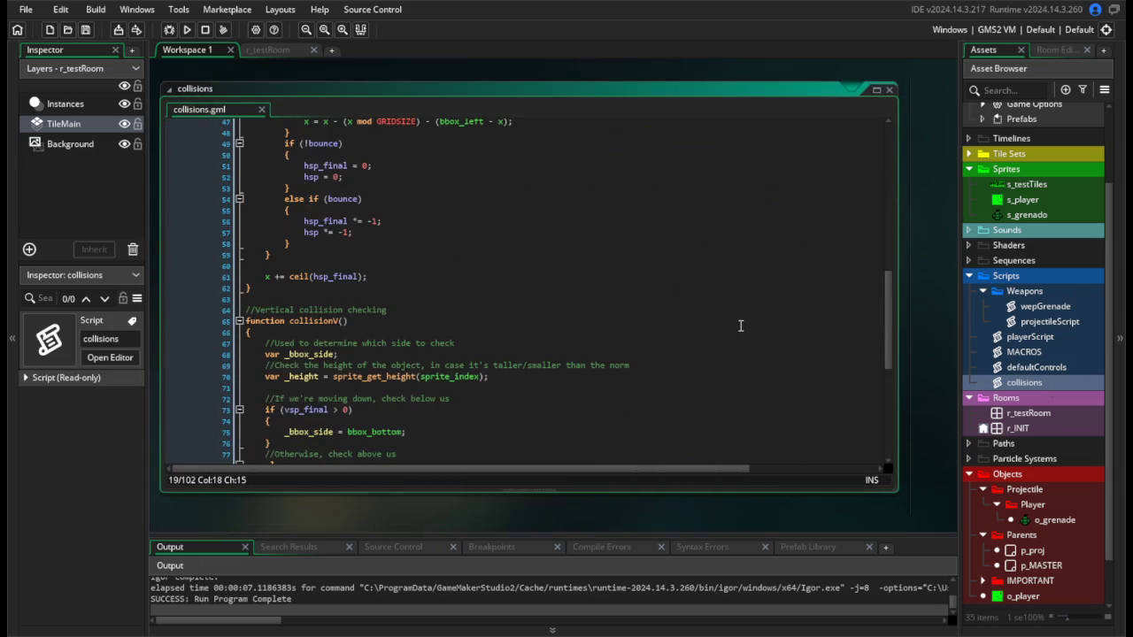
Delete the vsp < falllimit falling gravity block and its blank lines from playerScript.
double_click(1046, 340)
scroll(855, 366, up, 3)
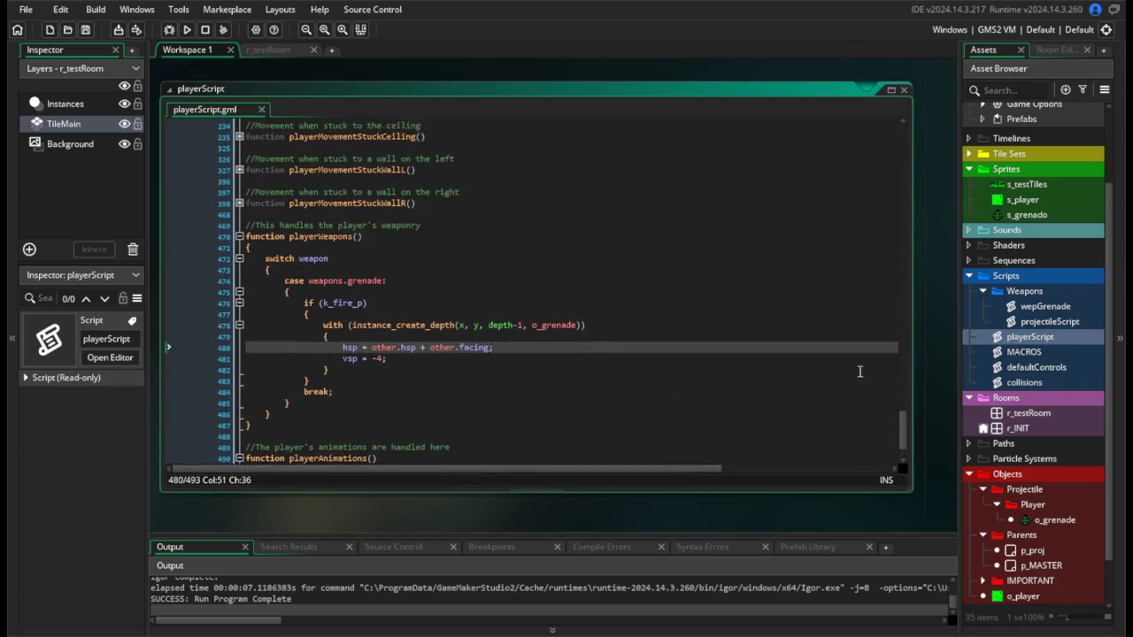
mouse_move(900, 442)
mouse_down()
mouse_move(901, 208)
mouse_move(888, 316)
mouse_up()
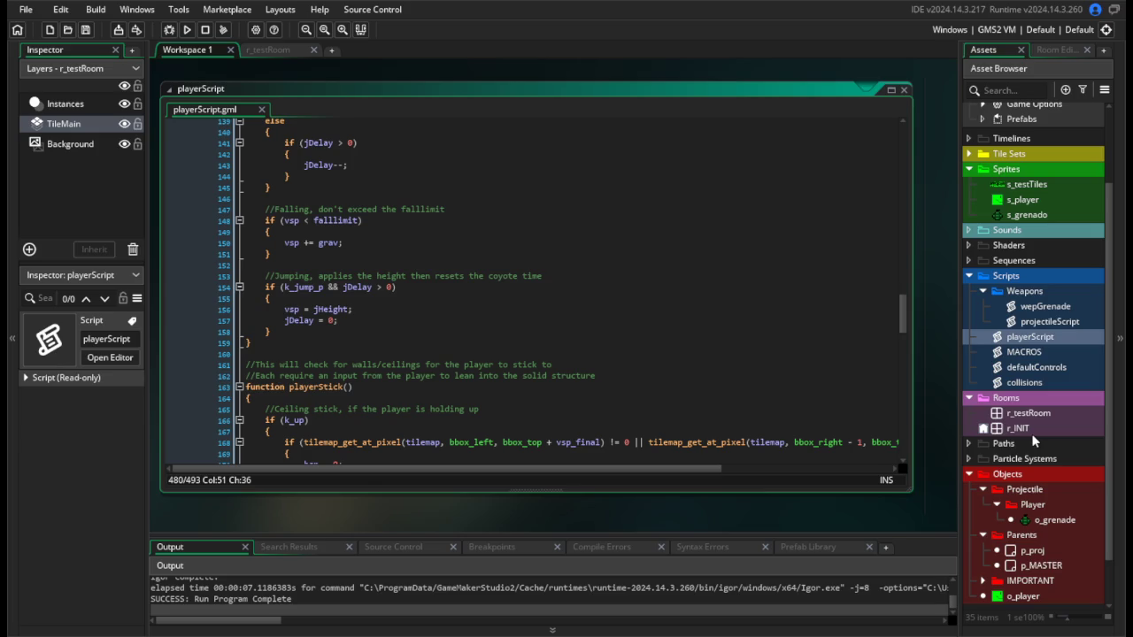
drag(271, 254, 233, 210)
key(Delete)
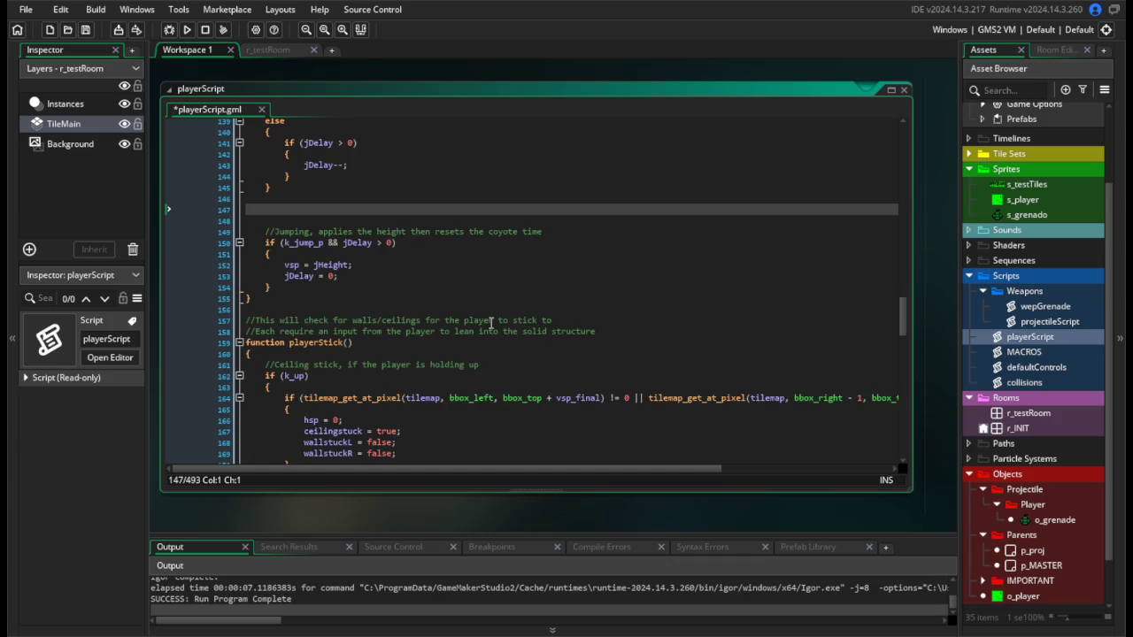
key(BackSpace)
key(BackSpace)
Bring p_MASTER's Step event code back into view.
scroll(493, 321, up, 15)
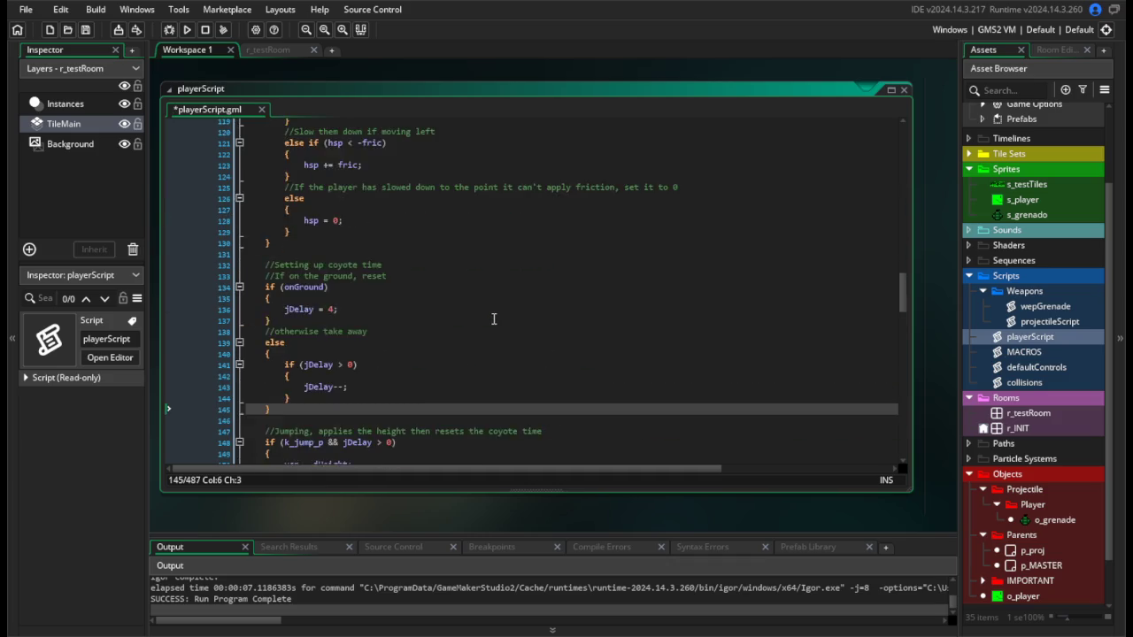
scroll(493, 319, up, 10)
scroll(494, 319, up, 10)
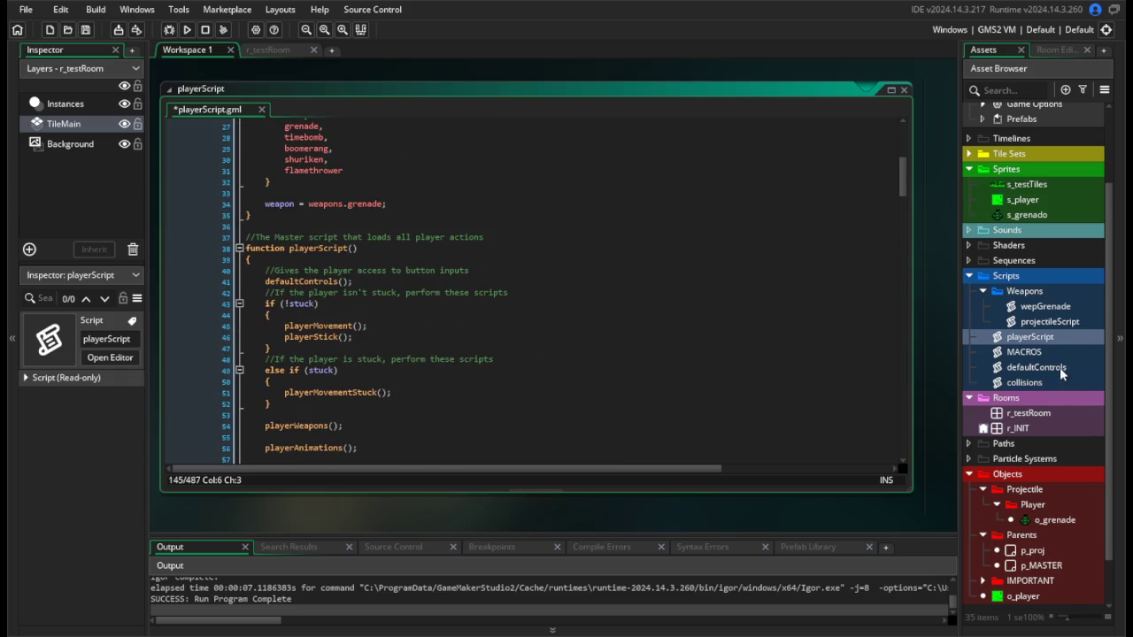
double_click(1045, 564)
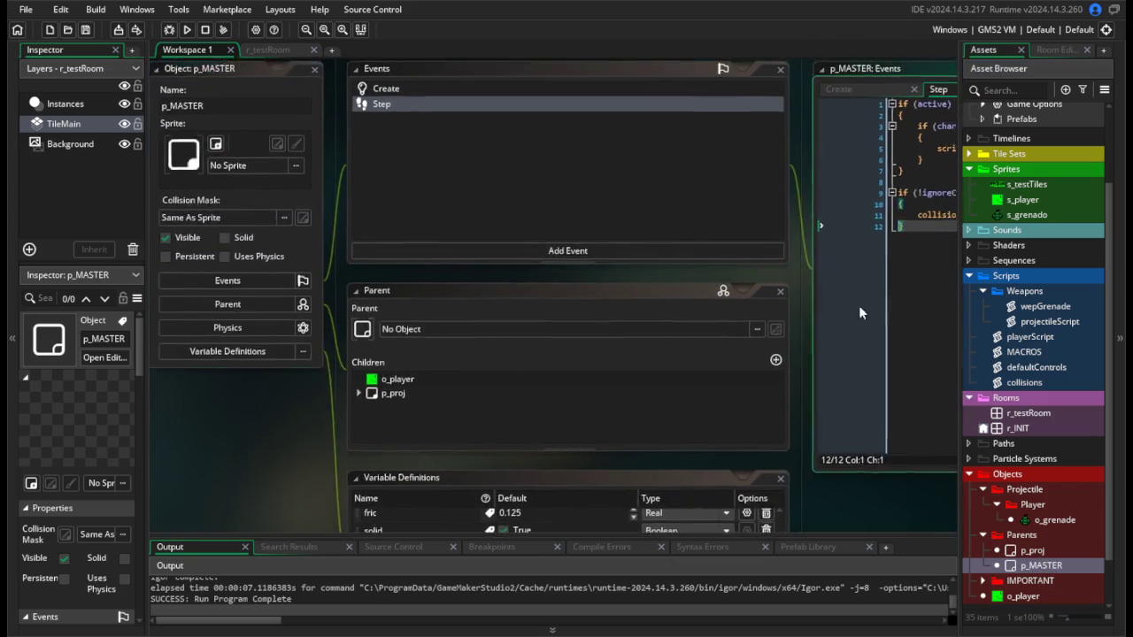
Paste the falling gravity block into p_MASTER's Step event after charScript, and save.
click(635, 196)
click(613, 176)
key(Return)
key(Return)
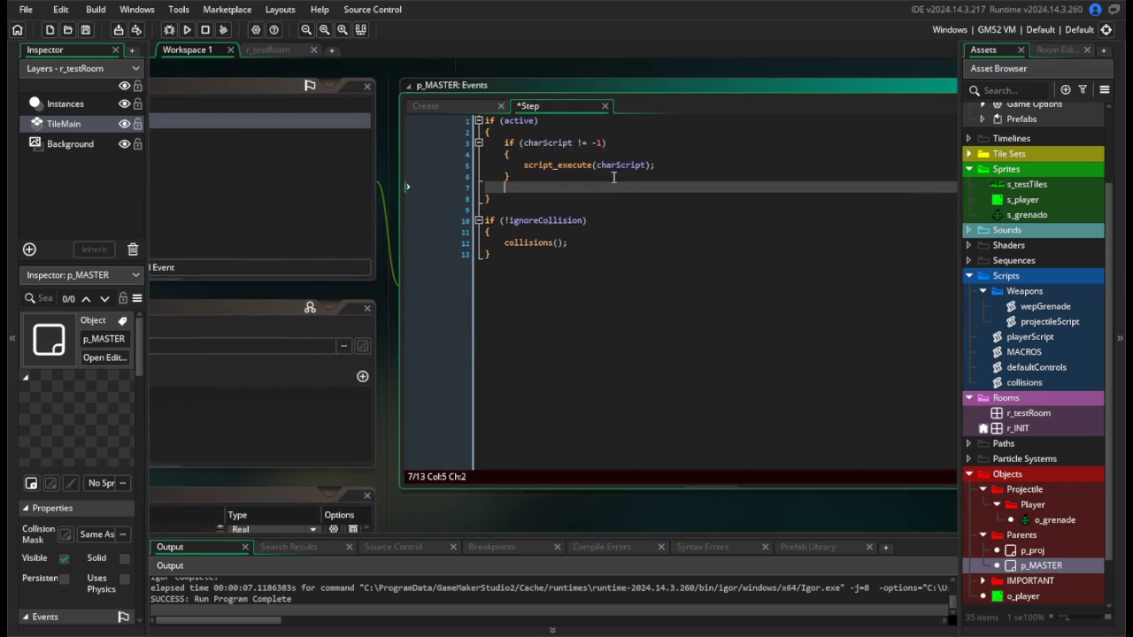
text(//Falling, don't exceed the falllimit if (vsp < falllimit) { 	vsp += grav; })
click(524, 198)
key(BackSpace)
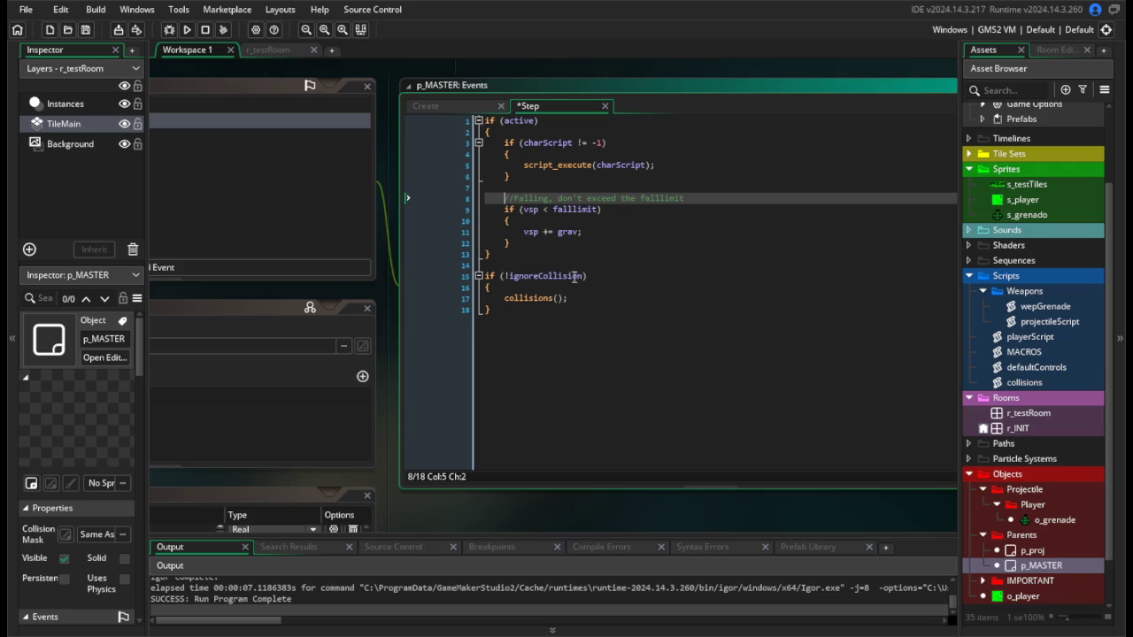
click(587, 275)
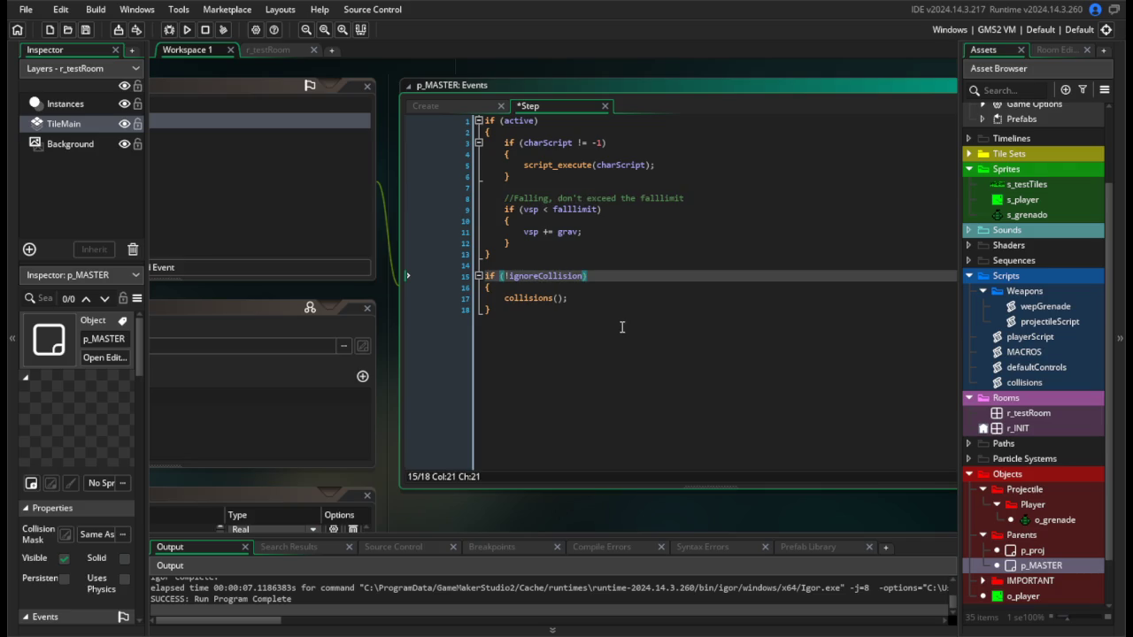
key(ctrl+s)
Run the game and move the player left to test.
click(187, 29)
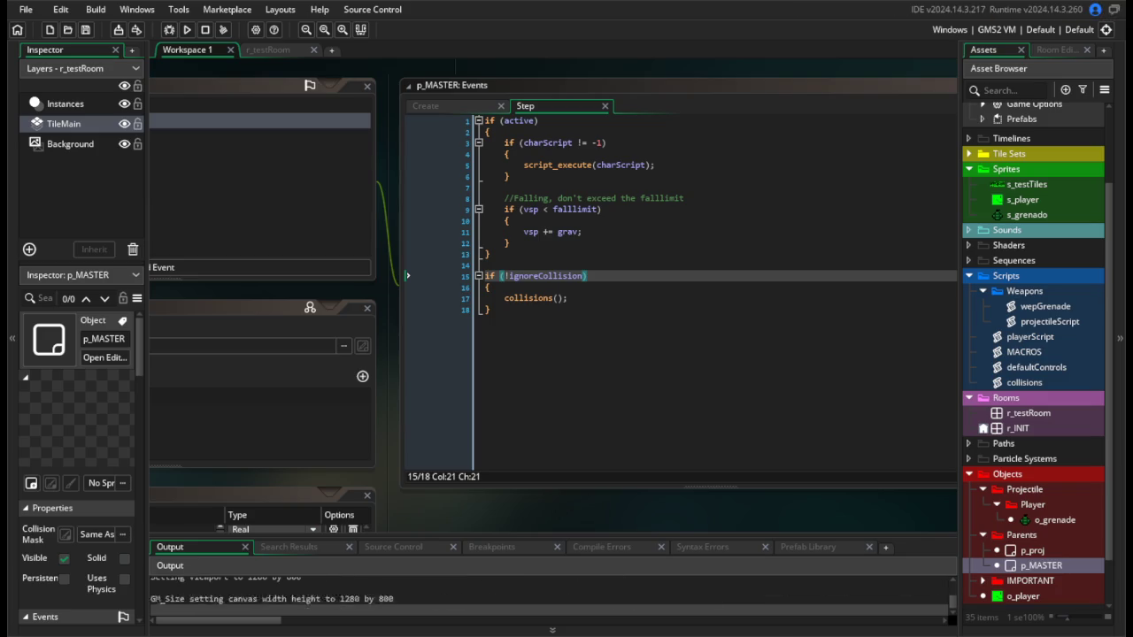
key(a)
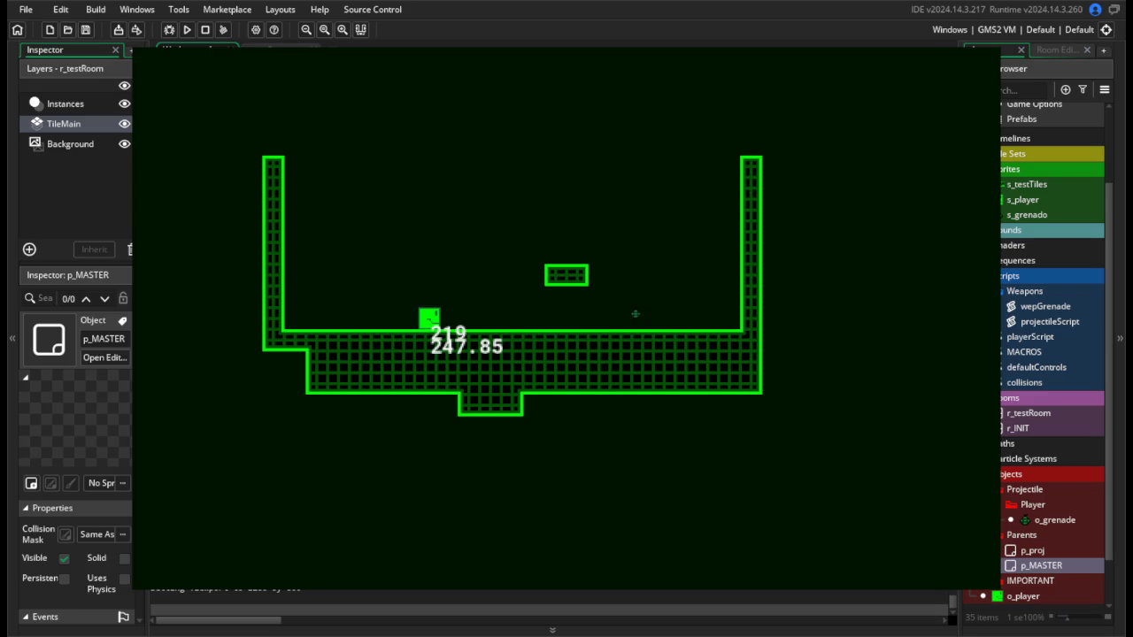
key(Escape)
Wrap the fall-limit block in braces under if (gravOn), indent it, and save.
click(564, 246)
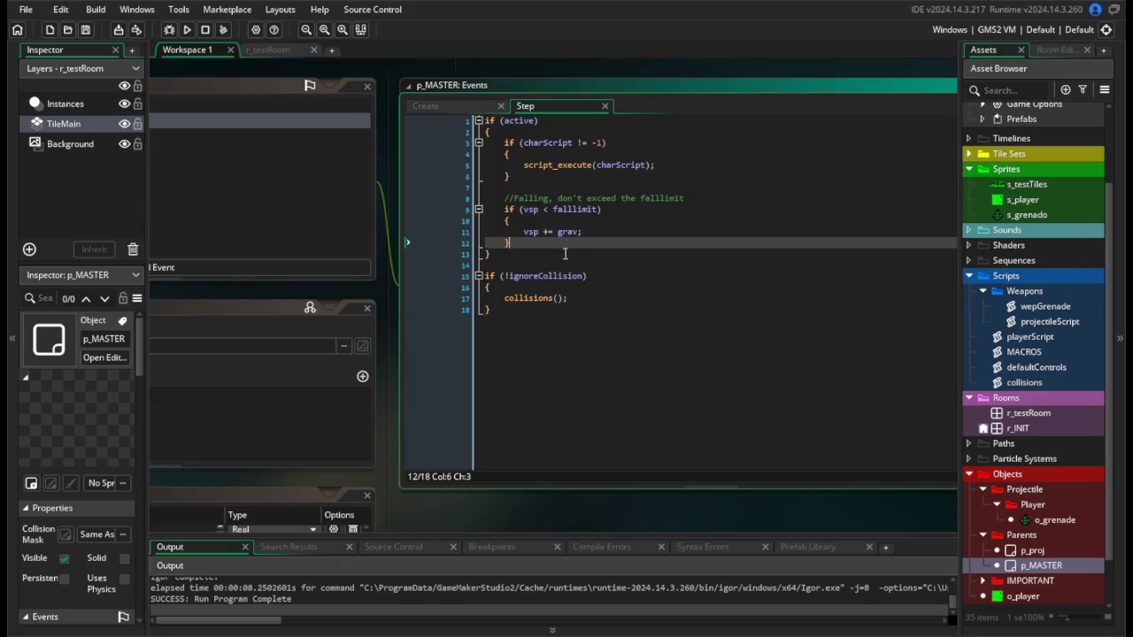
click(703, 188)
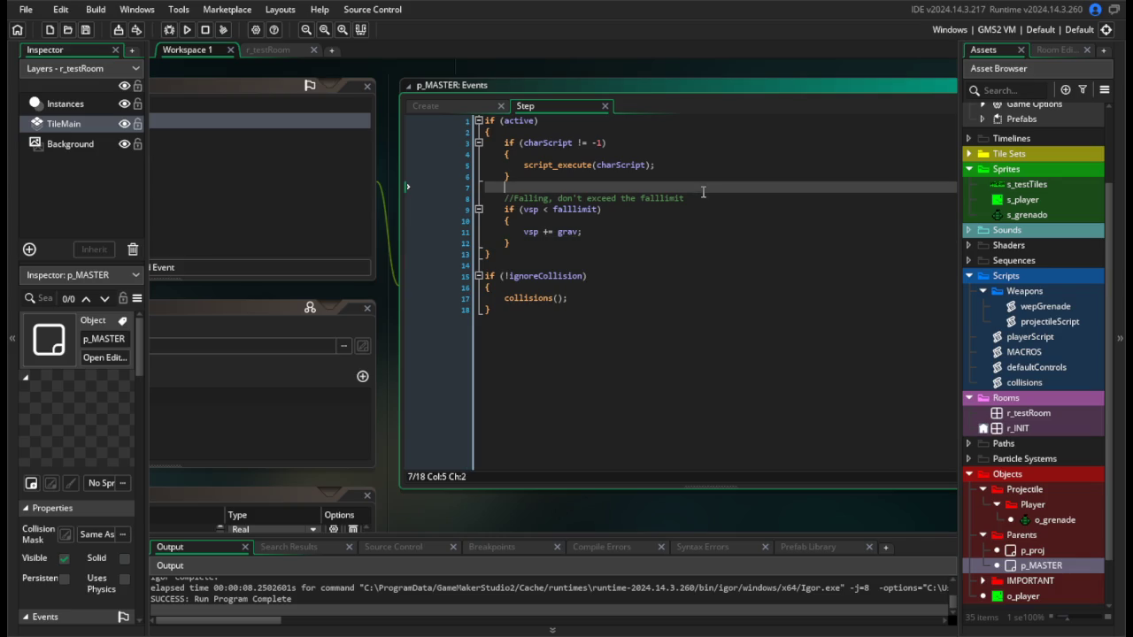
key(Return)
text(if)
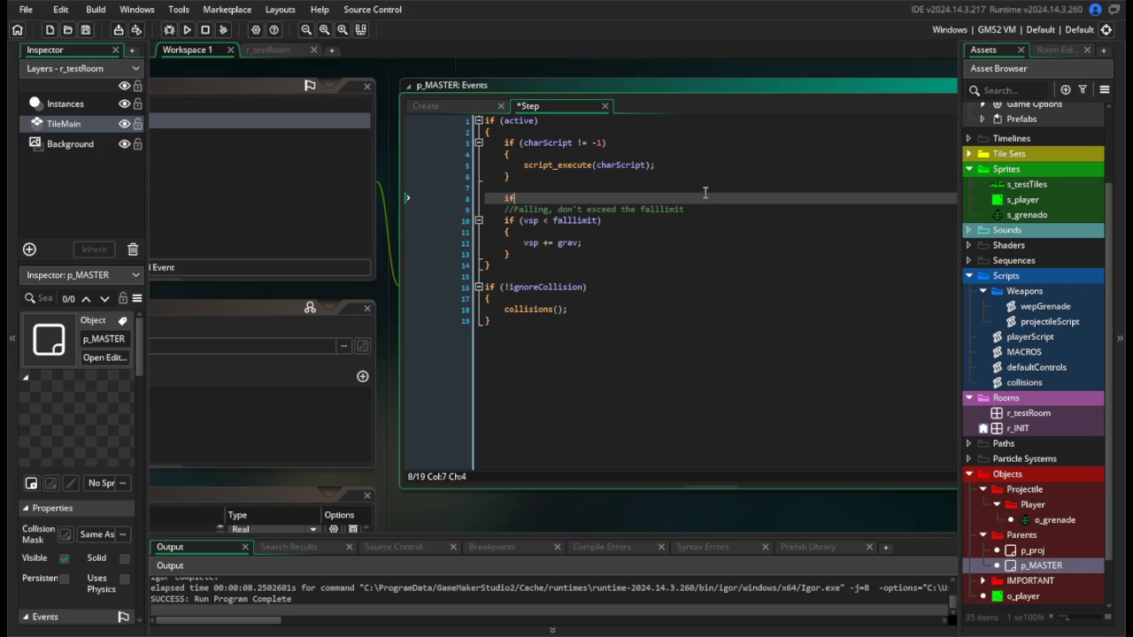
text( (gravOn)
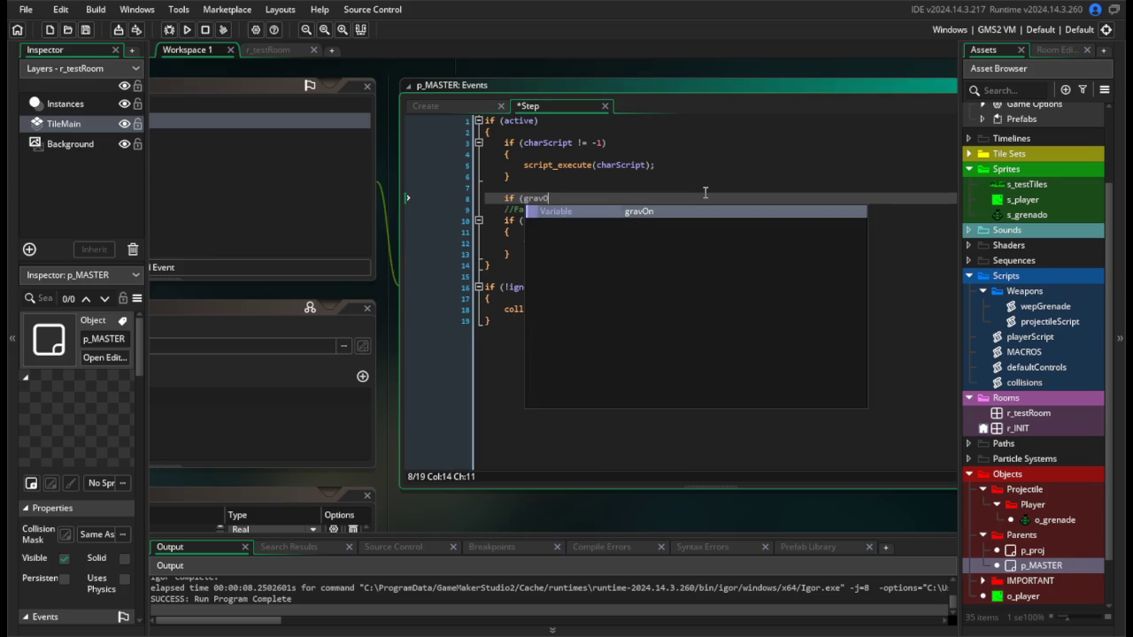
key(Return)
text({)
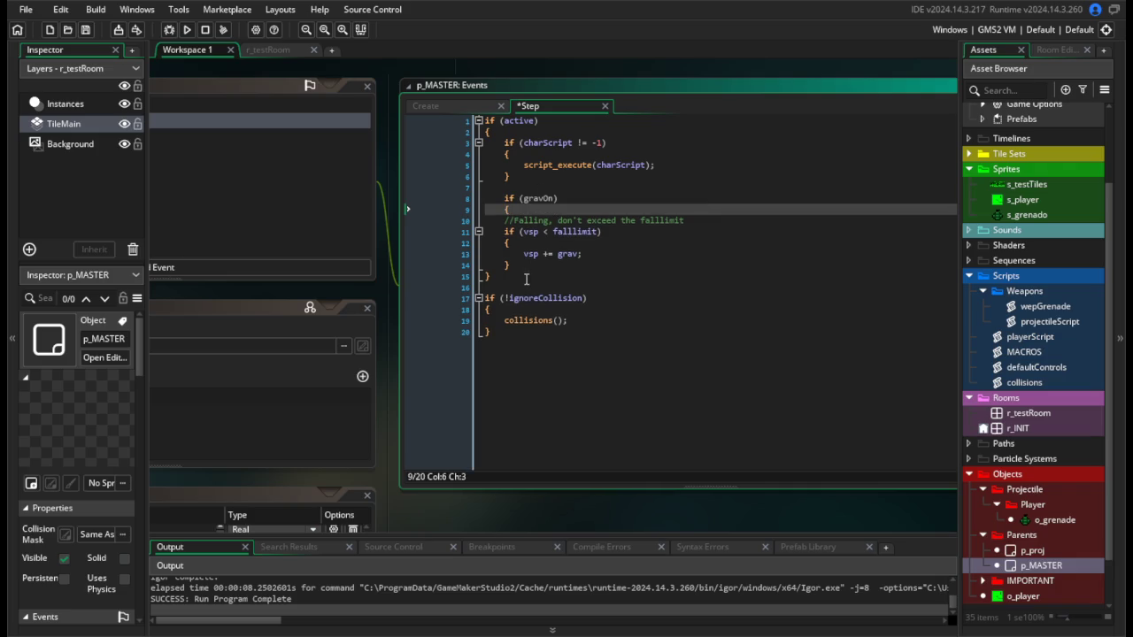
click(521, 265)
key(Return)
drag(520, 265, 485, 220)
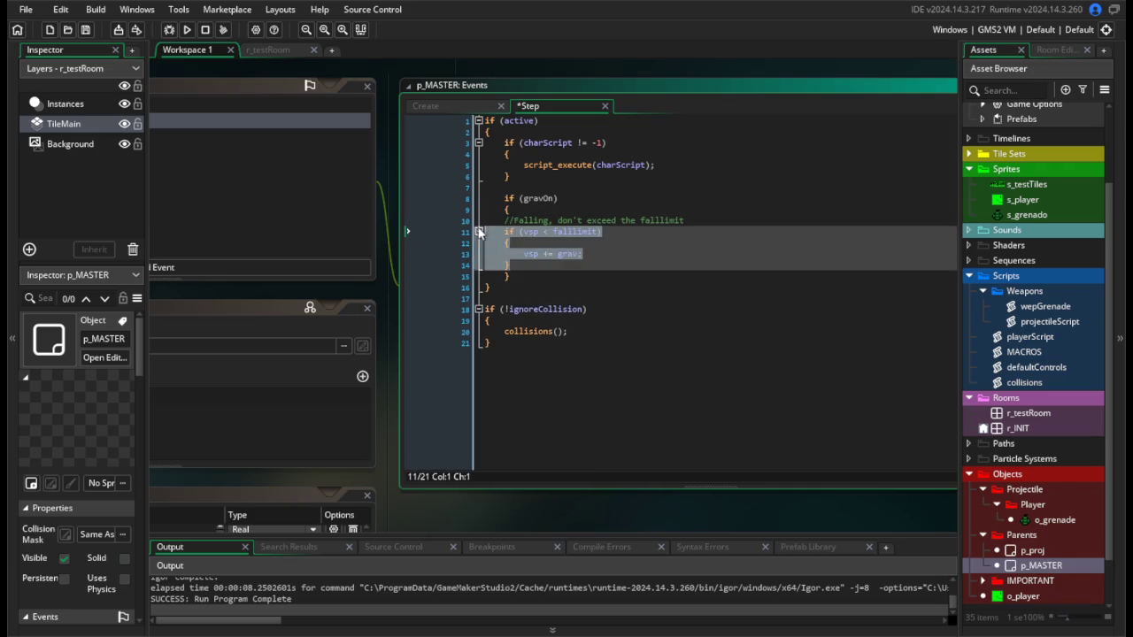
key(Tab)
click(672, 254)
key(ctrl+s)
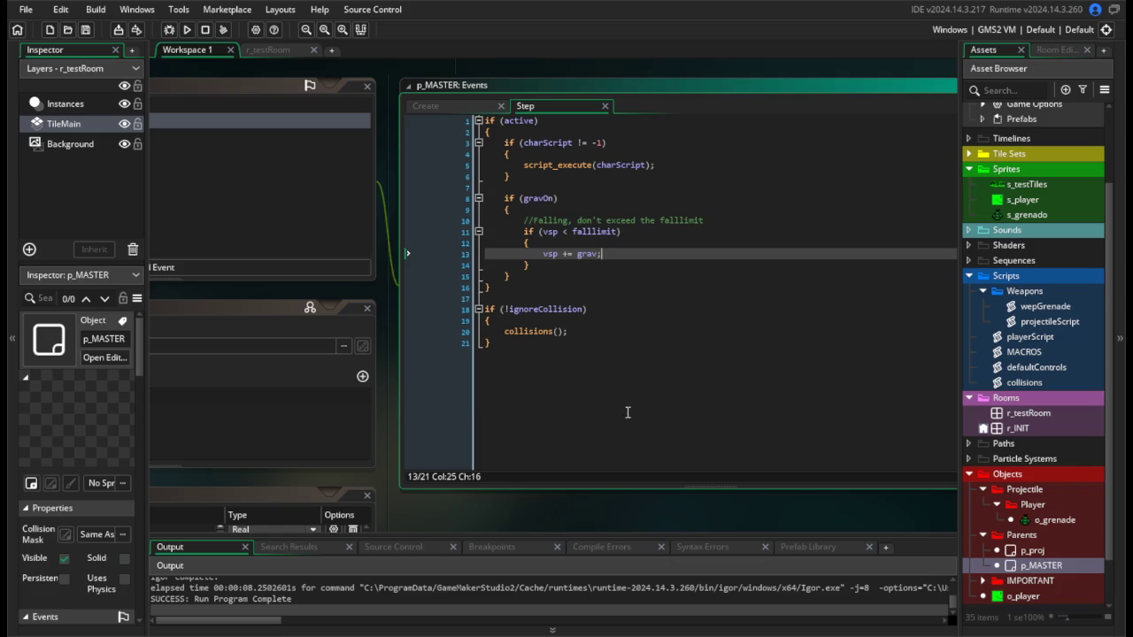
Open the o_grenade object editor.
click(696, 359)
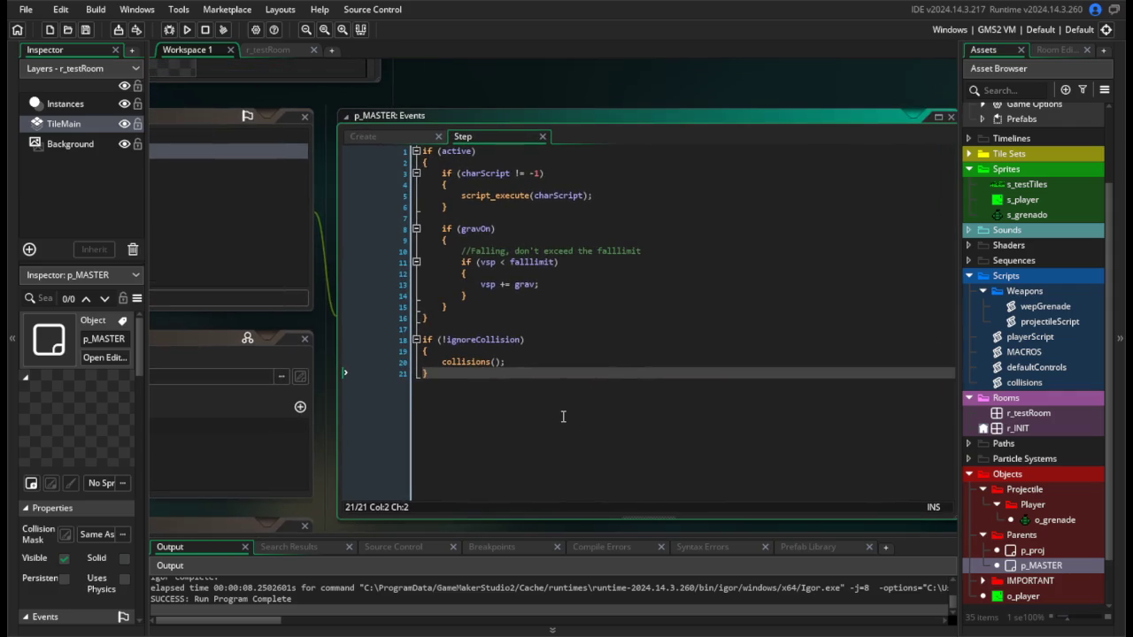
mouse_move(566, 416)
mouse_down()
mouse_move(607, 324)
mouse_move(518, 311)
mouse_move(890, 324)
mouse_move(845, 230)
mouse_up()
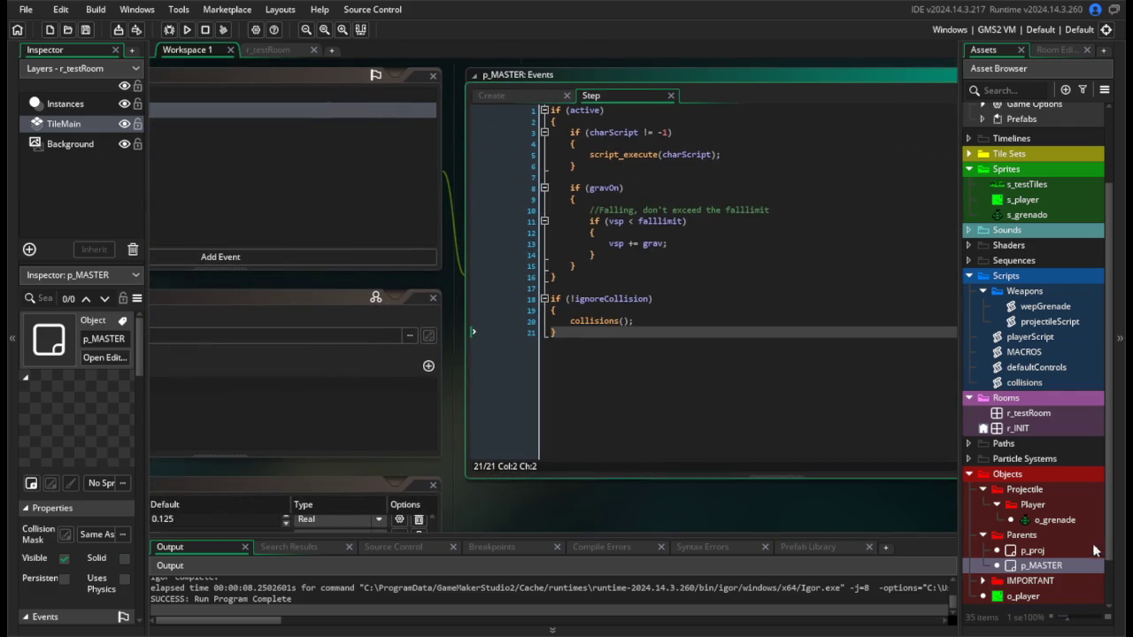
click(1056, 520)
double_click(1055, 521)
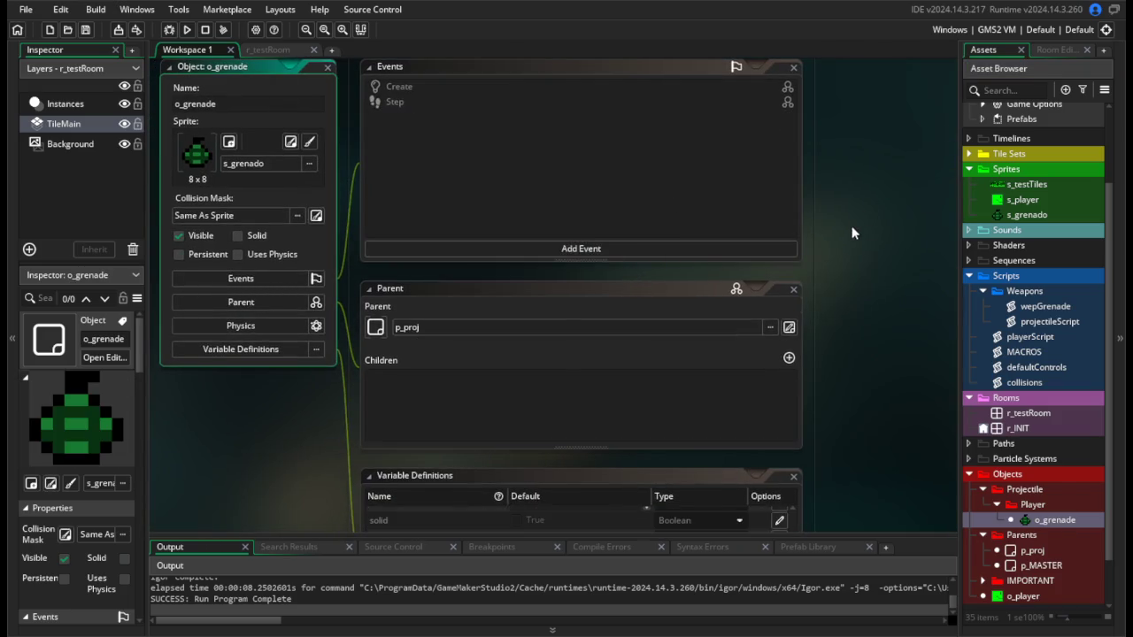
Add gravOn = false to wepGrenade's settling branch and save.
double_click(1046, 307)
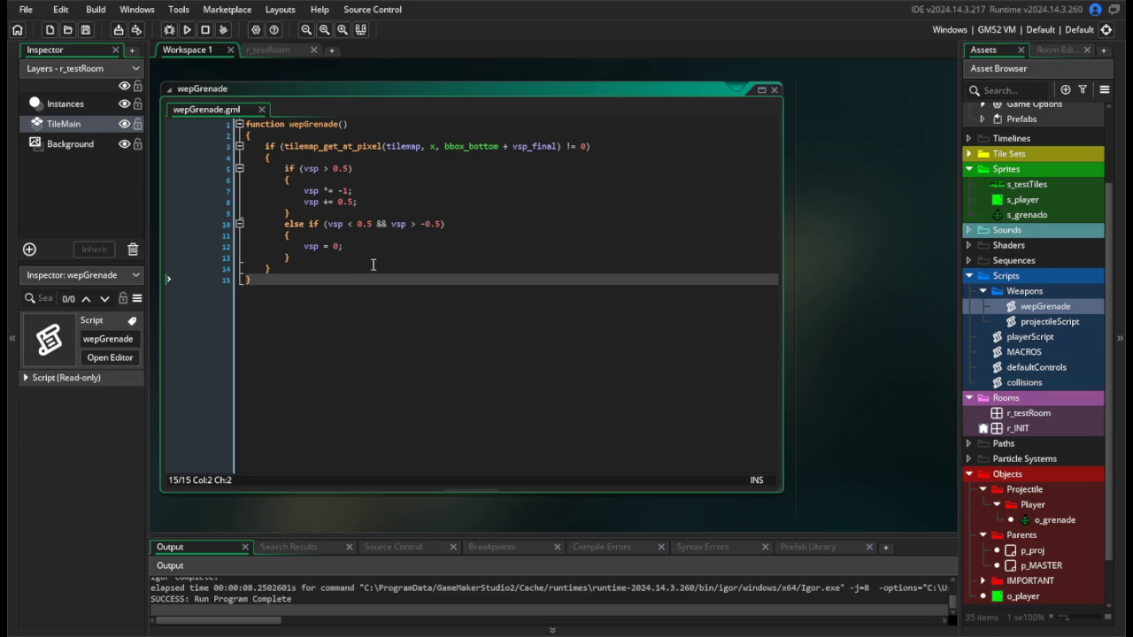
click(373, 236)
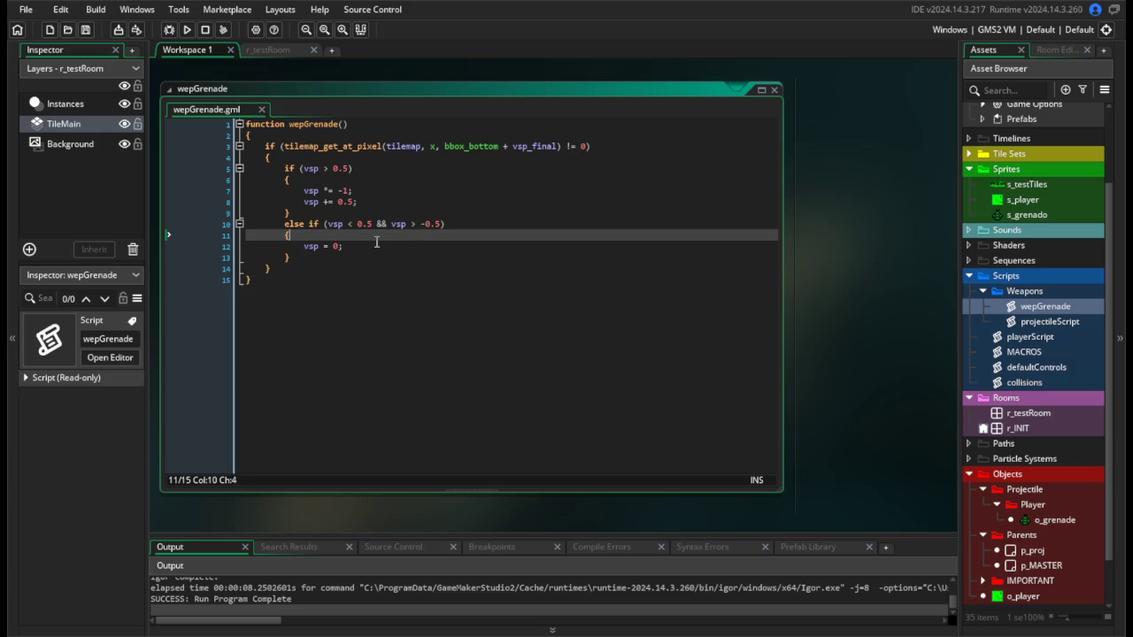
key(Return)
text(grav)
key(Return)
text(gravOn = false)
key(ctrl+s)
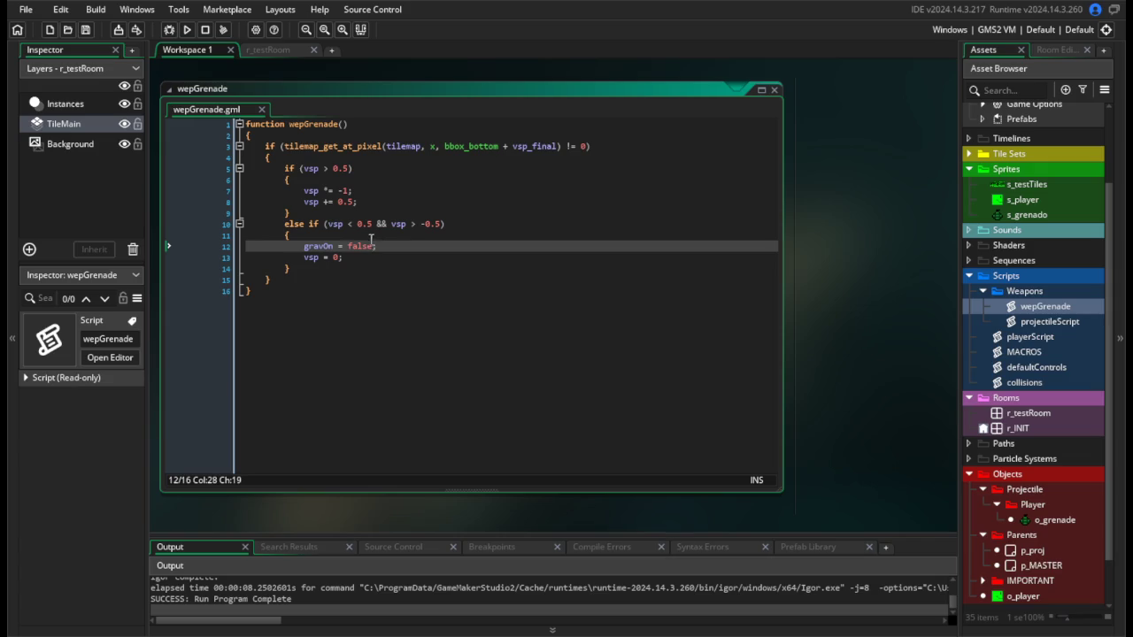
Run the game, throw a grenade, and move the player to test settling.
click(186, 30)
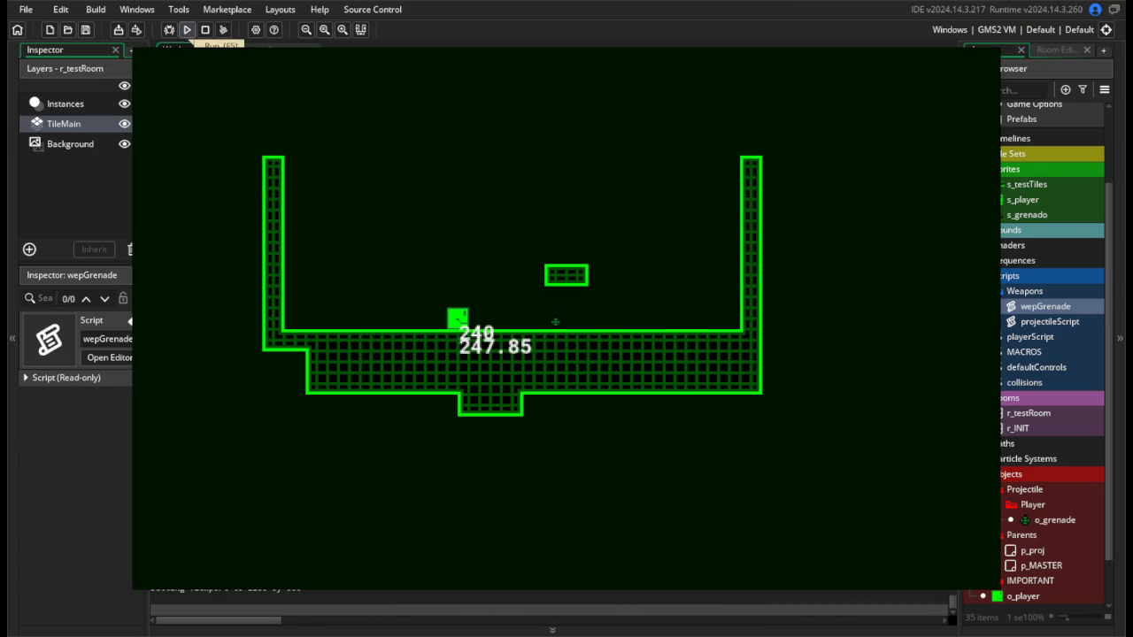
key(d)
click(555, 324)
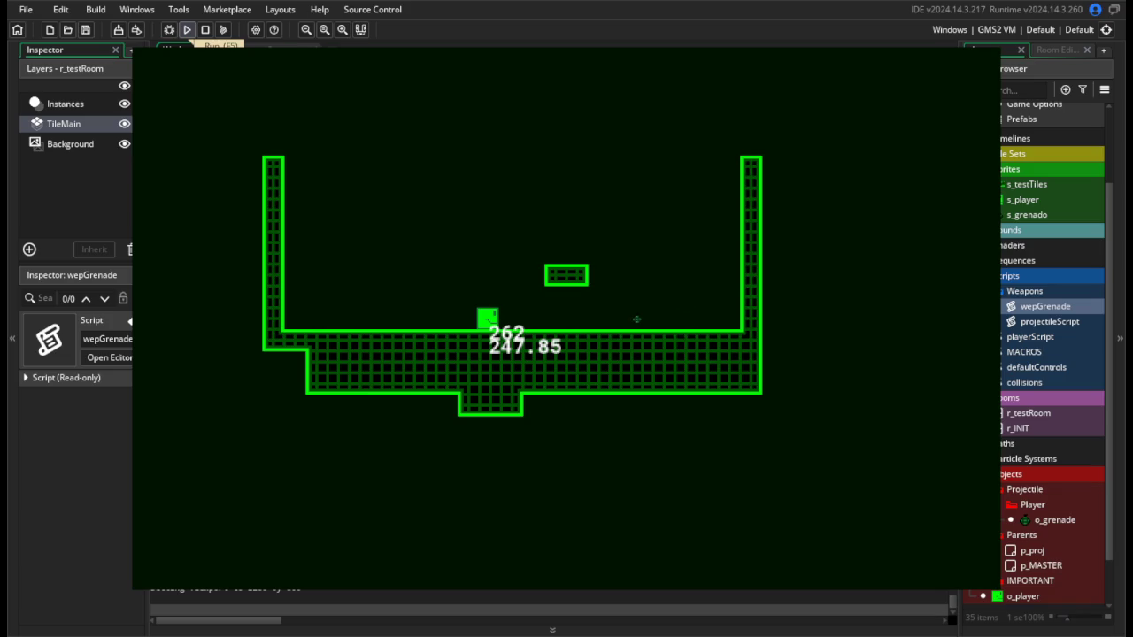
key(a)
key(d)
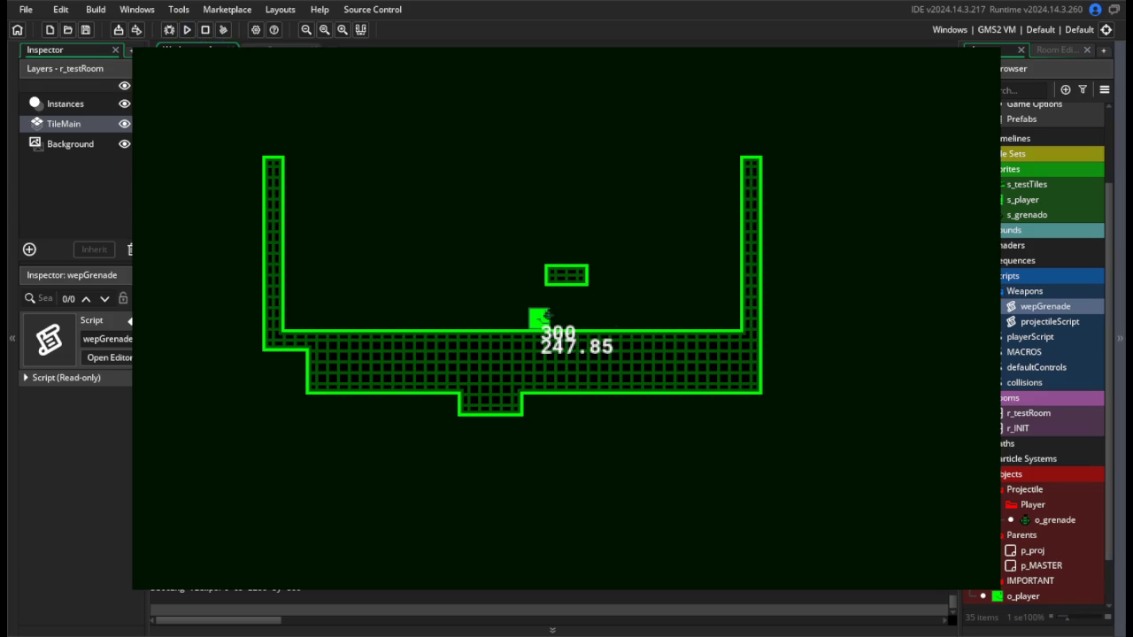
key(Escape)
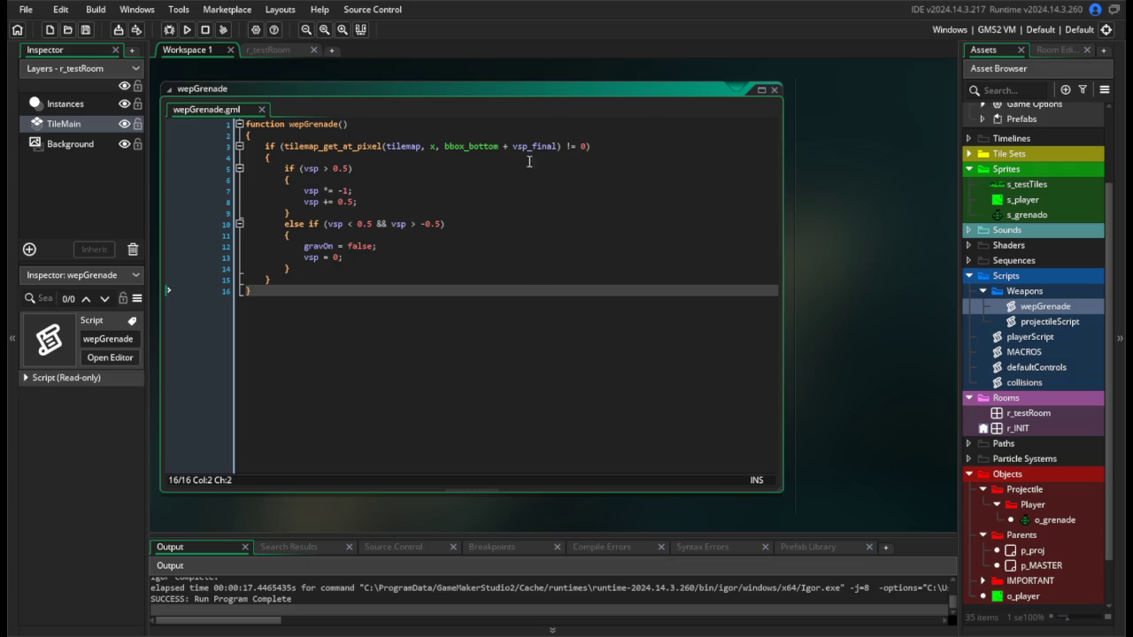
Change the rest condition to vsp <= 0.5 && vsp >= -0.5.
click(528, 246)
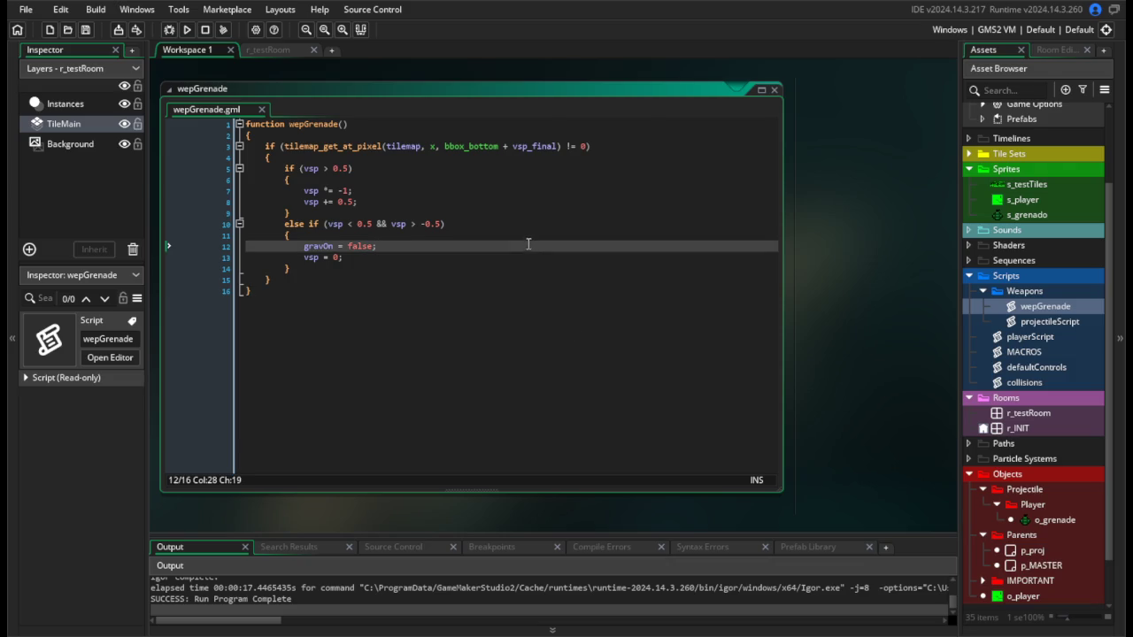
click(483, 259)
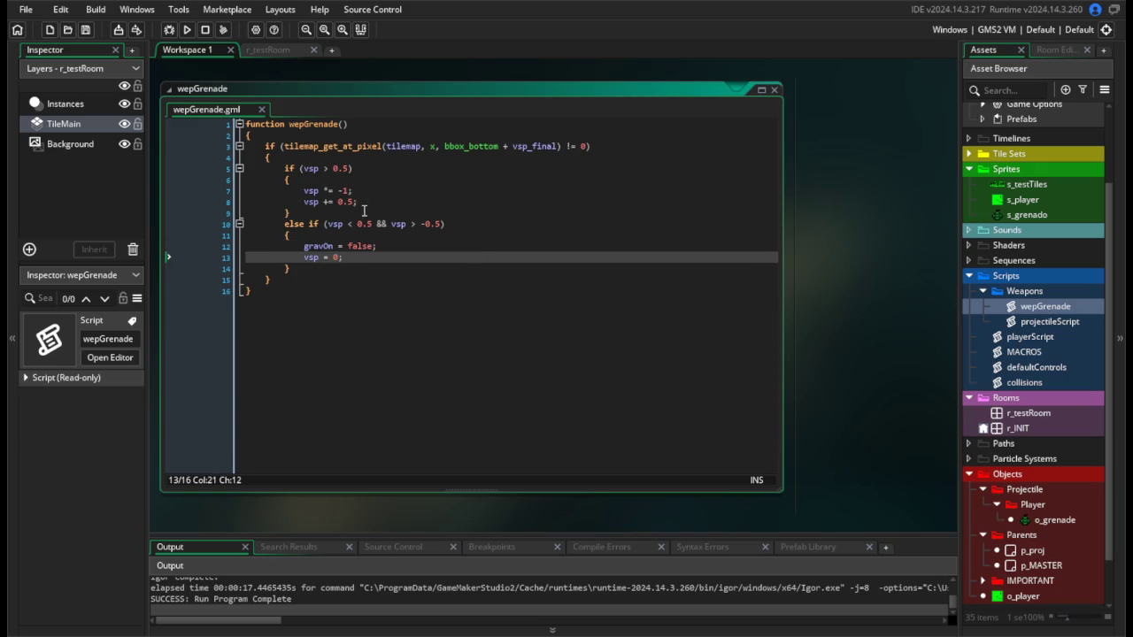
click(353, 224)
key(Right)
text(=)
key(ctrl+Right)
key(Right)
text(=)
Run the game, throw a grenade to test the bounce, then close it.
click(187, 29)
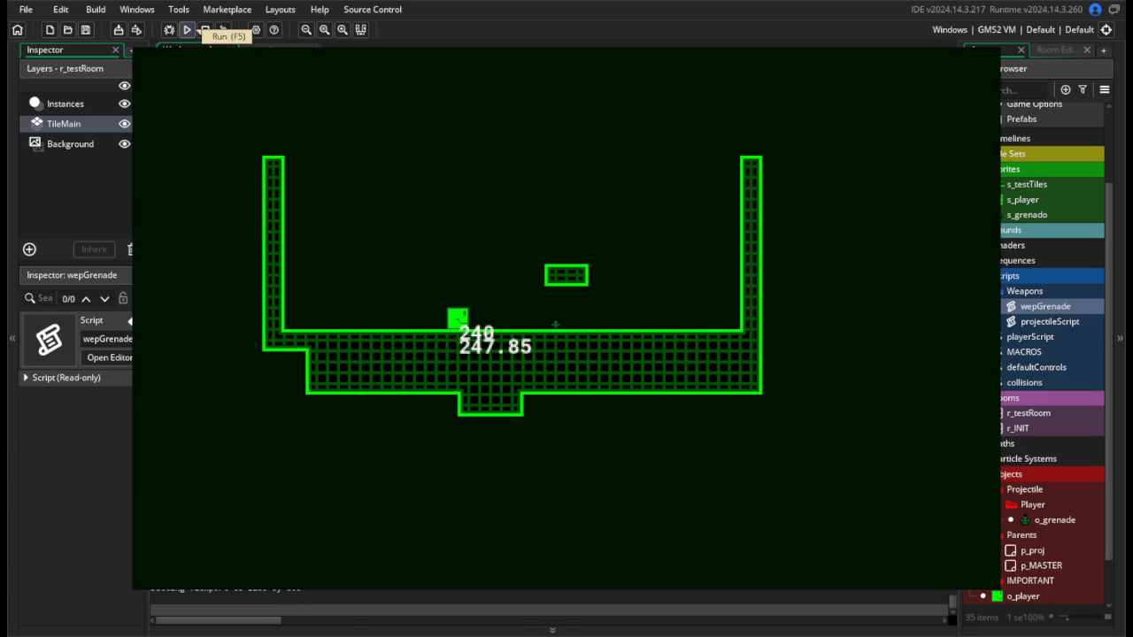
click(555, 322)
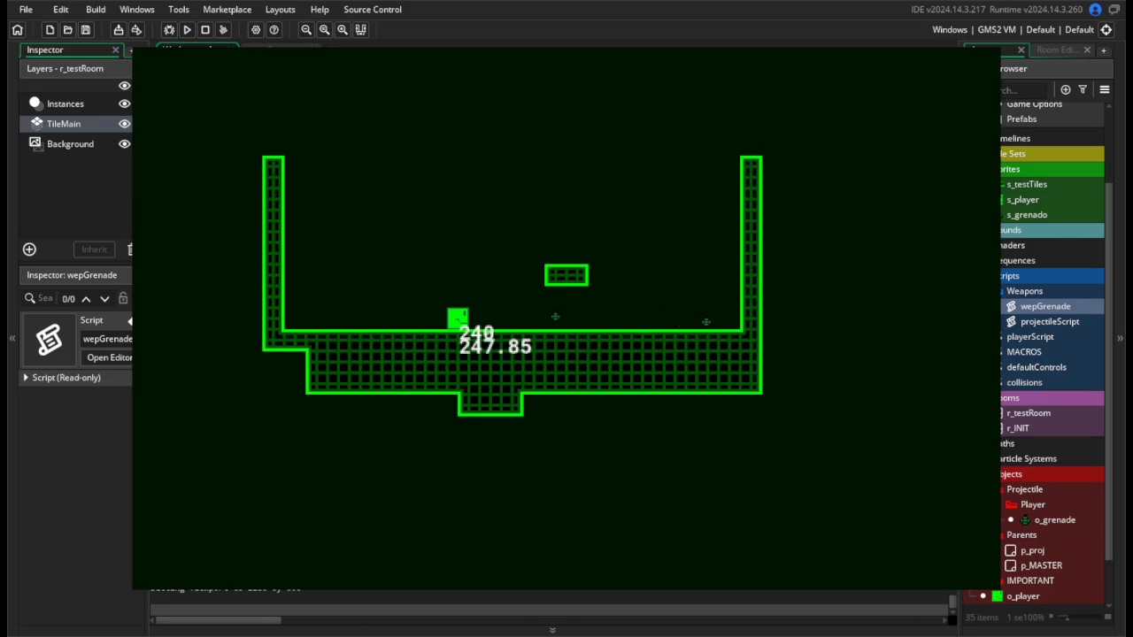
key(Escape)
click(363, 262)
double_click(1051, 522)
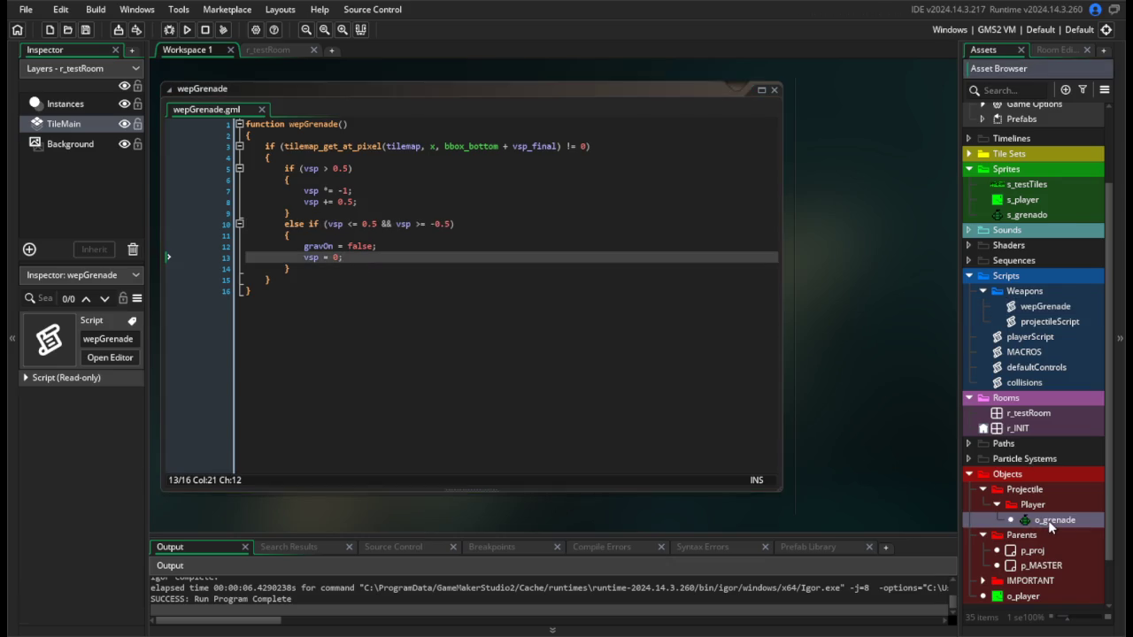
Add an o_grenade Draw event with draw_self(); and draw_text(x, y, string(y));, save, and run.
click(553, 250)
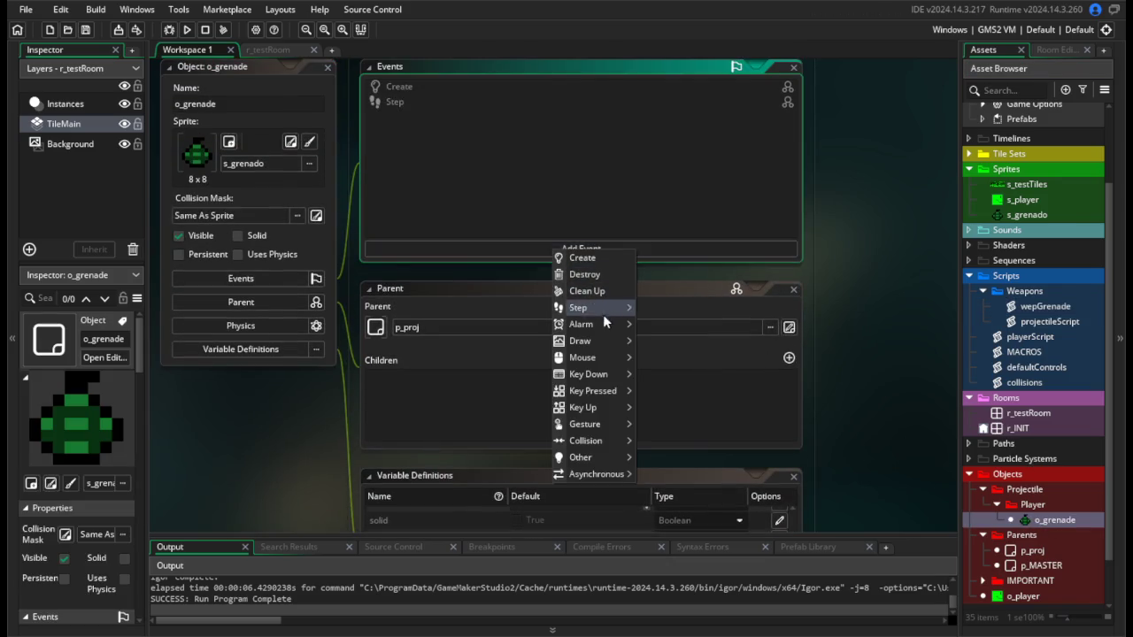
mouse_move(602, 337)
click(686, 340)
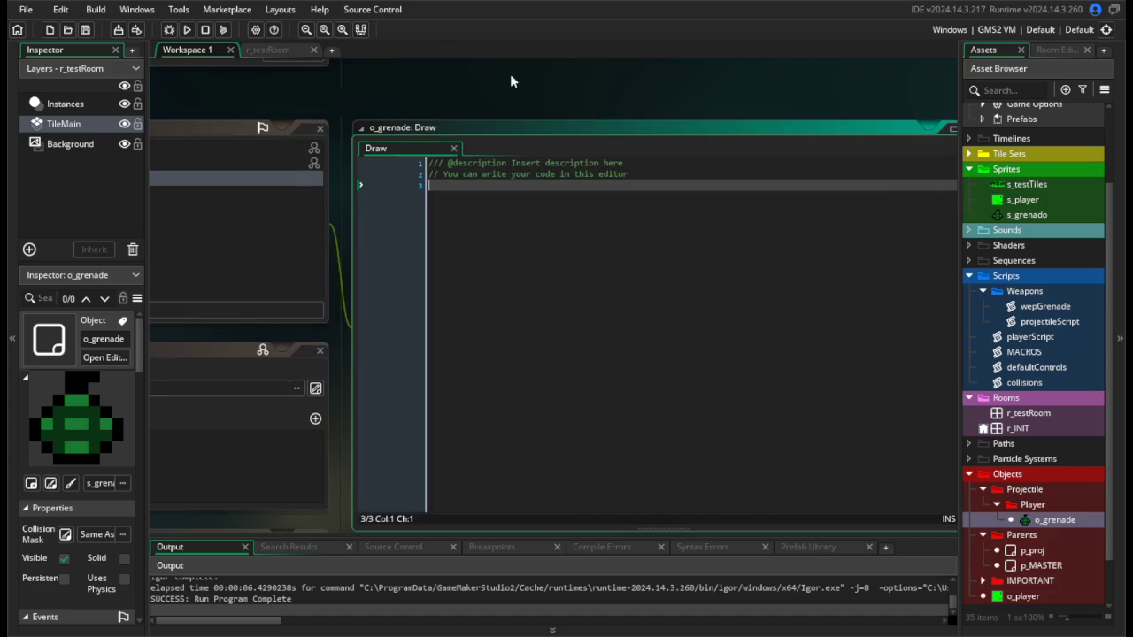
key(ctrl+a)
text(draw_self();)
key(Return)
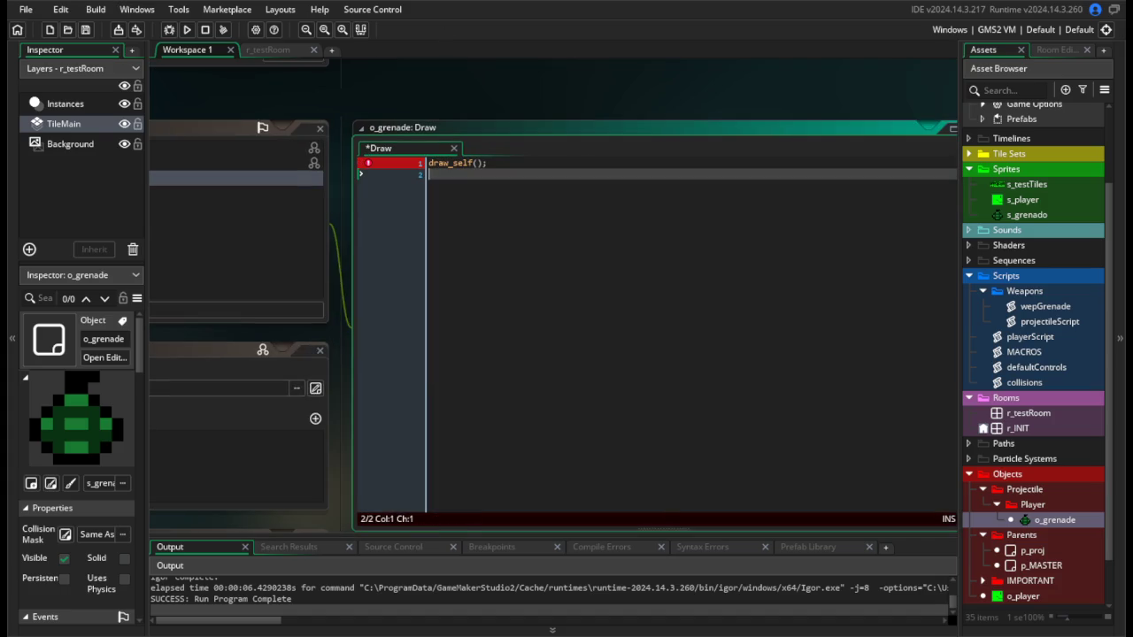
text(draw_string)
key(BackSpace)
key(BackSpace)
key(BackSpace)
key(BackSpace)
text(tex)
key(Return)
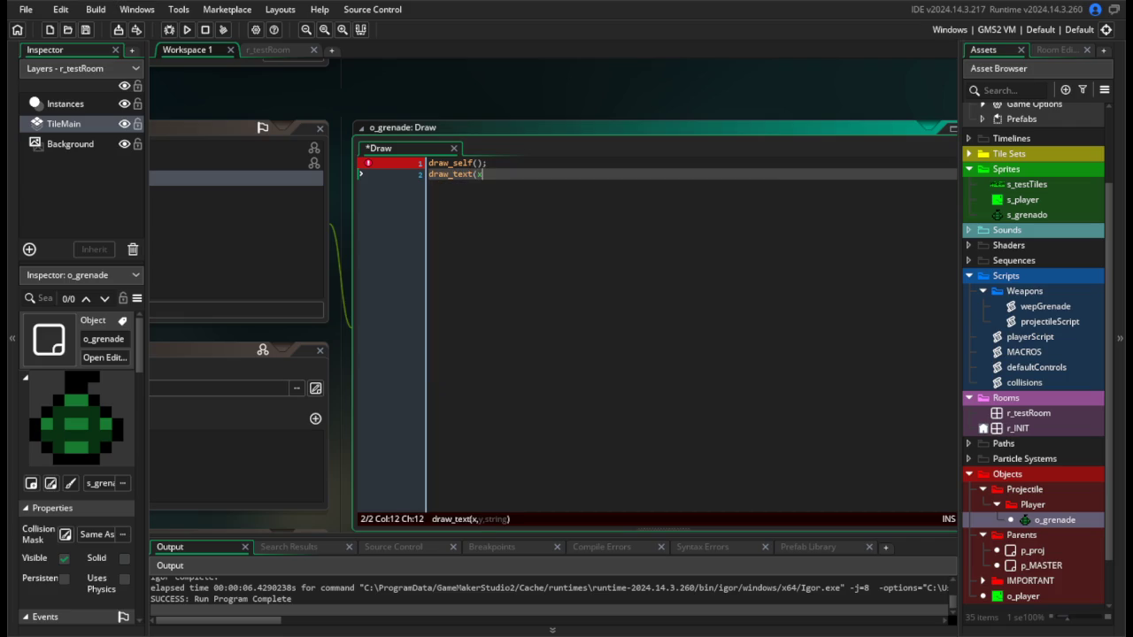
text(, string(y));)
key(ctrl+s)
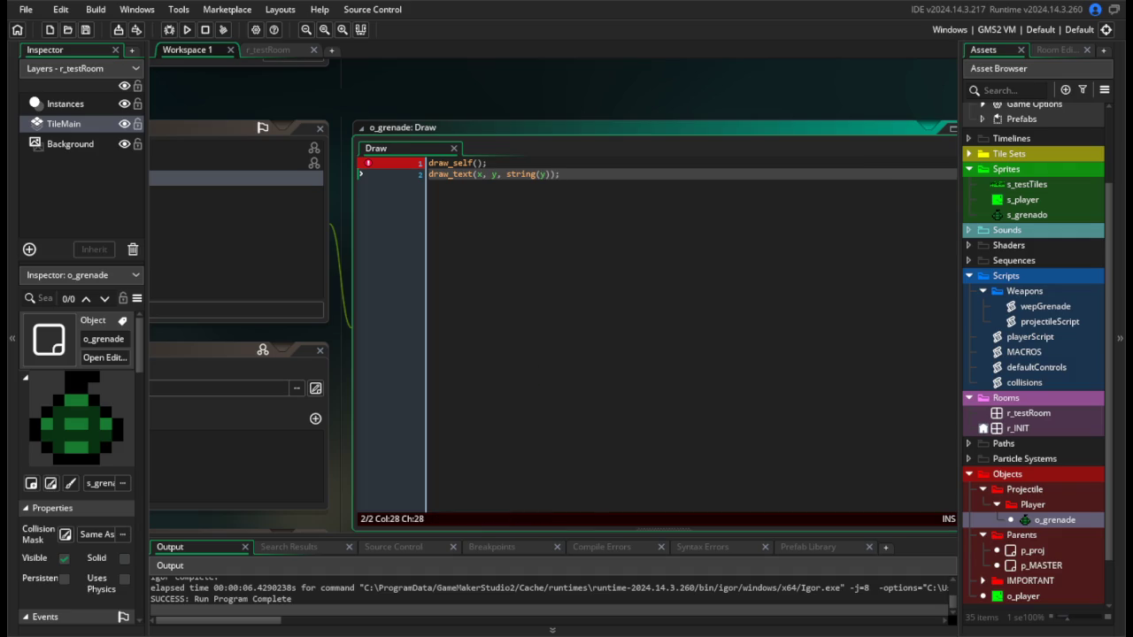
click(188, 29)
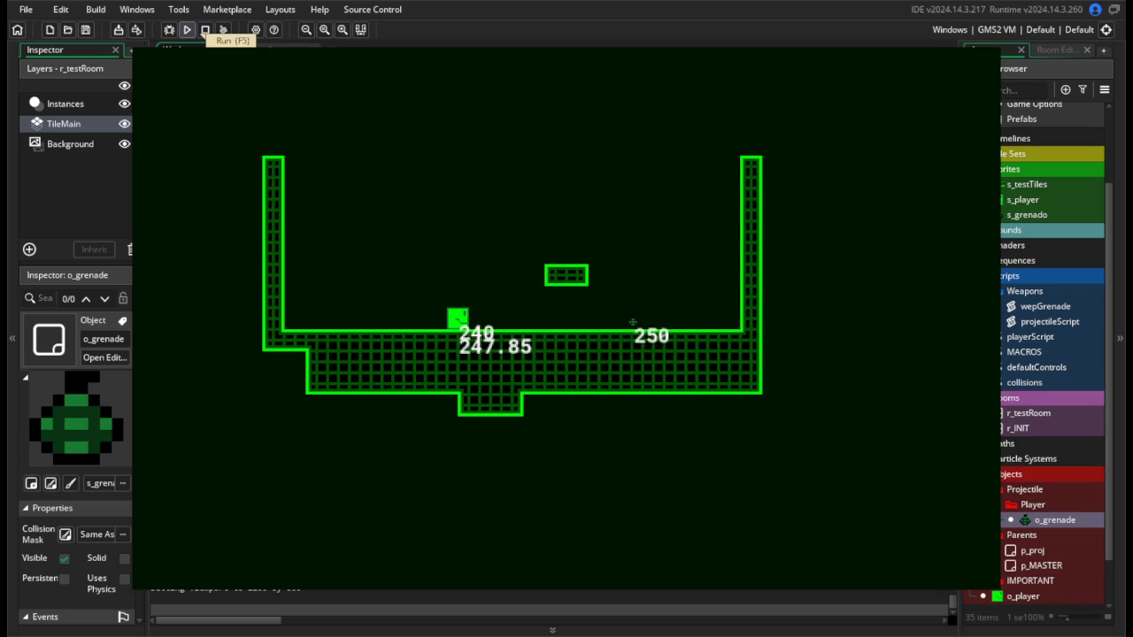
Throw a grenade while moving the player, then close the running game.
key(Right)
key(space)
key(Left)
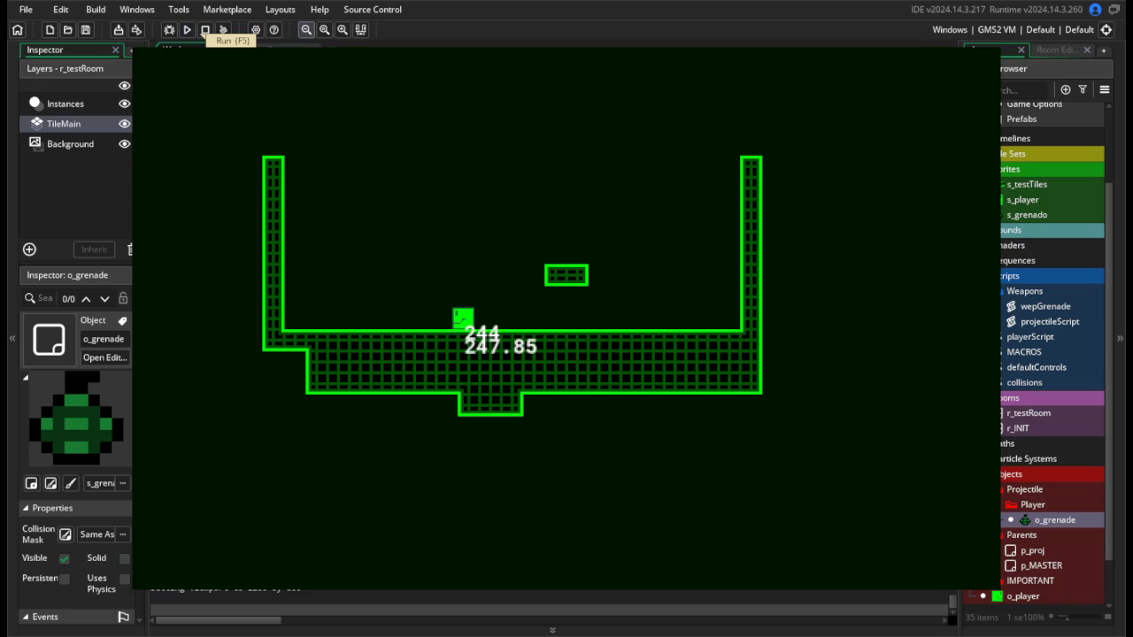
click(204, 29)
click(635, 249)
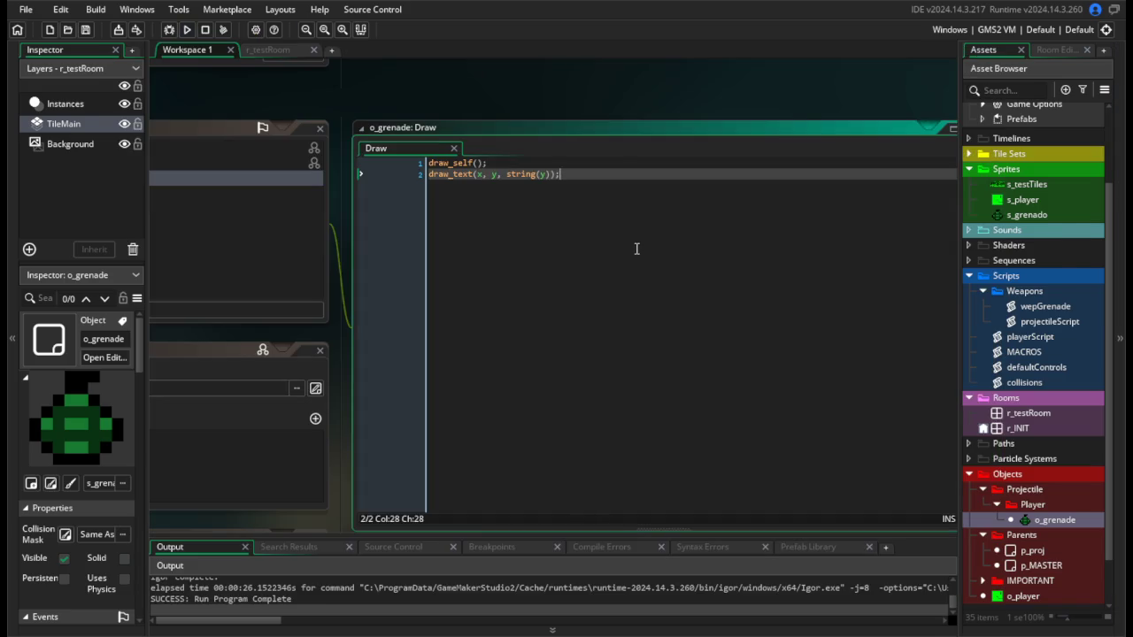
key(shift+Home)
mouse_move(481, 230)
mouse_down()
mouse_move(680, 220)
mouse_move(665, 263)
mouse_move(513, 293)
mouse_move(610, 278)
mouse_move(711, 303)
mouse_up()
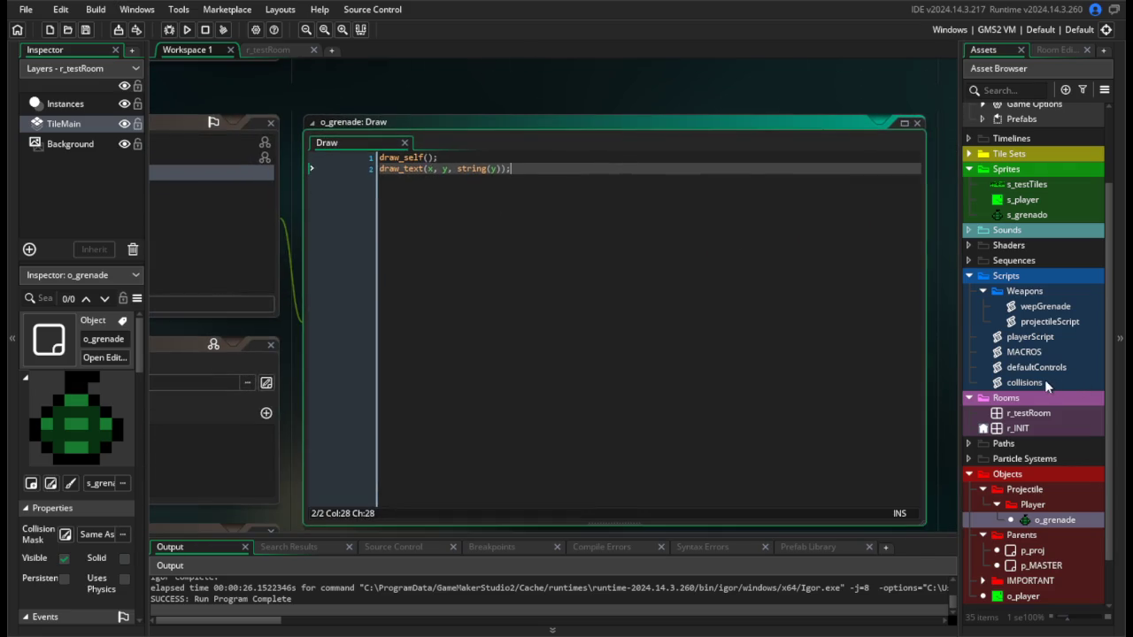
Review collisionV in the collisions script, then return to wepGrenade.
double_click(1044, 382)
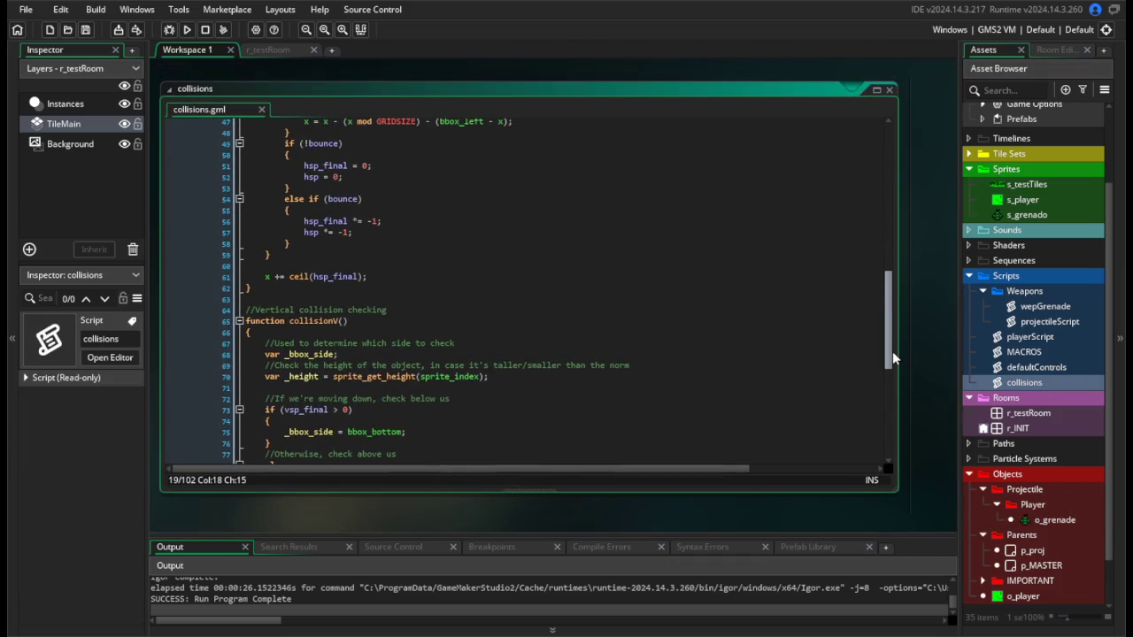
scroll(892, 354, down, 4)
scroll(892, 372, up, 4)
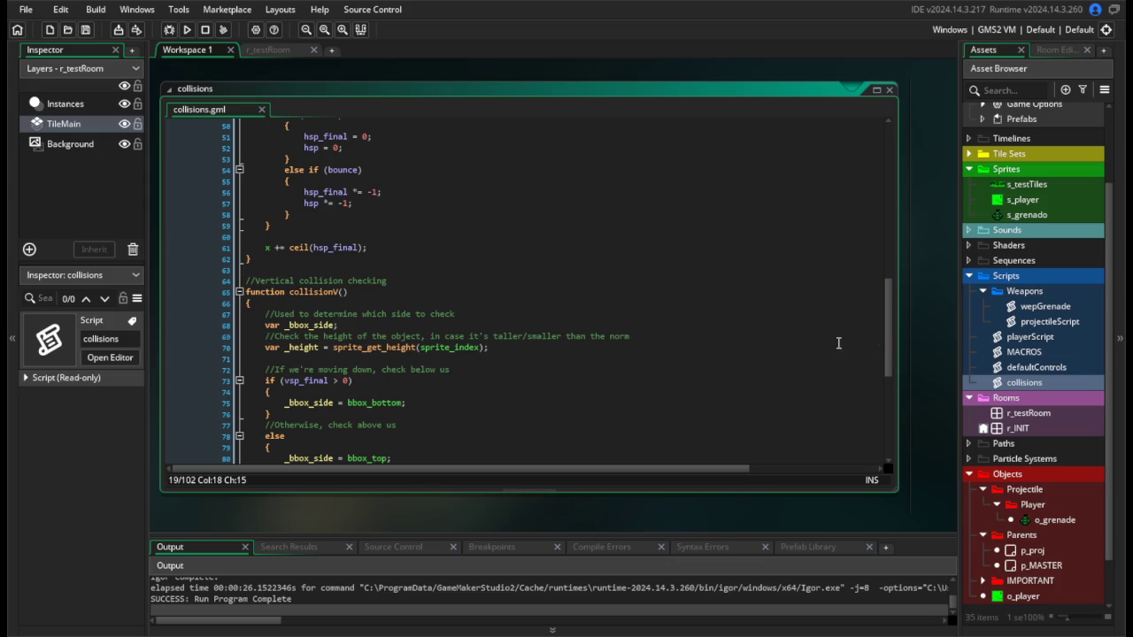
mouse_move(887, 353)
mouse_down()
mouse_move(883, 460)
mouse_move(885, 354)
mouse_move(871, 444)
mouse_up()
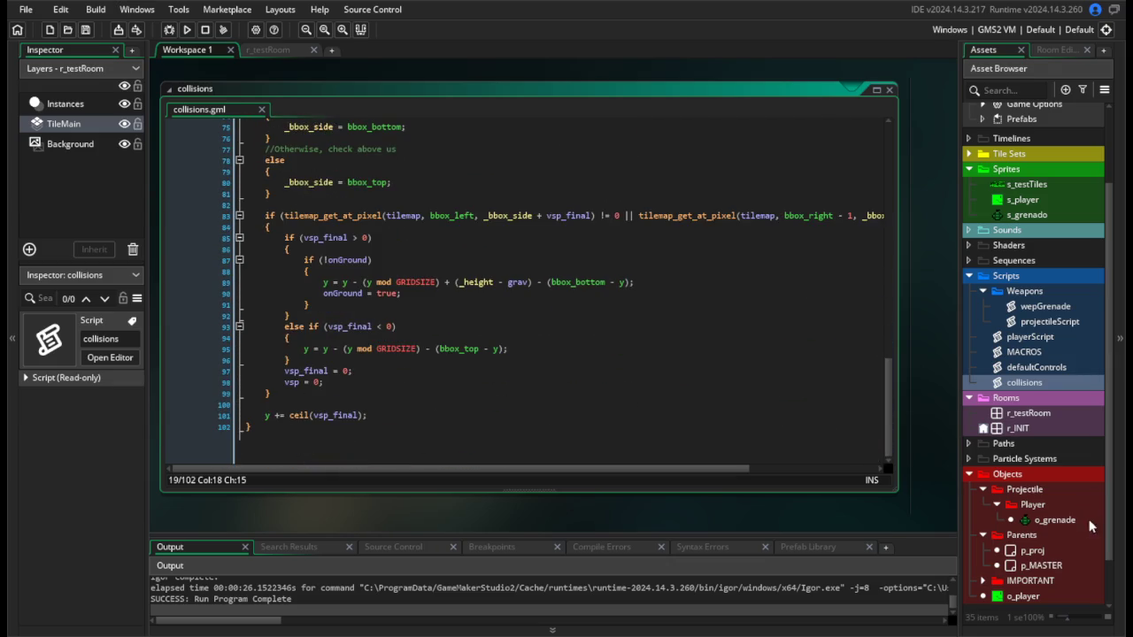
double_click(1060, 519)
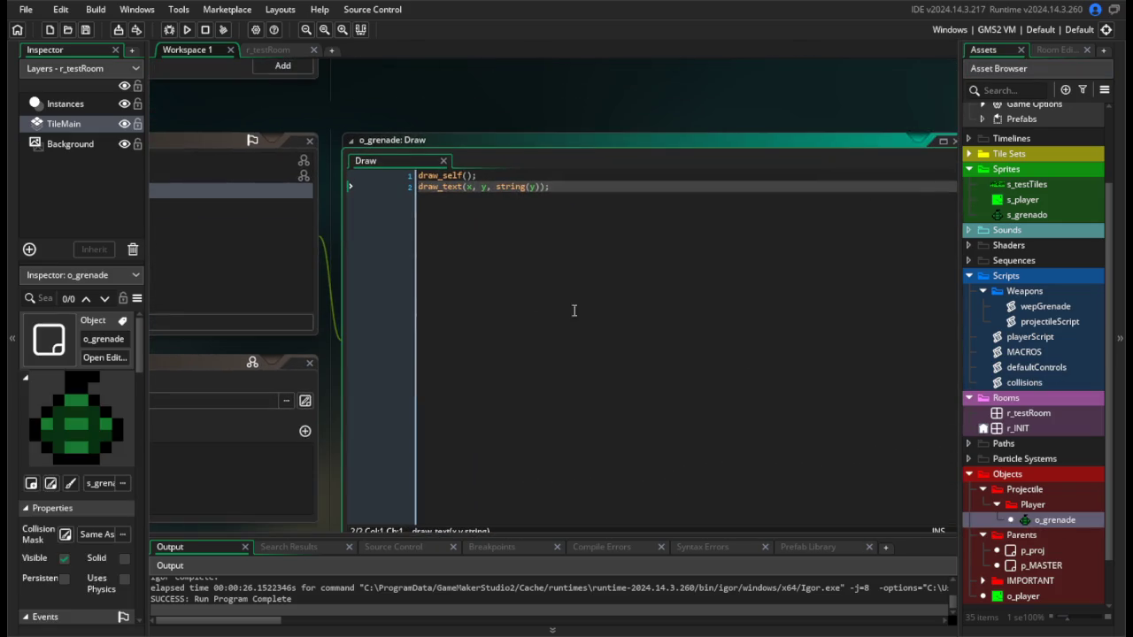
double_click(1044, 307)
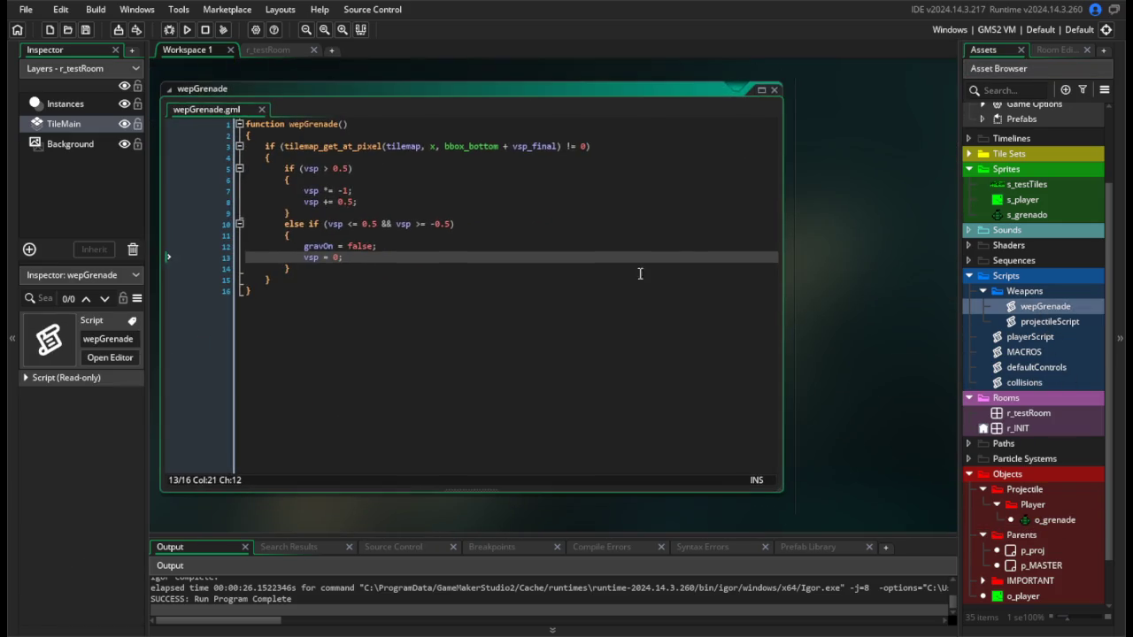
Change wepGrenade's settle limits to vsp <= 1 && vsp >= -1.
click(402, 355)
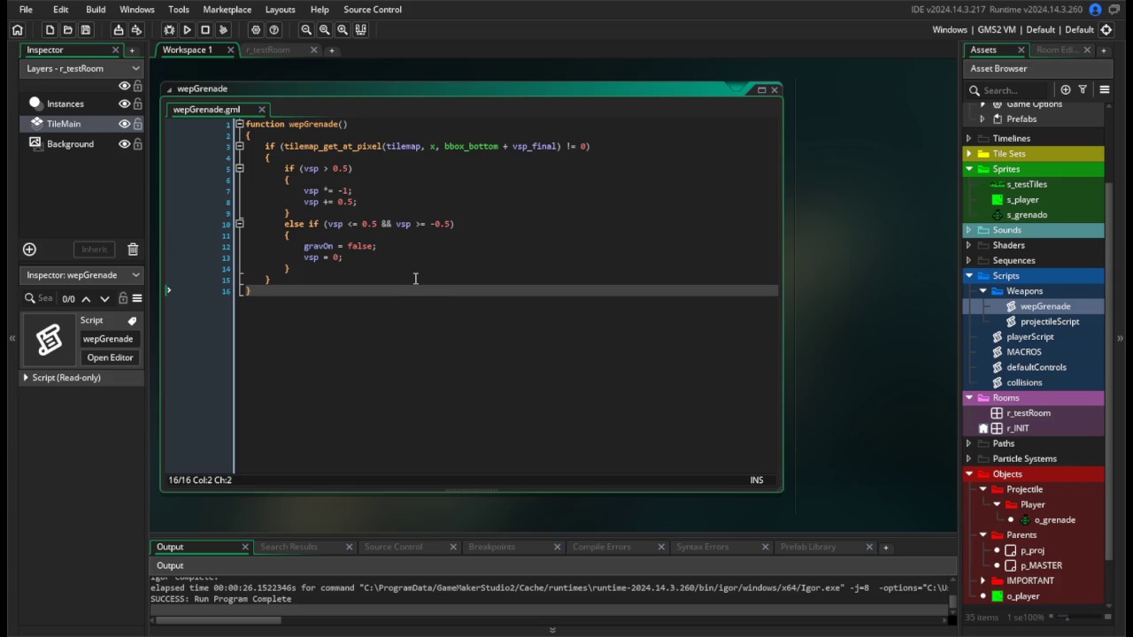
double_click(442, 223)
text(1)
double_click(369, 224)
text(1)
click(362, 269)
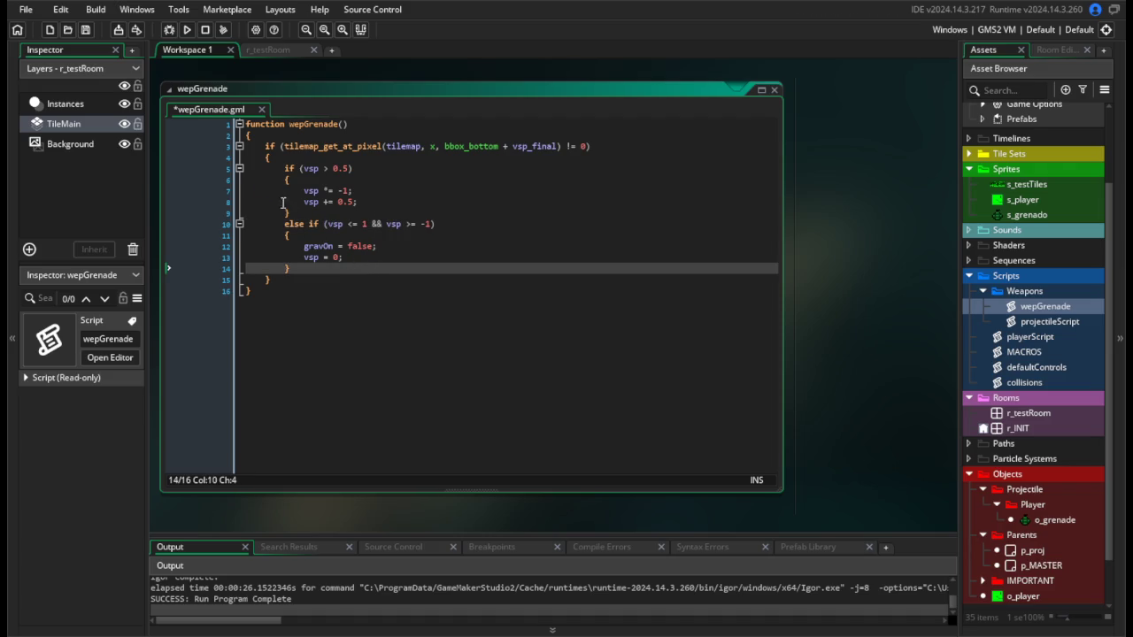
Run the game, throw a grenade to test, and close it.
click(186, 29)
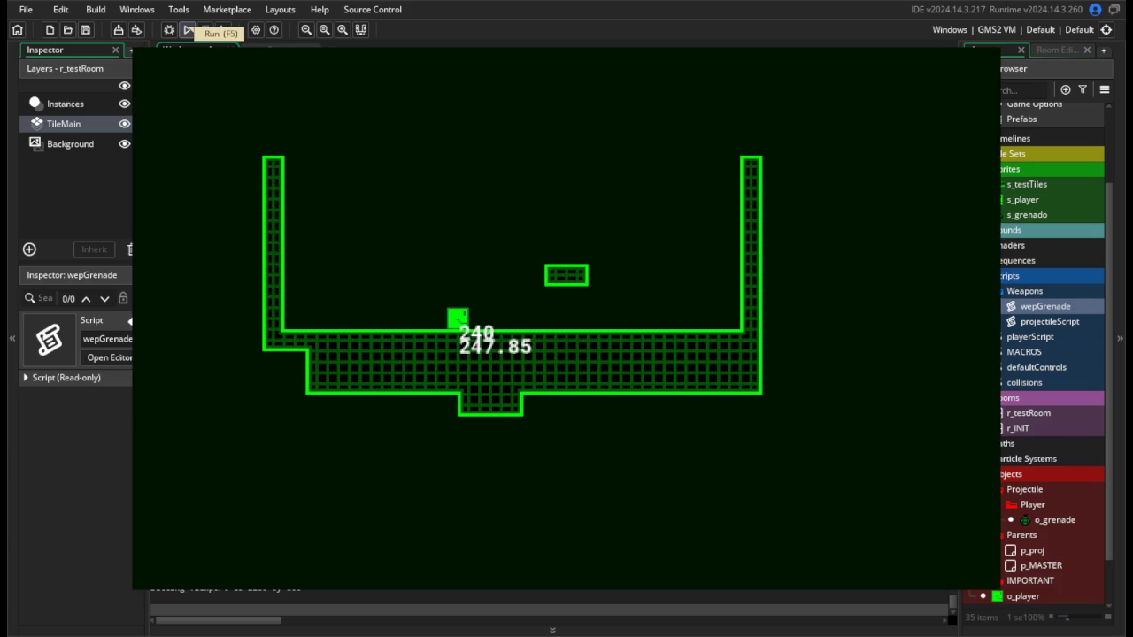
key(space)
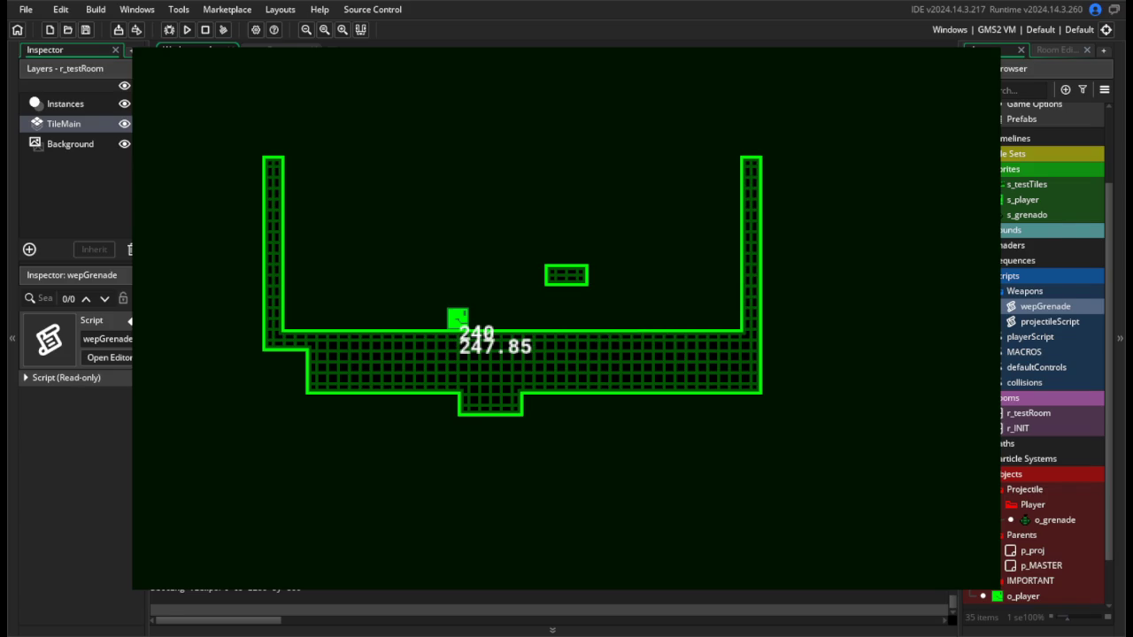
key(Escape)
click(526, 235)
click(538, 258)
click(544, 265)
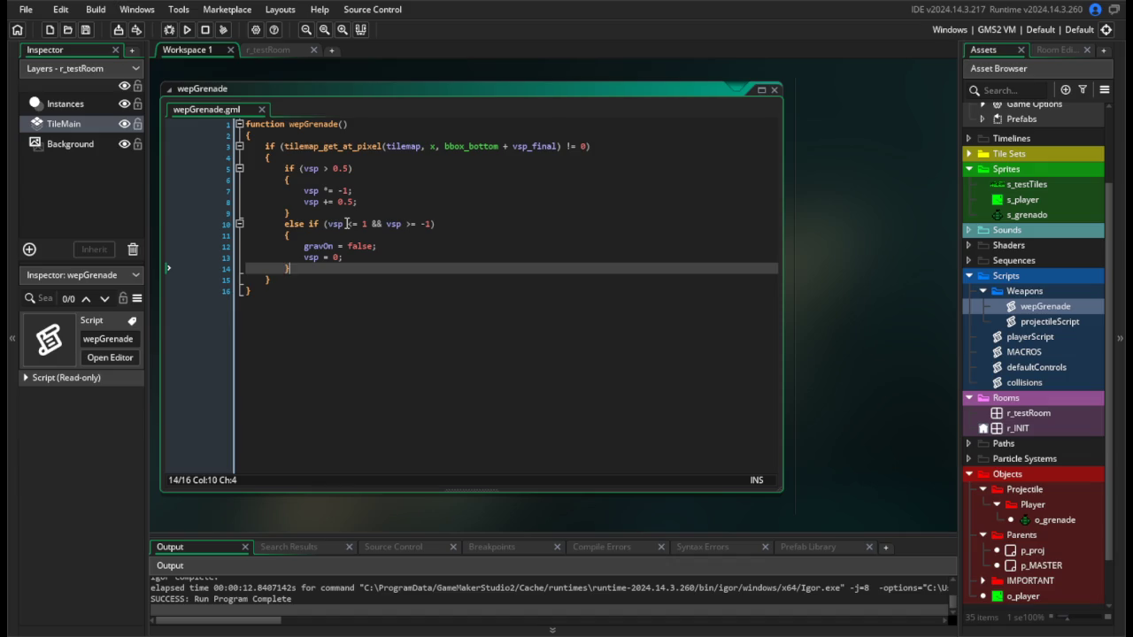
click(347, 224)
text(_final)
key(Right)
key(Right)
key(Right)
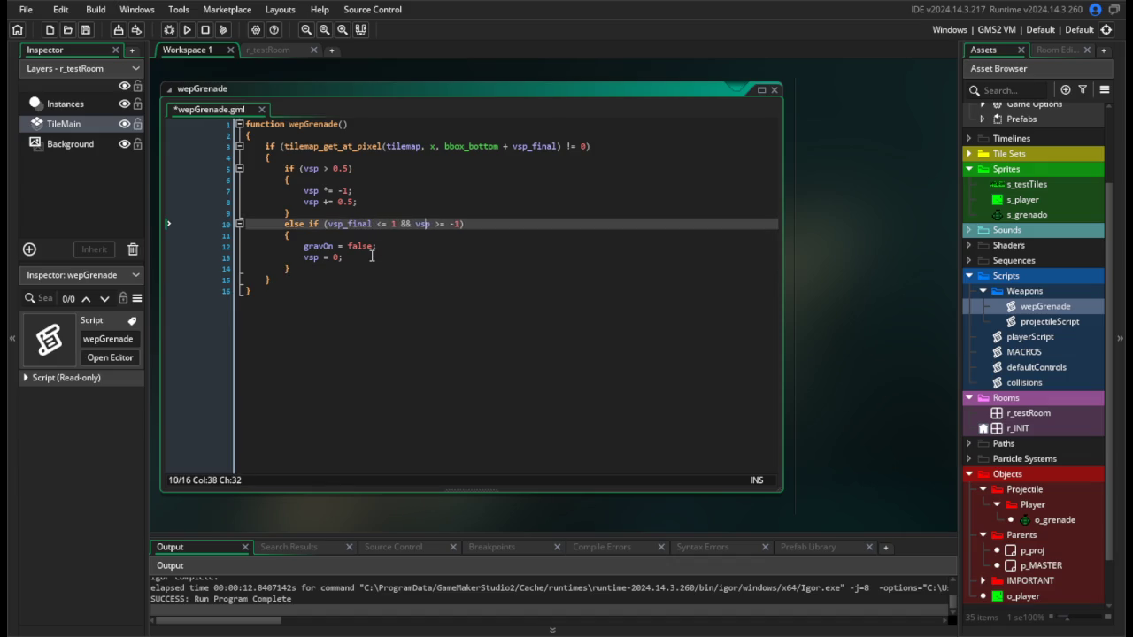
text(_final)
click(323, 169)
text(_final)
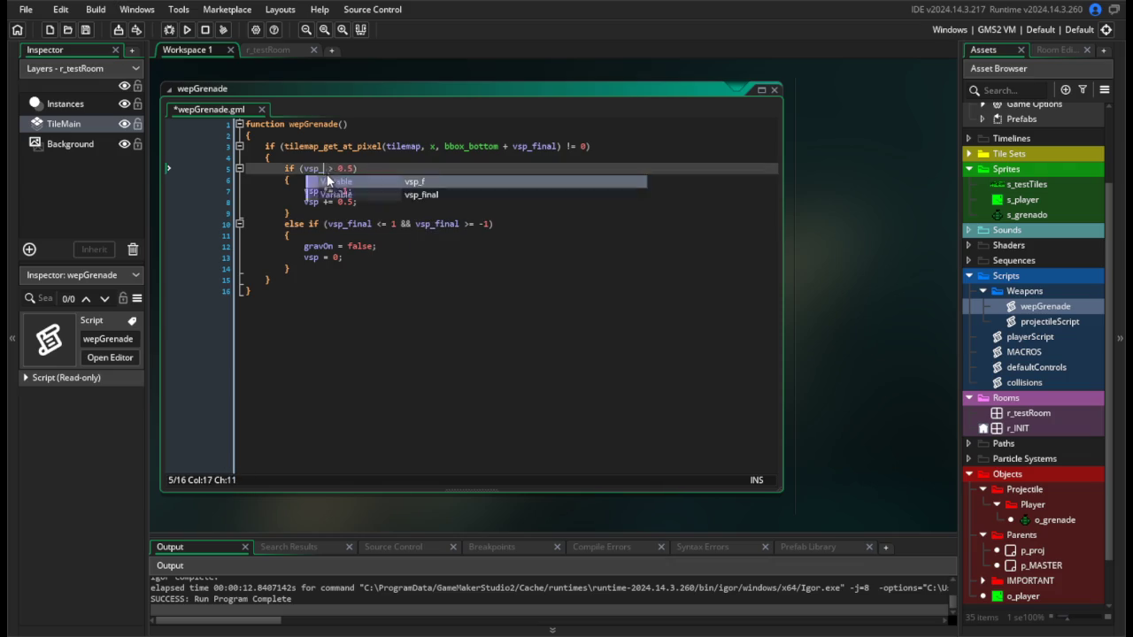
key(ctrl+s)
click(184, 31)
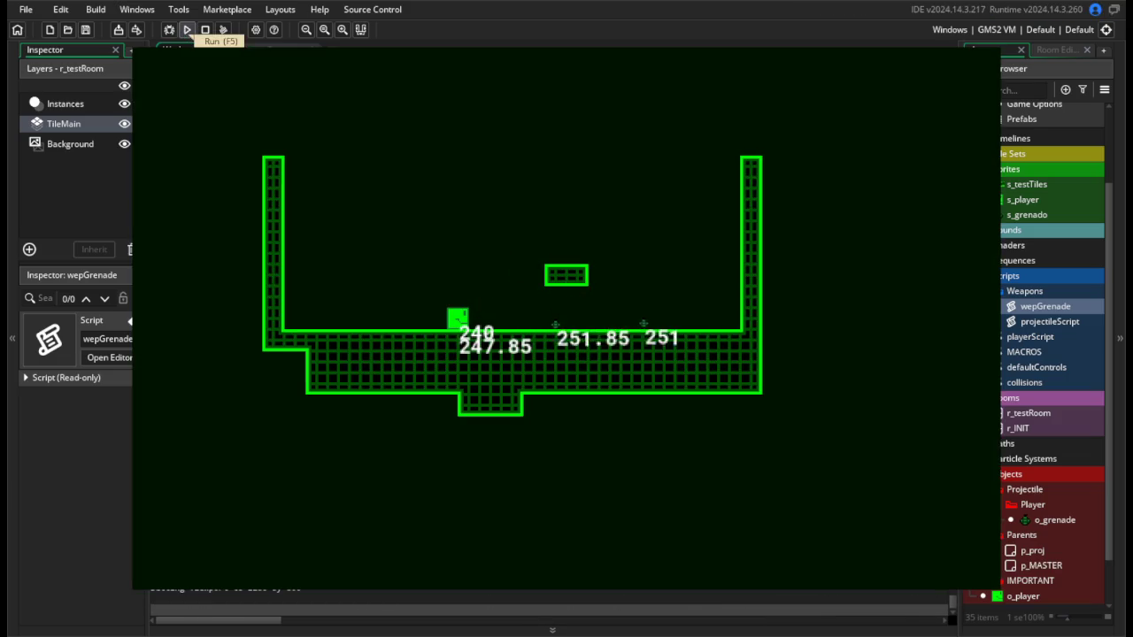
key(Escape)
key(ctrl+z)
key(ctrl+z)
key(ctrl+z)
click(553, 303)
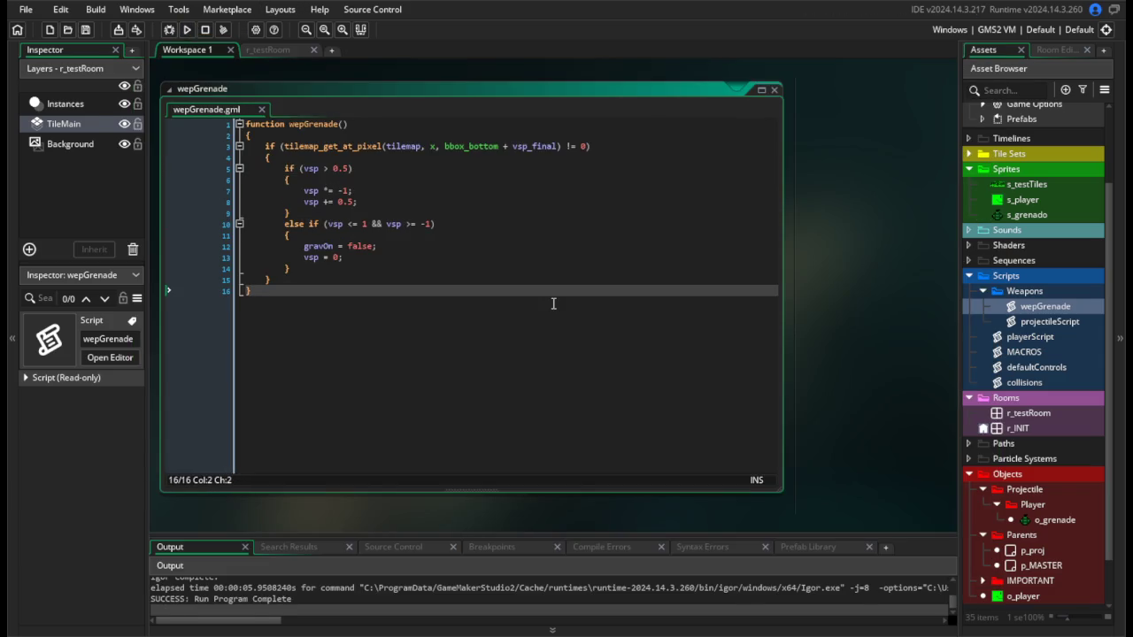
click(501, 204)
click(543, 246)
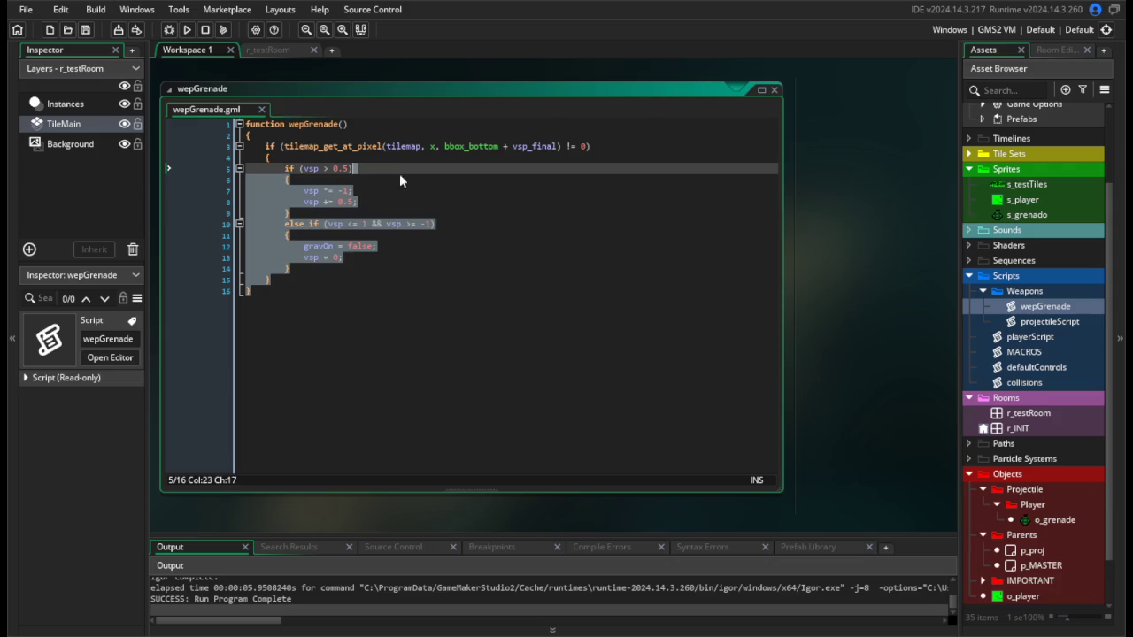
click(481, 262)
click(403, 279)
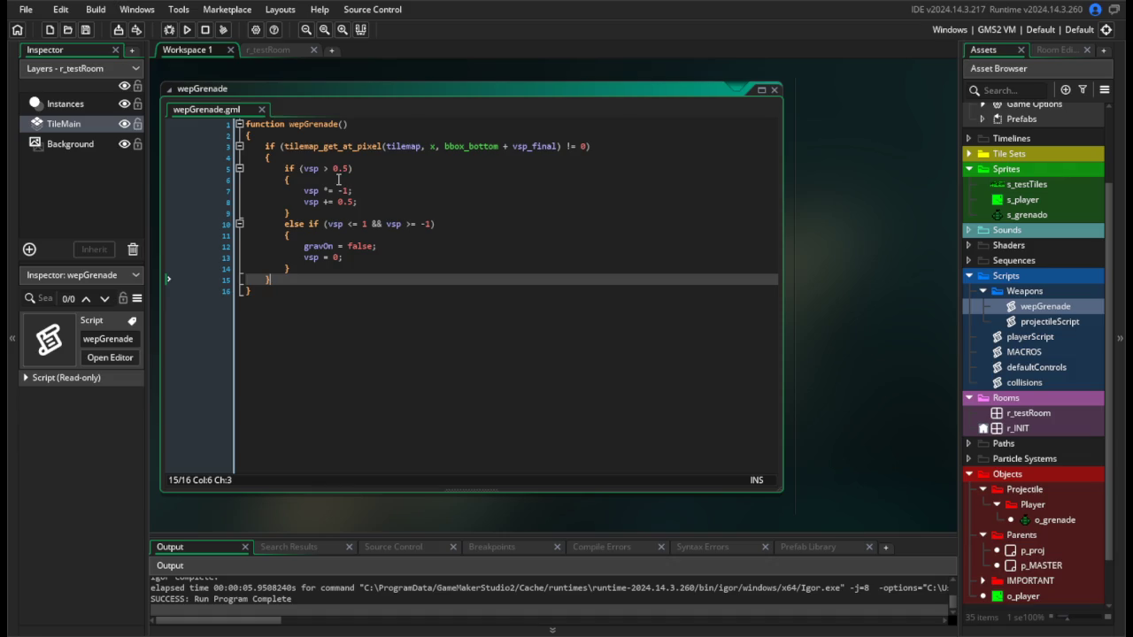
click(338, 180)
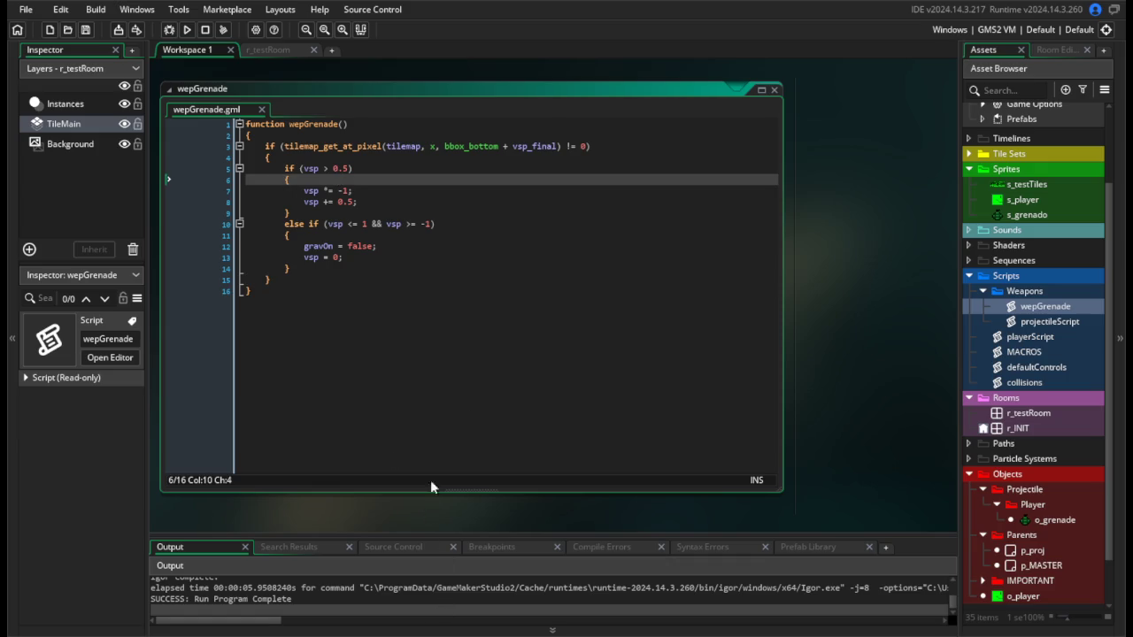
Add show_debug_message("Bounce") to the bounce block, save, and run a test.
key(Return)
text(show_de)
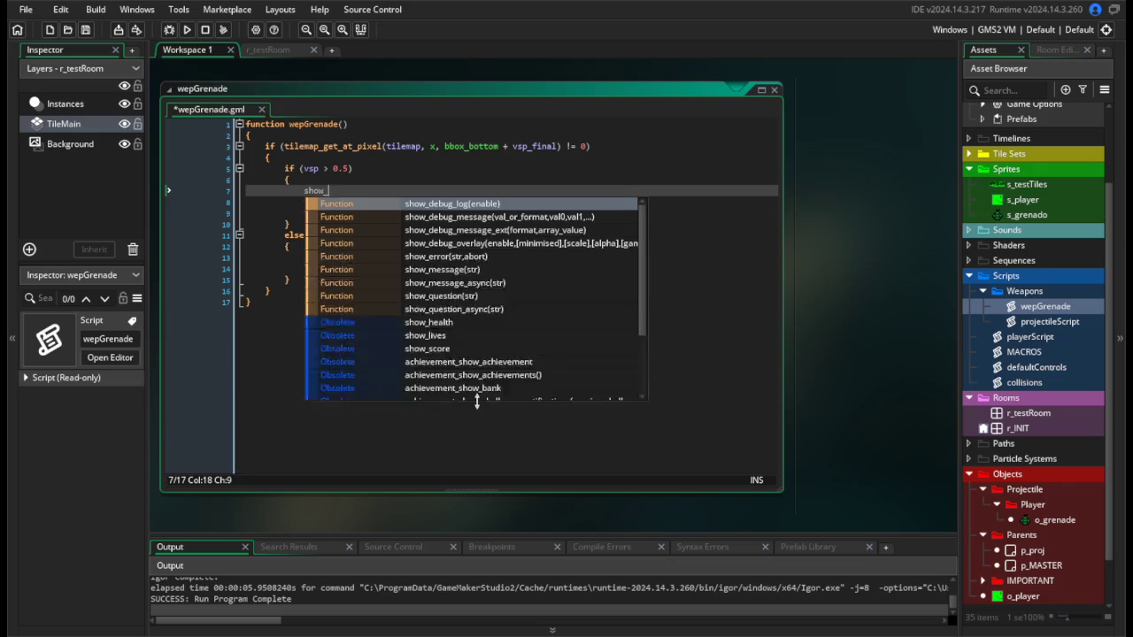
key(Down)
key(Return)
text("B)
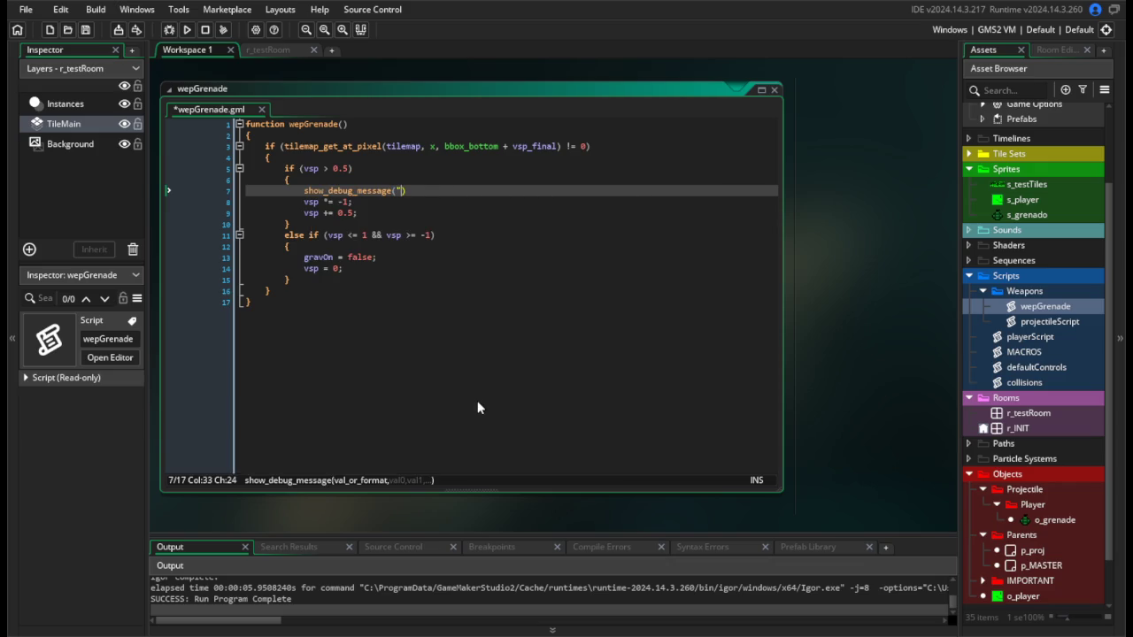
text(ounce)
key(ctrl+s)
click(186, 29)
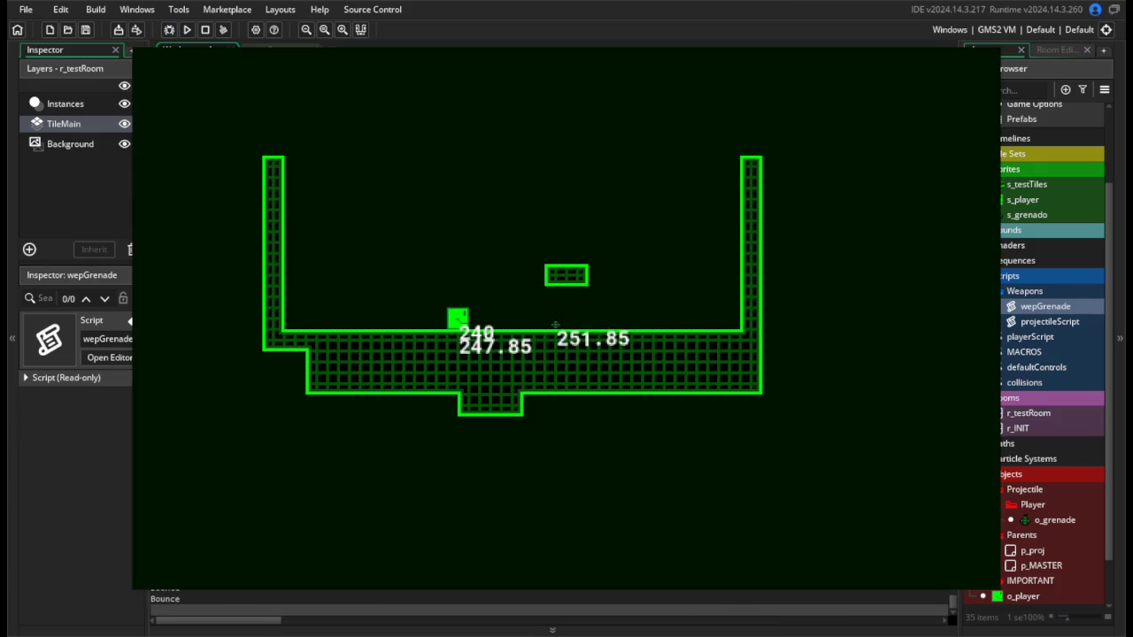
key(Escape)
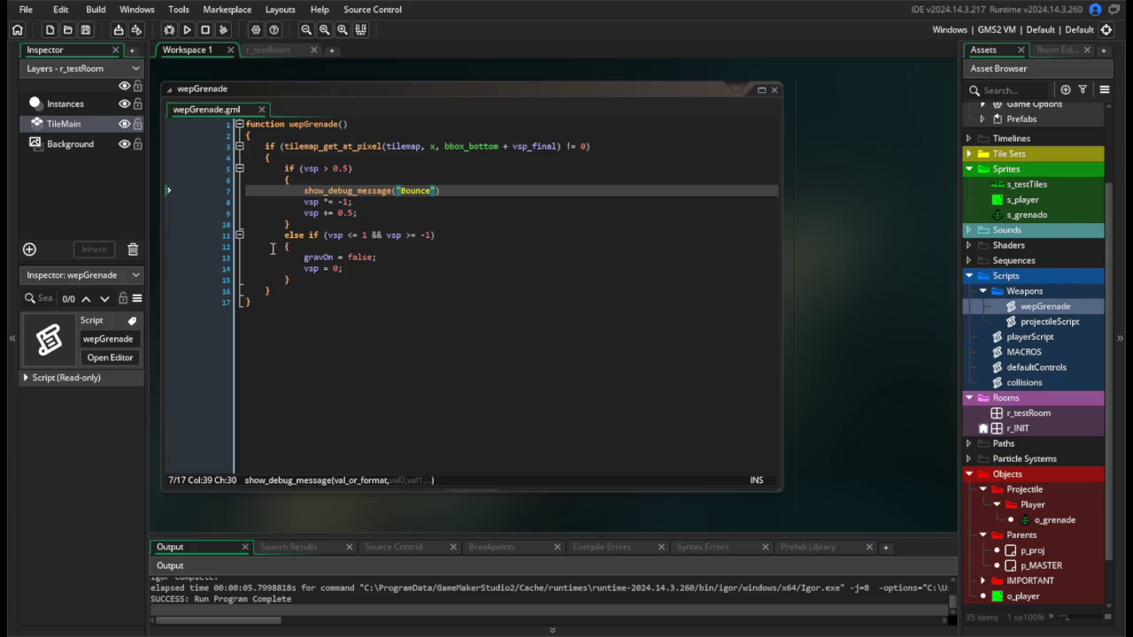
Comment out vsp *= -1 and vsp += 0.5, then run the game.
click(303, 214)
text(//)
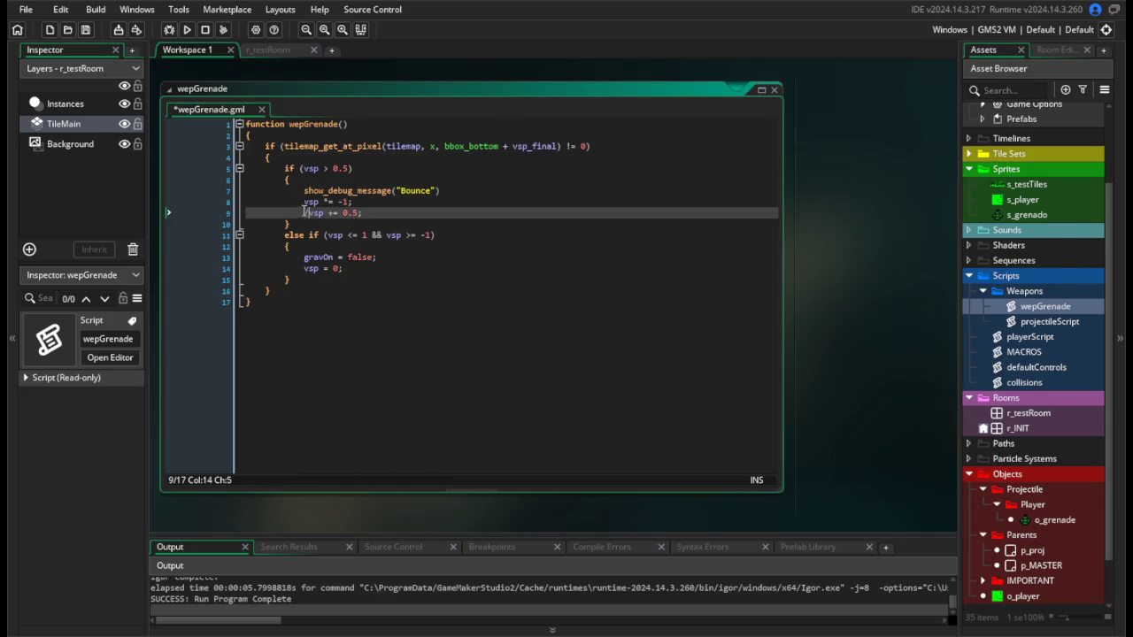
click(303, 202)
text(//)
click(554, 213)
key(F5)
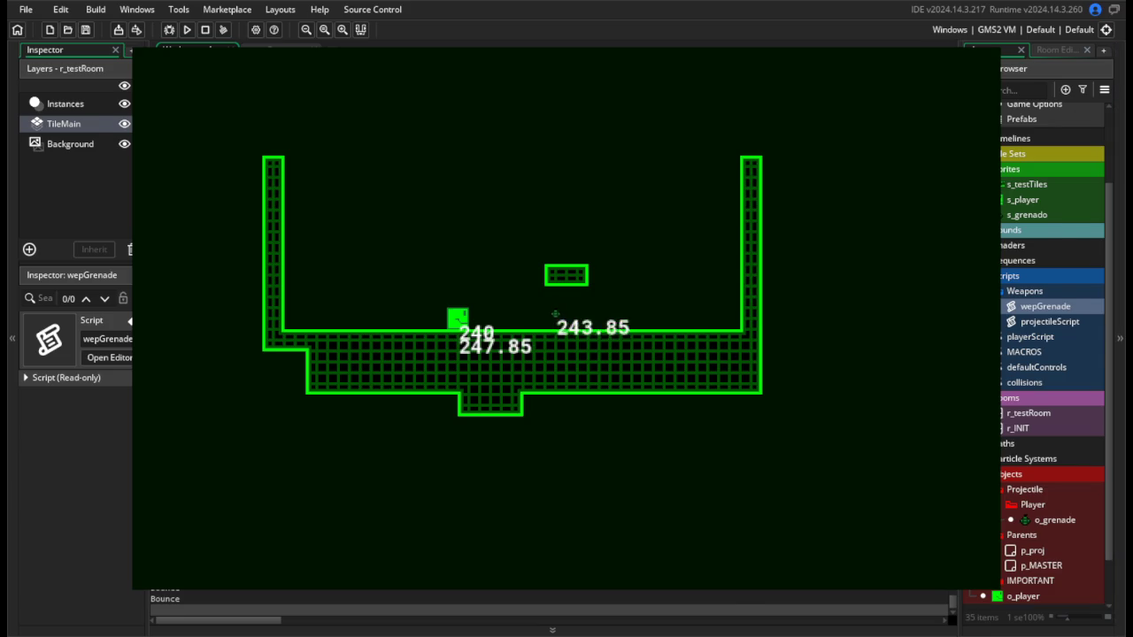
key(Escape)
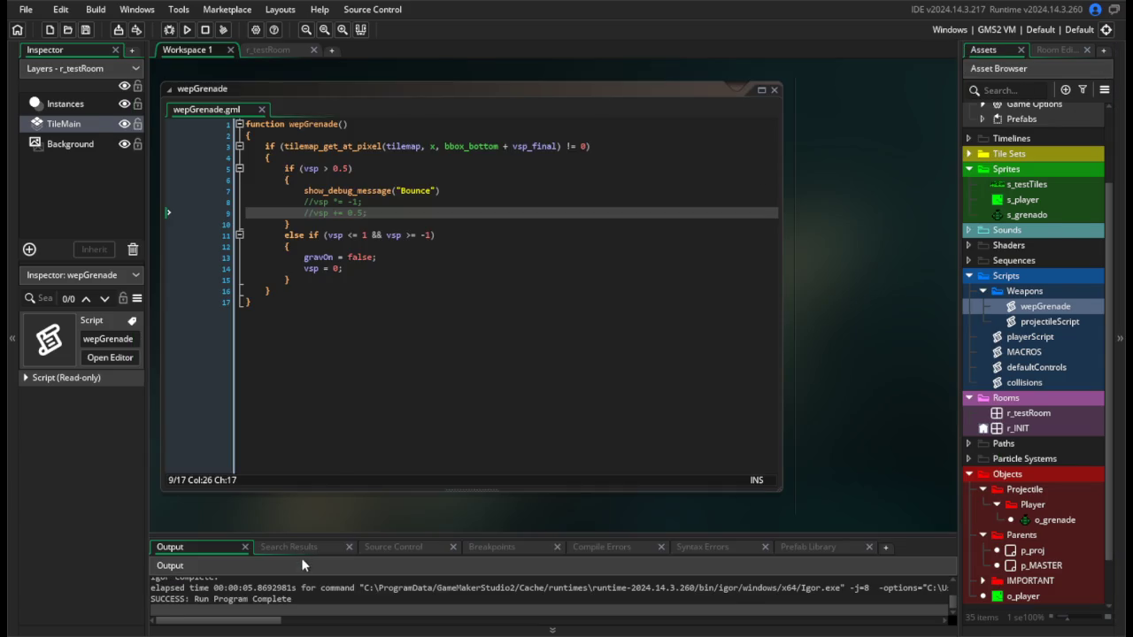
Remove the Bounce debug message line and test the game again.
click(450, 193)
key(shift+Up)
key(BackSpace)
click(372, 203)
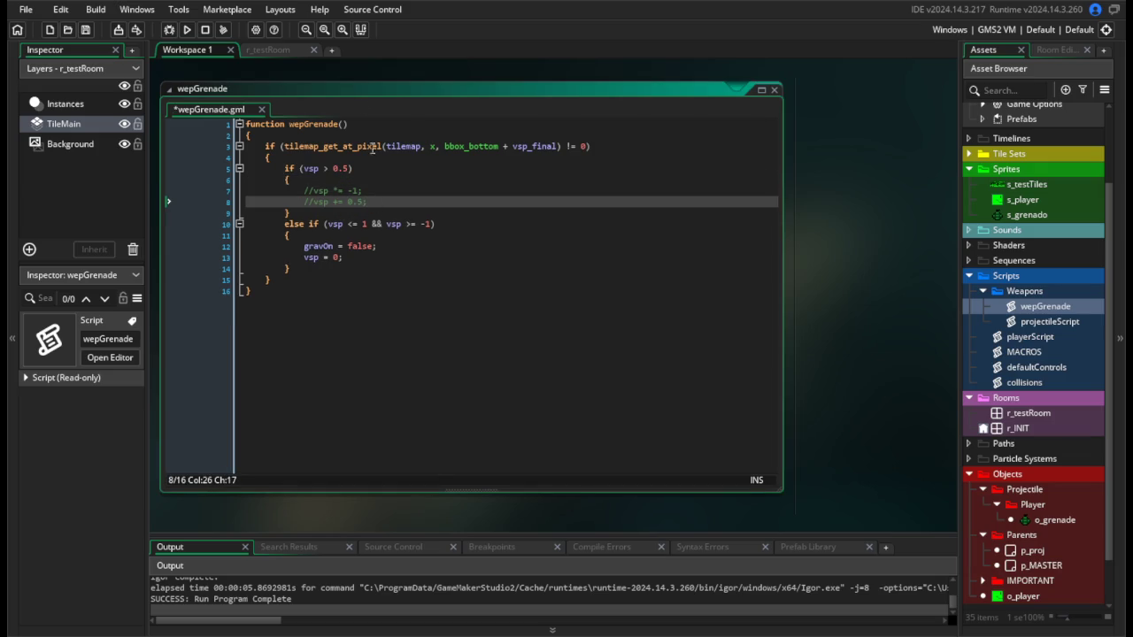
click(185, 29)
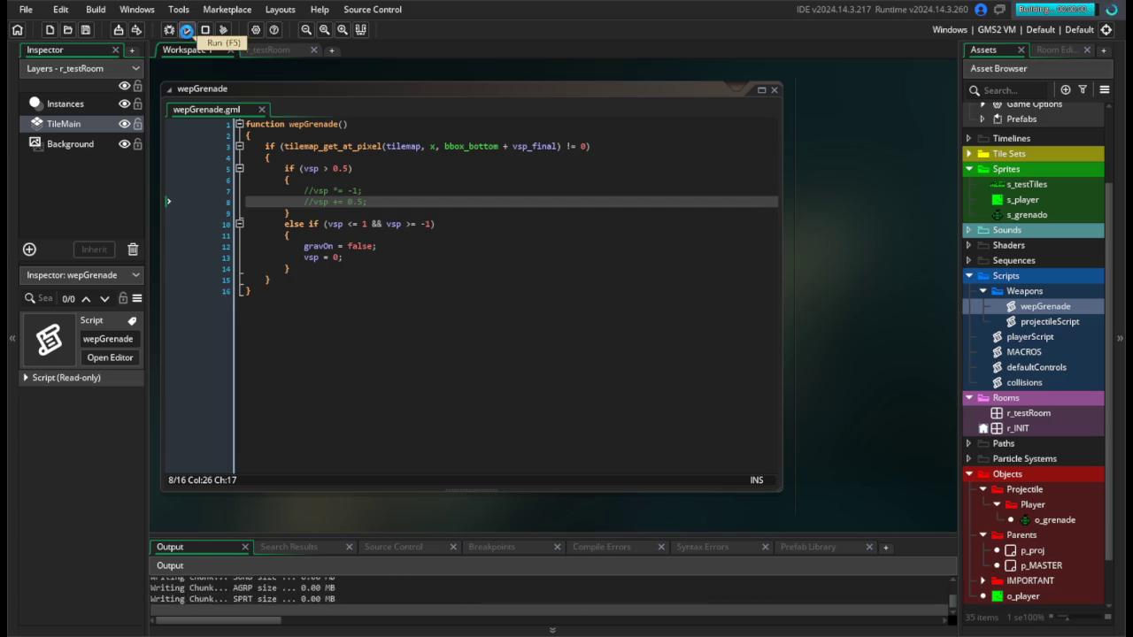
key(Right)
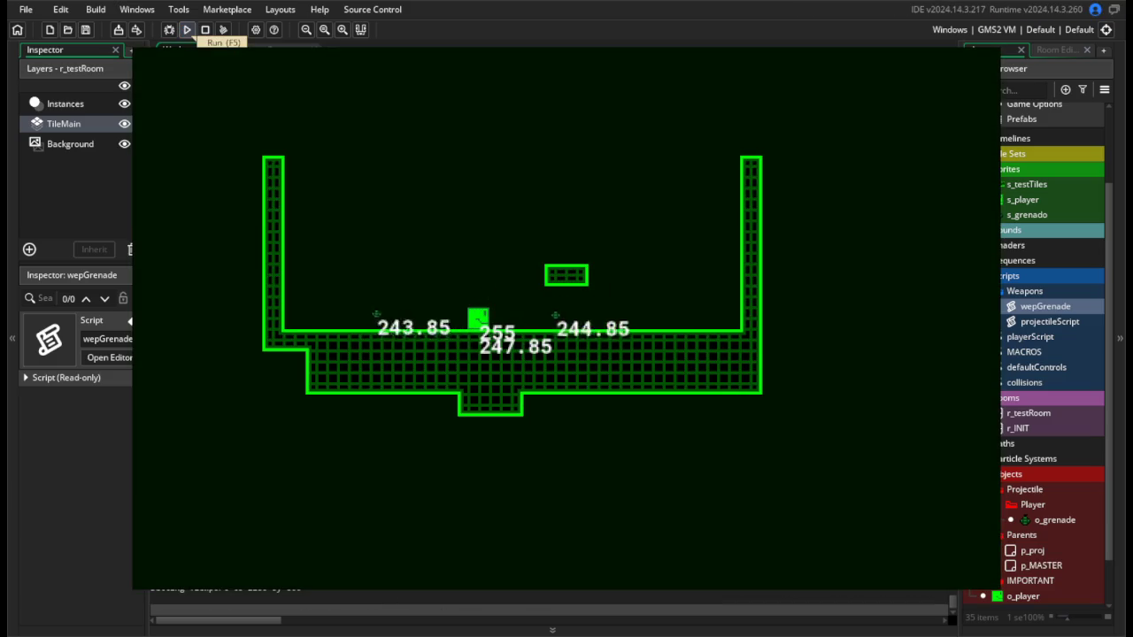
key(alt+F4)
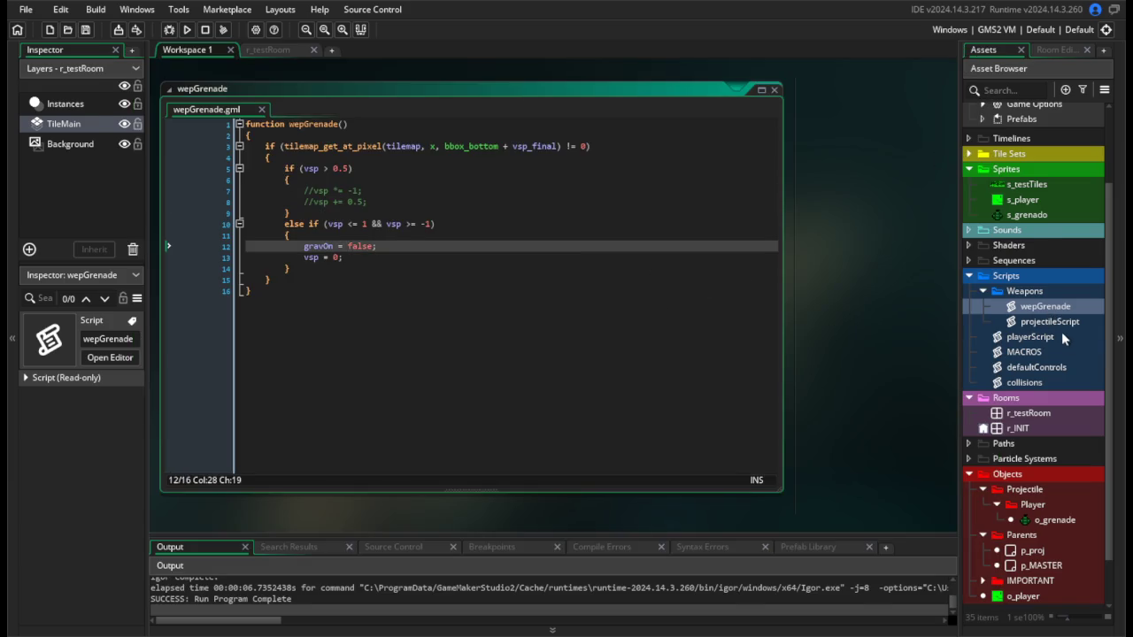
In the collisions script, add show_debug_message("Bounce") after onGround = true and save.
double_click(1058, 379)
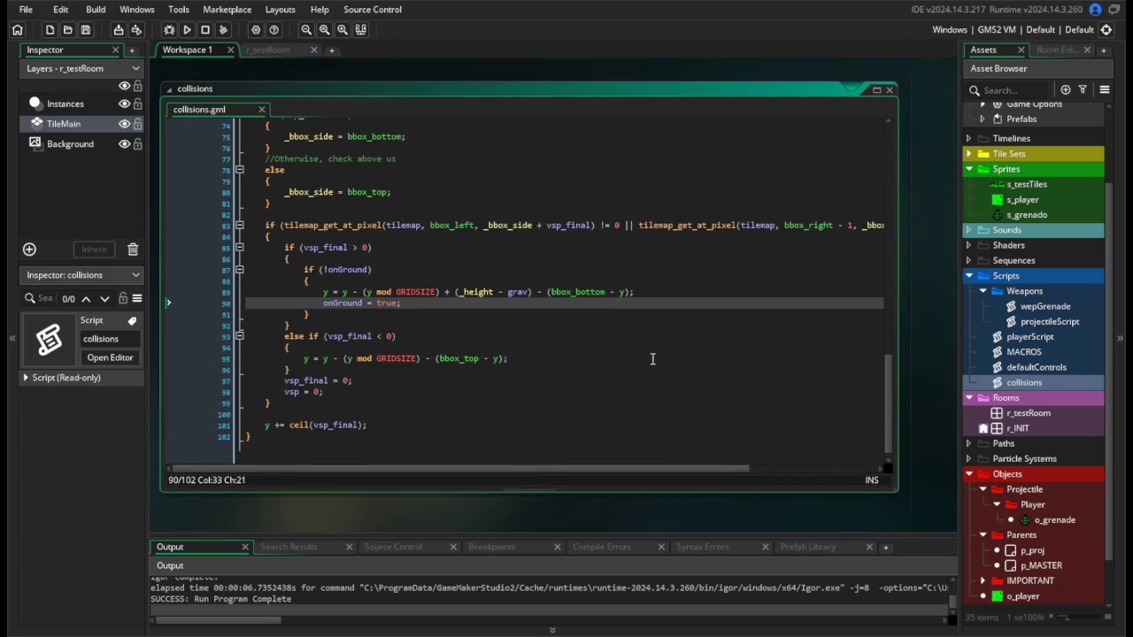
key(Return)
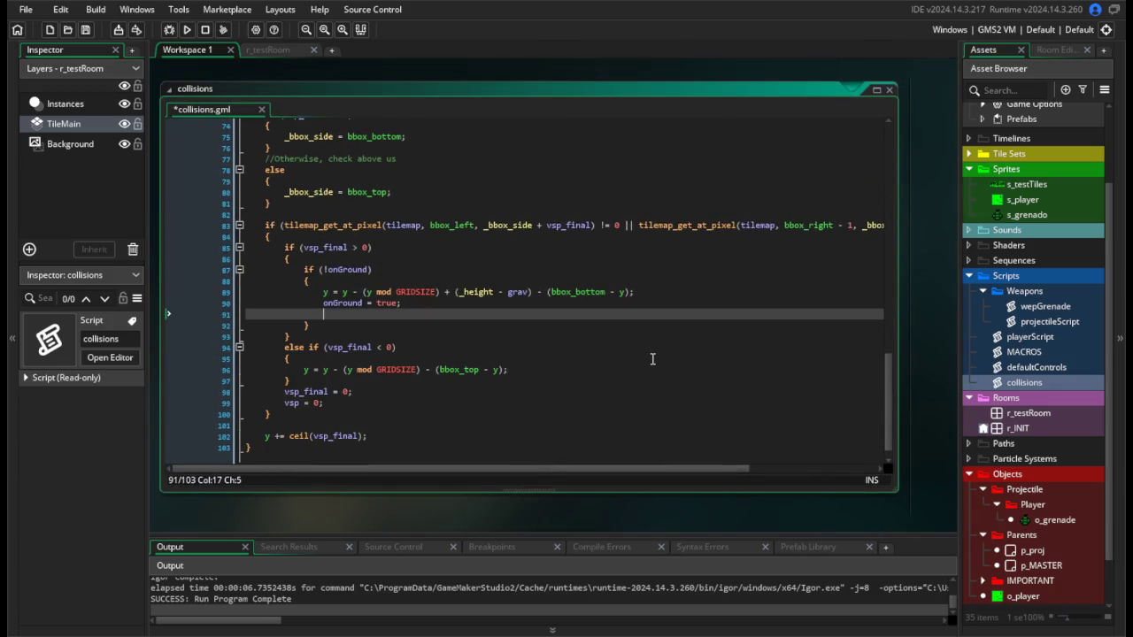
text(show_deb)
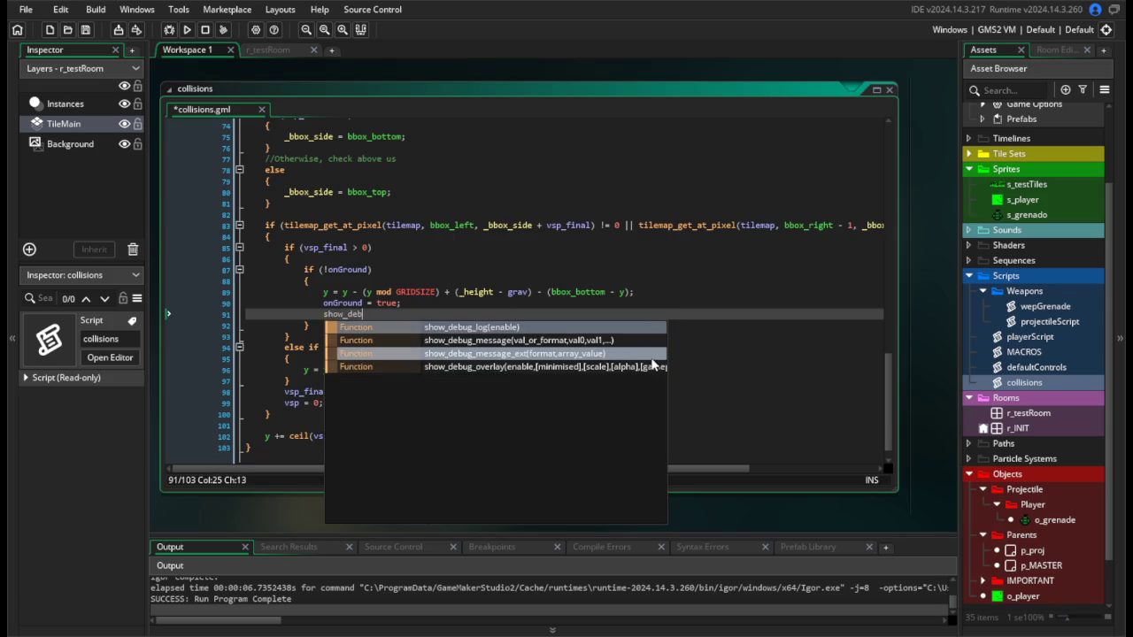
key(Down)
key(Return)
text("Bounce)
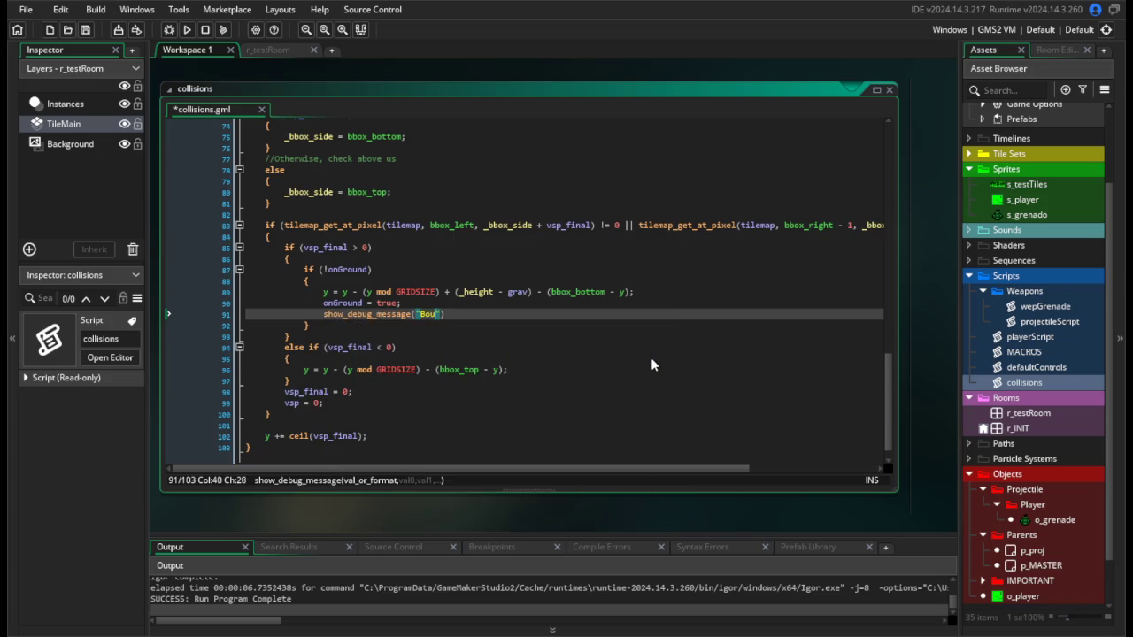
key(ctrl+s)
Run the game to watch for Bounce messages, then delete the temporary debug line.
click(187, 31)
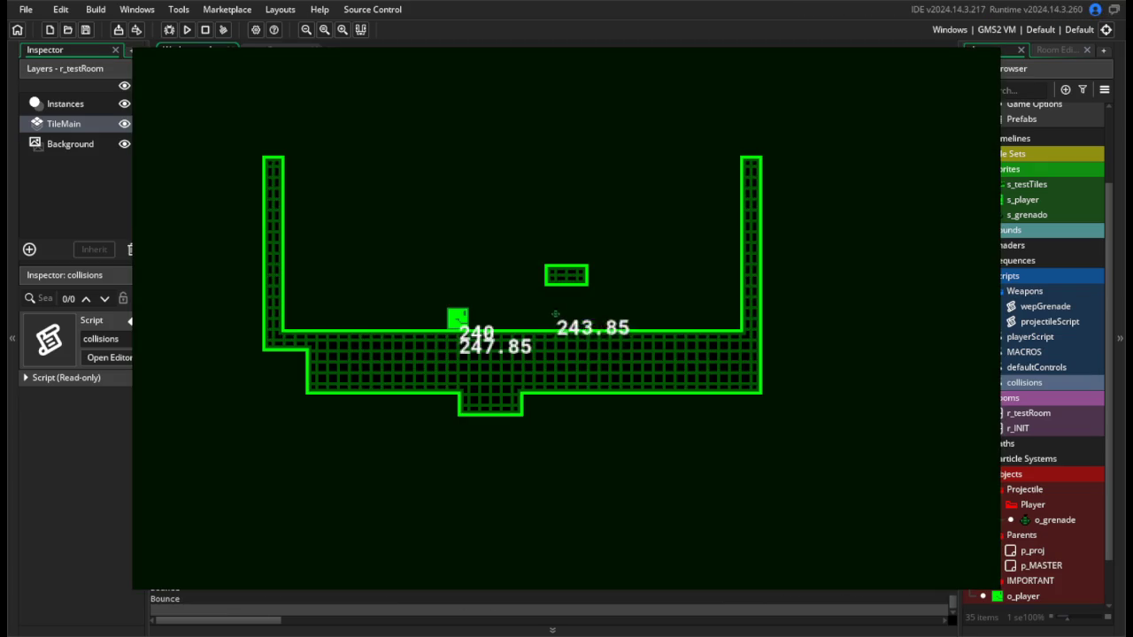
key(Escape)
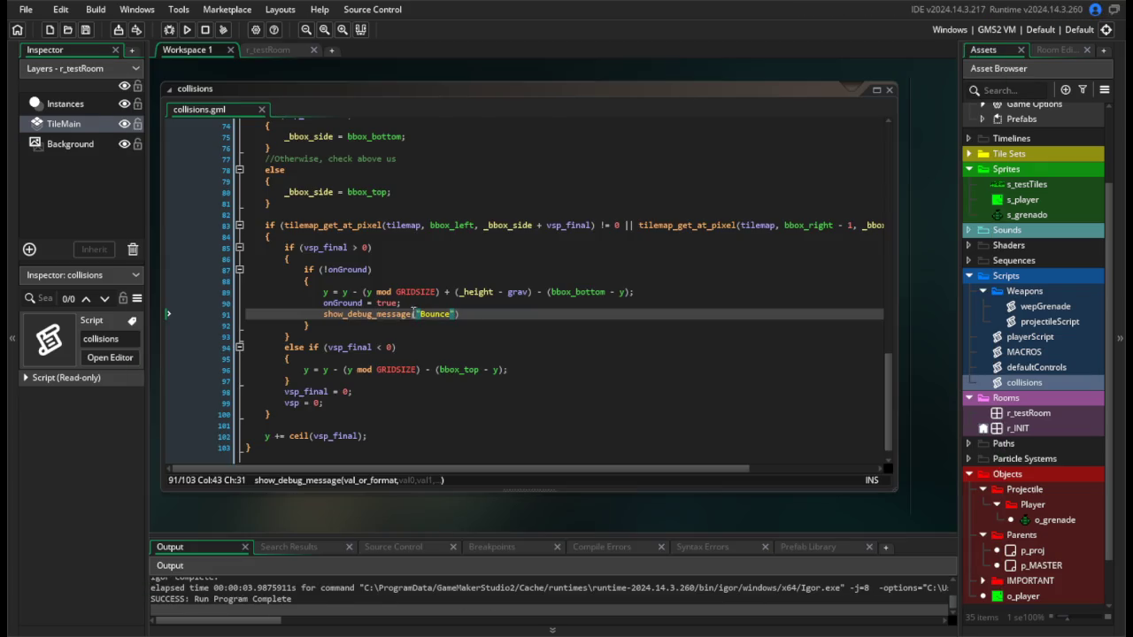
key(BackSpace)
key(BackSpace)
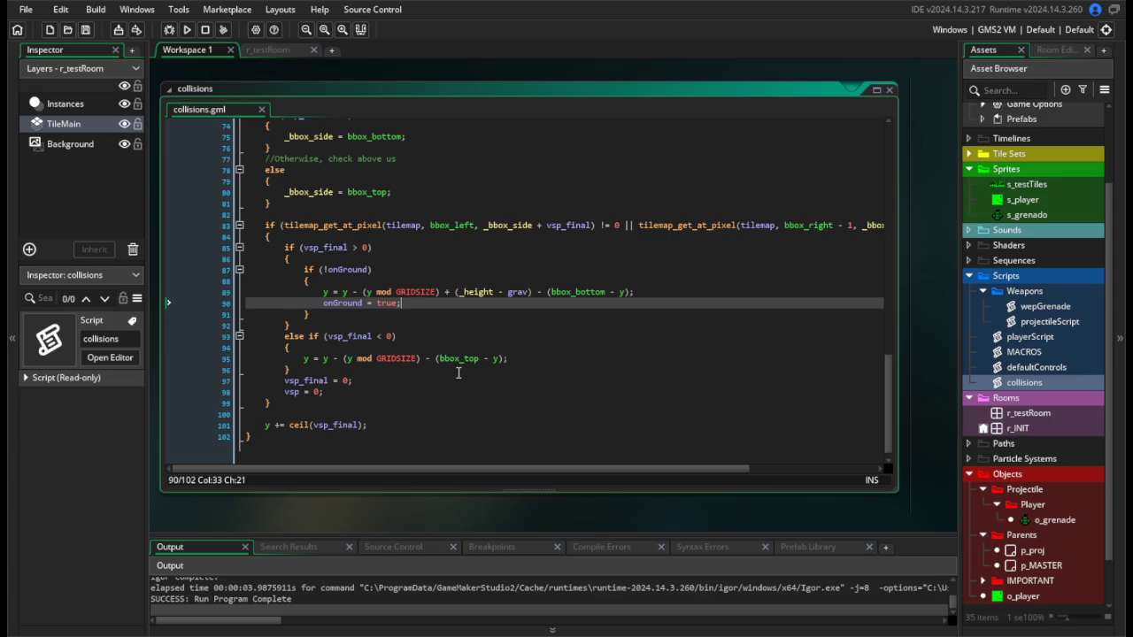
Add && !onGround to the vsp_final > 0 condition in collisions and test-run the game.
click(373, 269)
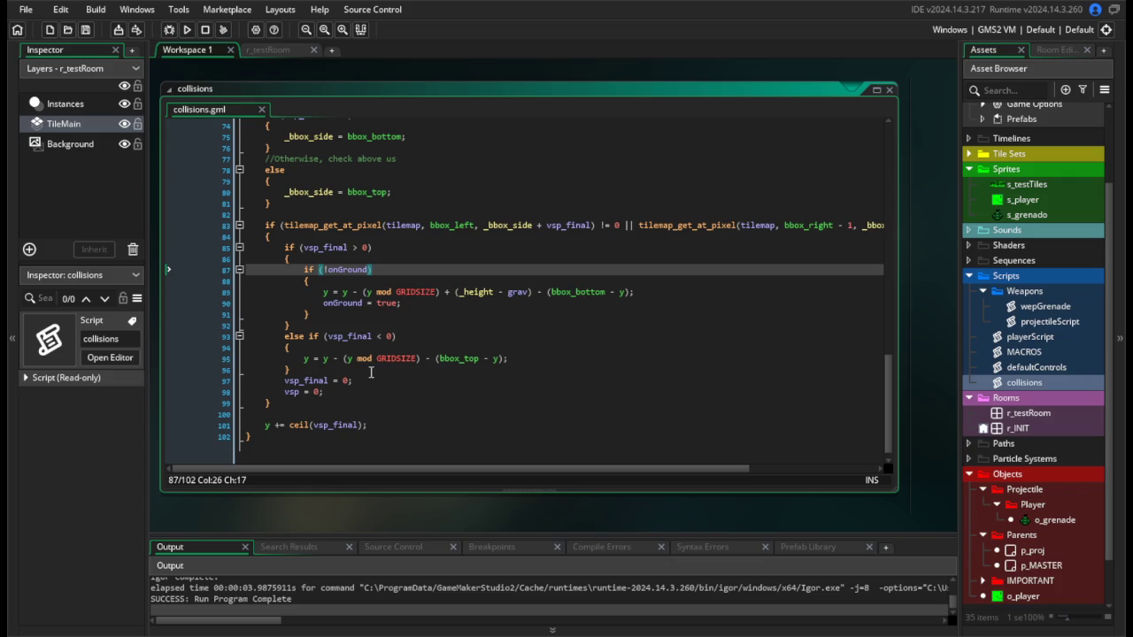
click(367, 247)
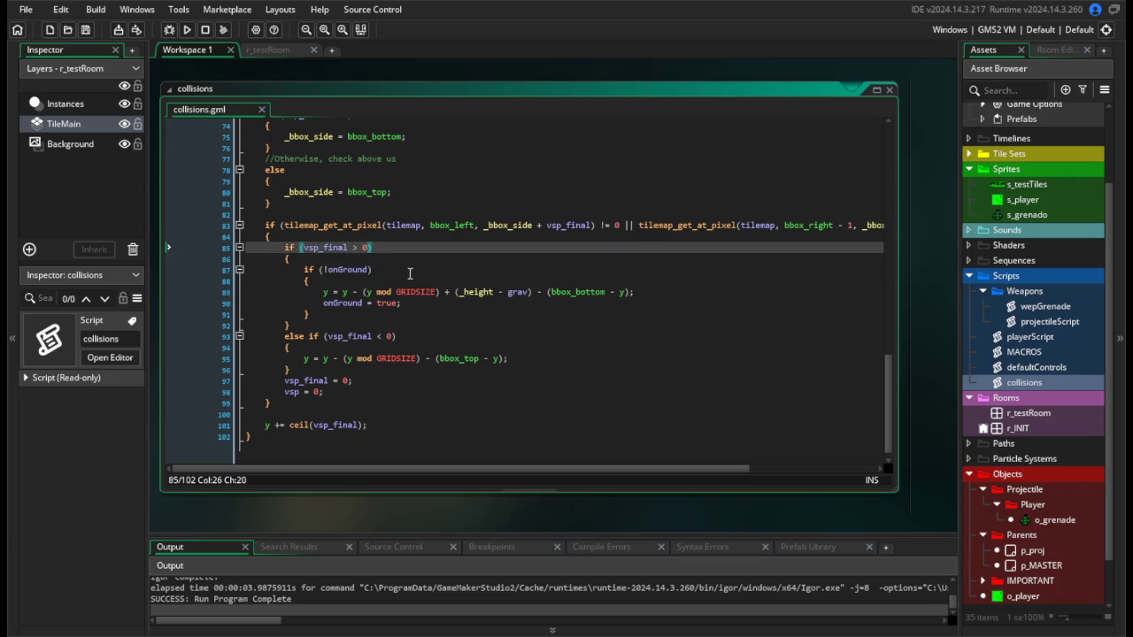
text(&& !onGround)
key(Escape)
key(F5)
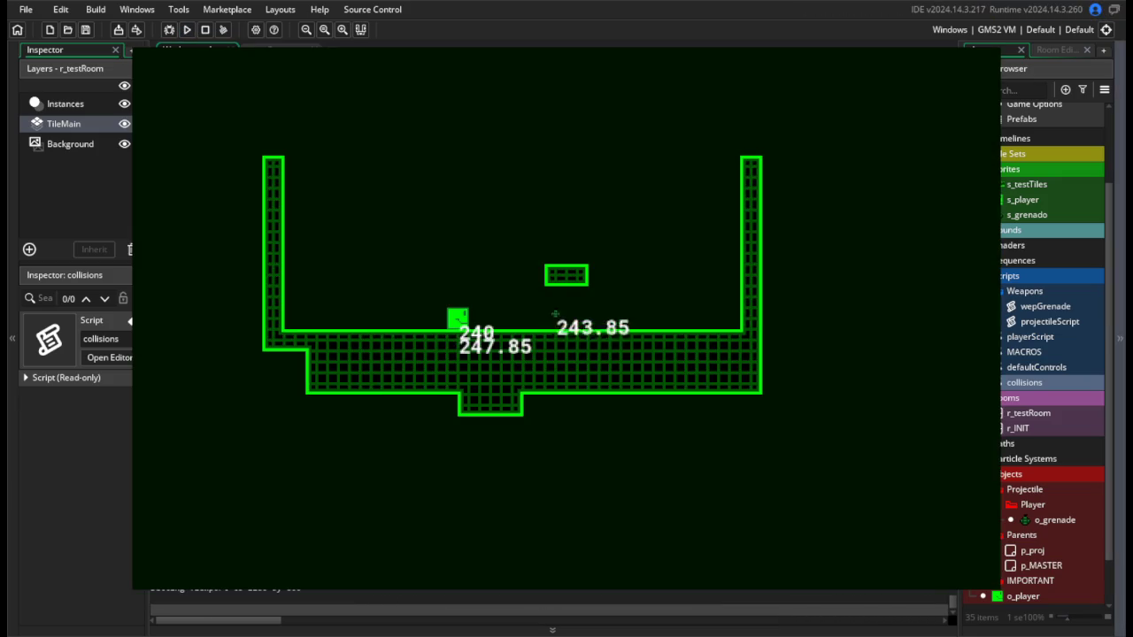
key(Escape)
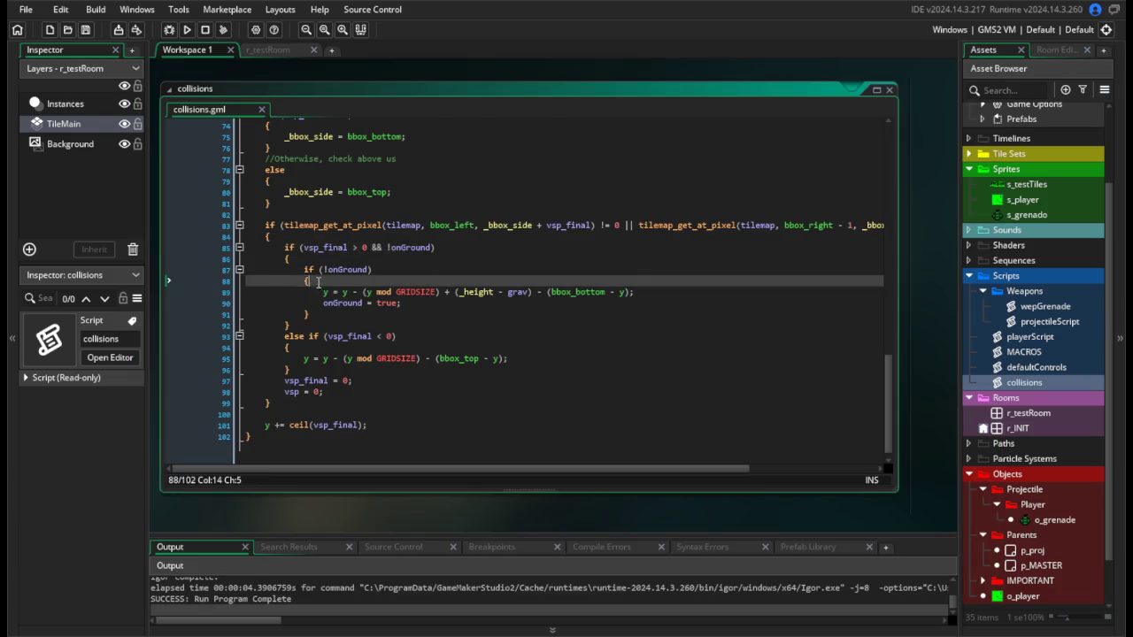
Remove the && !onGround condition again and save the collisions script.
click(213, 266)
click(431, 247)
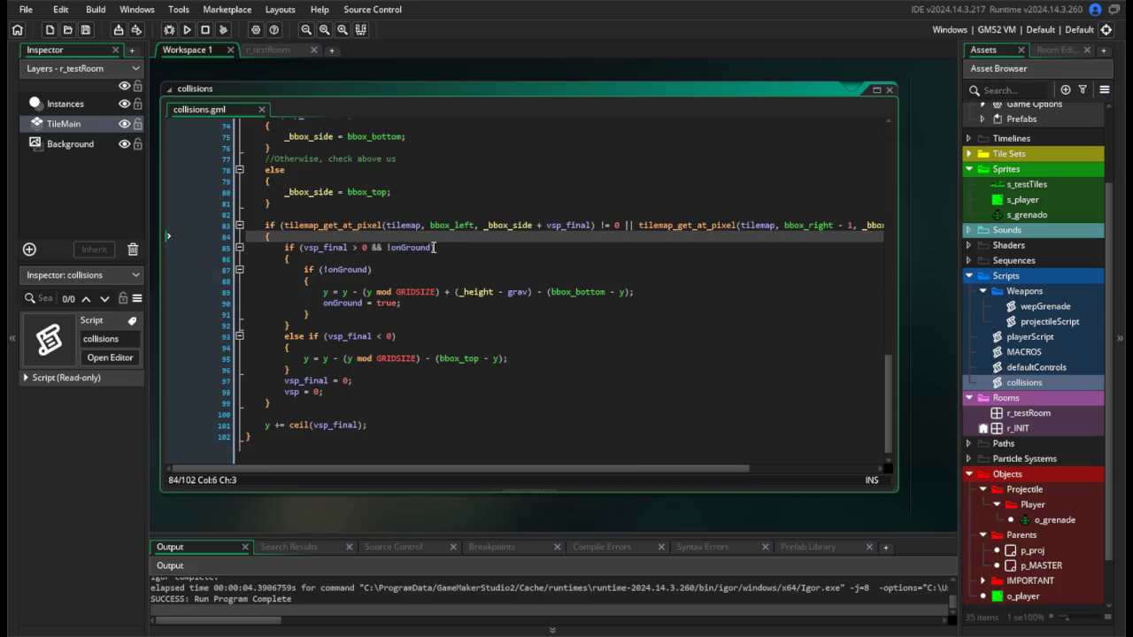
drag(431, 247, 369, 248)
key(BackSpace)
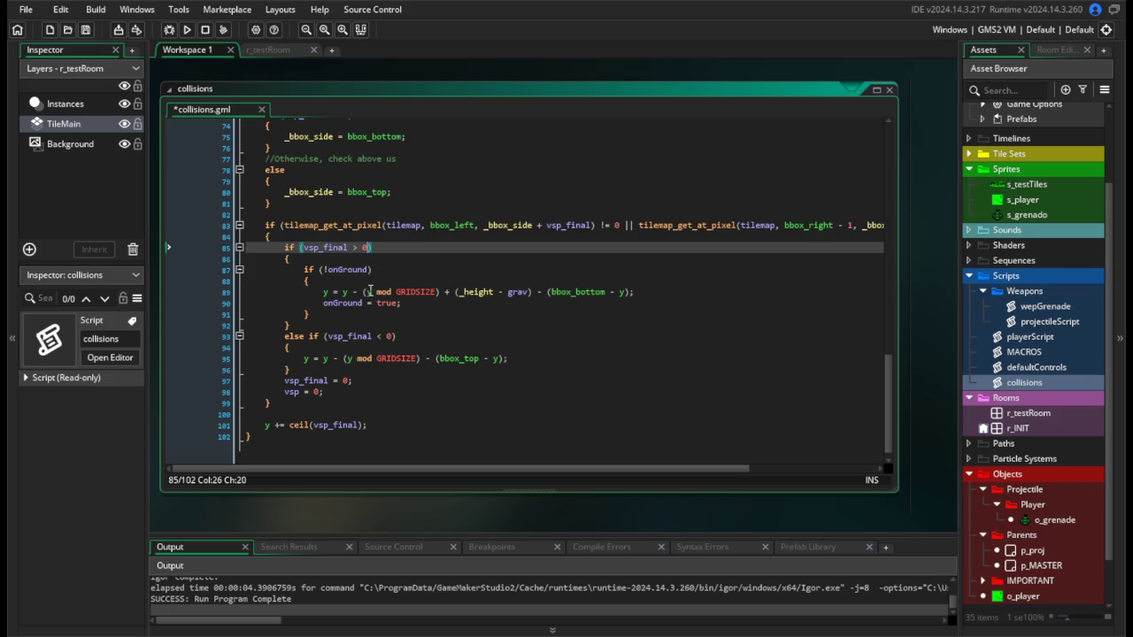
click(371, 291)
click(421, 314)
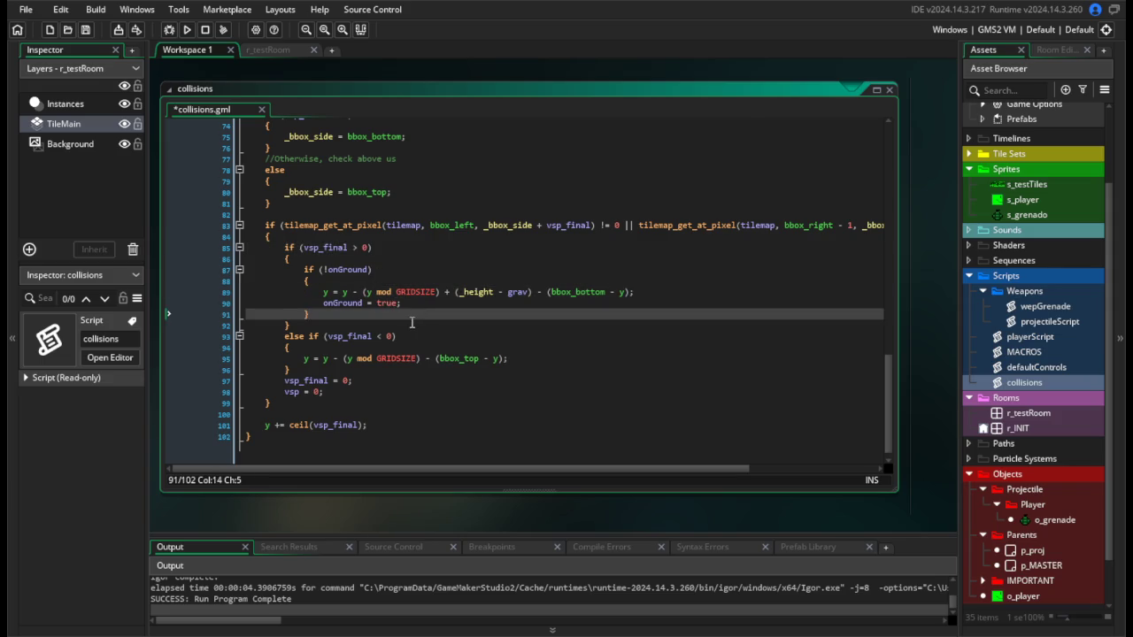
key(ctrl+s)
drag(399, 270, 403, 261)
click(506, 350)
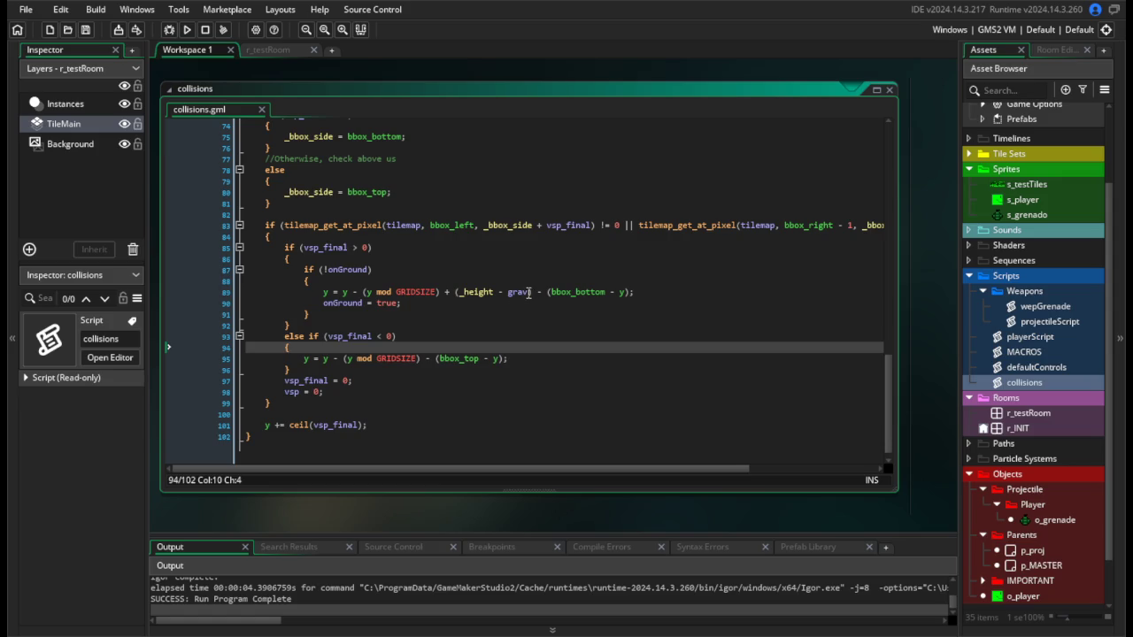
click(505, 291)
click(488, 368)
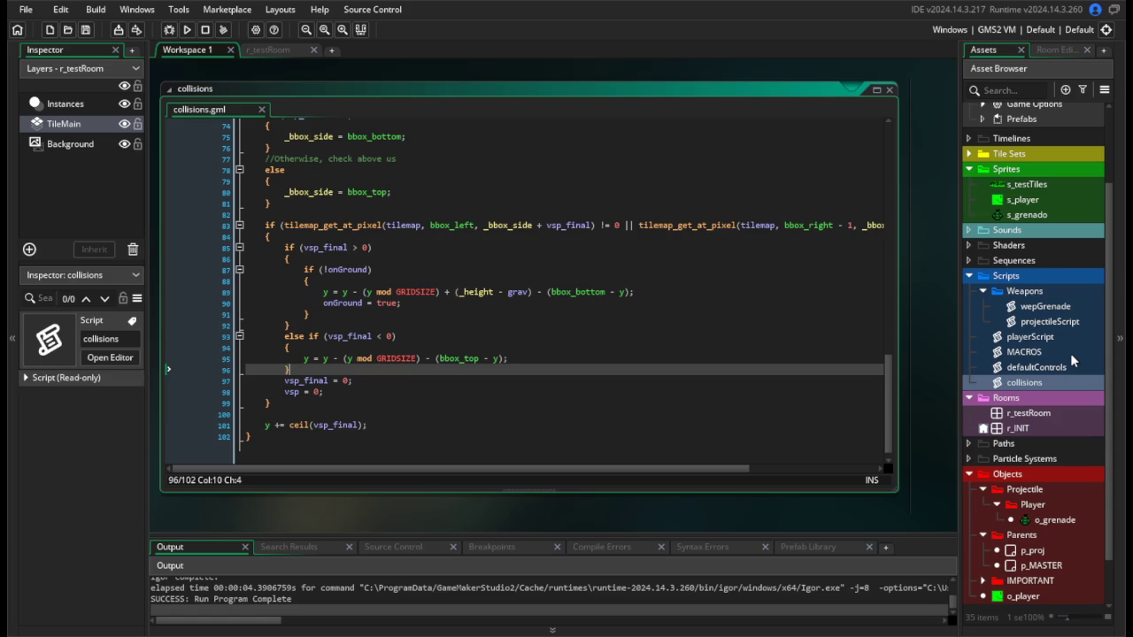
In wepGrenade, uncomment the two bounce lines, replace 0.5 with grav, and run the game.
double_click(1050, 307)
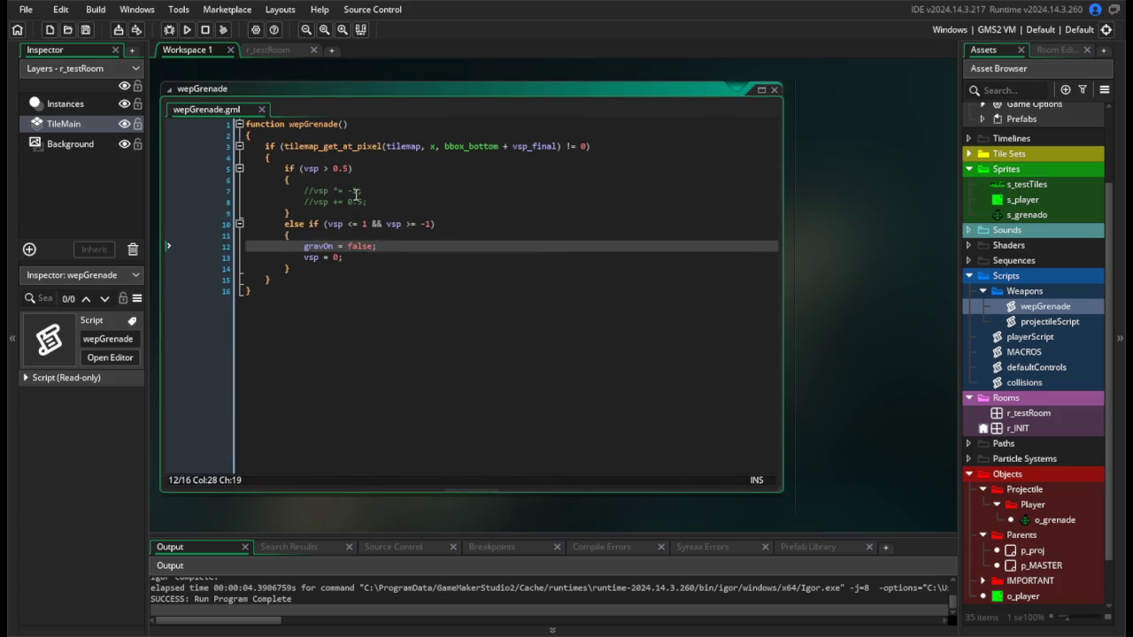
click(313, 190)
key(BackSpace)
key(BackSpace)
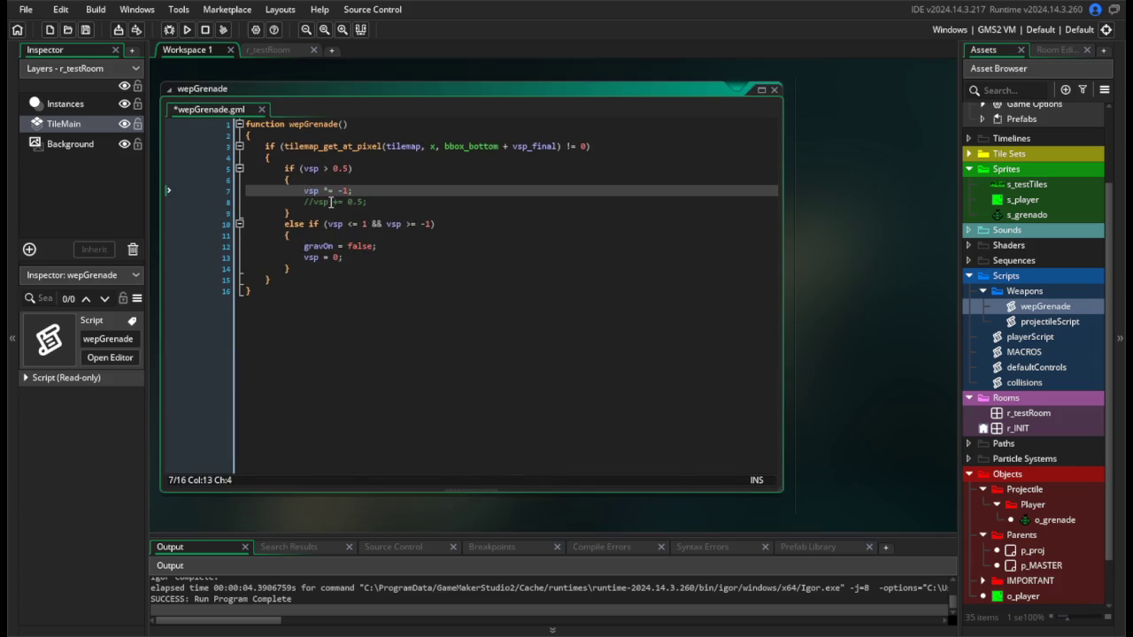
click(313, 201)
key(BackSpace)
key(BackSpace)
double_click(340, 168)
text(grav)
key(Escape)
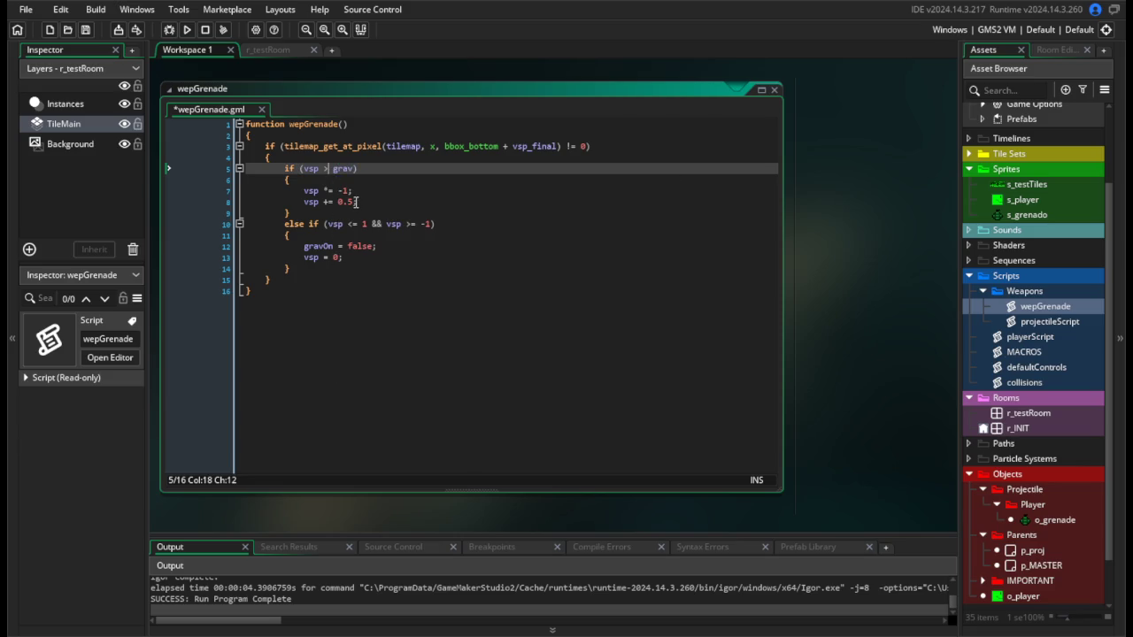
double_click(345, 202)
text(grav)
click(401, 160)
key(F5)
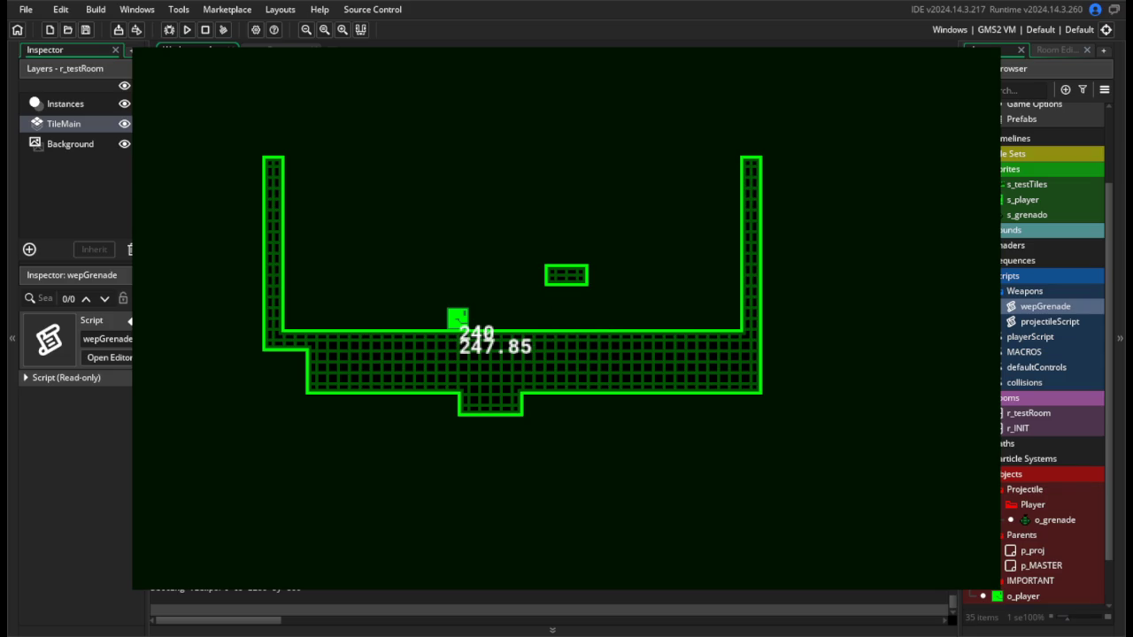
Re-comment the vsp *= -1 and vsp += 0.5 lines, keeping vsp > grav, and rerun.
key(ctrl+z)
key(ctrl+z)
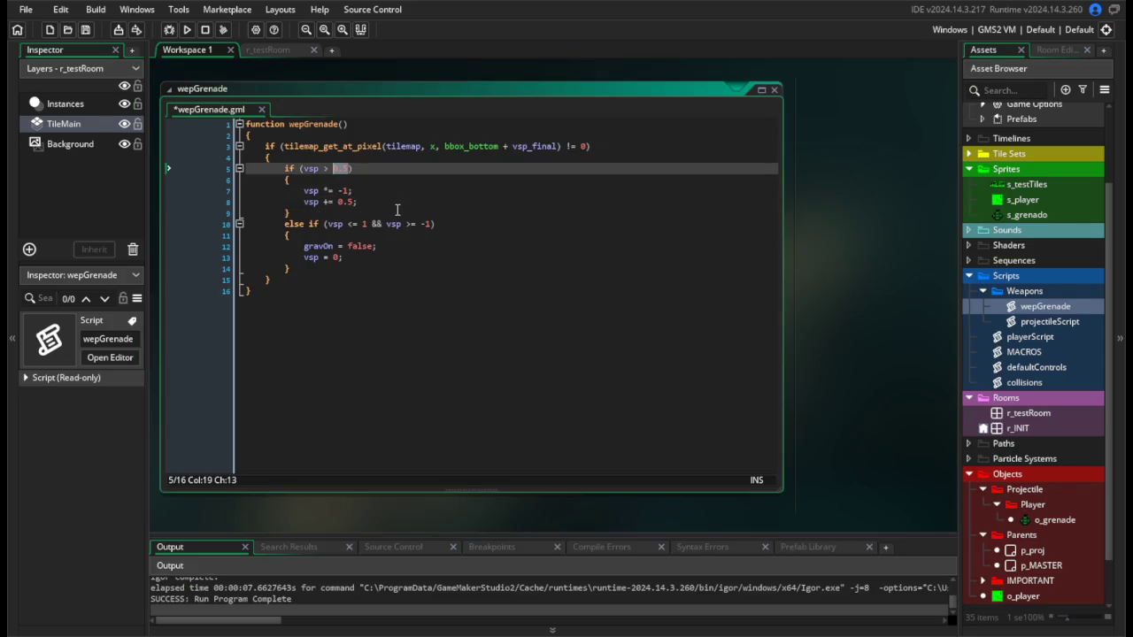
text(grav)
click(304, 192)
text(//)
click(304, 200)
text(//)
click(187, 29)
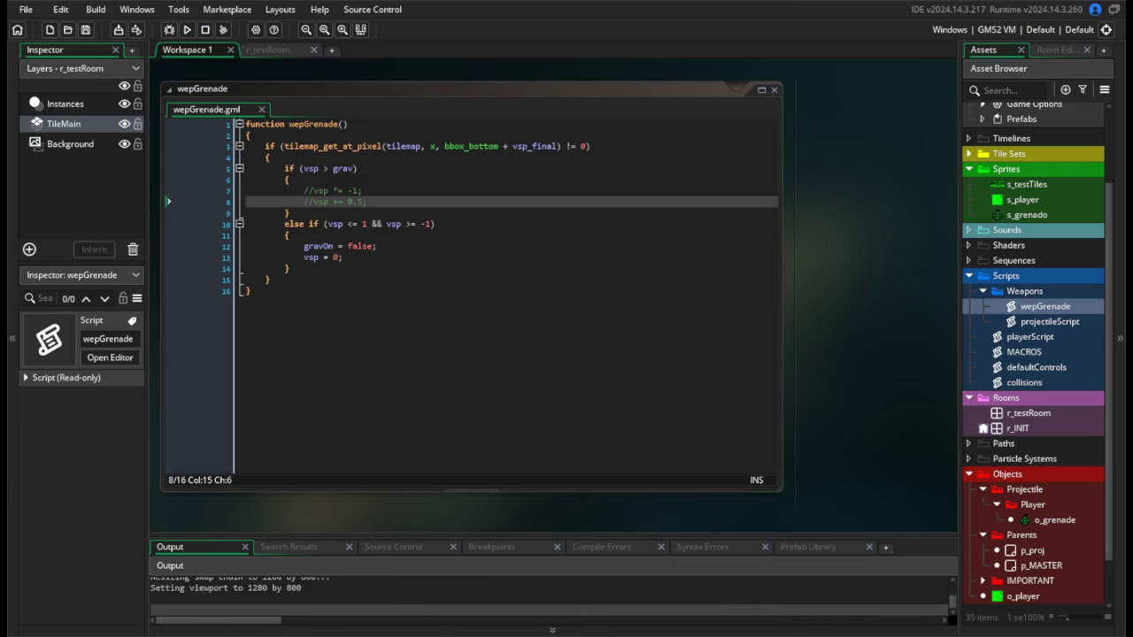
key(Escape)
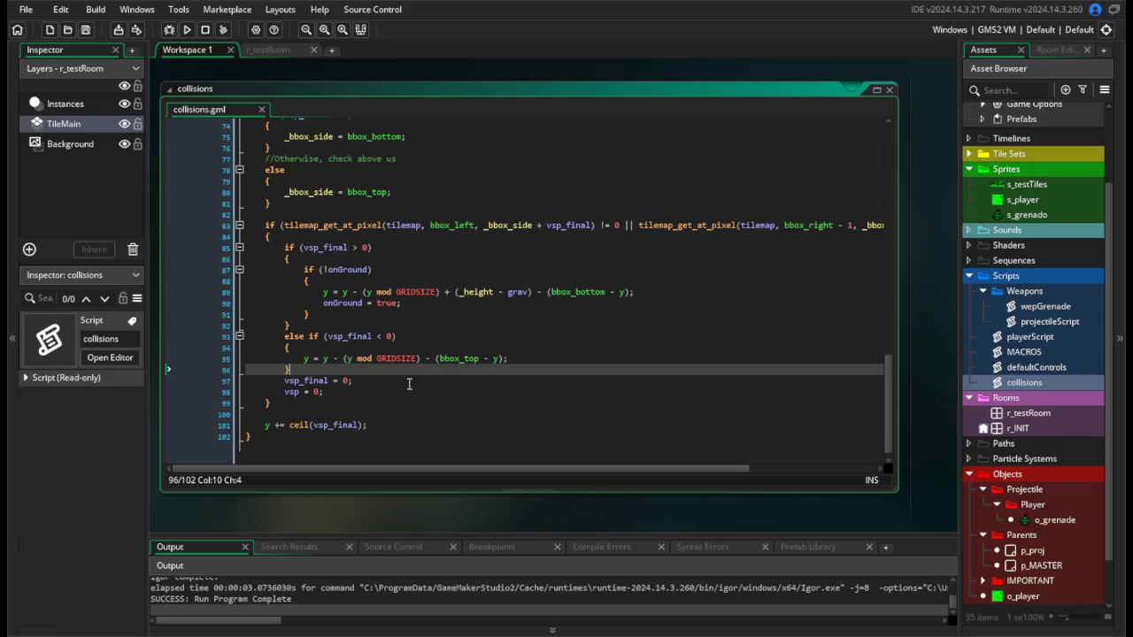
key(Return)
key(Return)
text(if (vsp_final)
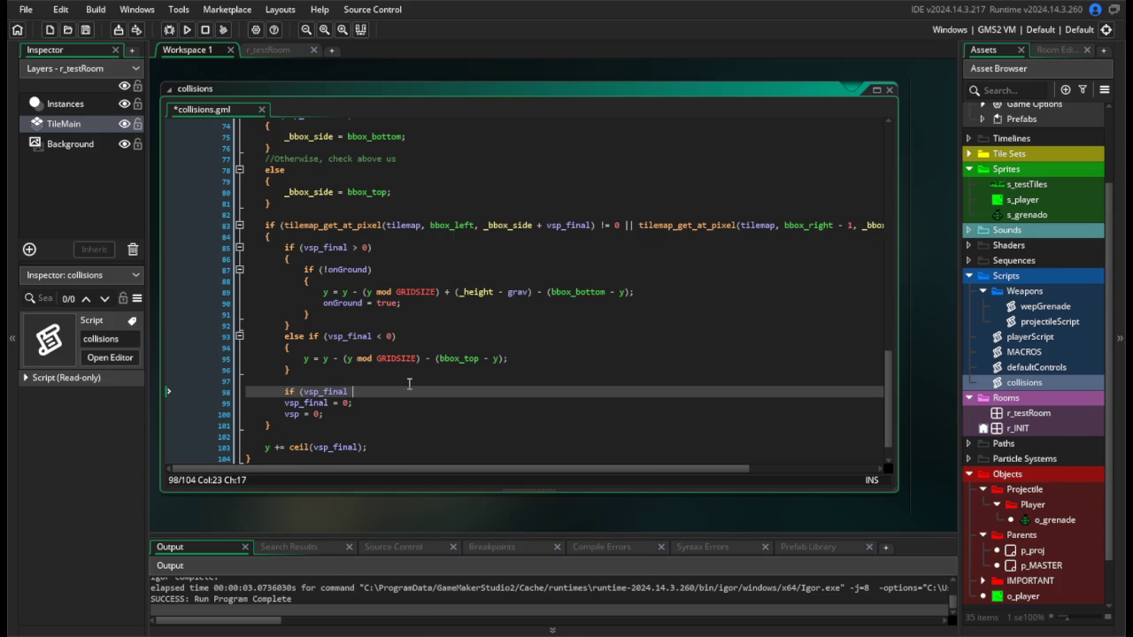
key(BackSpace)
key(BackSpace)
key(BackSpace)
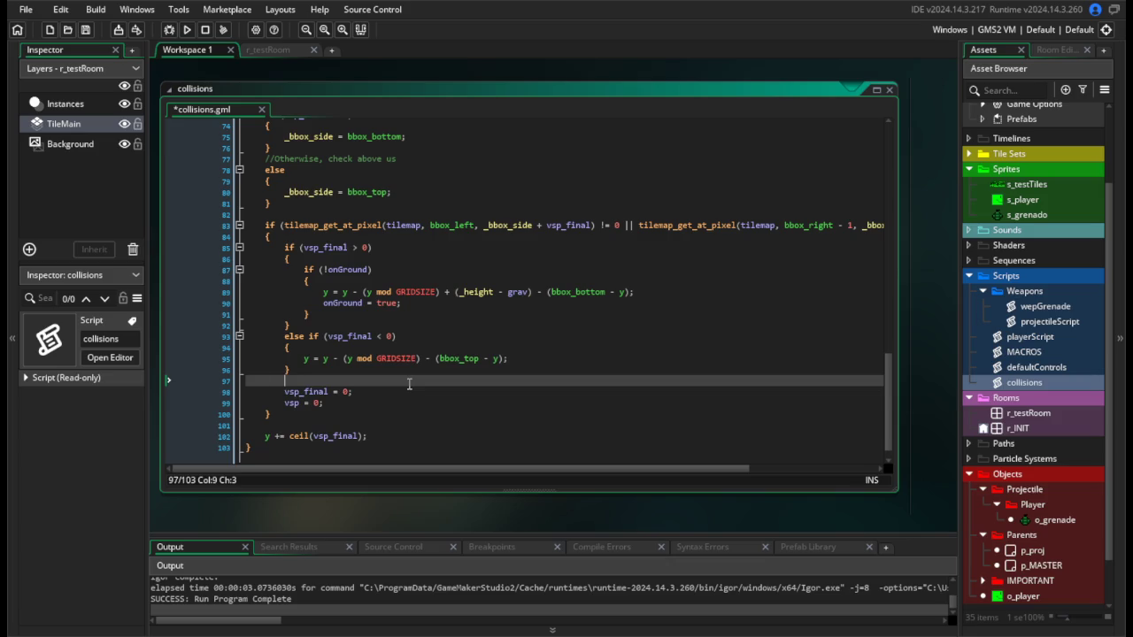
key(ctrl+s)
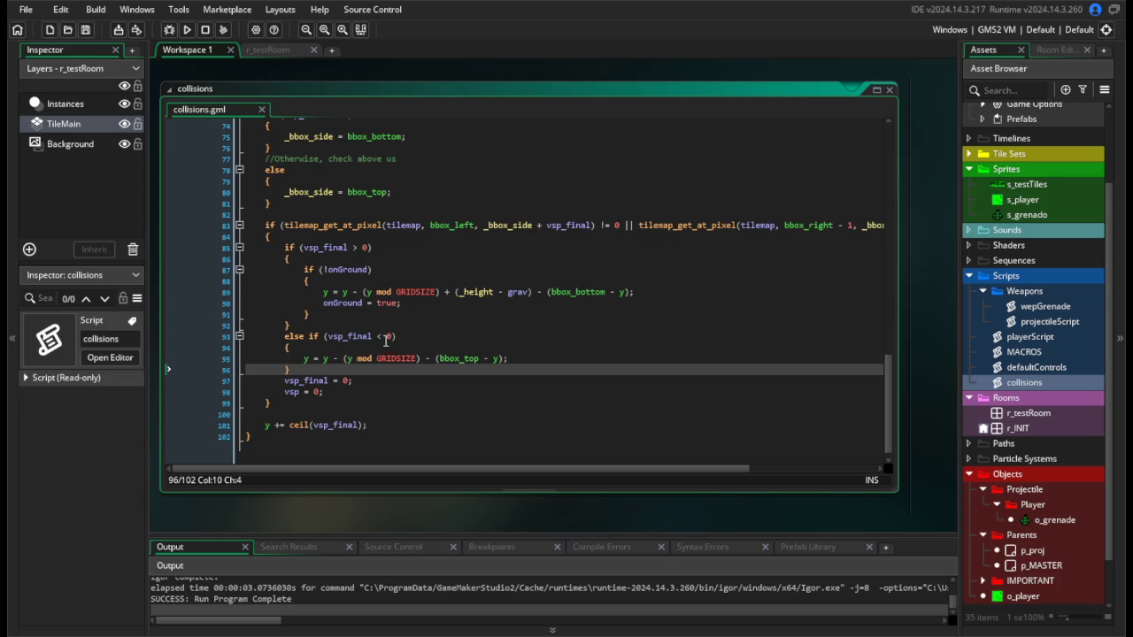
scroll(358, 251, up, 15)
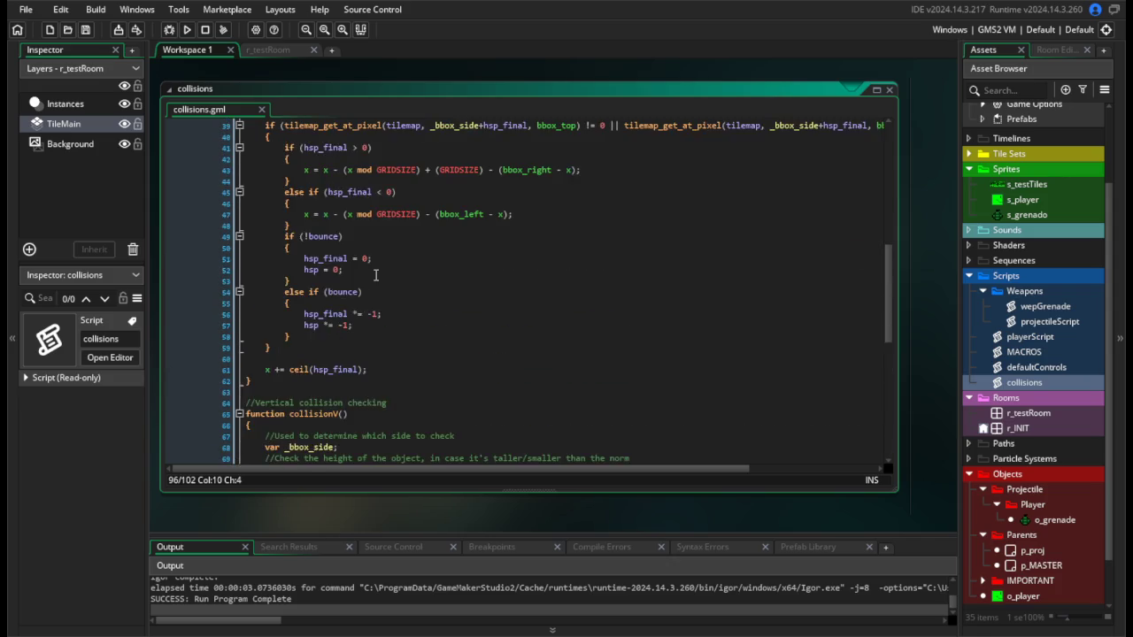
scroll(375, 275, down, 4)
scroll(375, 276, down, 11)
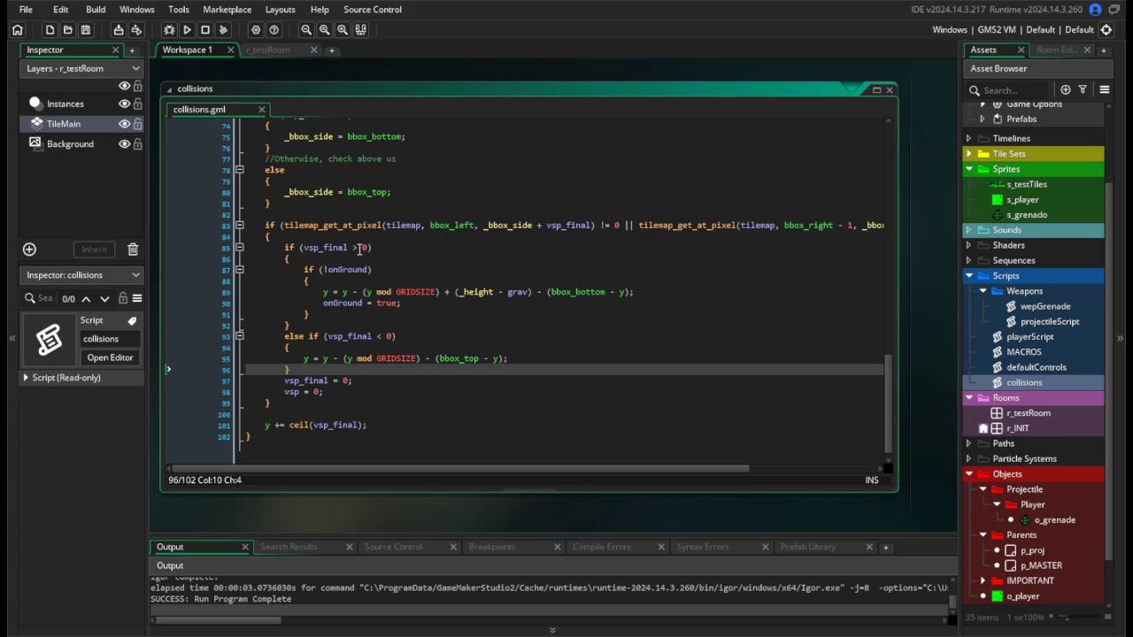
scroll(360, 251, up, 13)
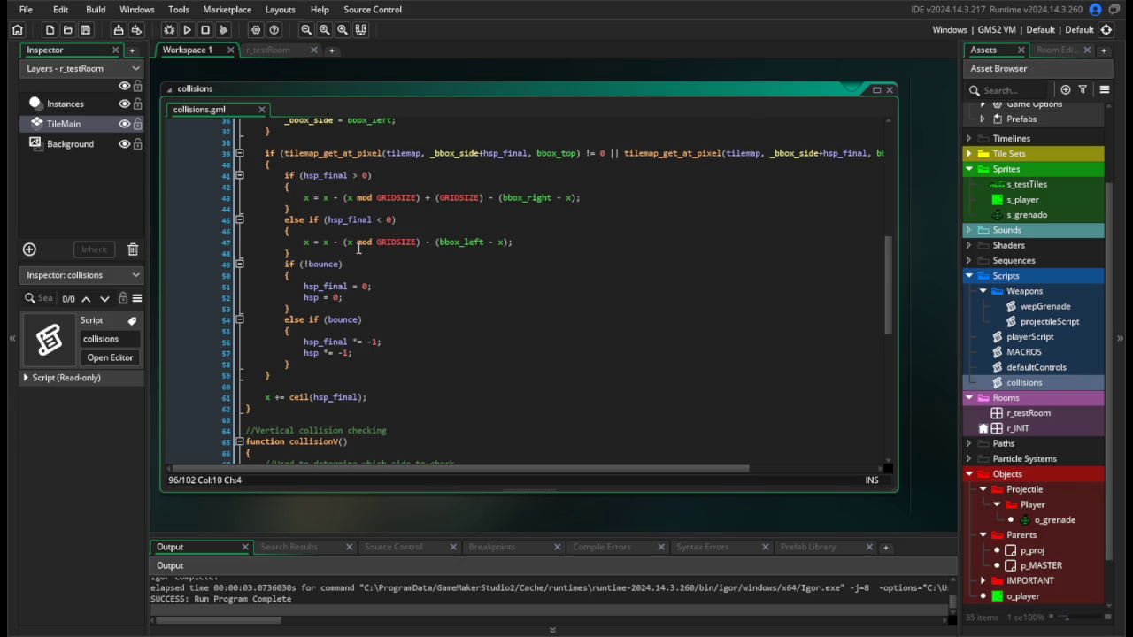
scroll(358, 252, down, 11)
scroll(361, 256, up, 11)
scroll(361, 256, down, 13)
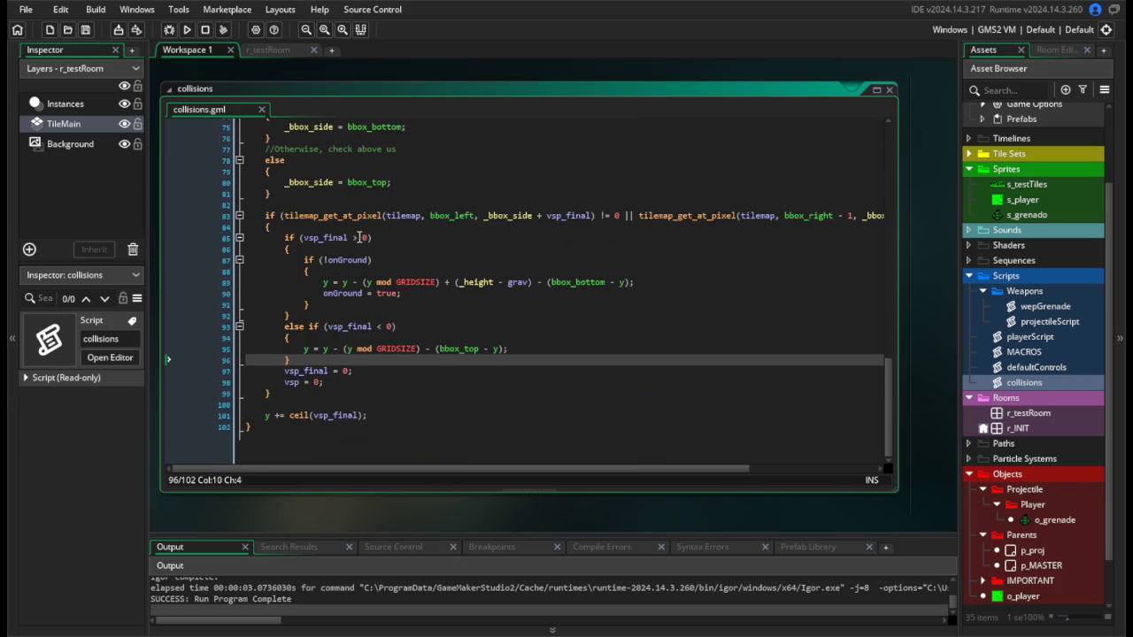
click(358, 237)
text(=)
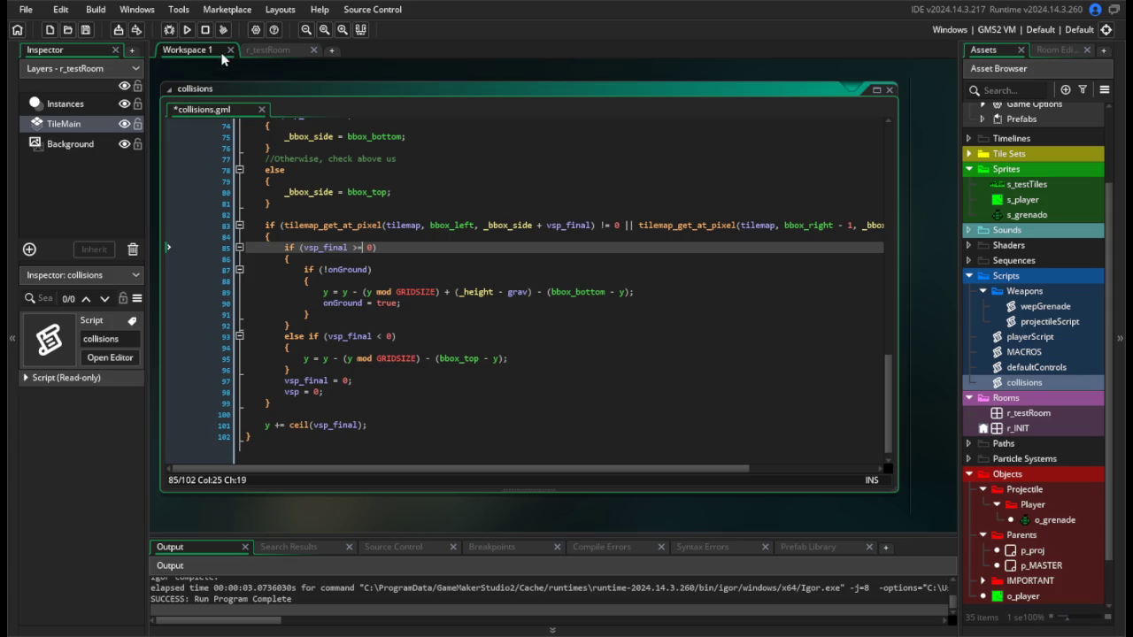
click(186, 29)
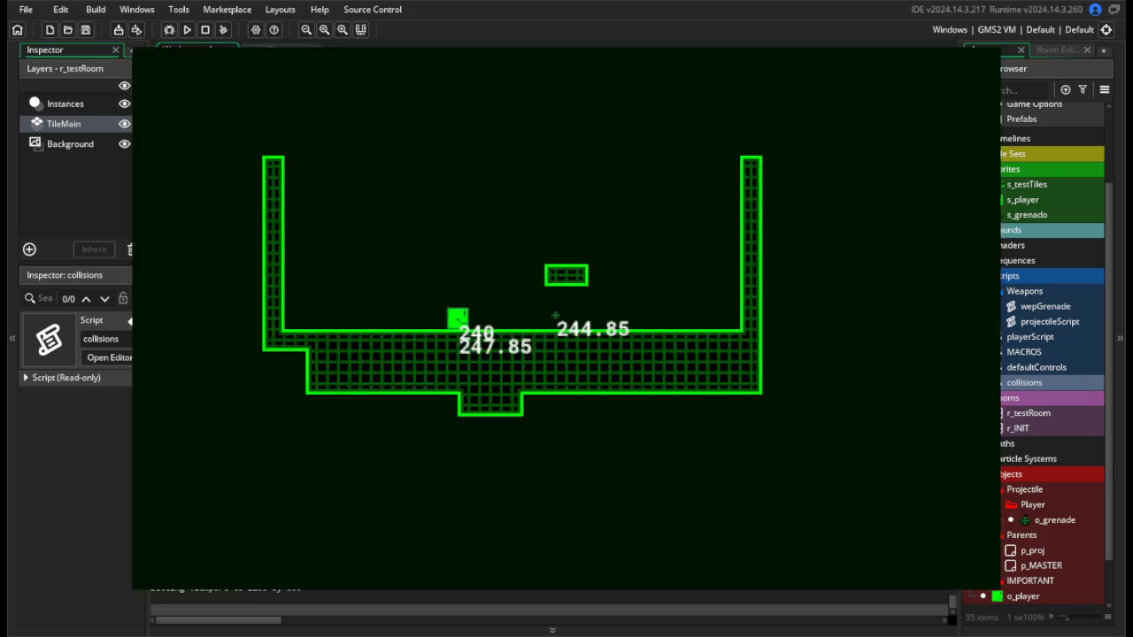
key(alt+F4)
key(BackSpace)
click(386, 336)
text(=)
click(188, 30)
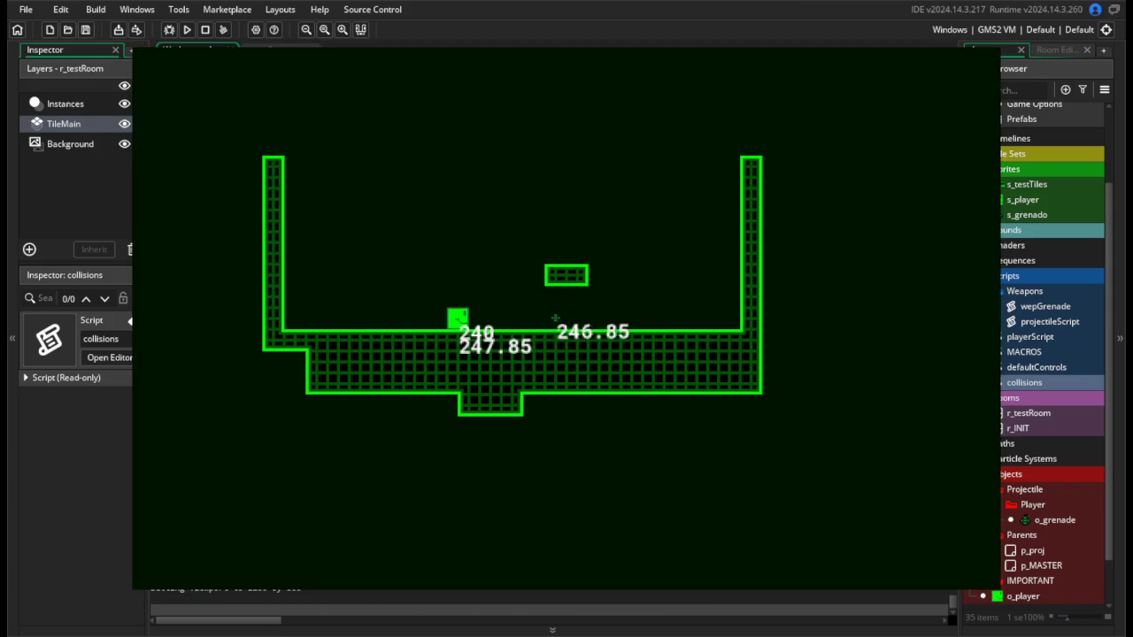
key(alt+F4)
click(531, 302)
key(ctrl+z)
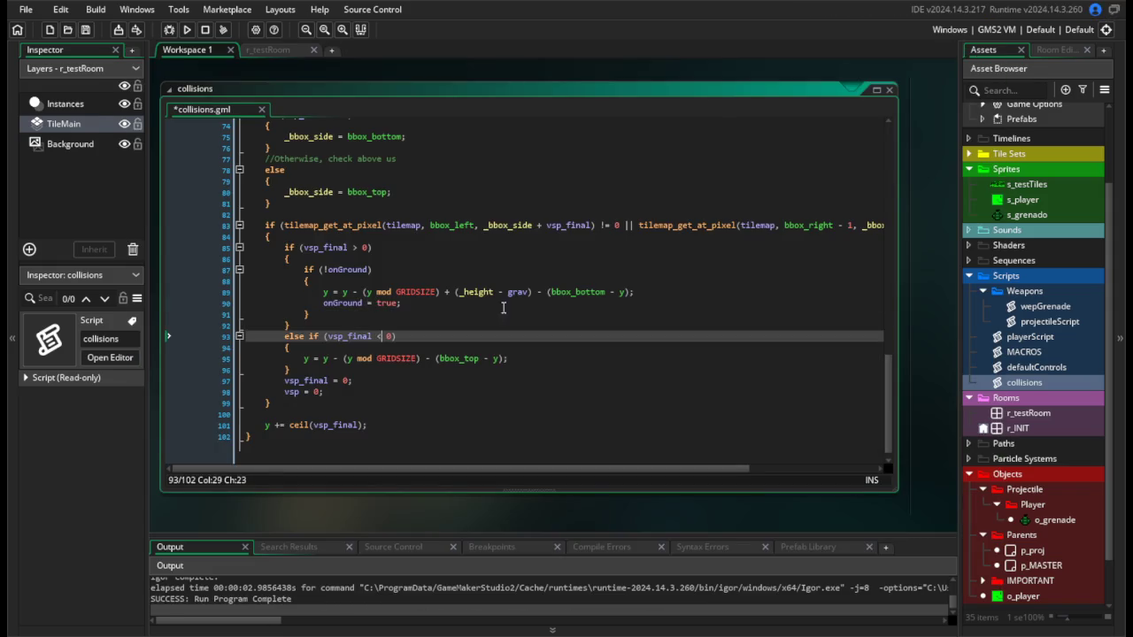
click(461, 316)
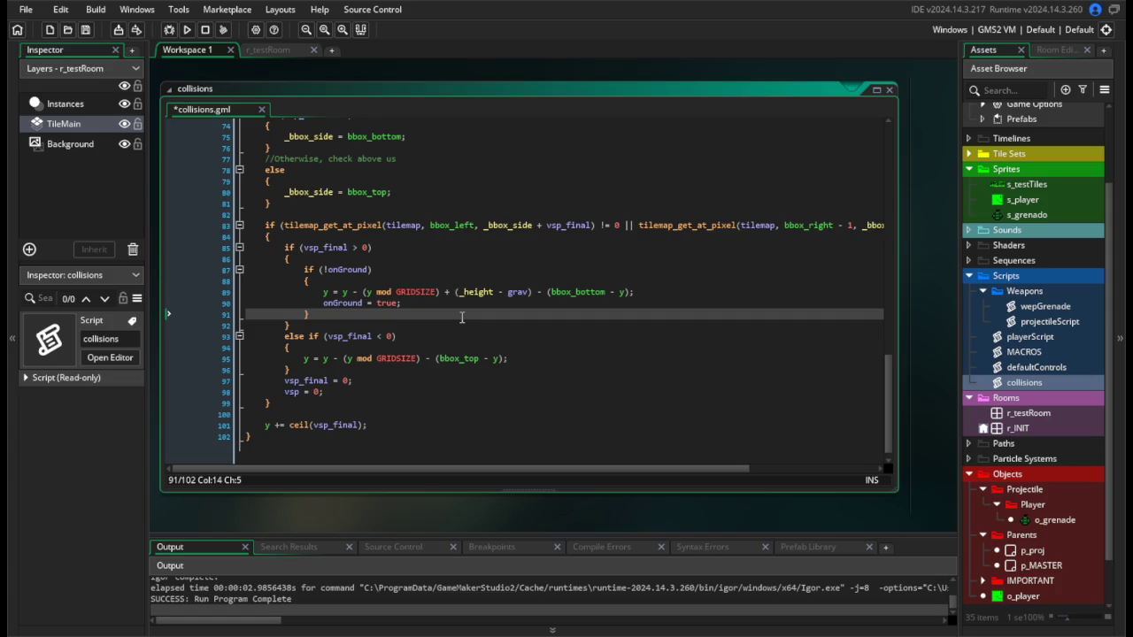
scroll(393, 359, down, 1)
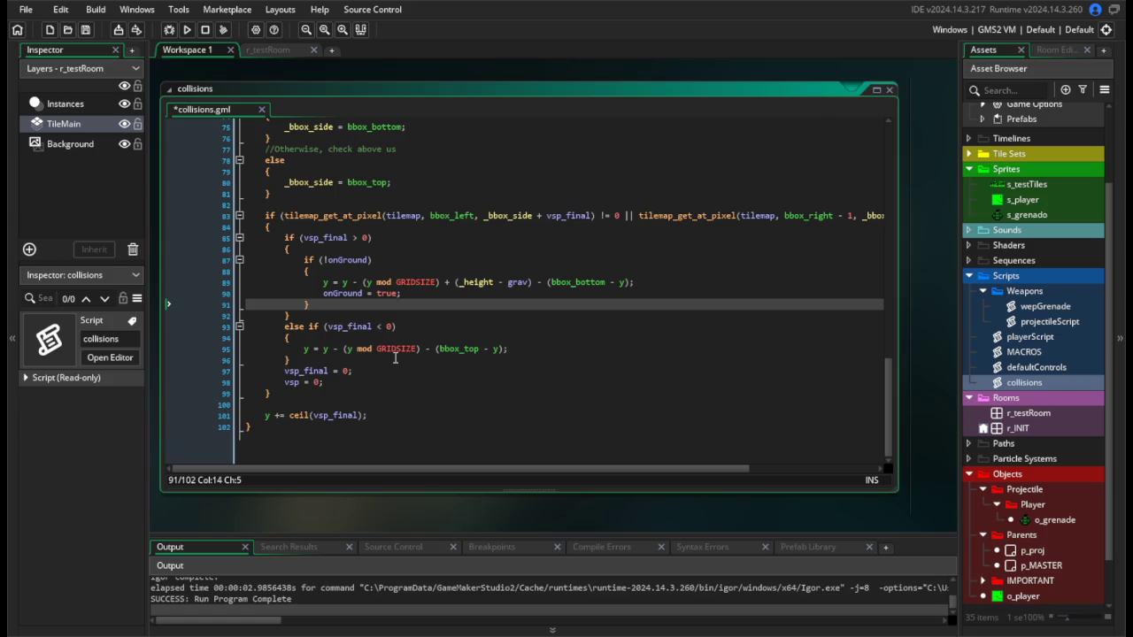
click(396, 358)
key(Return)
key(Return)
Add an if (vsp_final > grav && vsp_final > -grav) block setting vsp_final = 0, save, and test.
text(if (vsp_final >)
key(BackSpace)
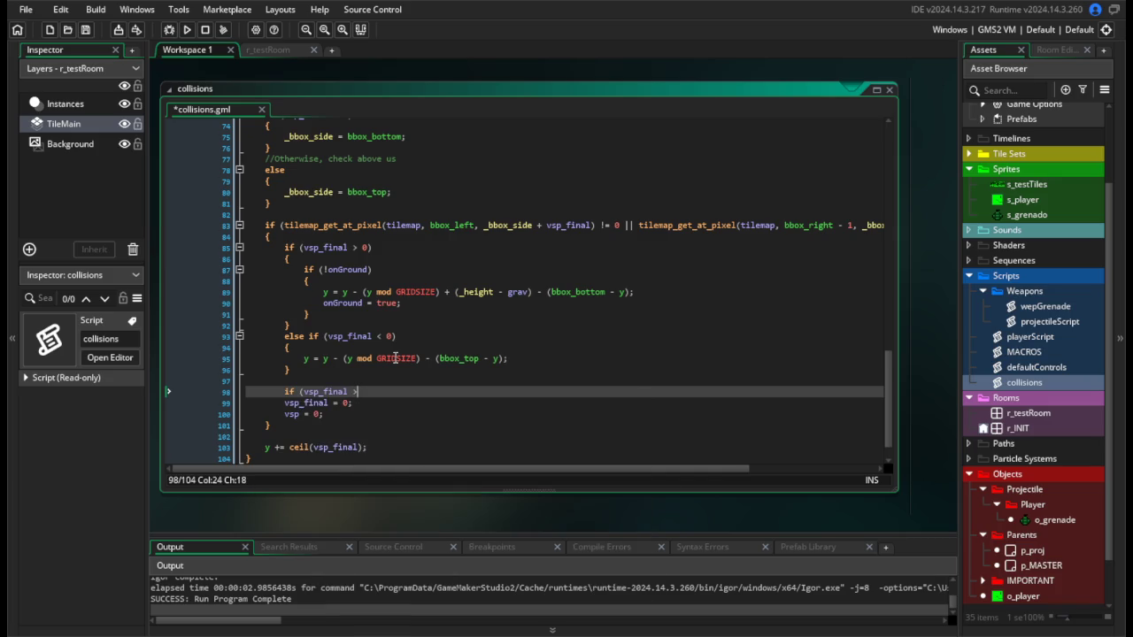
text(grav)
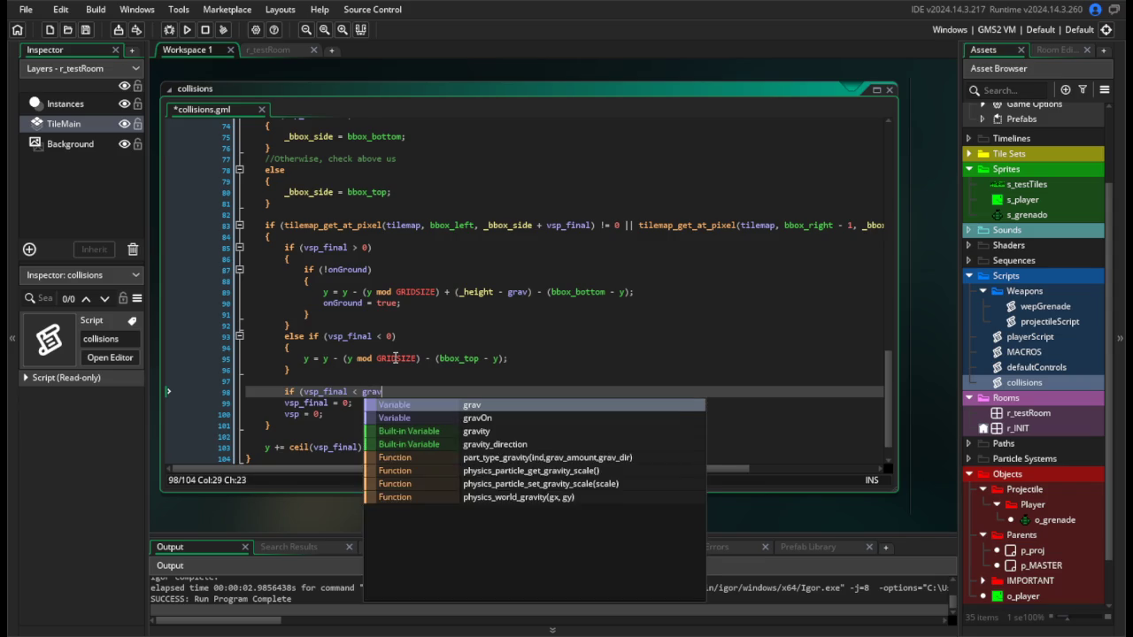
text( && vsp_f)
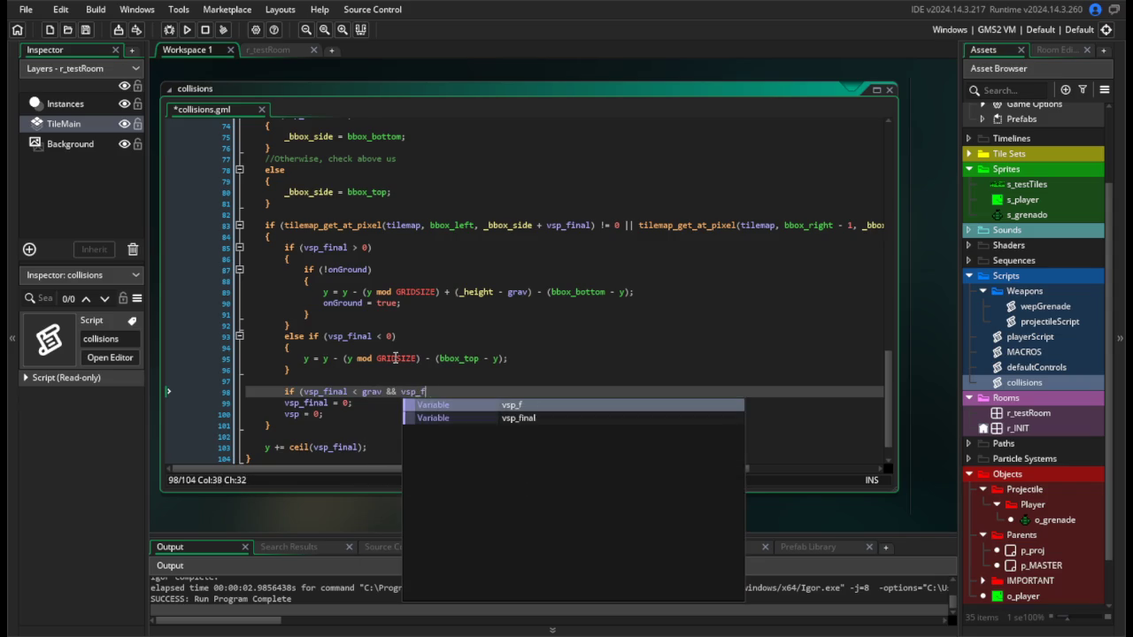
text(inal > )
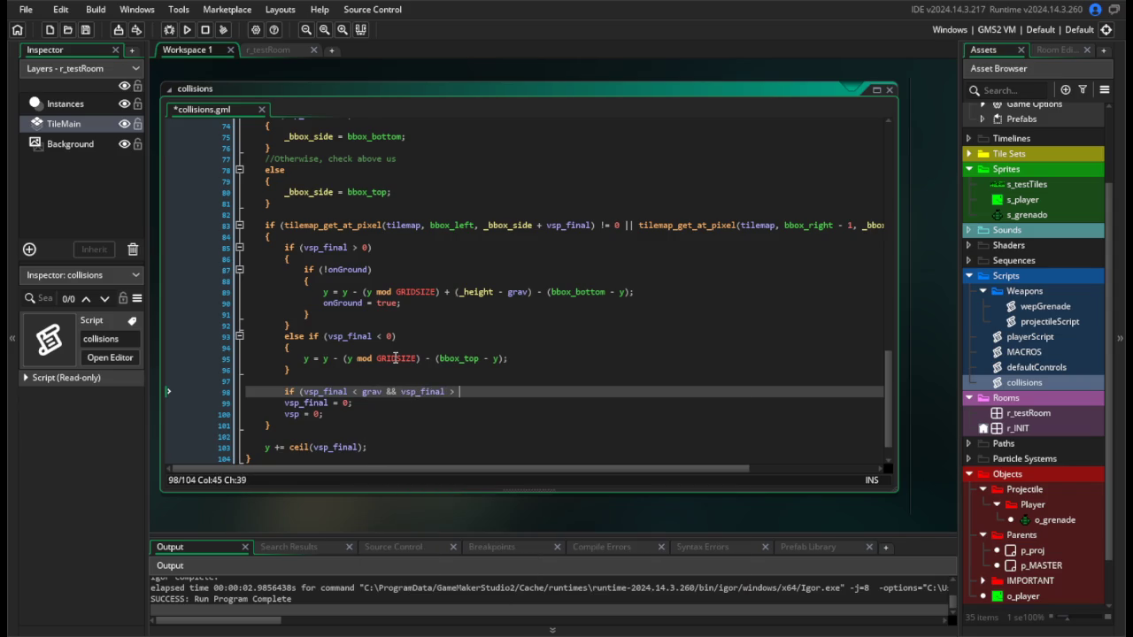
text(-grav))
key(Return)
text({)
key(Return)
text(vsp =)
key(BackSpace)
key(BackSpace)
text(_final = 0;)
key(ctrl+s)
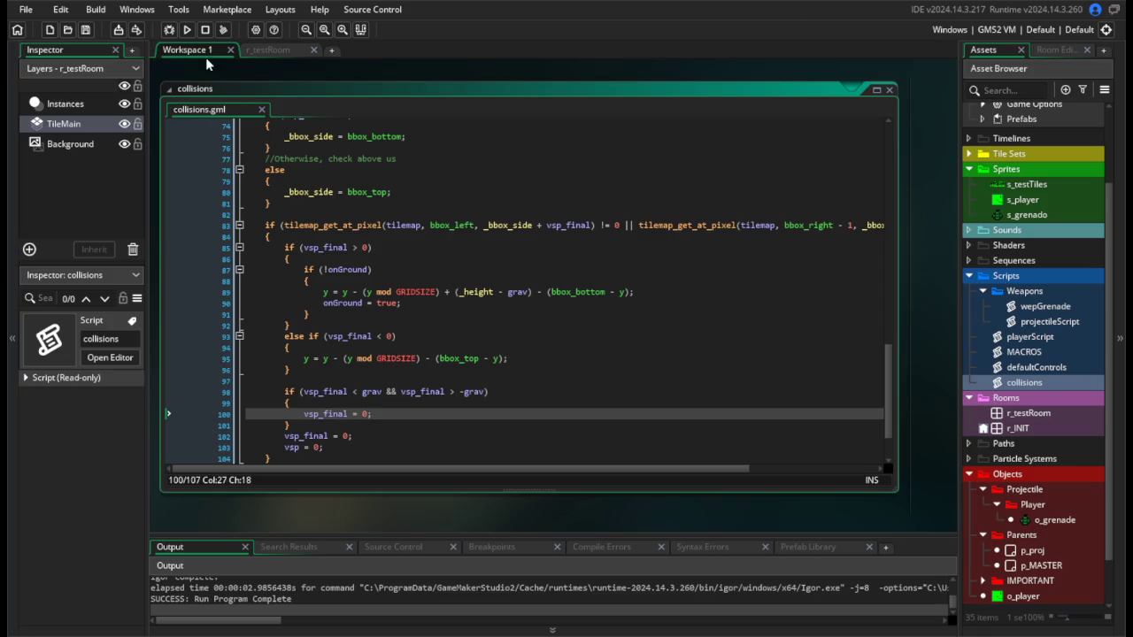
click(187, 29)
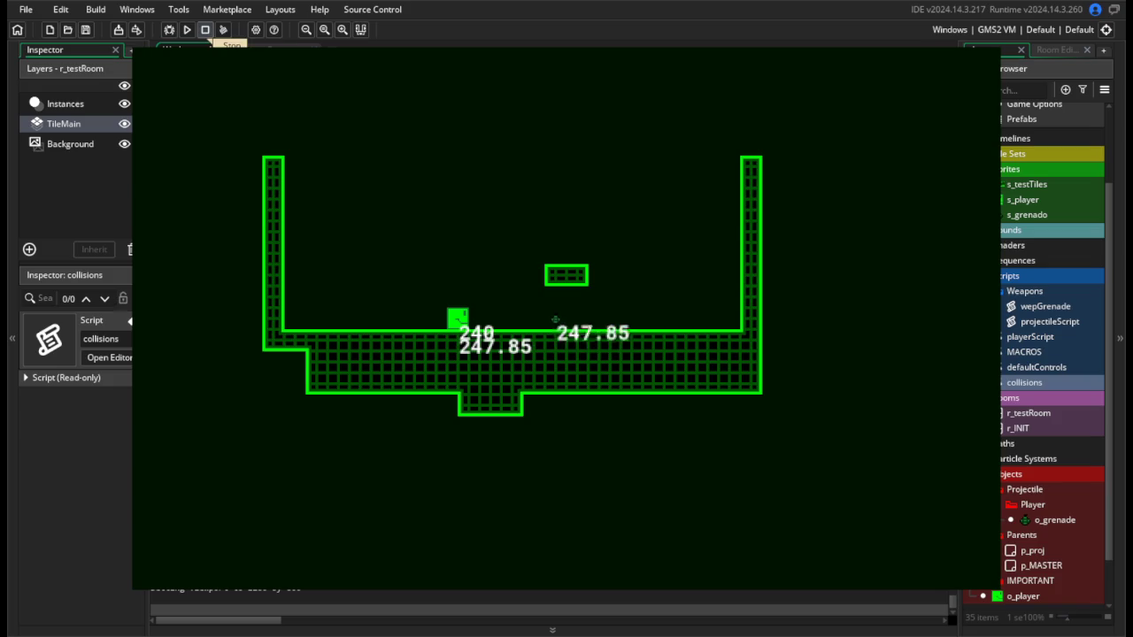
click(204, 31)
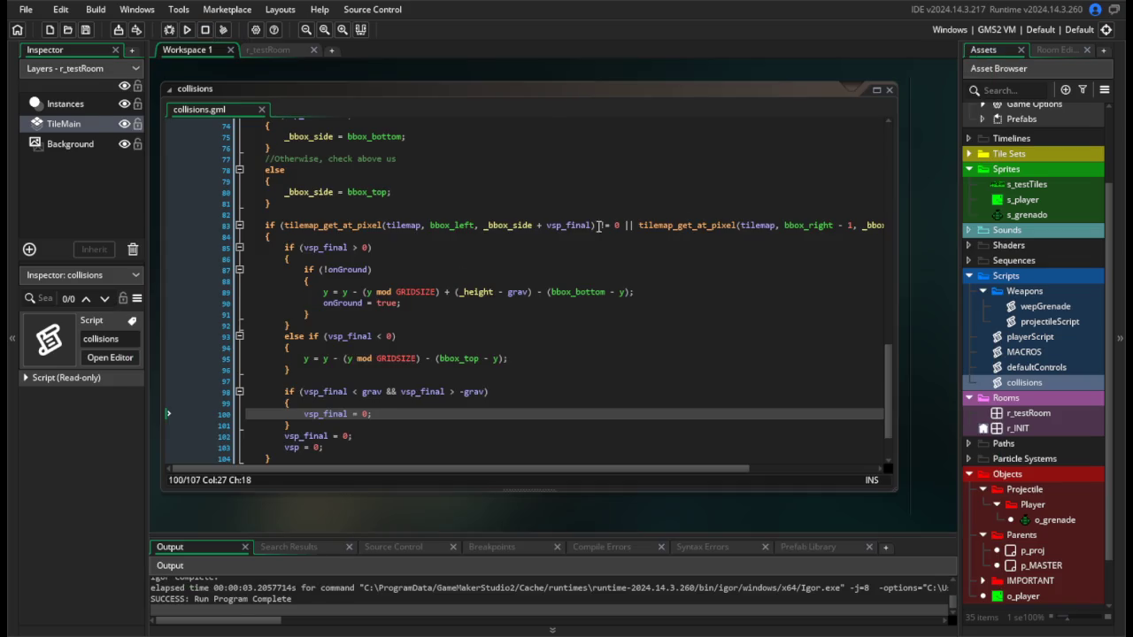
Also set vsp = 0; inside that block and run the game again.
click(390, 414)
key(Return)
text(vsp = 0;)
click(188, 31)
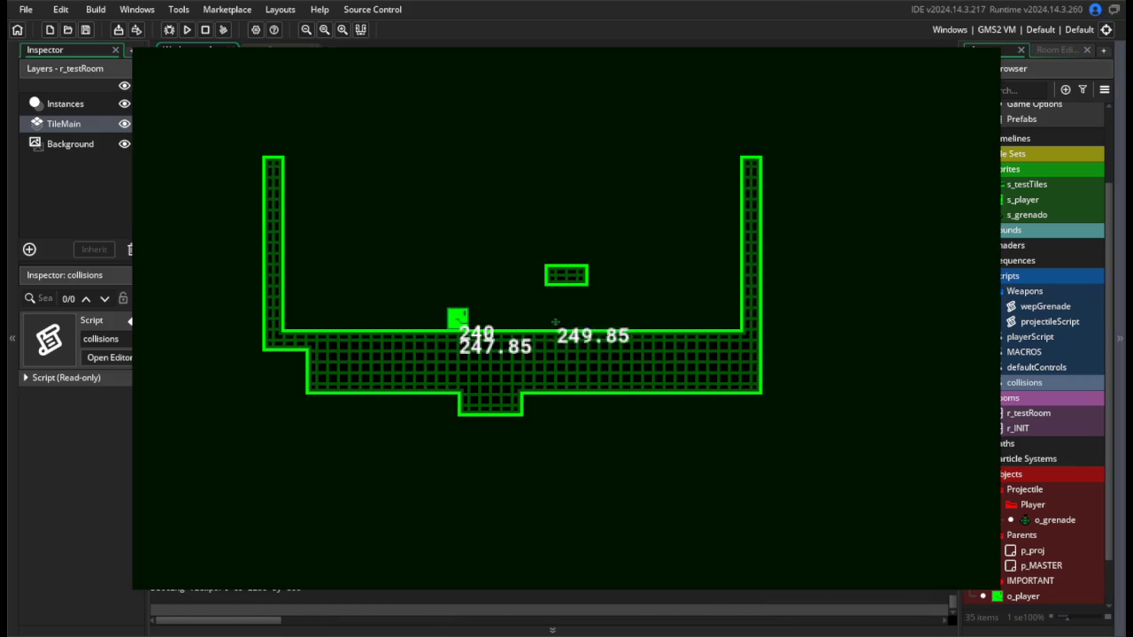
key(Escape)
Delete the near-zero speed if-block, drop _height from the landing formula, and test.
drag(292, 436, 234, 394)
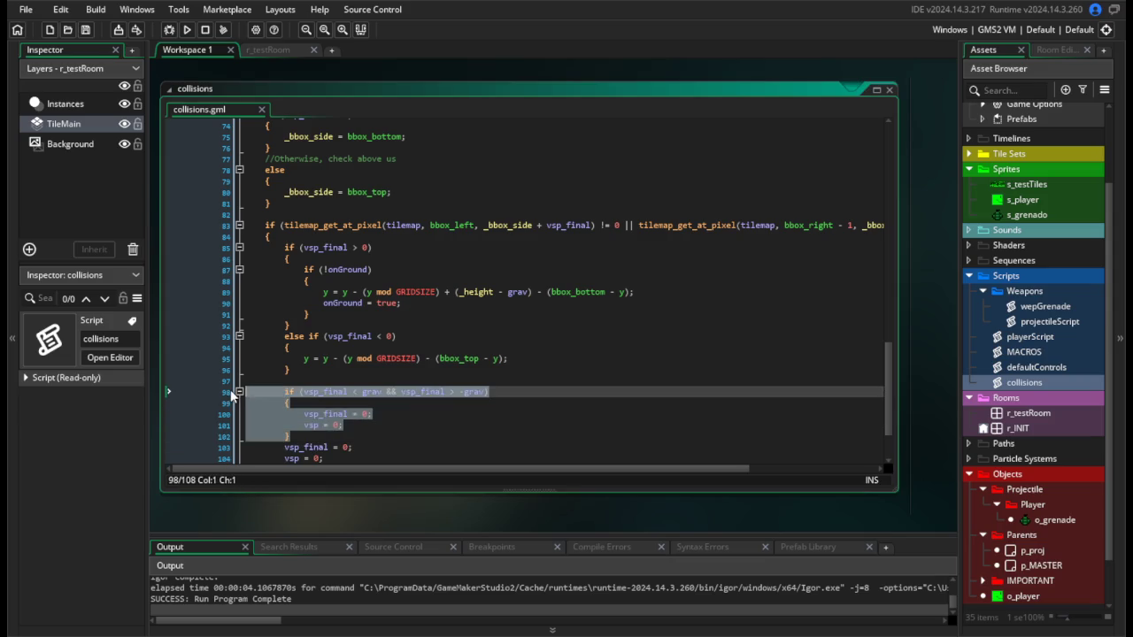
key(BackSpace)
key(BackSpace)
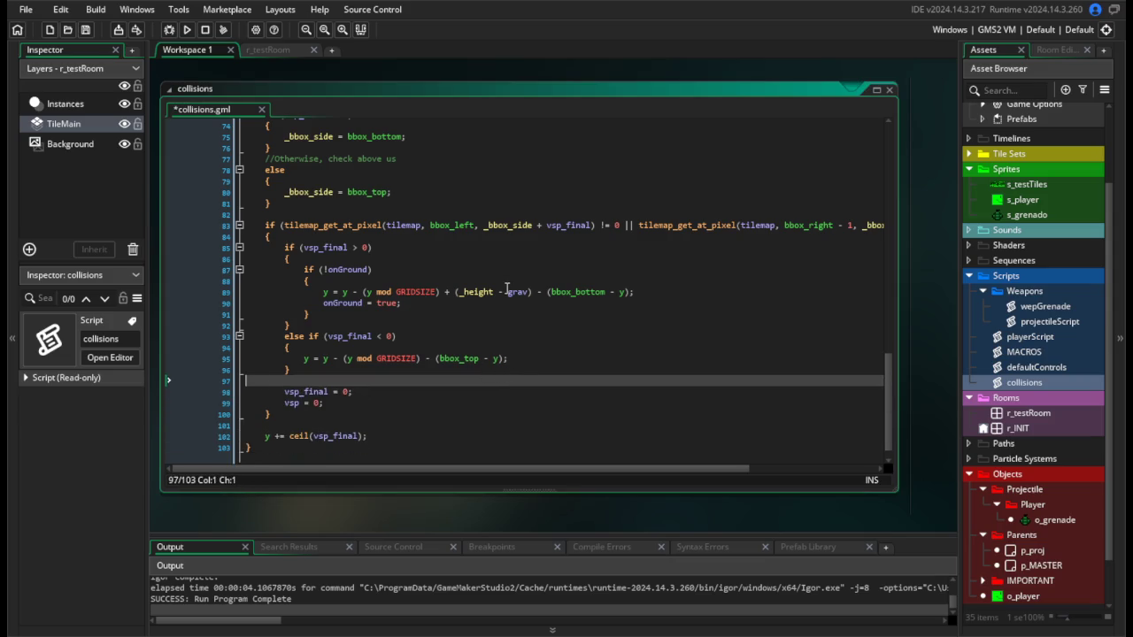
click(500, 292)
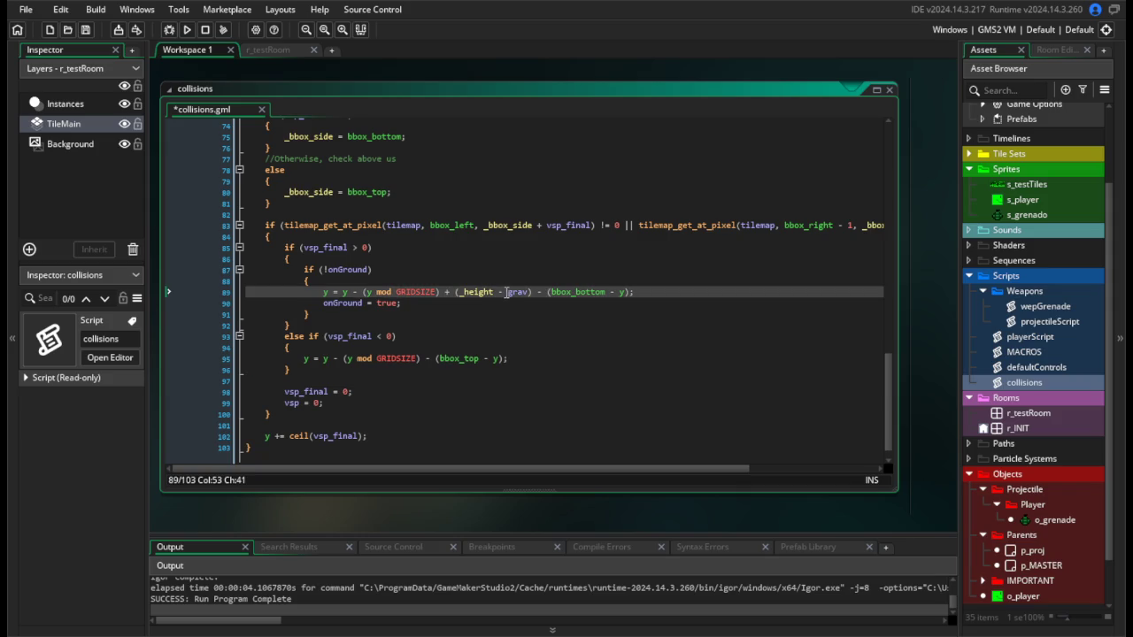
drag(500, 293, 459, 291)
key(BackSpace)
key(BackSpace)
click(186, 29)
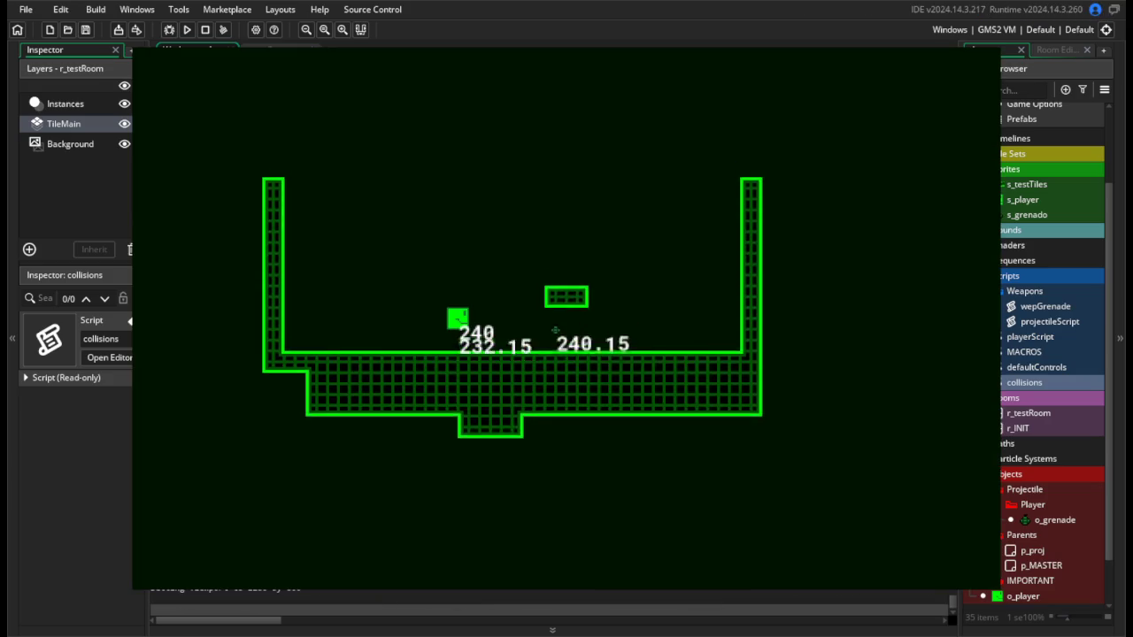
key(Escape)
click(521, 306)
Restore _height - grav on line 89 and set var _height to 16, then test-throw a grenade.
click(463, 292)
text(_height - grav) - (bbox_bottom - y);)
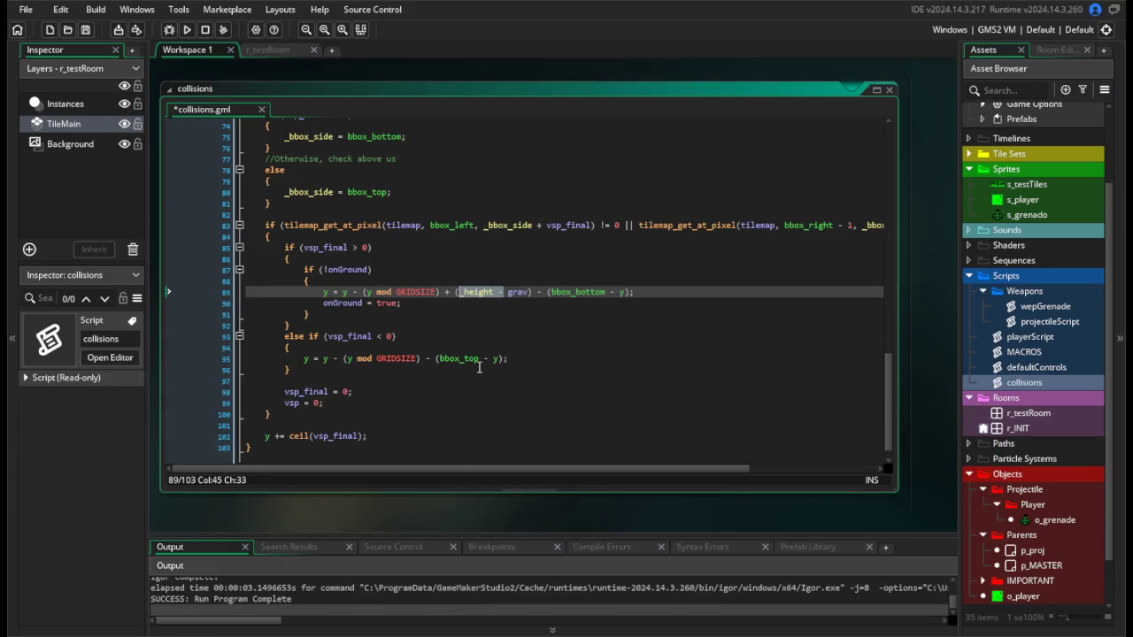
click(478, 358)
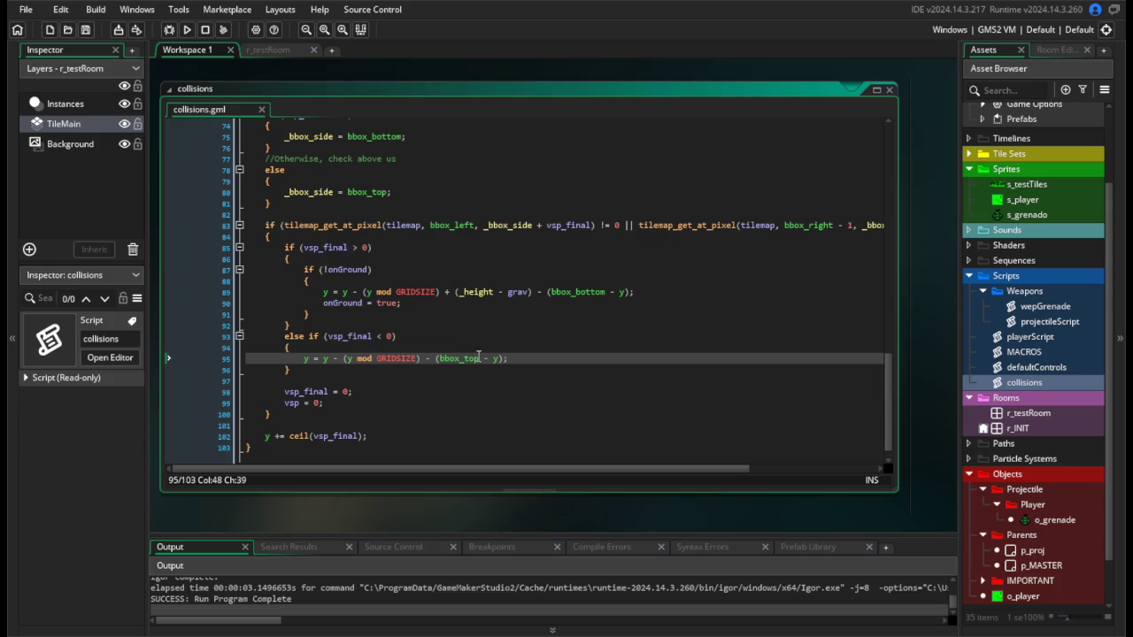
scroll(482, 337, up, 5)
drag(486, 247, 331, 247)
text(1)
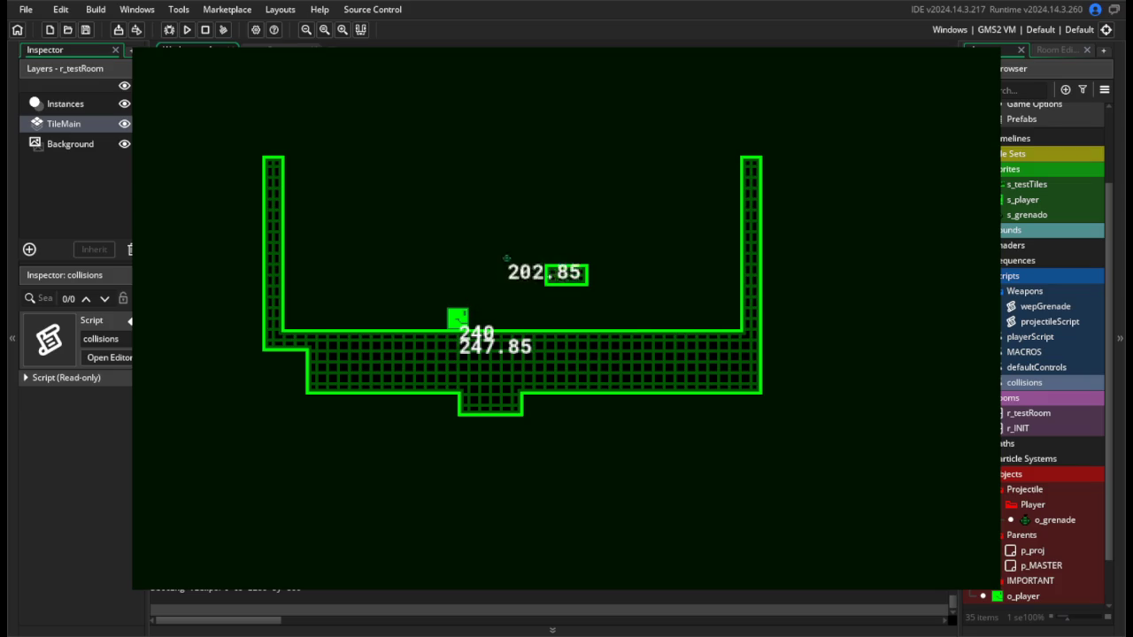
key(space)
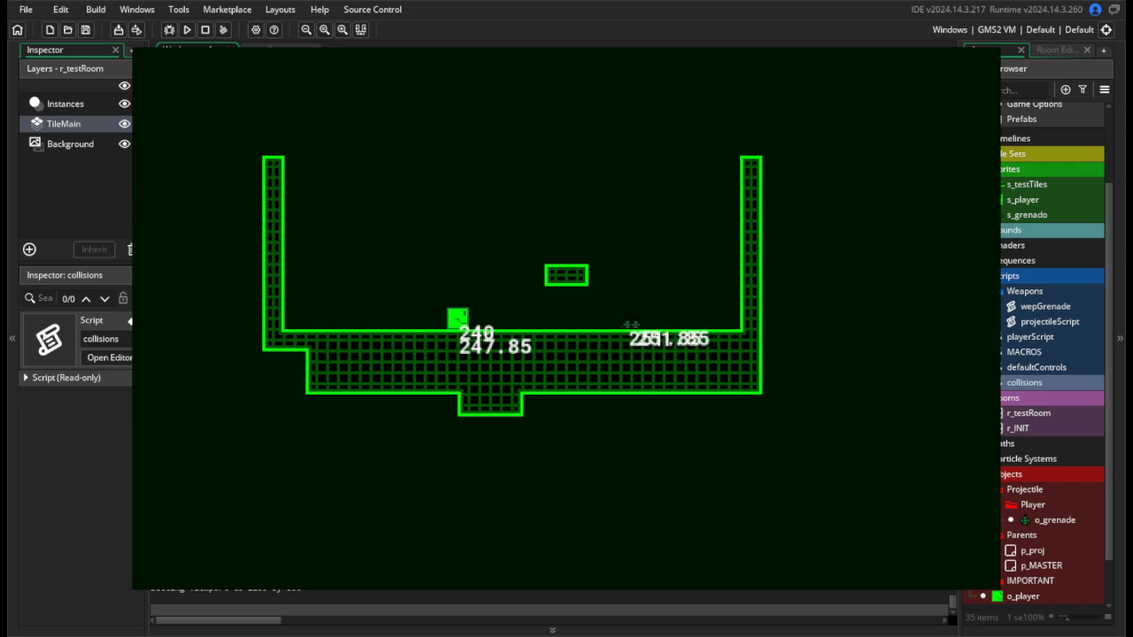
key(Escape)
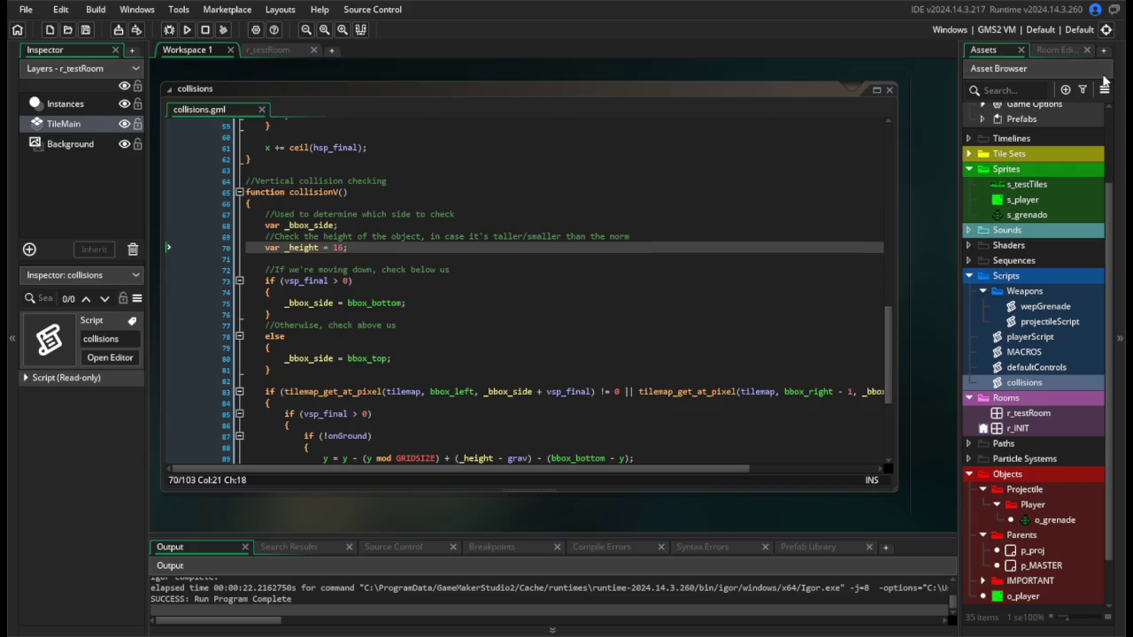
click(335, 249)
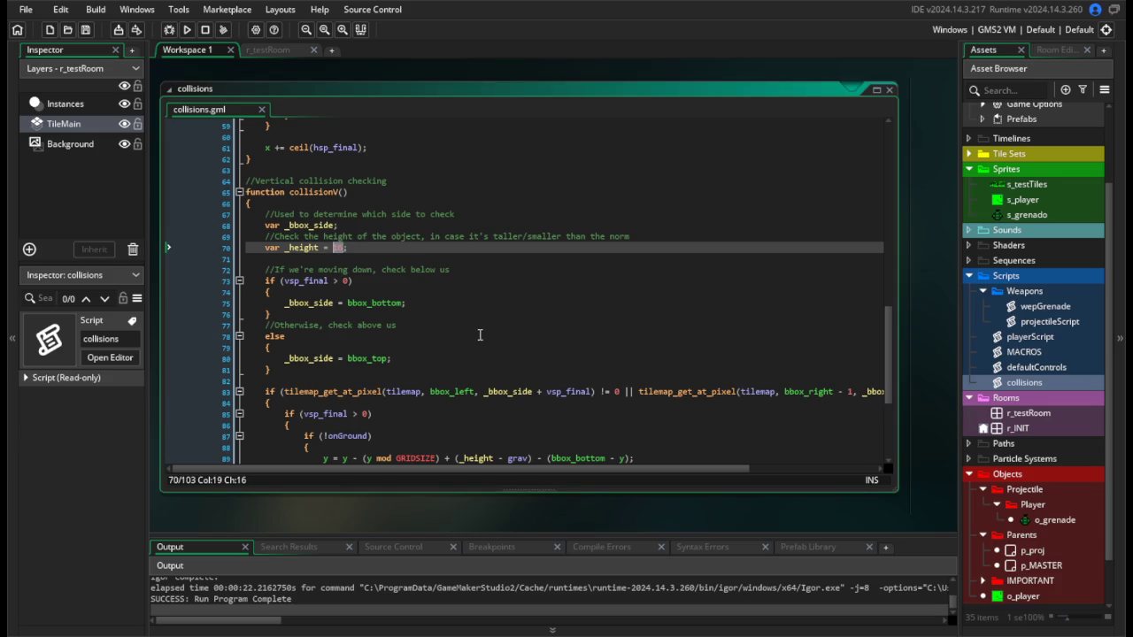
Replace the height value 16 and _height in the landing formula with GRIDSIZE.
text(GRIDSIZE)
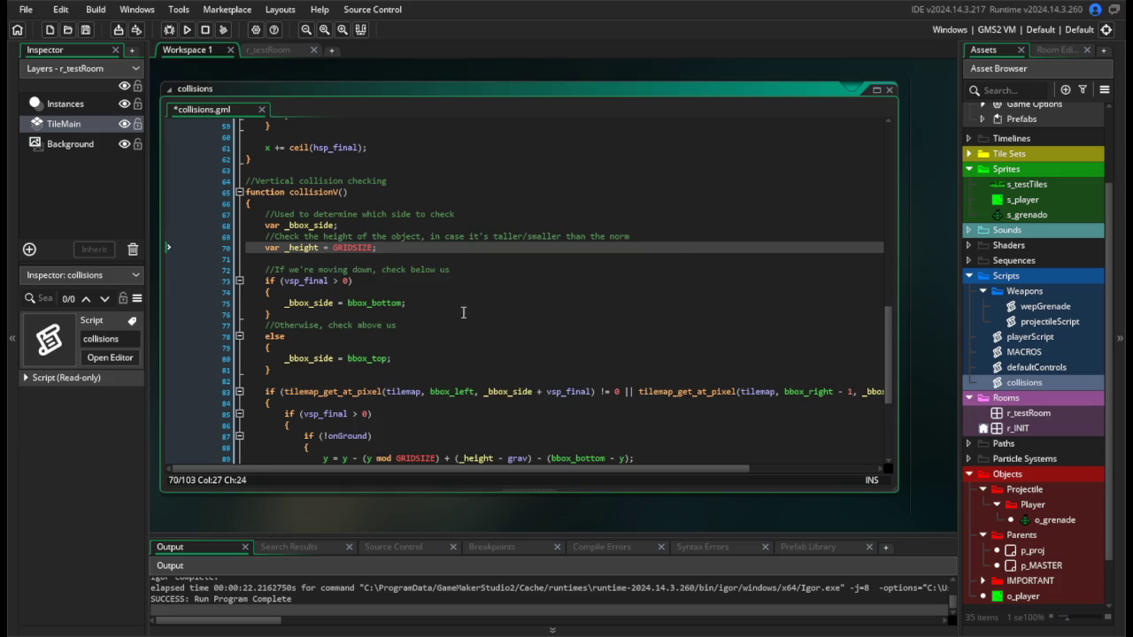
scroll(487, 340, down, 2)
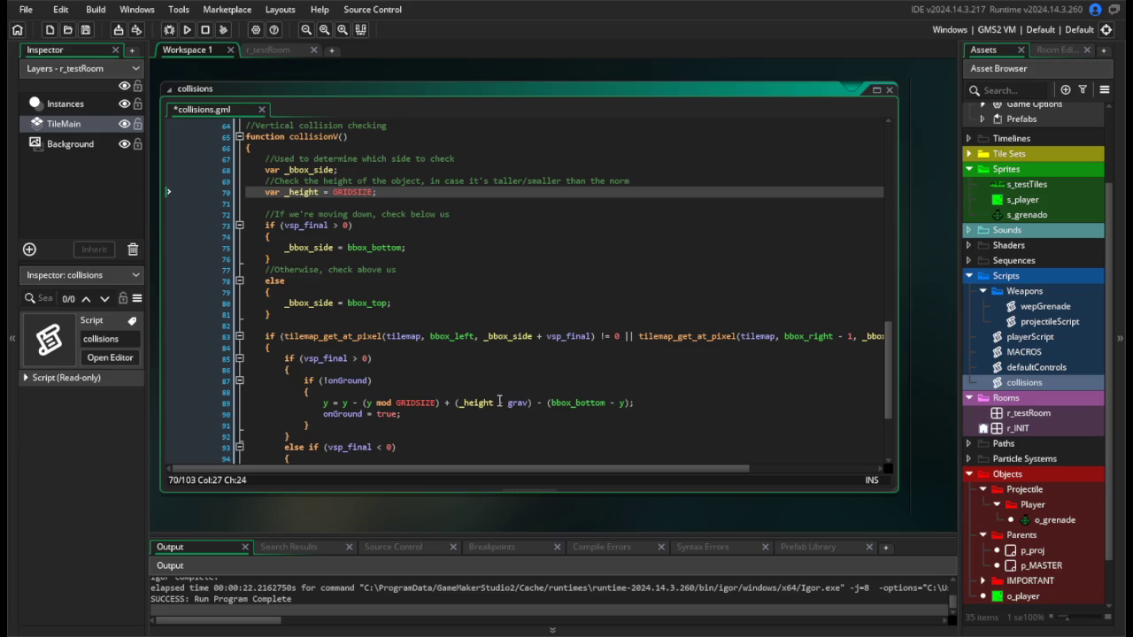
double_click(469, 403)
text(GRID)
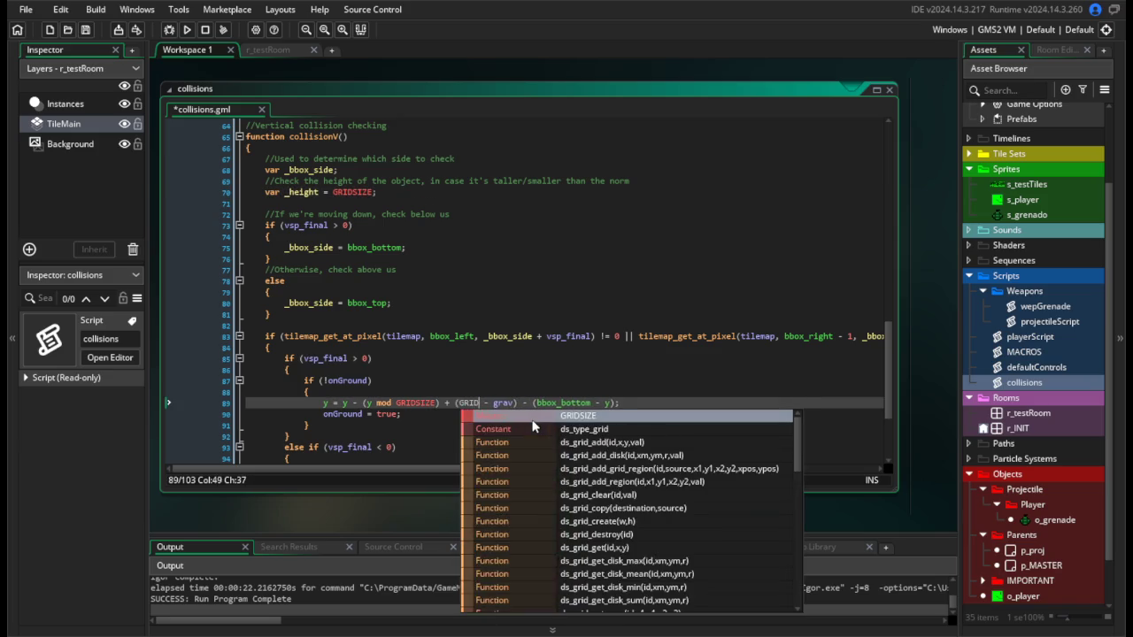
key(Return)
Delete the _height comment and declaration lines and save collisions.gml.
drag(196, 192, 200, 180)
key(BackSpace)
click(526, 281)
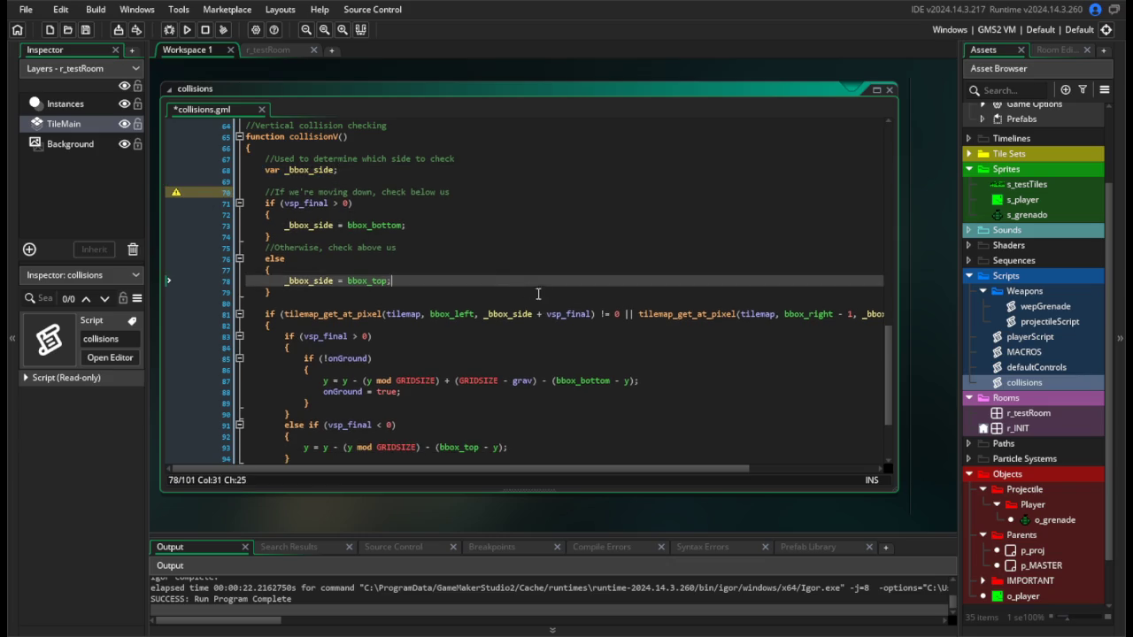
scroll(526, 289, down, 3)
key(ctrl+s)
Play-test by walking the player left and right and jumping near the walls.
click(186, 29)
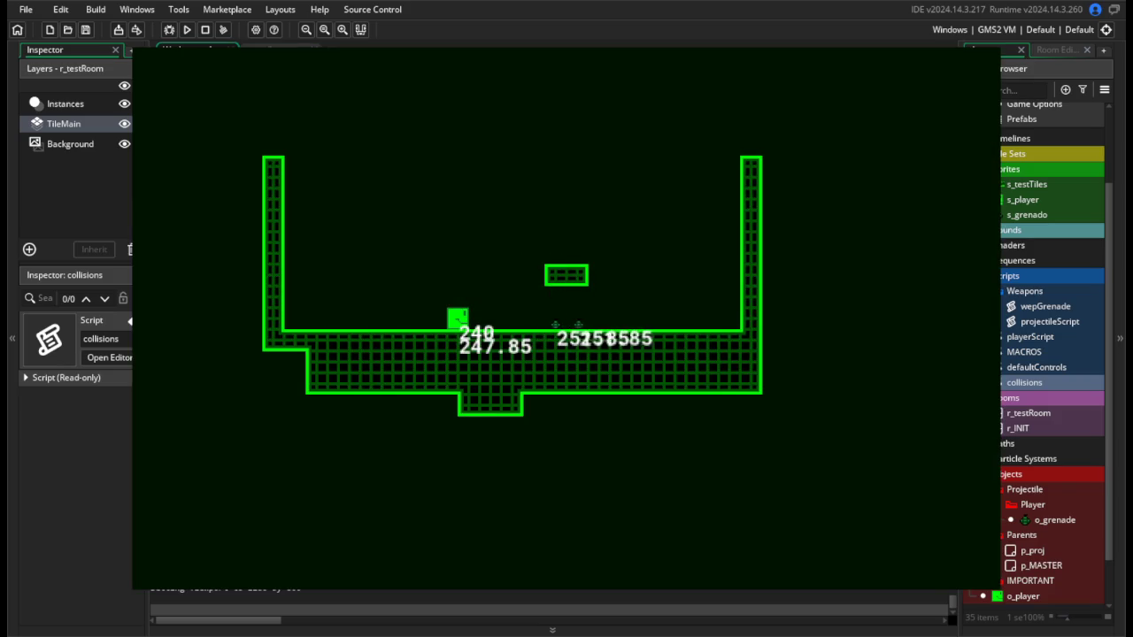
key(Left)
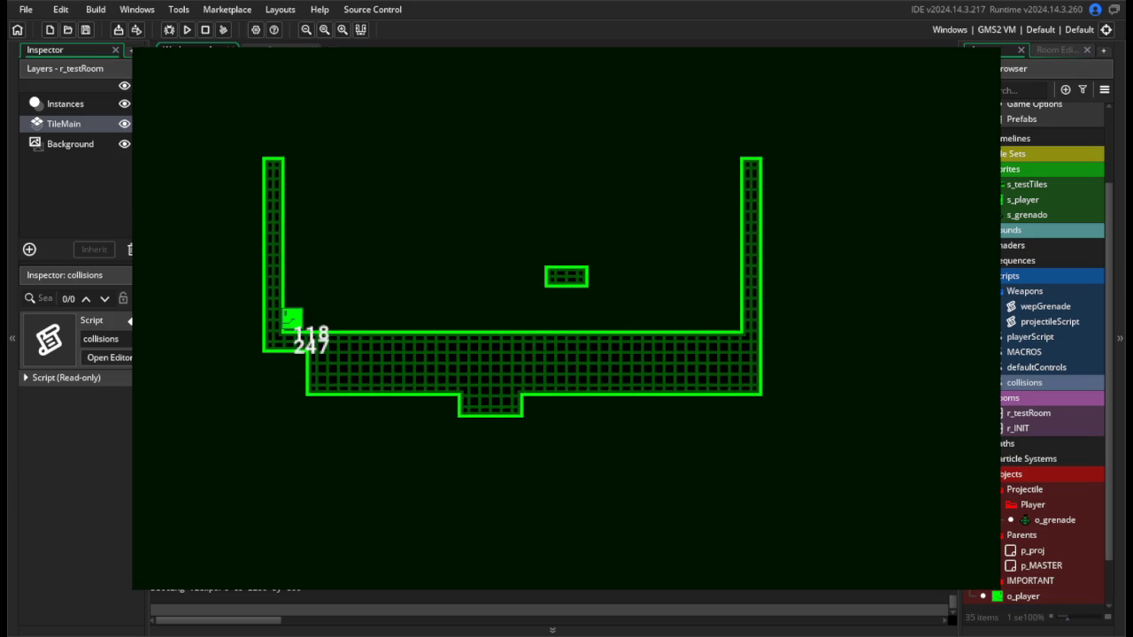
key(Left)
key(space)
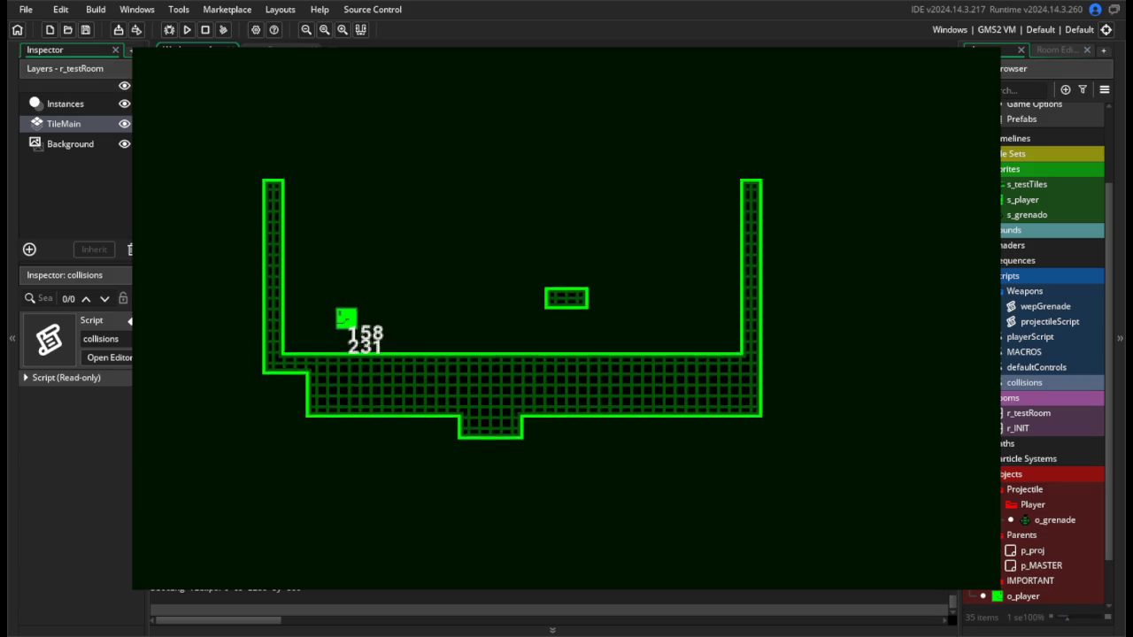
key(space)
key(Right)
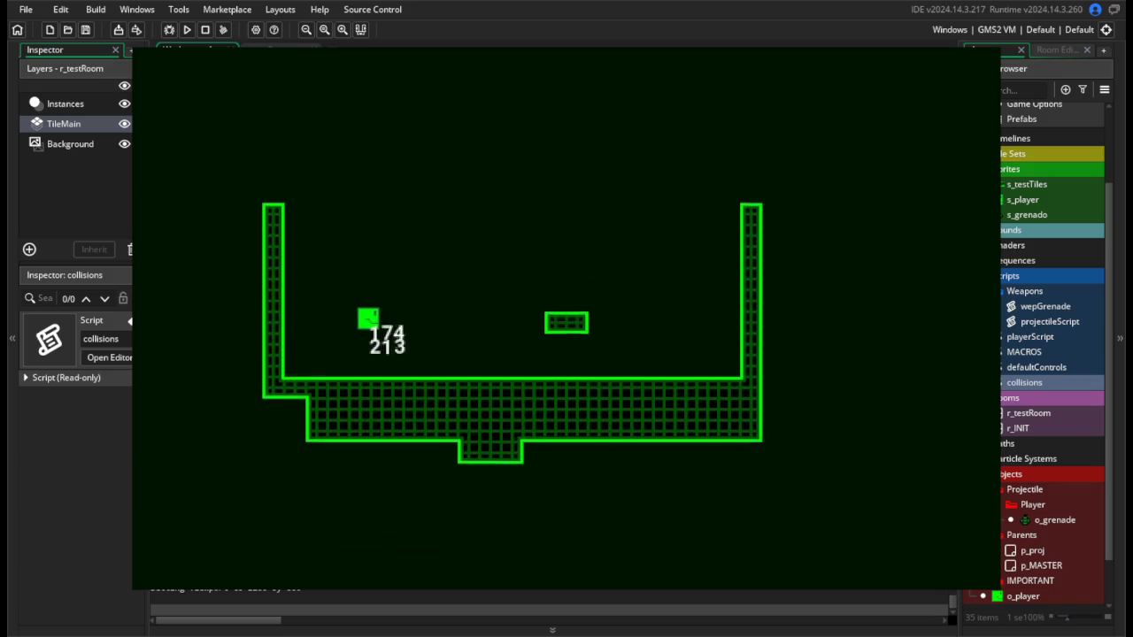
key(space)
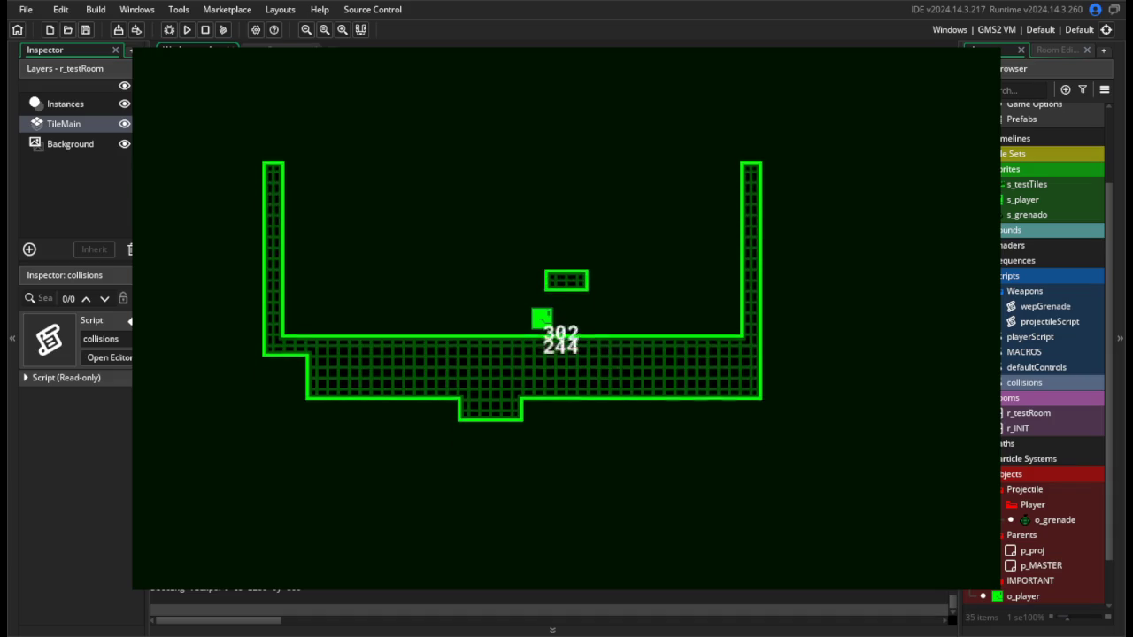
key(Right)
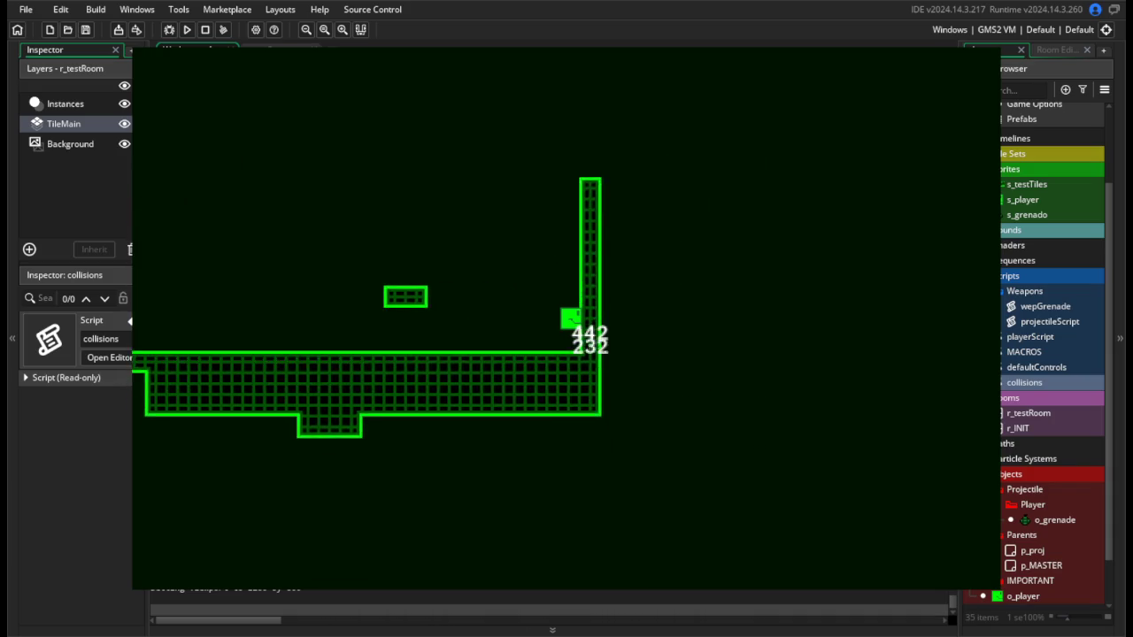
key(Escape)
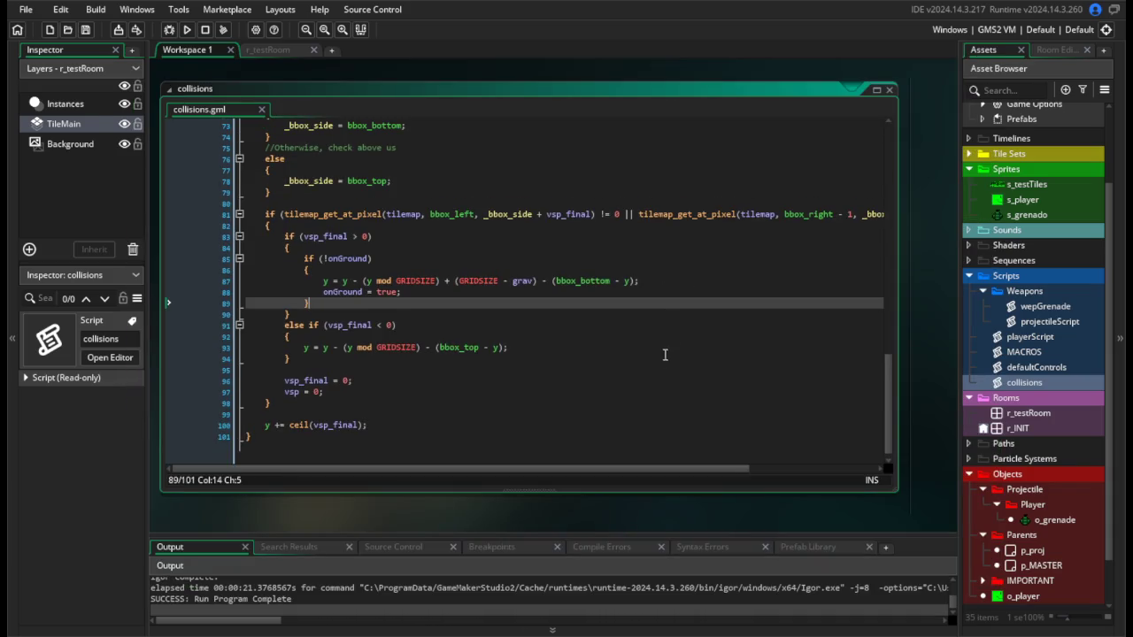
Undo the GRIDSIZE replacements and briefly run the game, moving the player left.
key(ctrl+y)
key(ctrl+y)
key(ctrl+y)
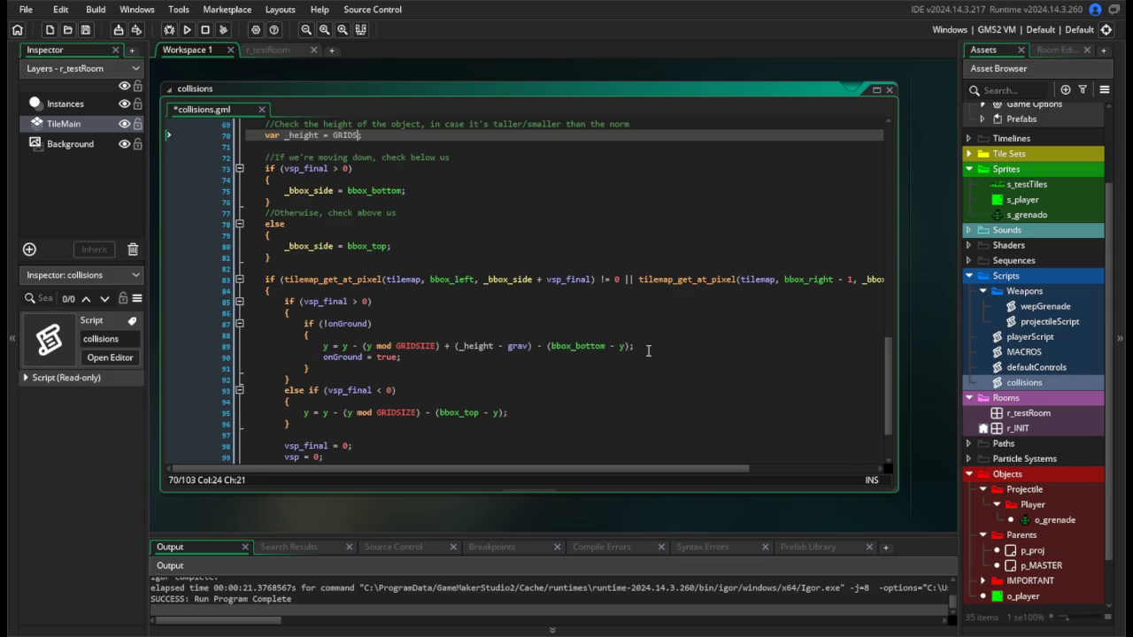
click(633, 338)
click(189, 30)
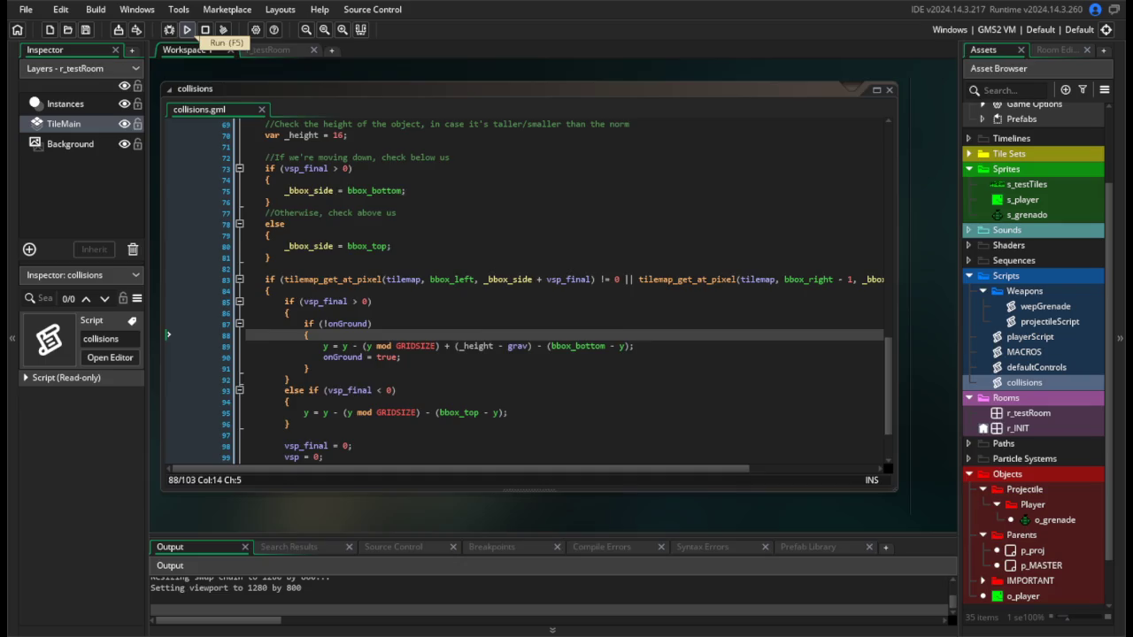
key(Left)
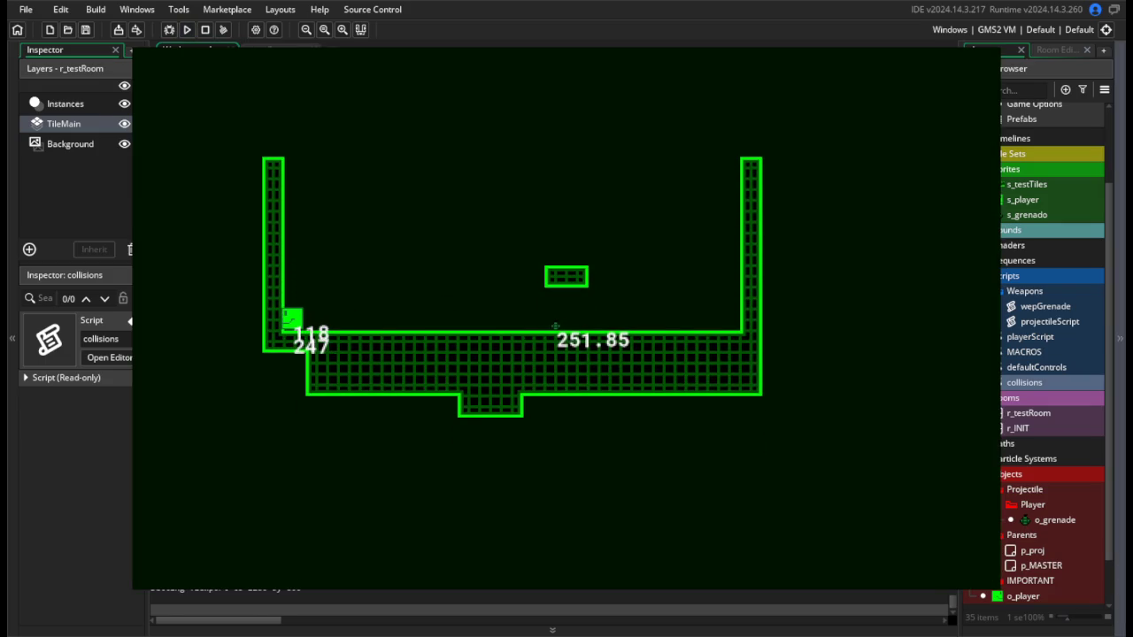
key(Escape)
Run the game again, moving and jumping the player around the room.
click(540, 135)
click(541, 234)
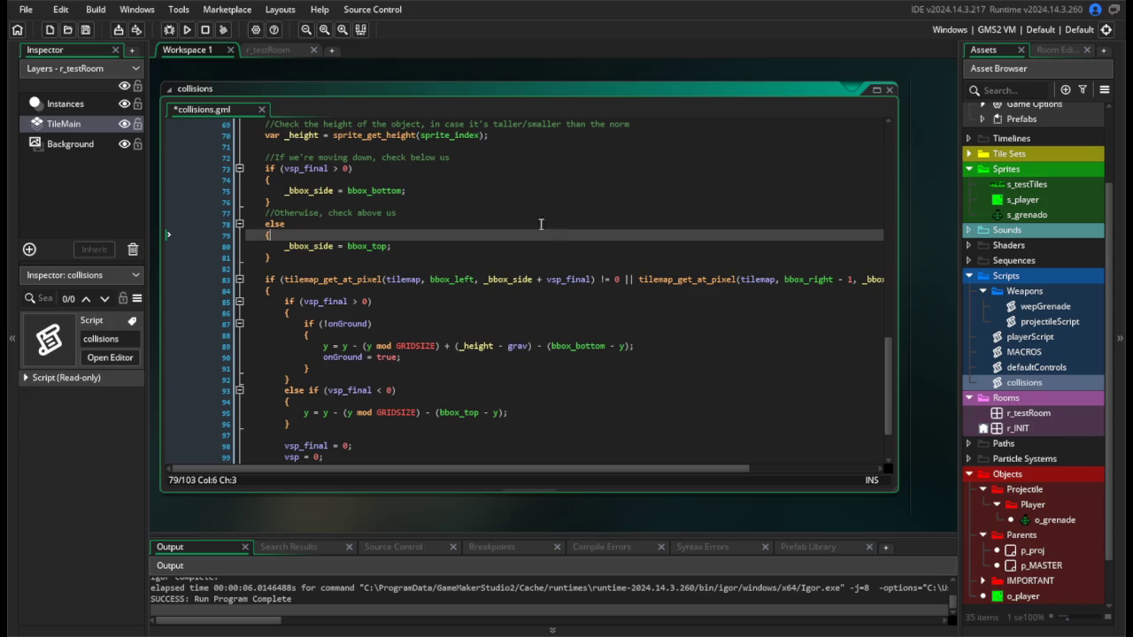
click(187, 29)
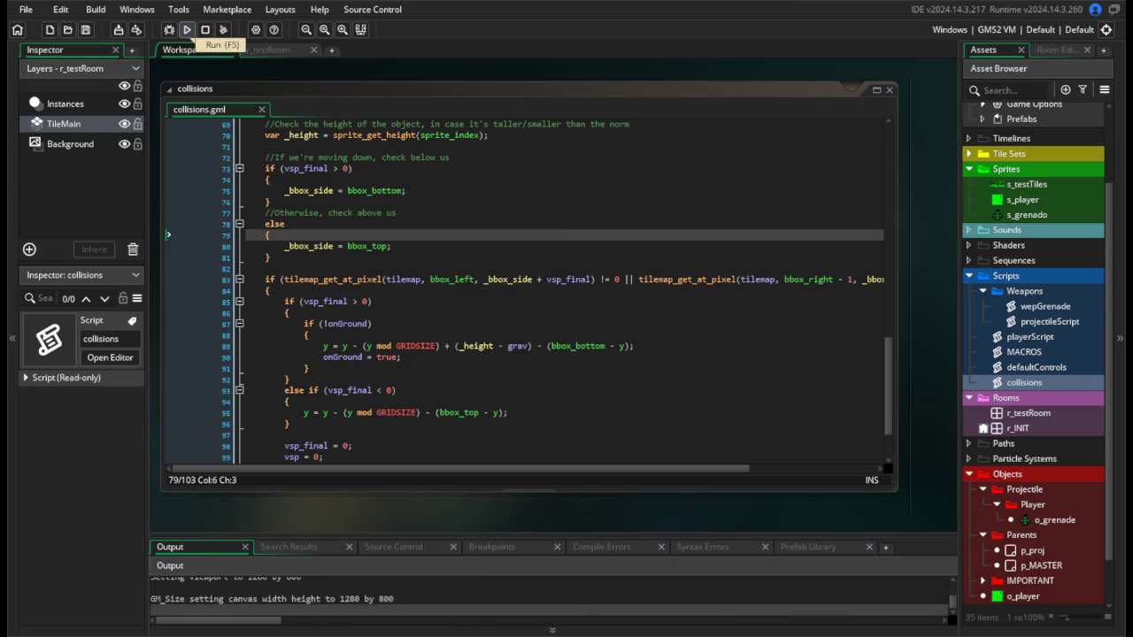
key(Left)
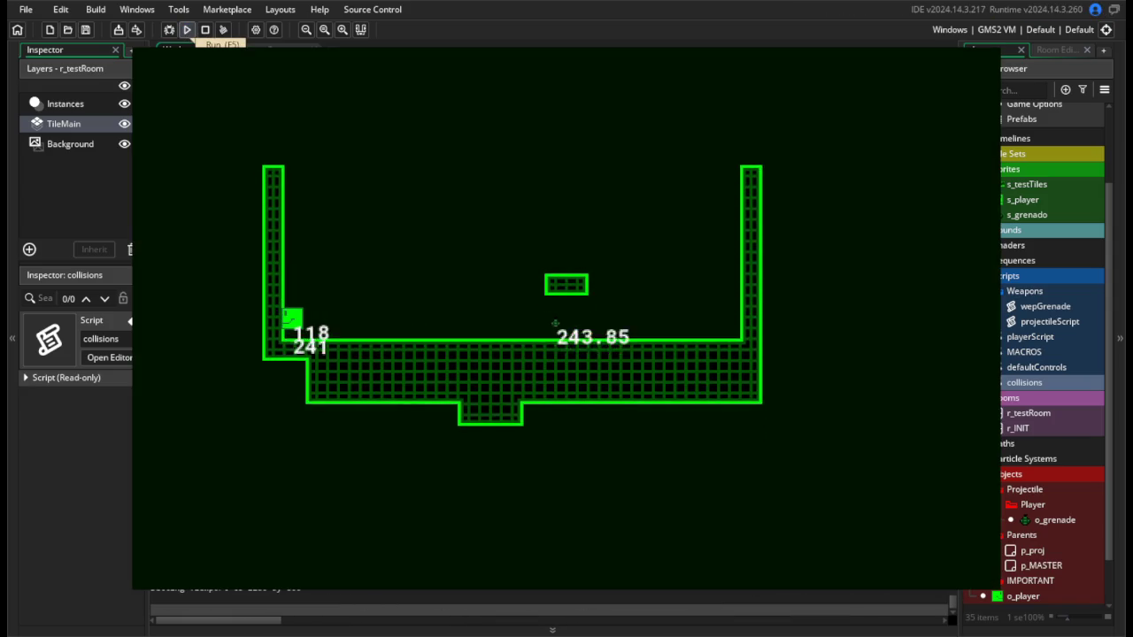
key(Up)
key(Right)
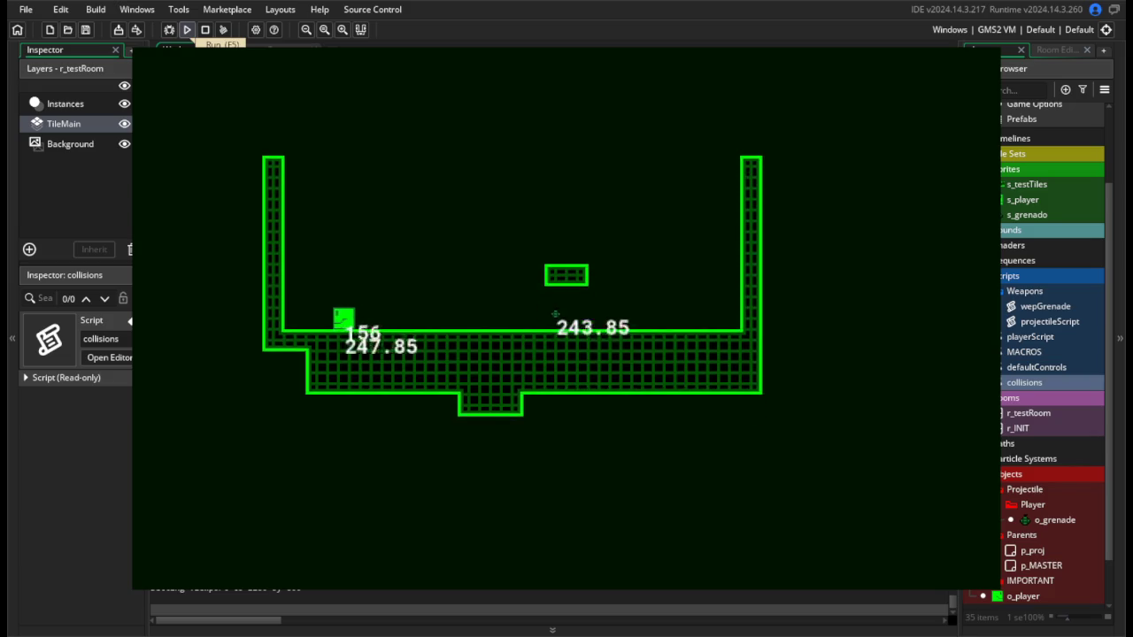
key(Left)
key(Up)
key(Up)
key(Right)
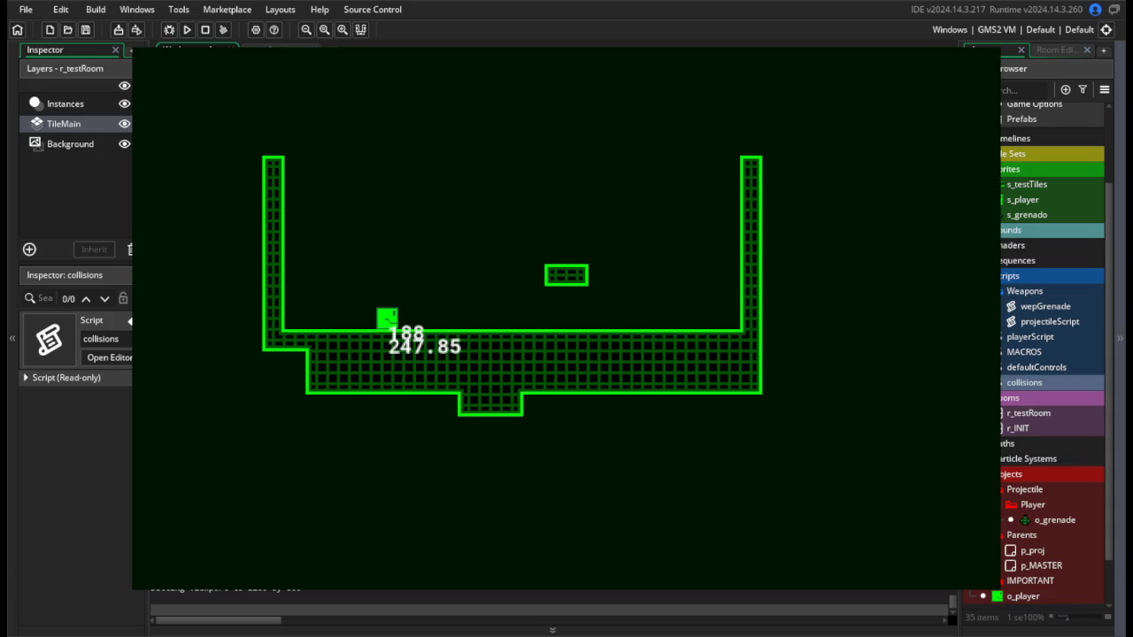
key(Escape)
Undo the sprite-height edits so the landing snap reads (GRIDSIZE - grav) again.
click(511, 355)
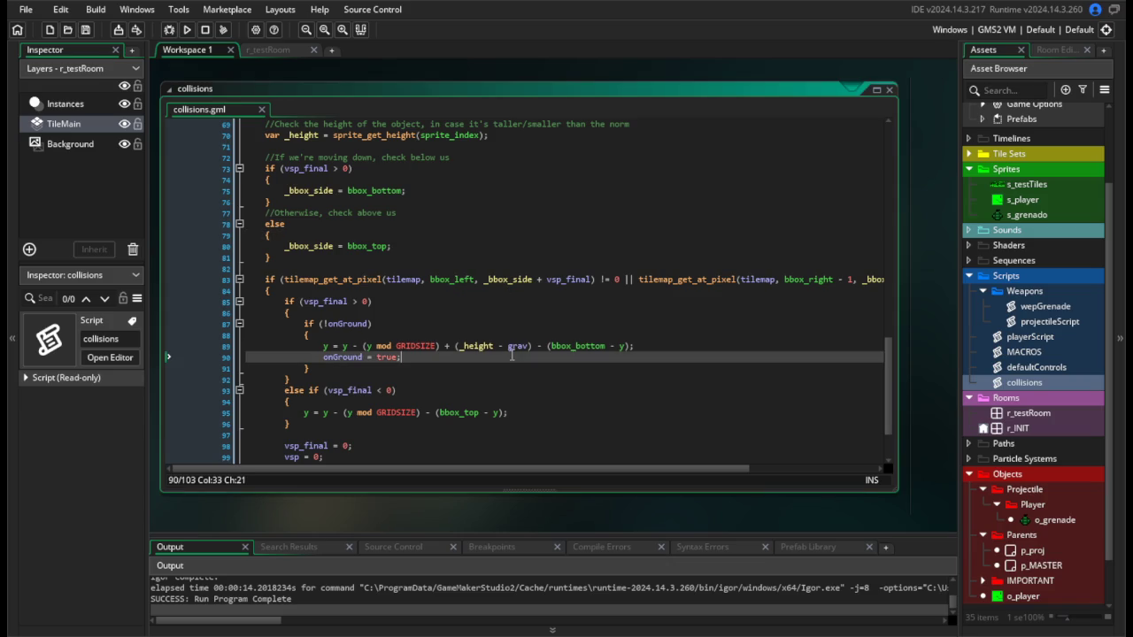
key(ctrl+z)
key(ctrl+z)
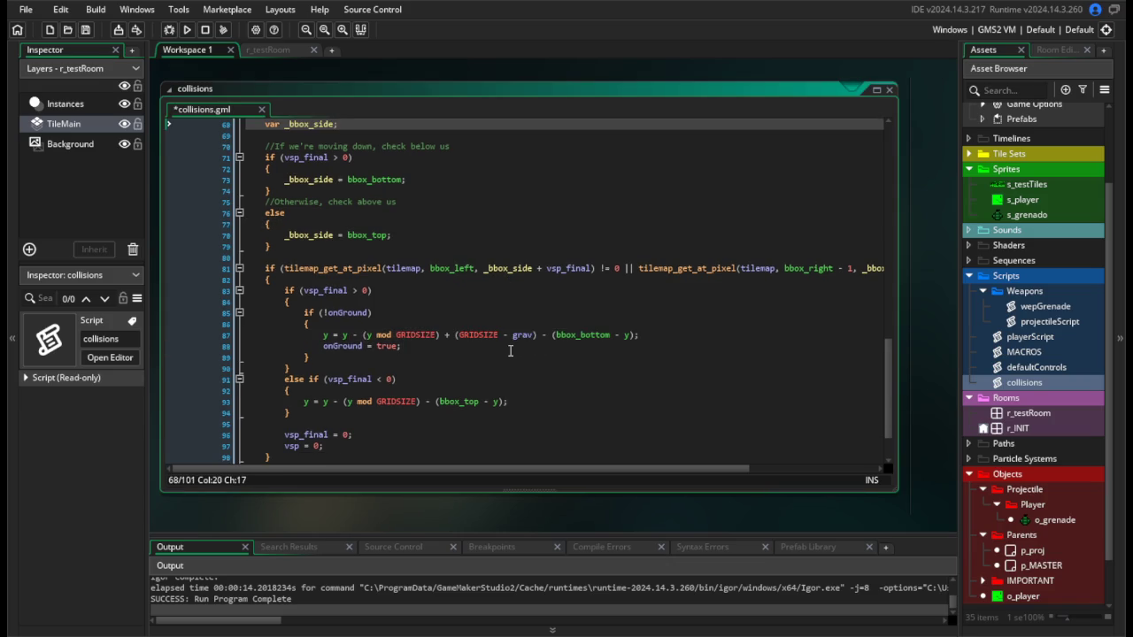
key(ctrl+z)
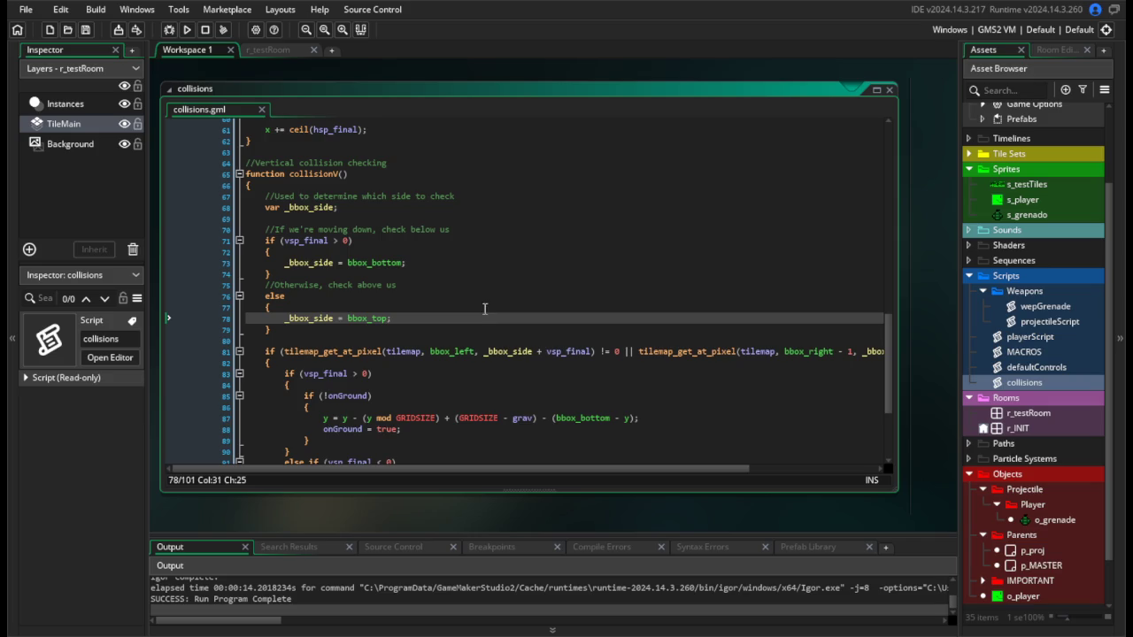
scroll(1062, 475, down, 2)
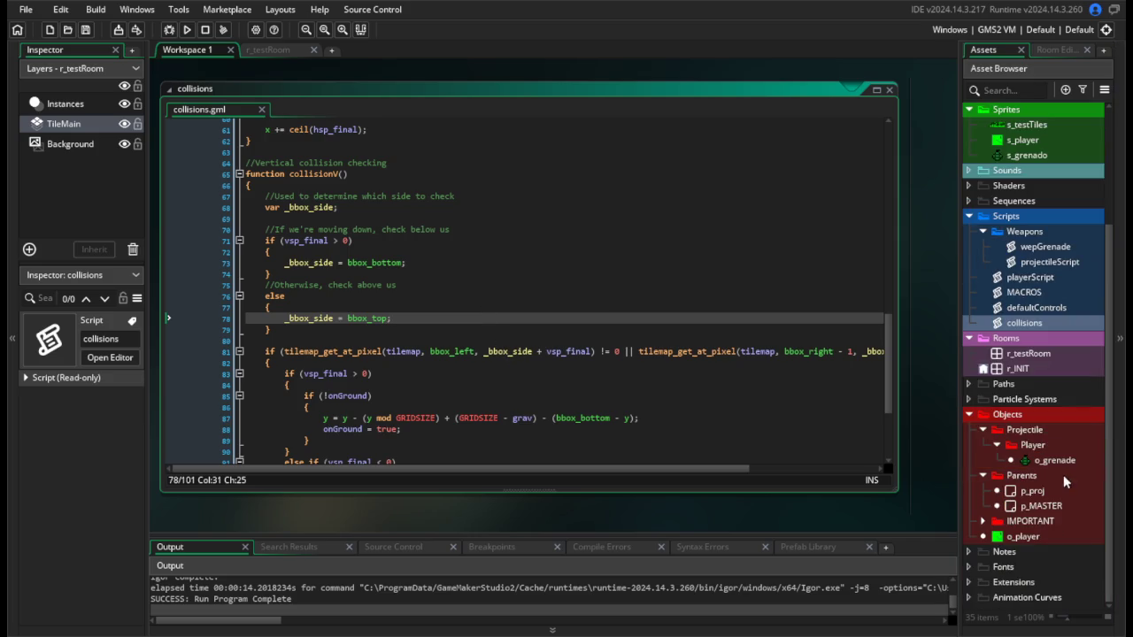
In o_player's playerScript, add gravOn = false; to the stuck branch and gravOn = true; to the else branch, then save.
double_click(1036, 539)
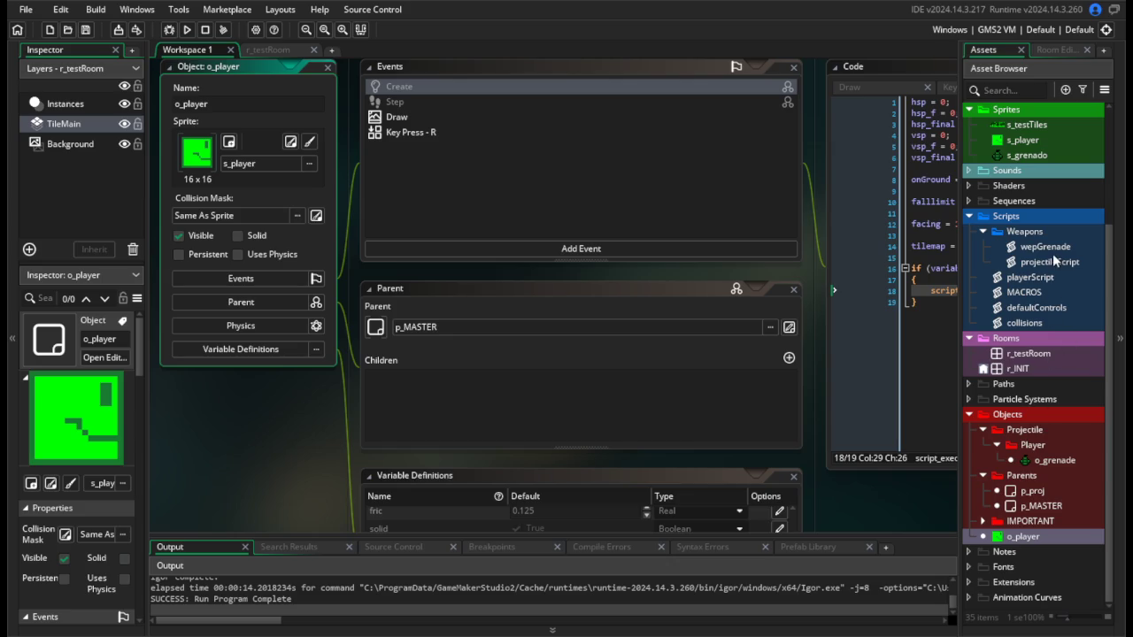
double_click(1044, 278)
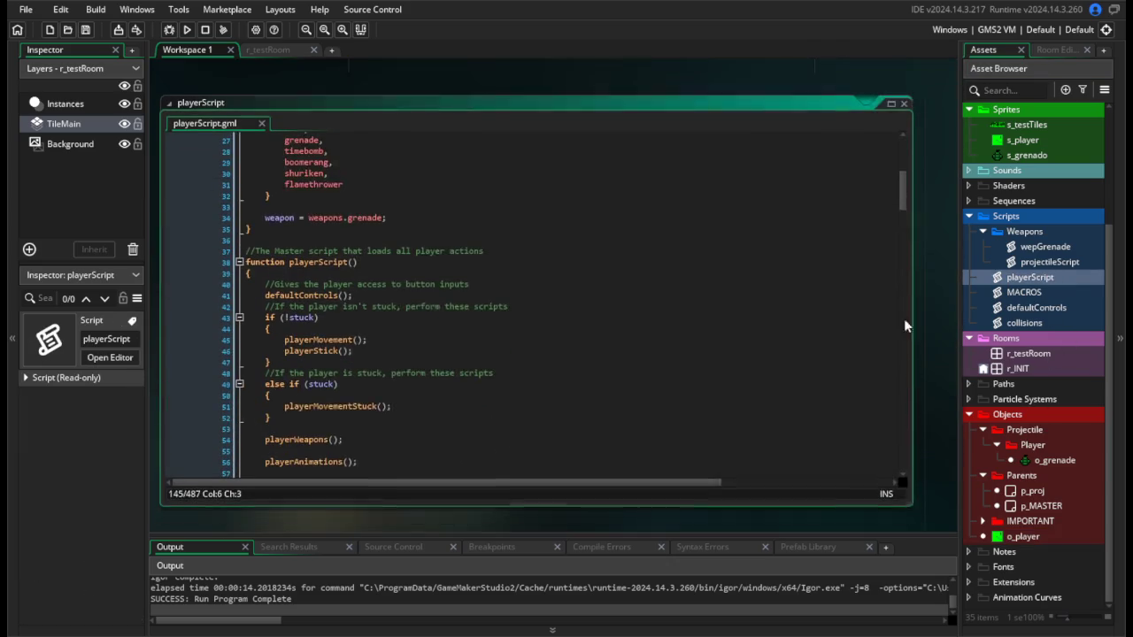
mouse_move(903, 180)
mouse_down()
mouse_move(896, 331)
mouse_move(898, 139)
mouse_up()
scroll(720, 267, down, 10)
click(343, 347)
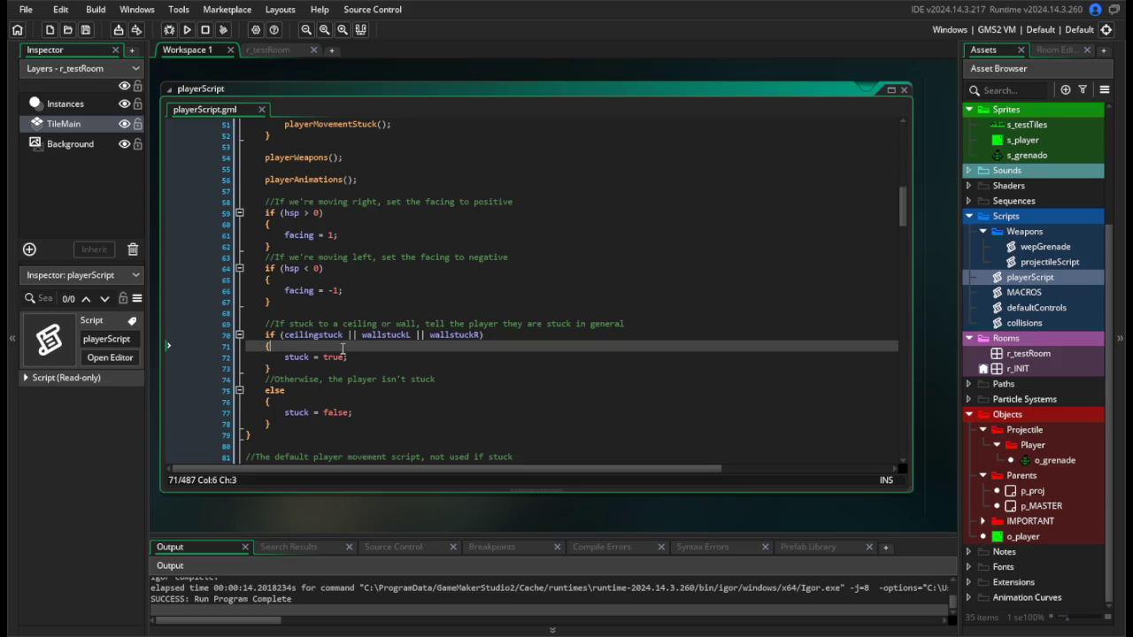
key(Return)
text(gravOn)
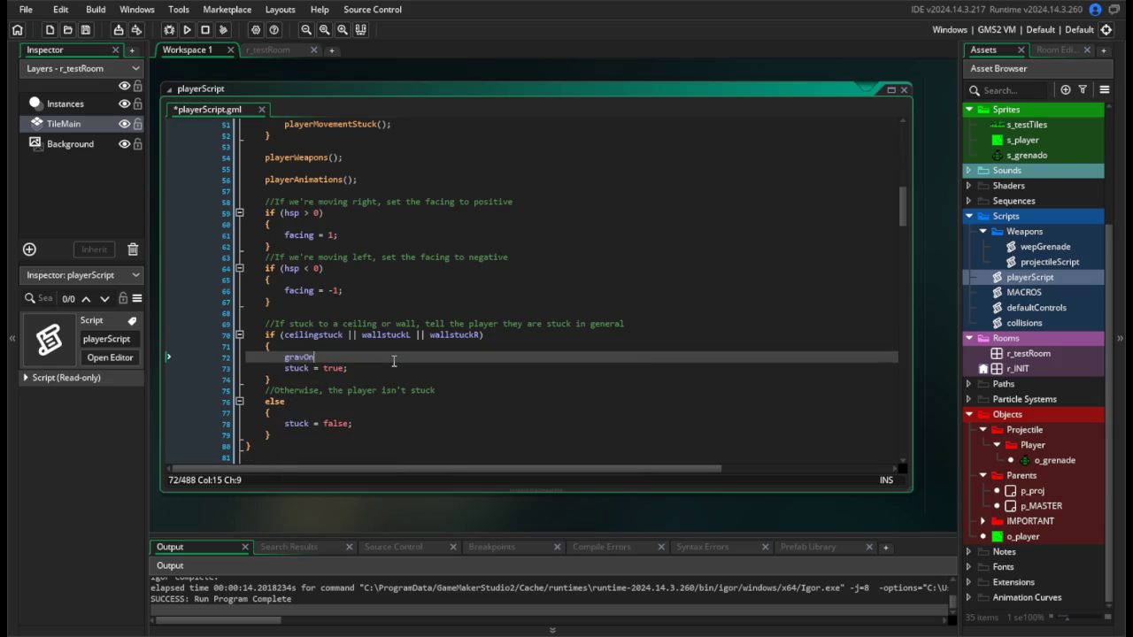
text( = false;)
click(354, 412)
key(Return)
text(gravO)
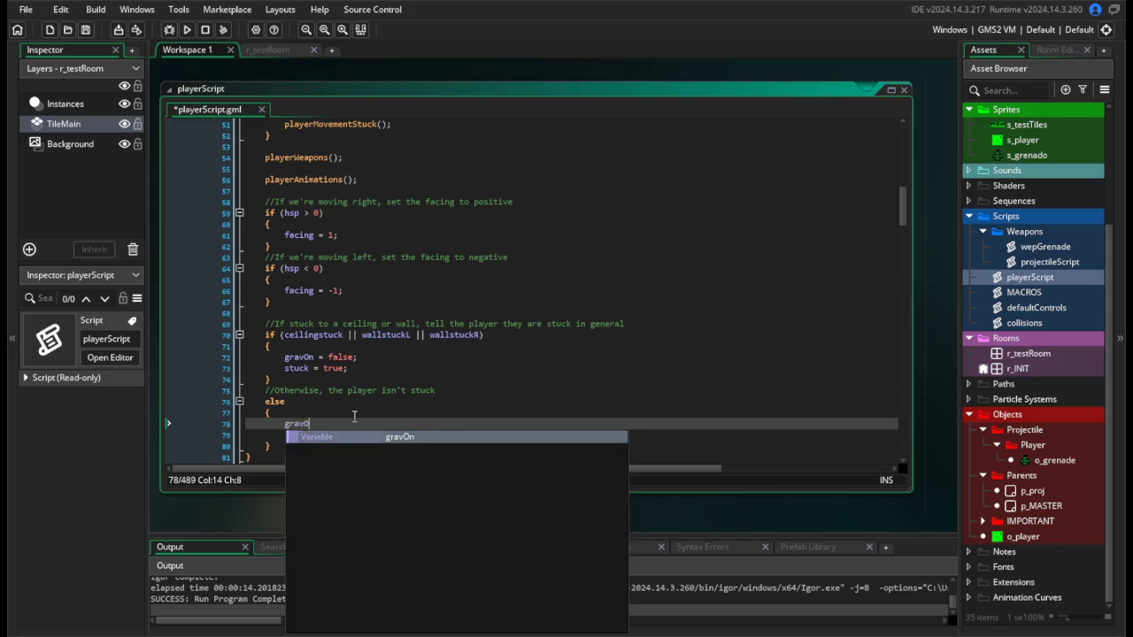
text(n = true;)
key(ctrl+s)
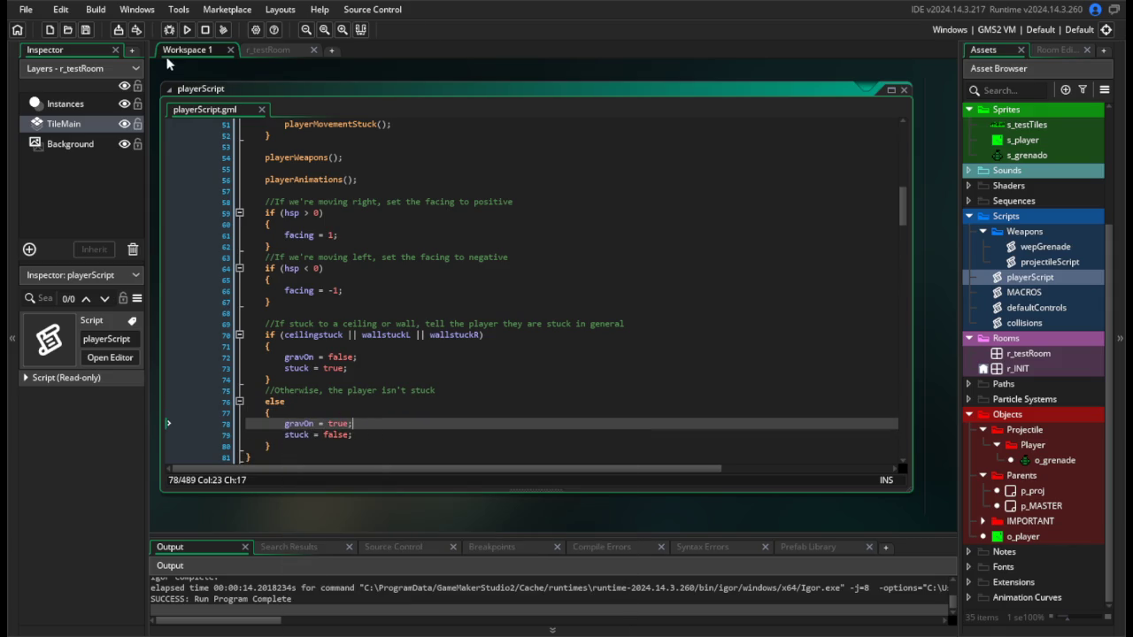
Play-test the gravity toggle, running and jumping the player onto the small platform and back down.
click(186, 29)
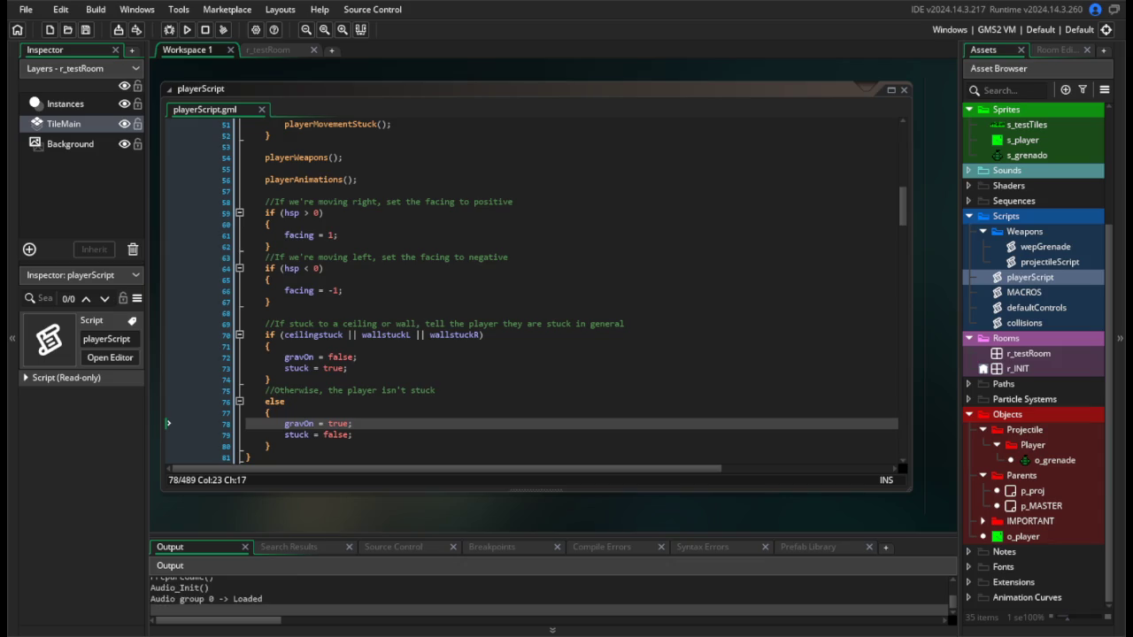
key(Left)
key(space)
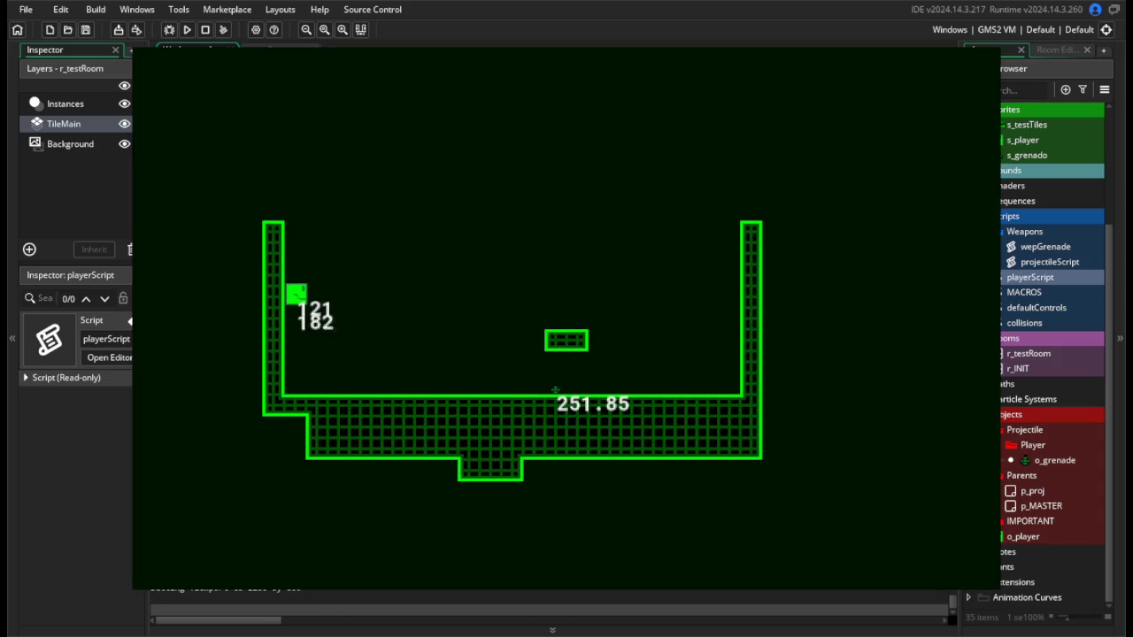
key(Right)
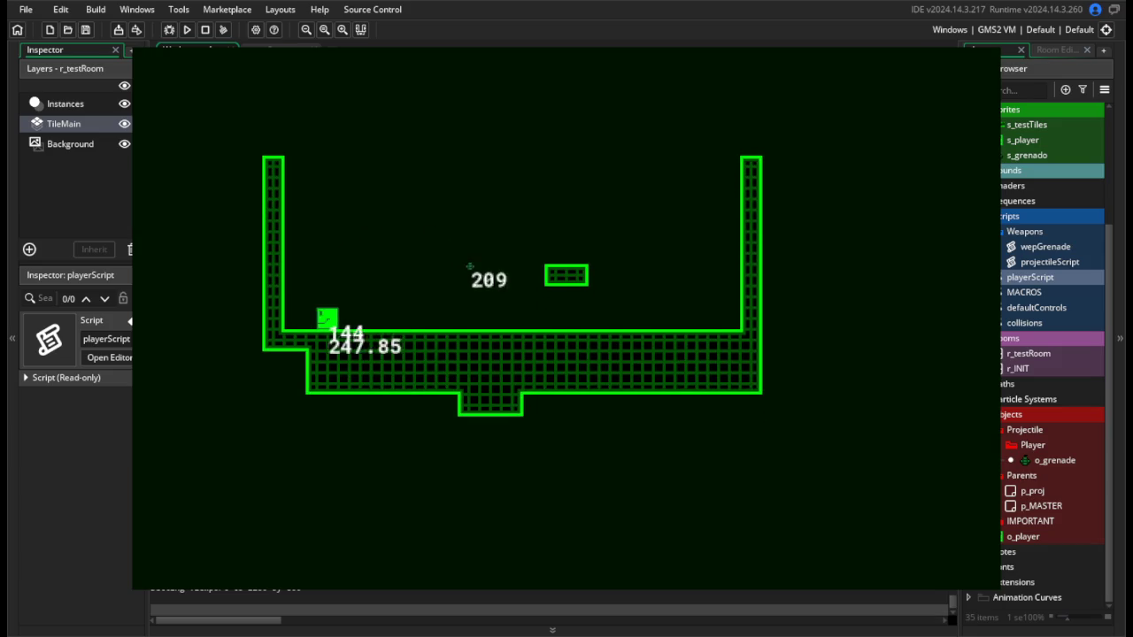
key(Left)
key(space)
key(Right)
key(Right)
key(space)
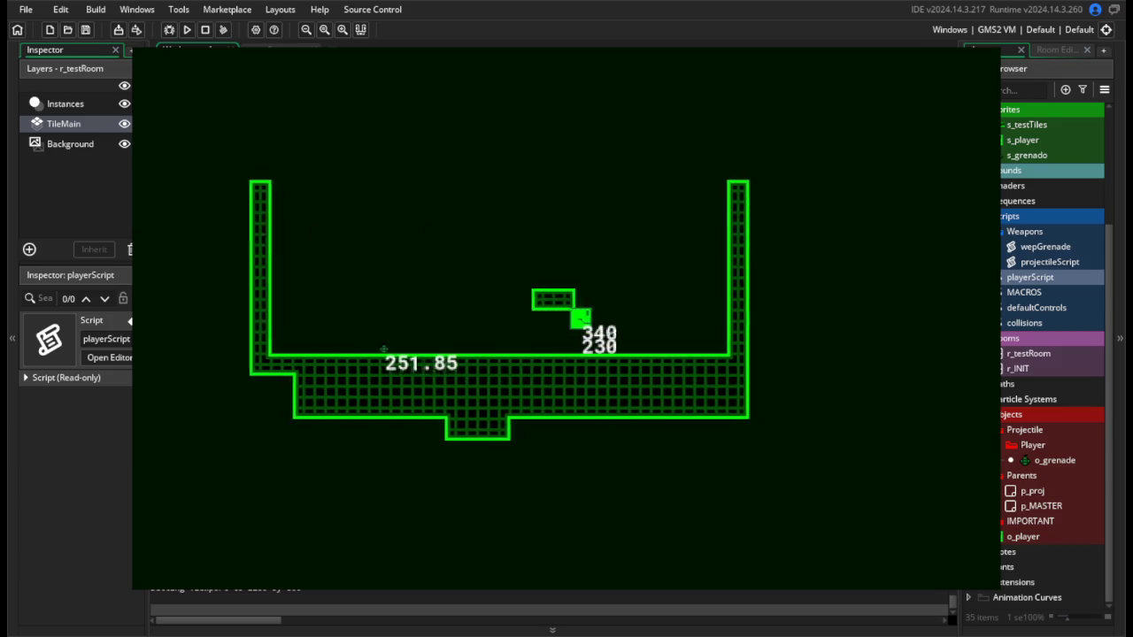
key(Left)
key(Right)
key(space)
key(Right)
key(space)
key(Left)
key(Right)
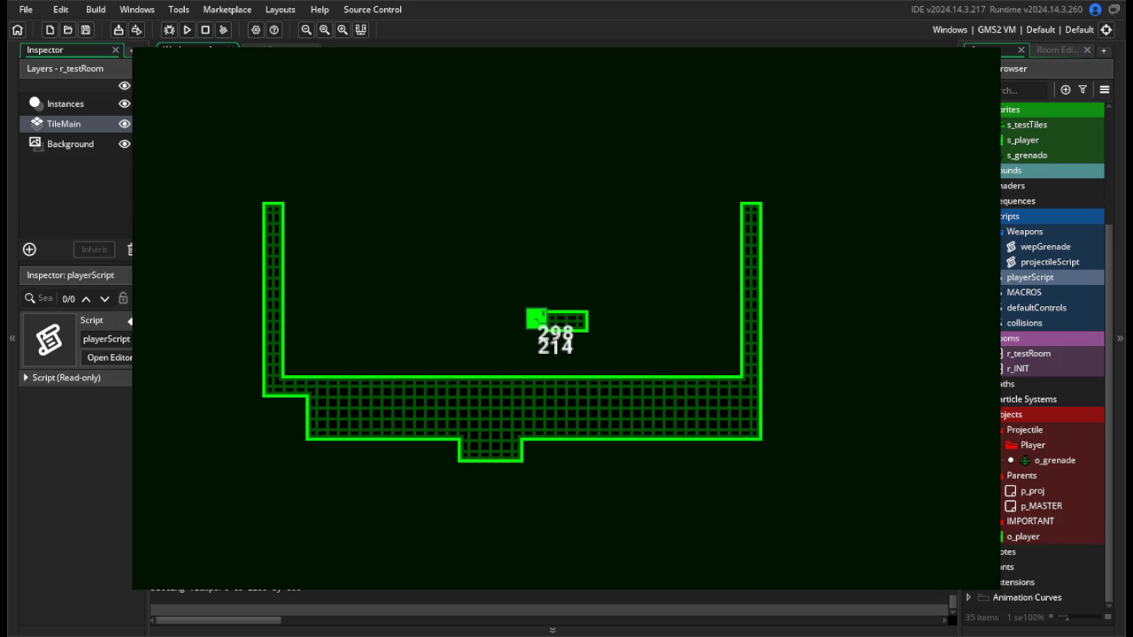
key(Left)
key(space)
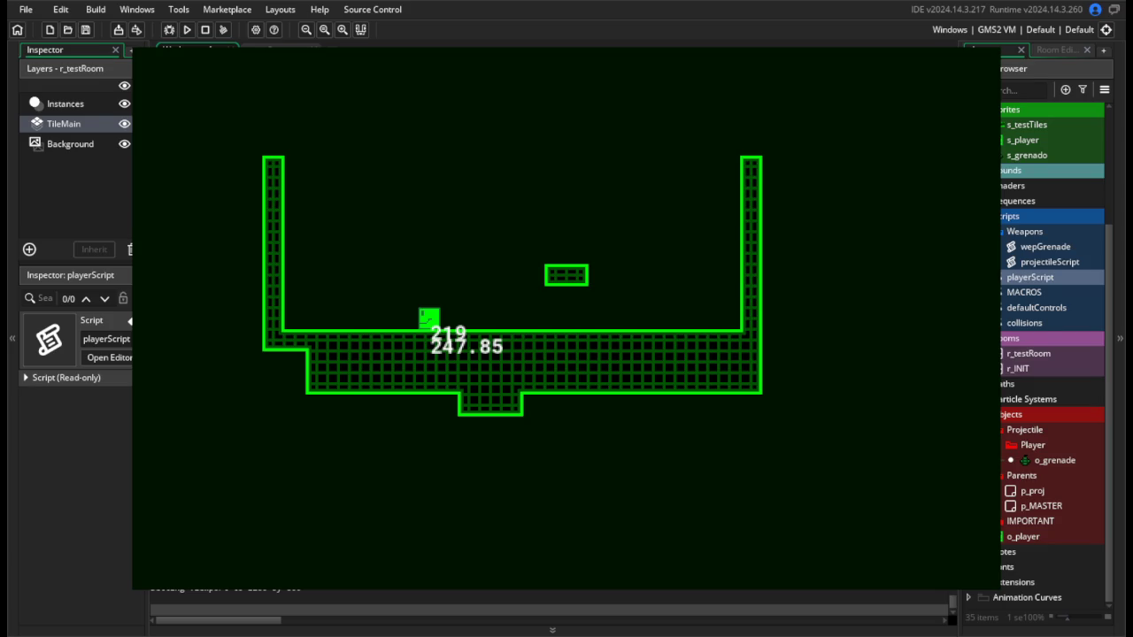
key(Escape)
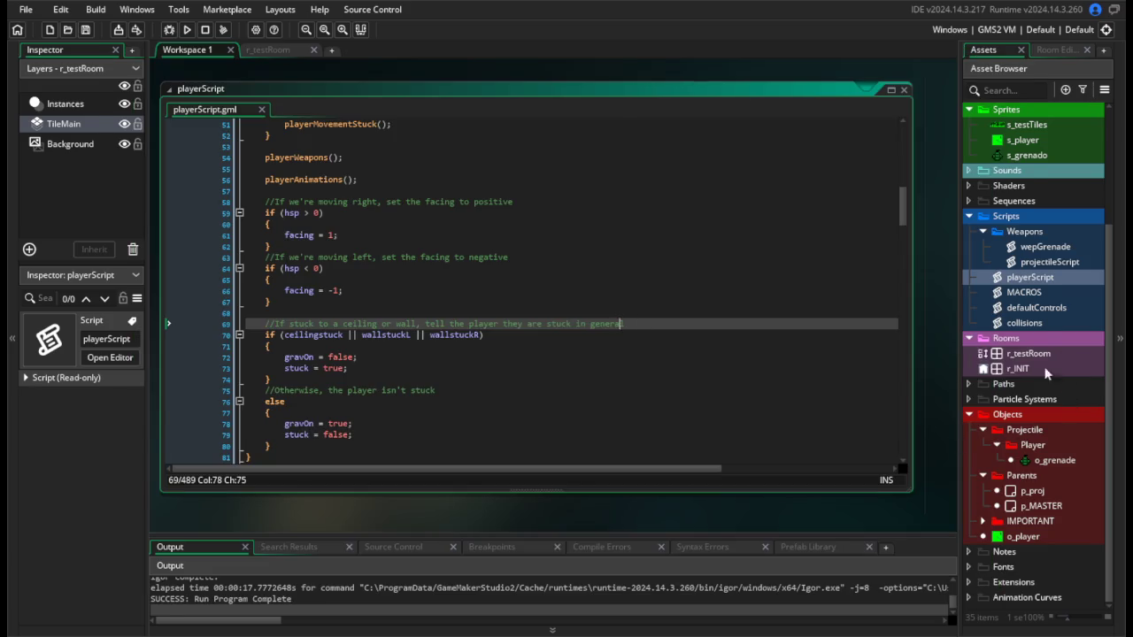
click(1042, 460)
Uncomment 'vsp += 0.5' on line 8 of wepGrenade, save, and test-run the grenade.
double_click(1045, 247)
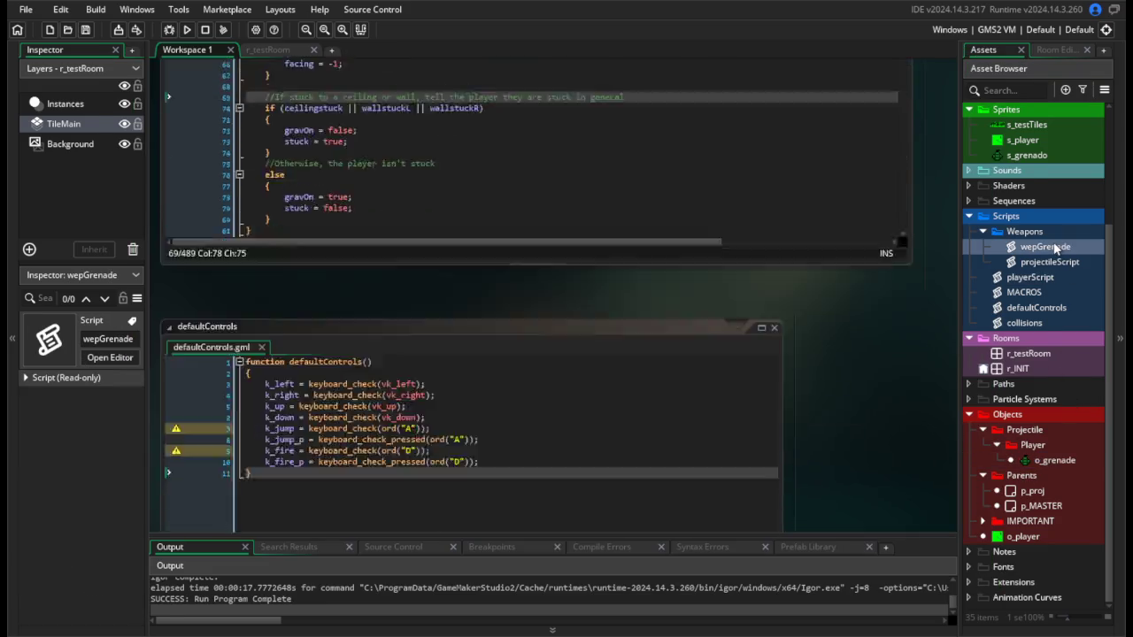
key(ctrl+shift+k)
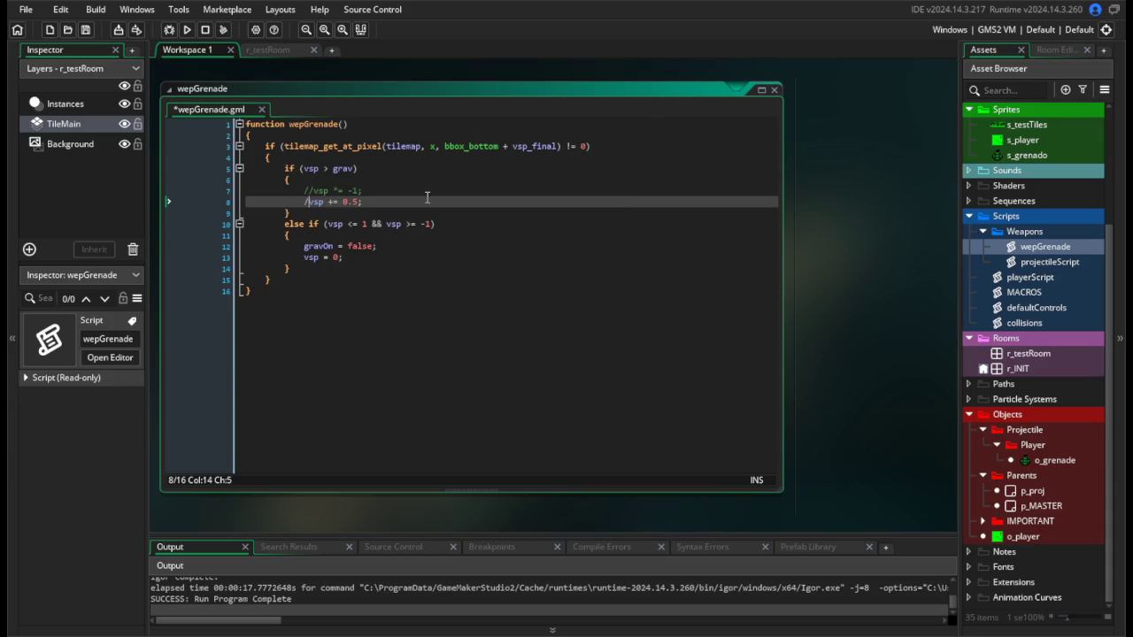
key(Up)
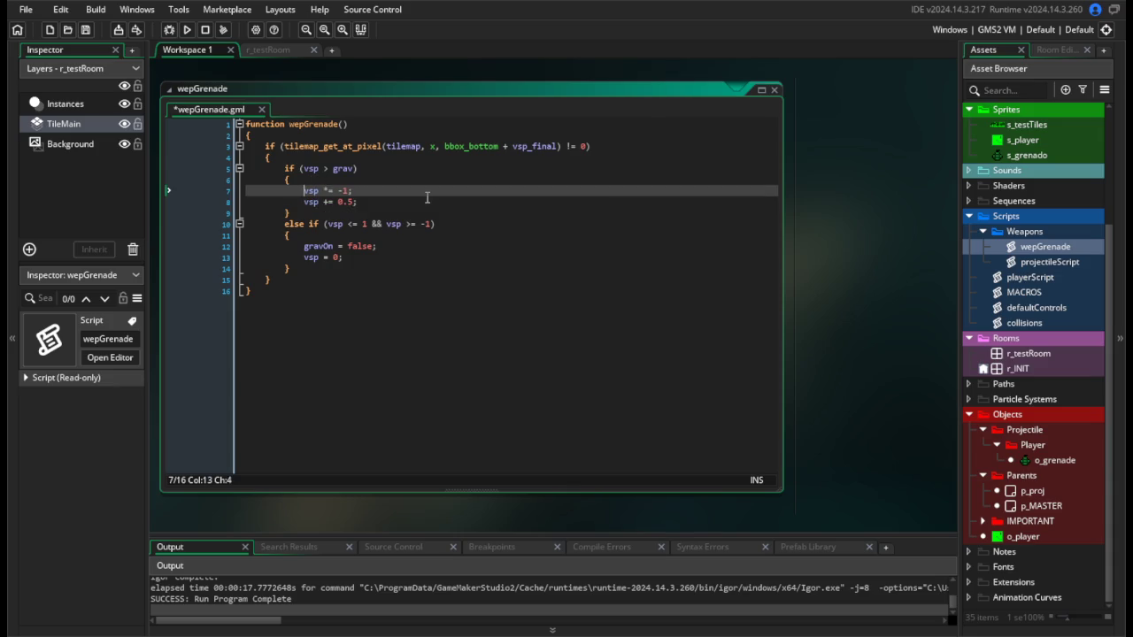
click(187, 29)
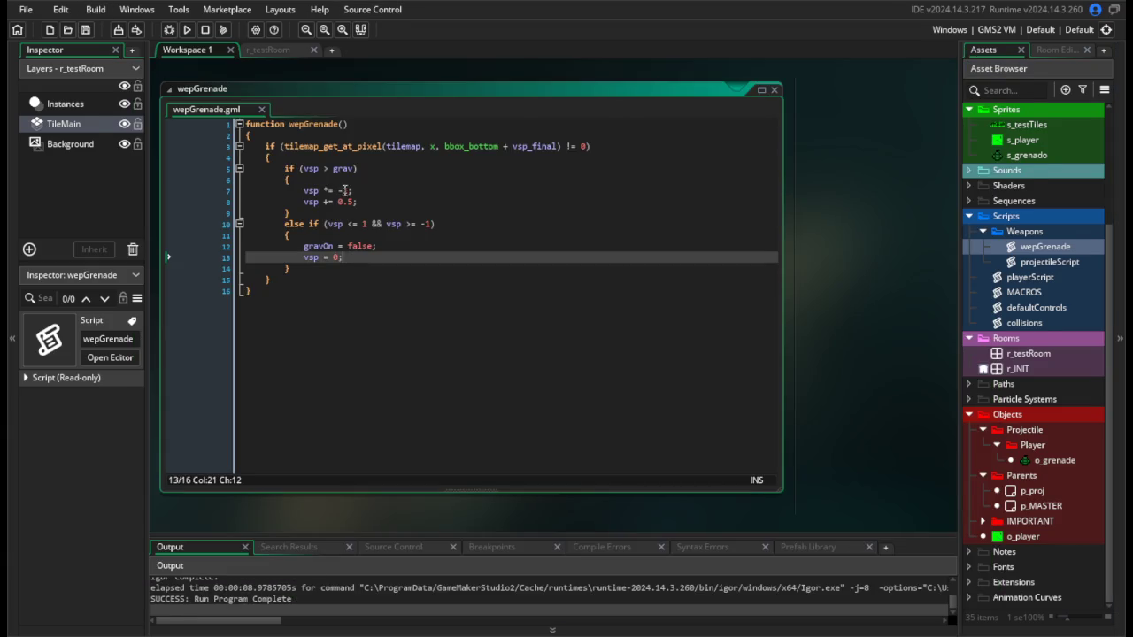
click(354, 202)
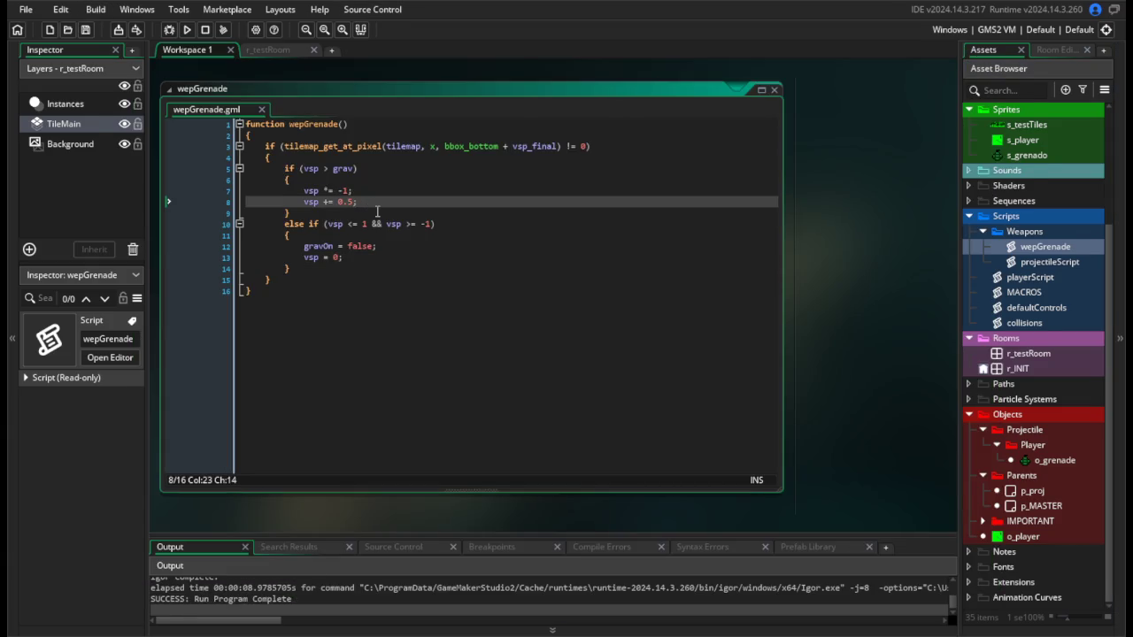
Change bounce damping to 0.25 and make the stop check a strict less-than 0.25, then save.
key(BackSpace)
text(2)
drag(353, 169, 335, 169)
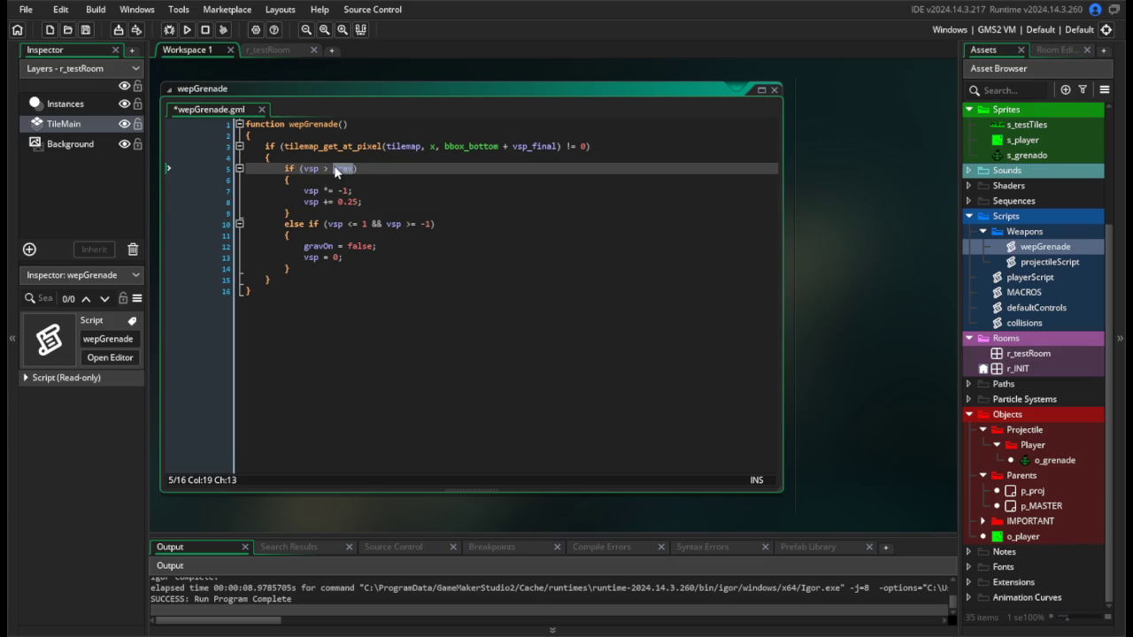
click(360, 224)
key(BackSpace)
text(0.25)
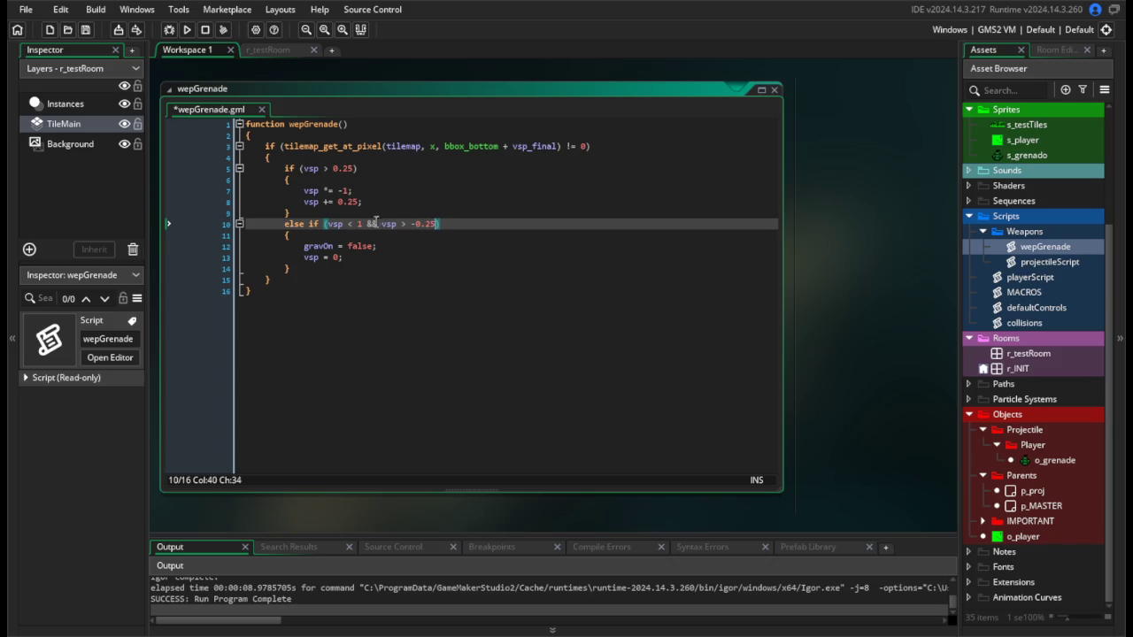
key(BackSpace)
text(0.25)
key(ctrl+s)
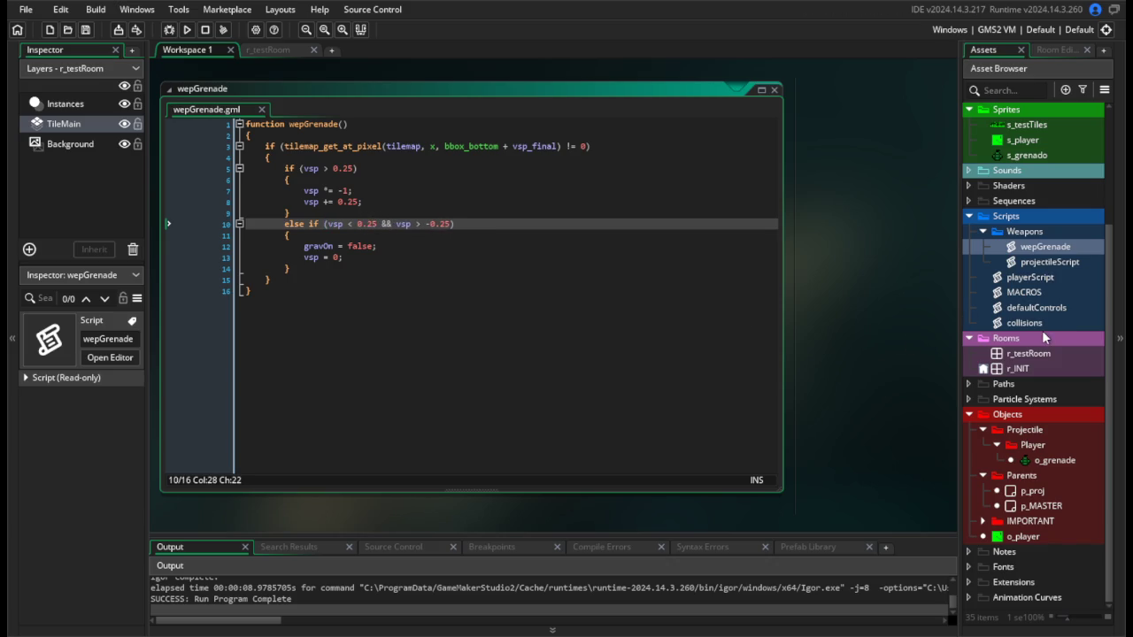
Look over the collisions script, then return to wepGrenade and test-run the grenade throw.
double_click(1035, 324)
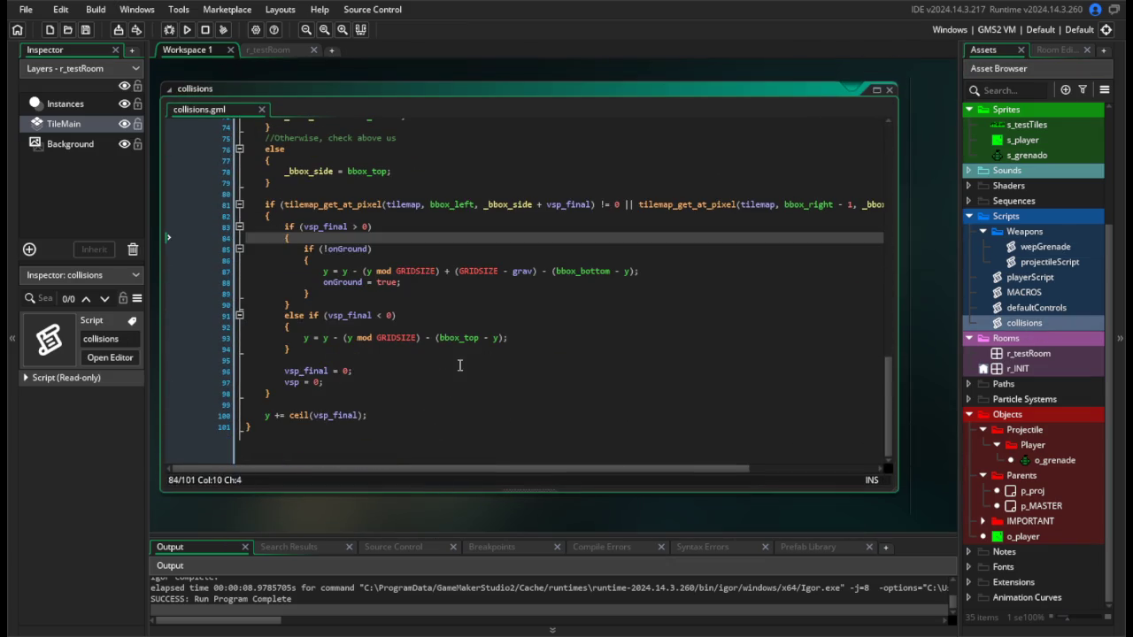
click(337, 356)
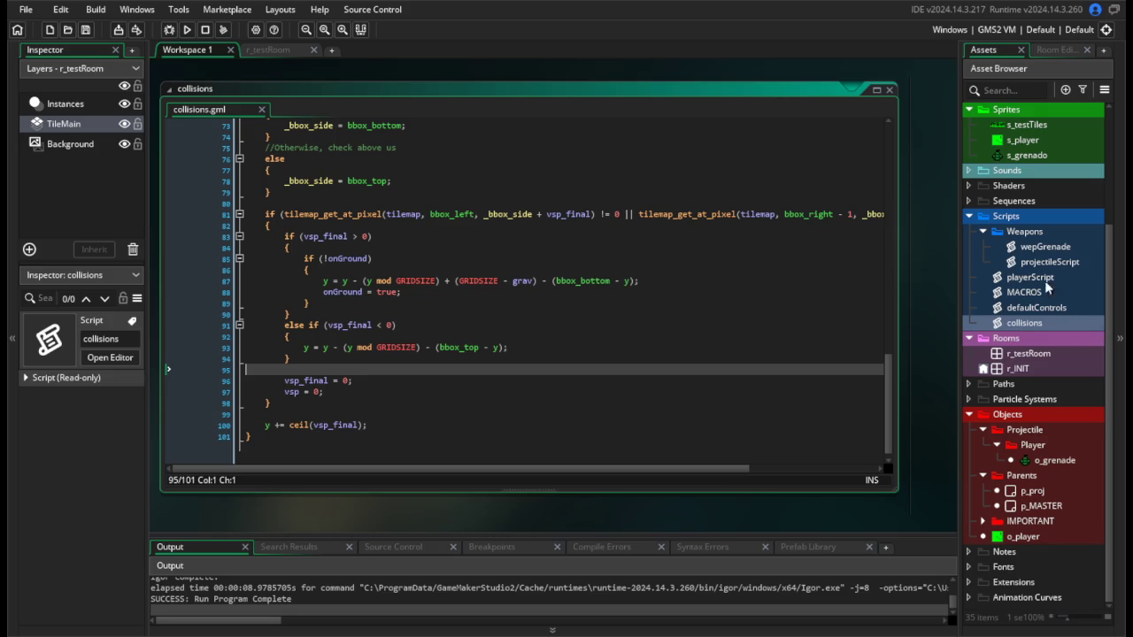
double_click(1043, 249)
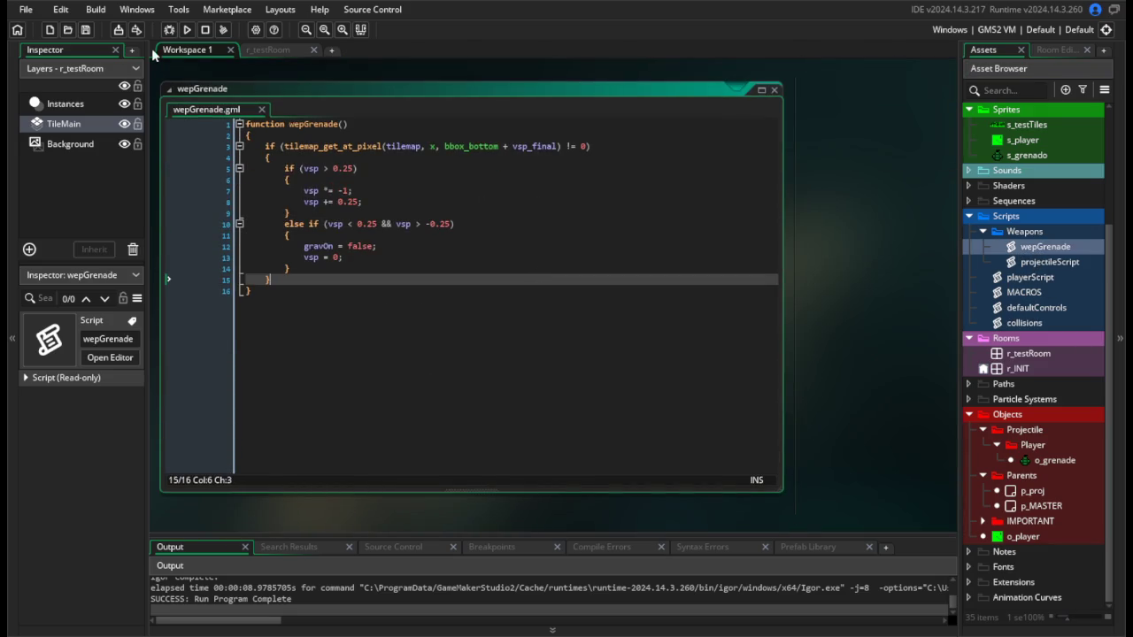
click(187, 32)
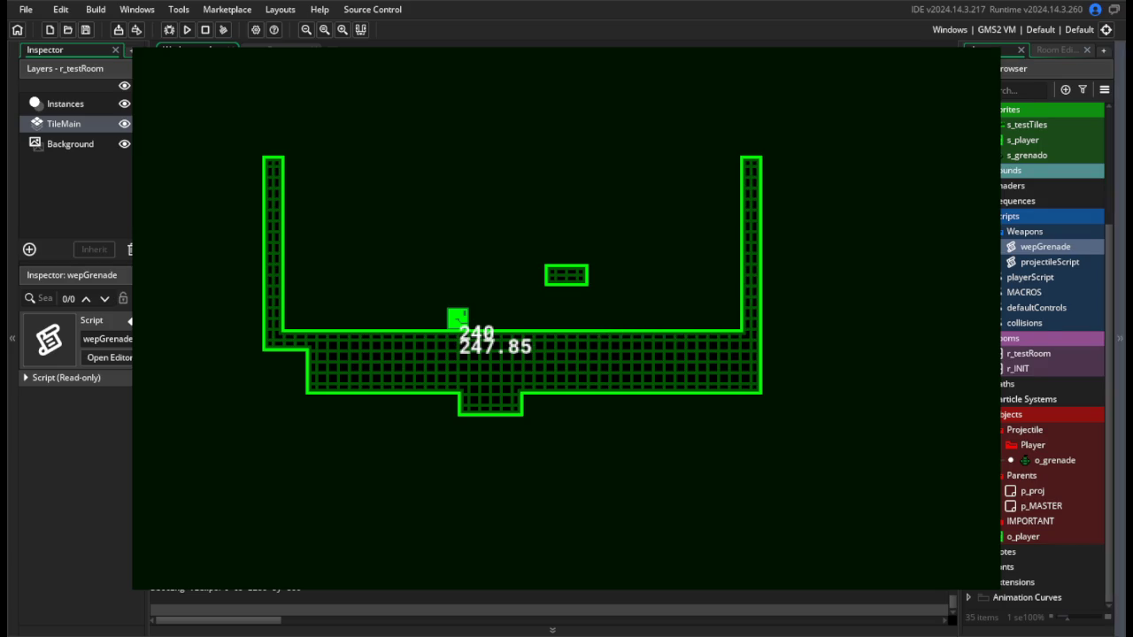
key(Escape)
click(370, 190)
click(397, 201)
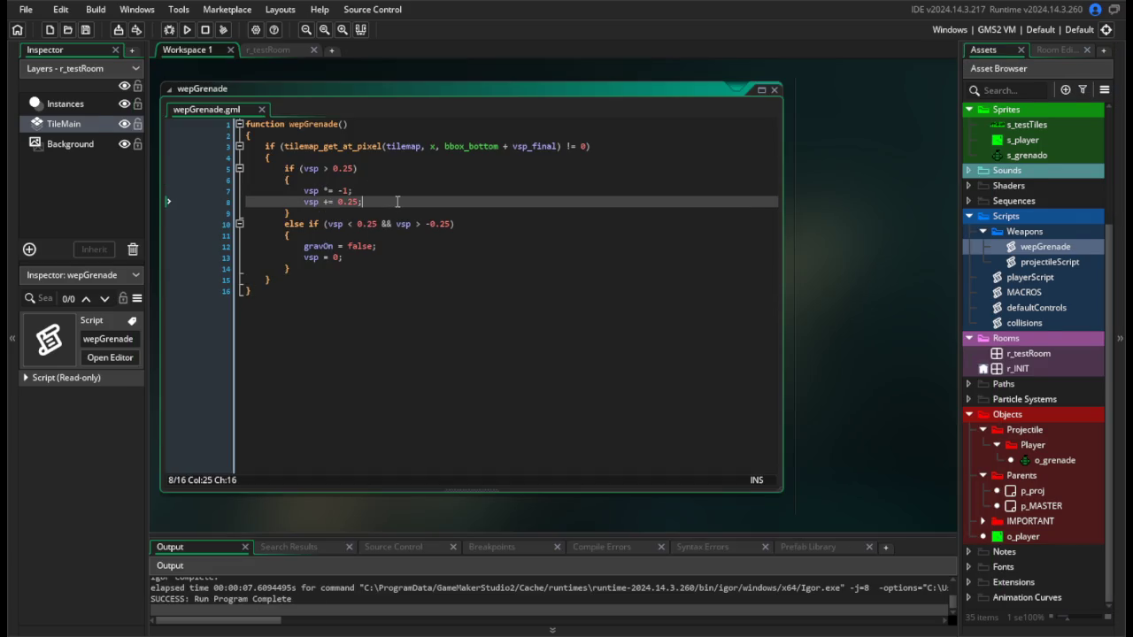
Add line 9 'hsp -= 0.25 * facing;' under the bounce code in wepGrenade and save.
key(Return)
text(hsp -=)
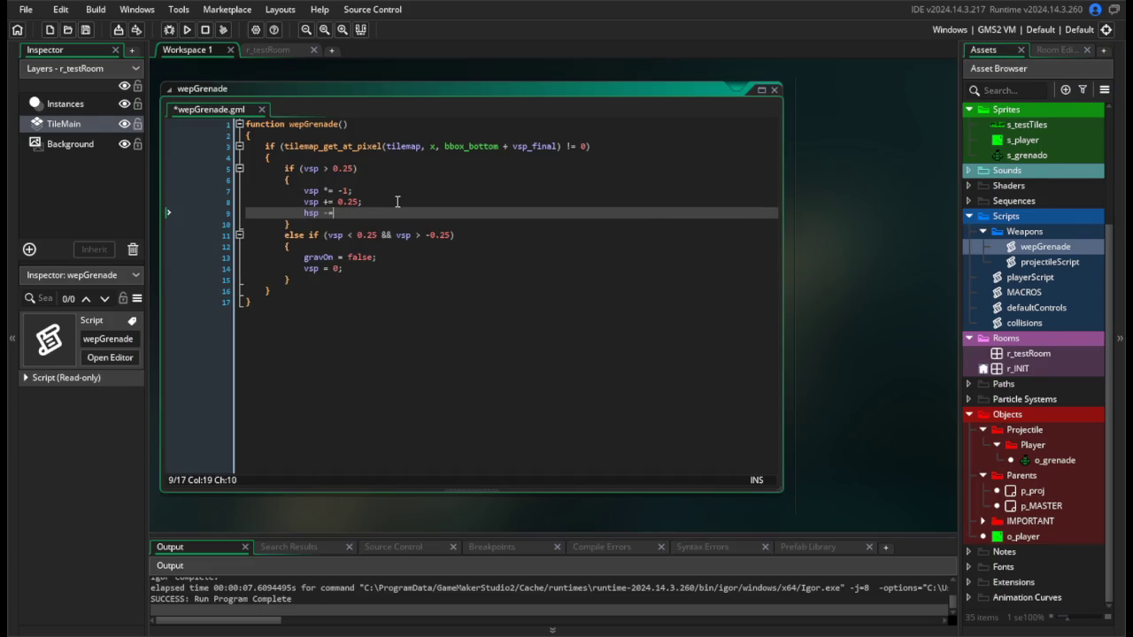
key(BackSpace)
text(+= )
text(0.25 * facing;)
key(ctrl+s)
click(327, 212)
key(BackSpace)
text(-)
key(ctrl+s)
double_click(1042, 277)
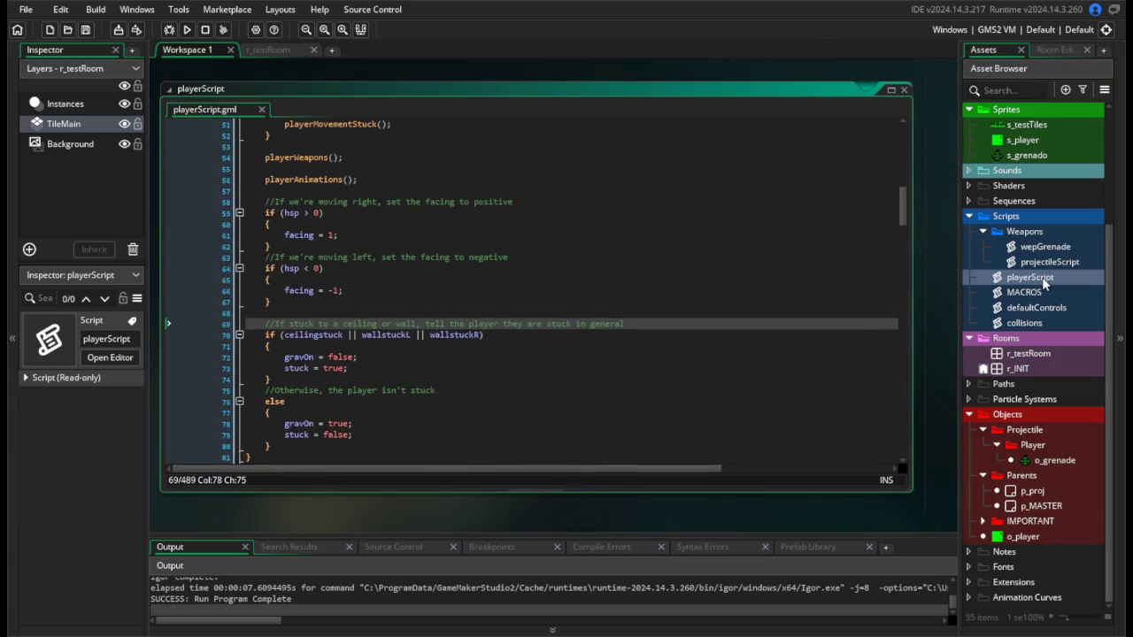
In playerScript's grenade block, add 'facing = other.facing;', base hsp on the grenade's own facing, and test-run.
drag(901, 193, 888, 462)
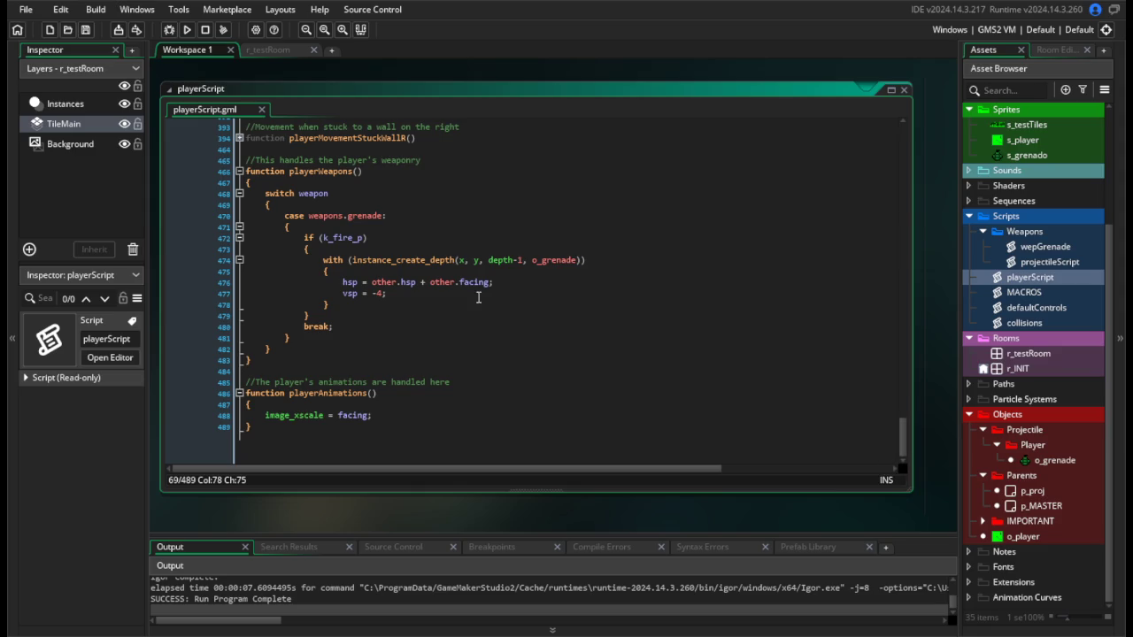
click(495, 272)
key(Return)
text(facing = other.facing)
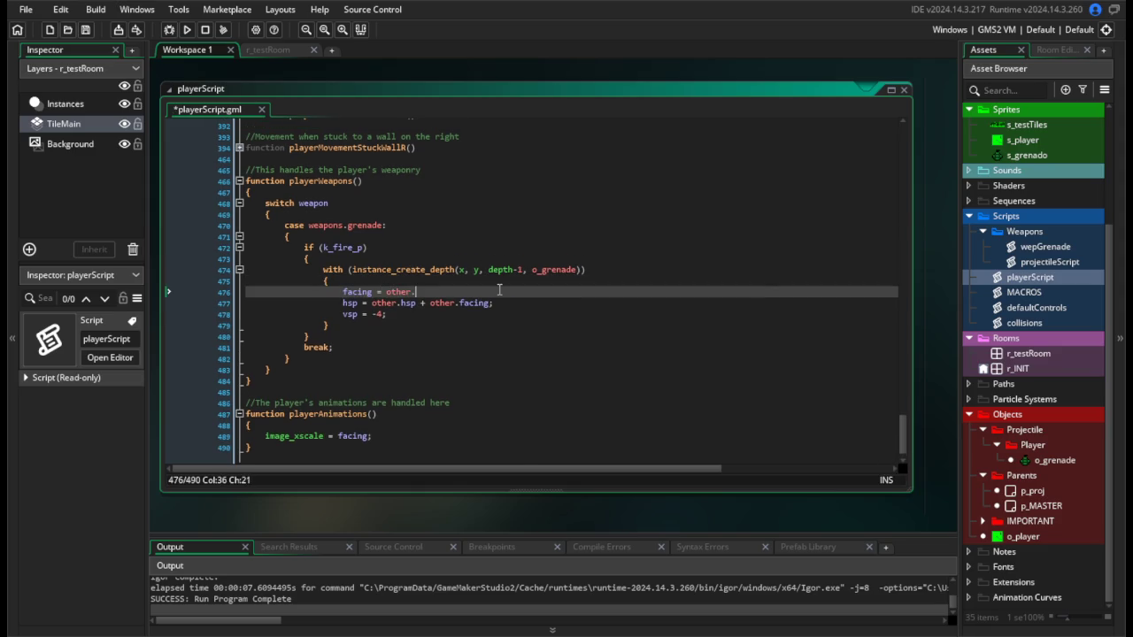
text(;)
drag(460, 304, 430, 304)
key(BackSpace)
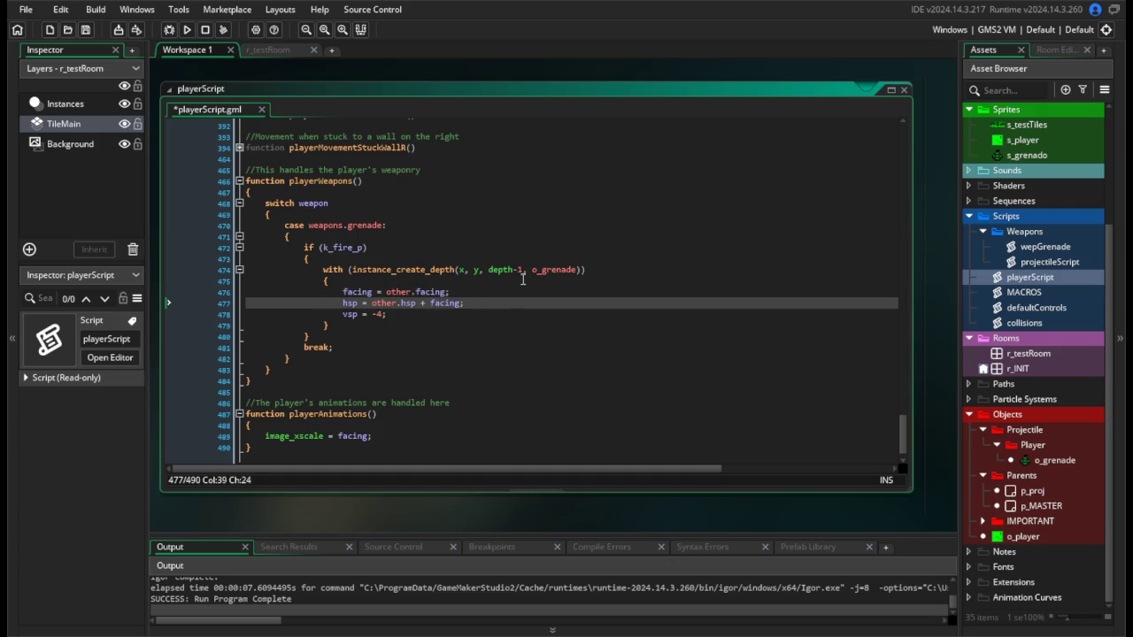
click(522, 281)
click(187, 29)
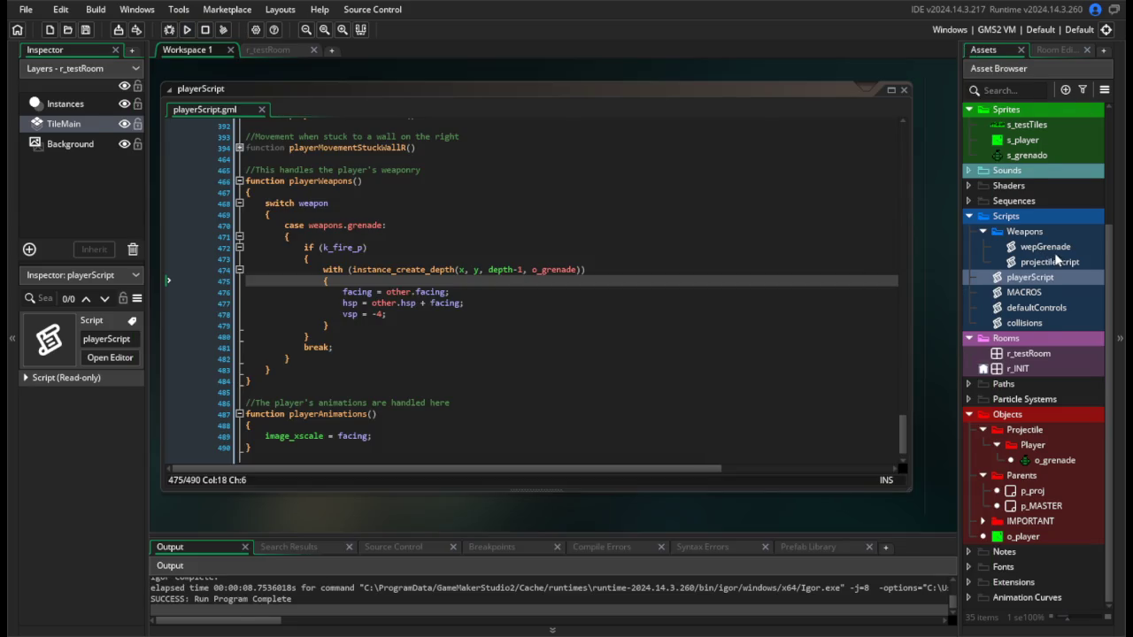
click(1049, 250)
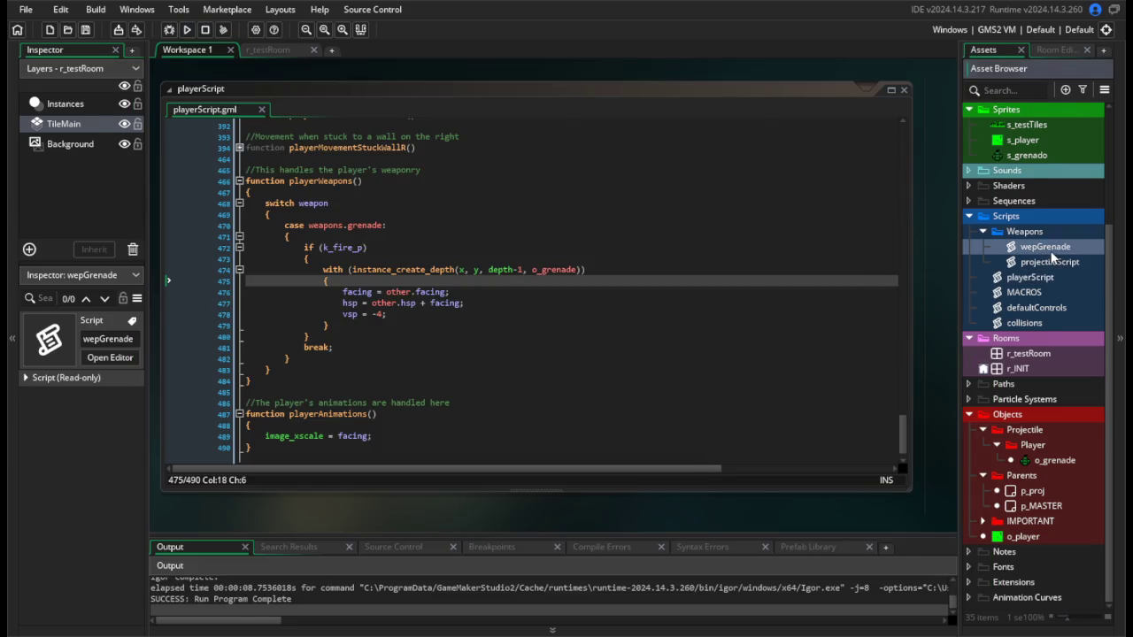
Try line 9 as 'hsp += 0.25 * facing' and throw a grenade in a test run.
double_click(1052, 254)
key(BackSpace)
text(+)
key(F5)
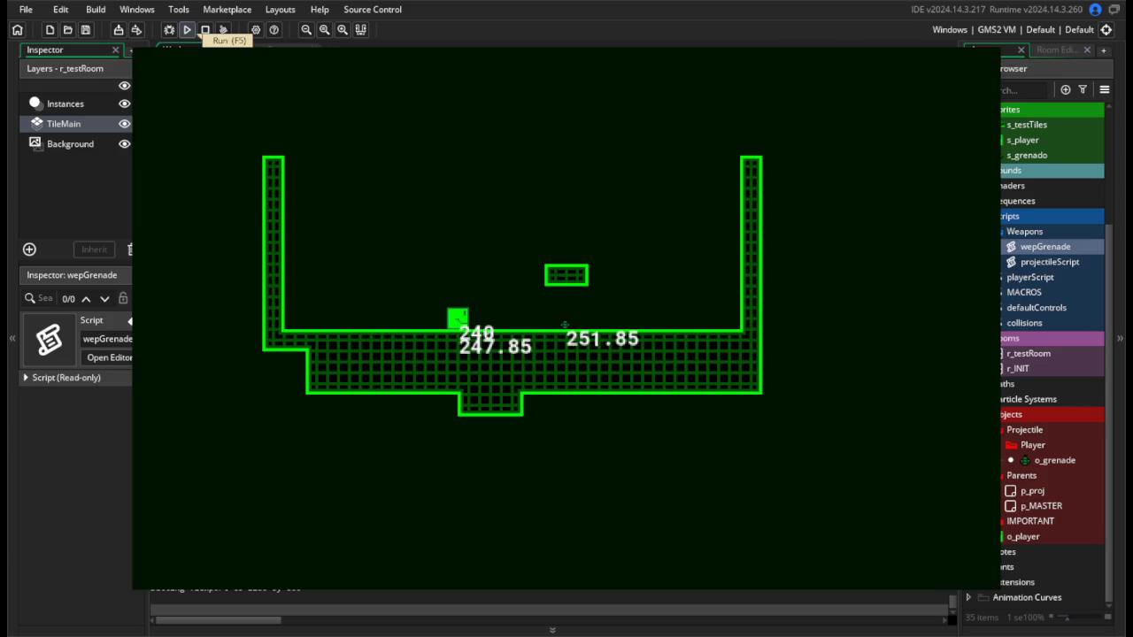
key(x)
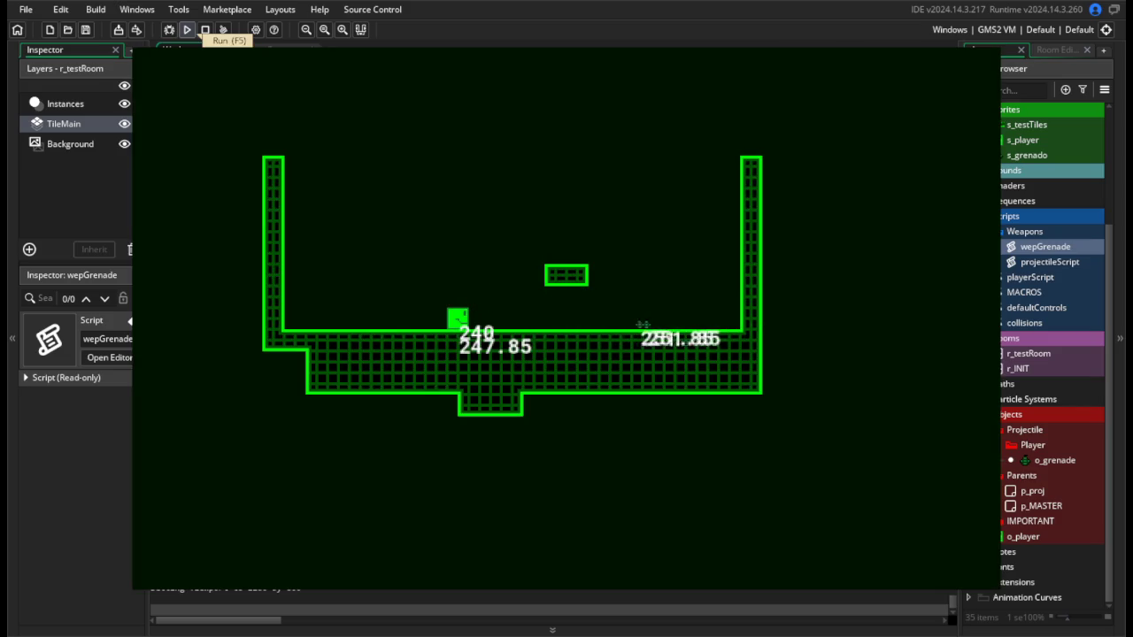
key(Escape)
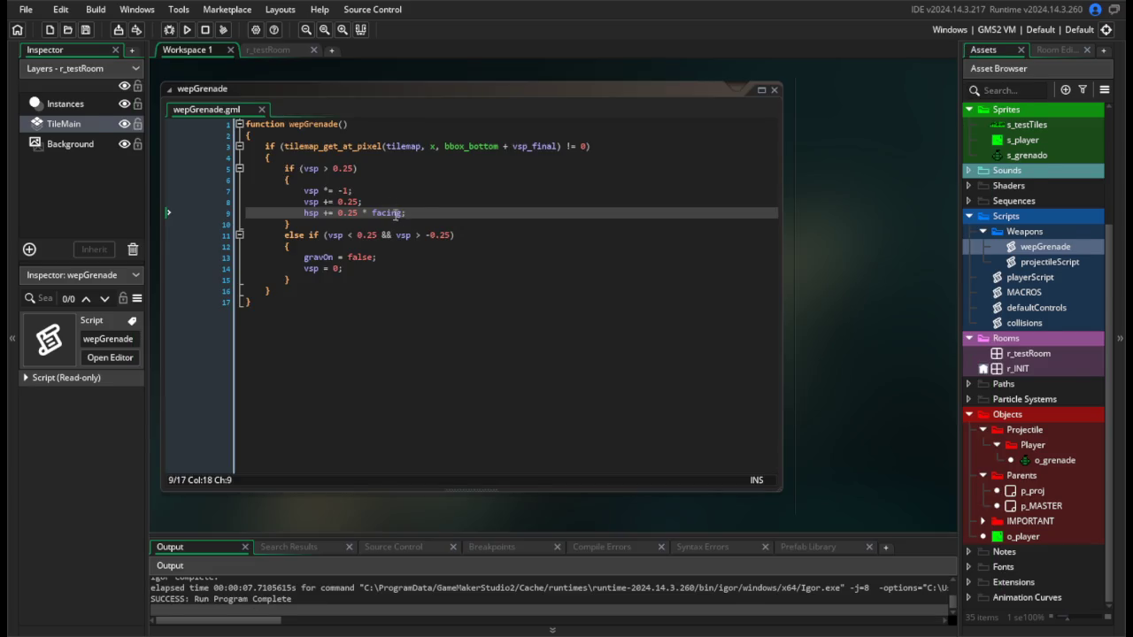
Restore -= and raise the friction to 0.5, then save and test-run.
key(BackSpace)
text(-)
click(416, 235)
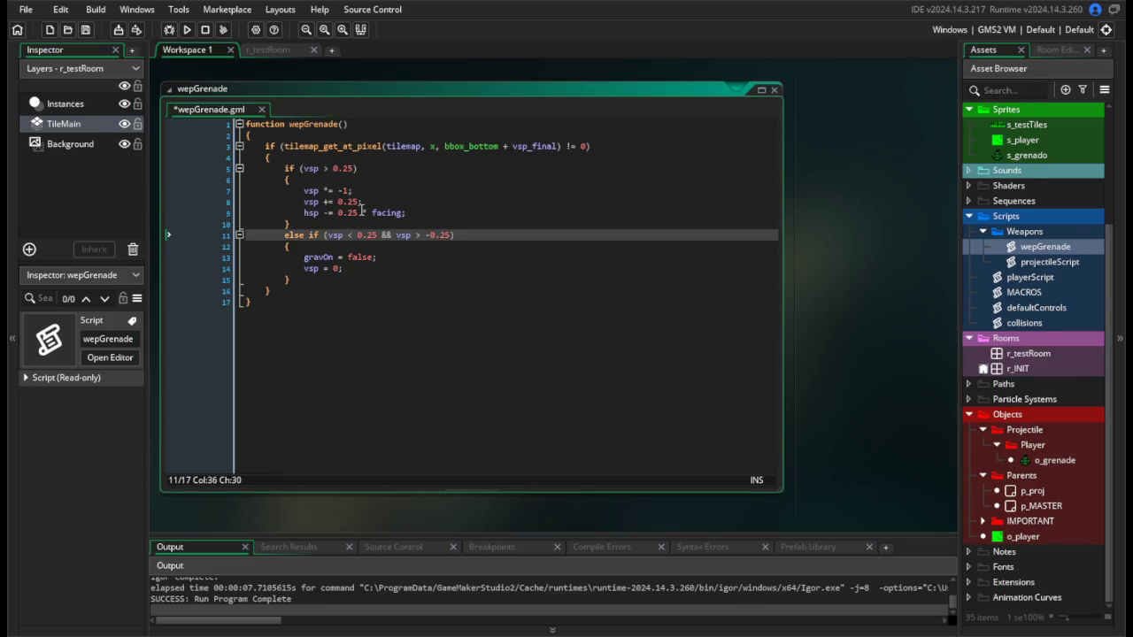
double_click(356, 213)
text(5)
key(ctrl+s)
click(187, 30)
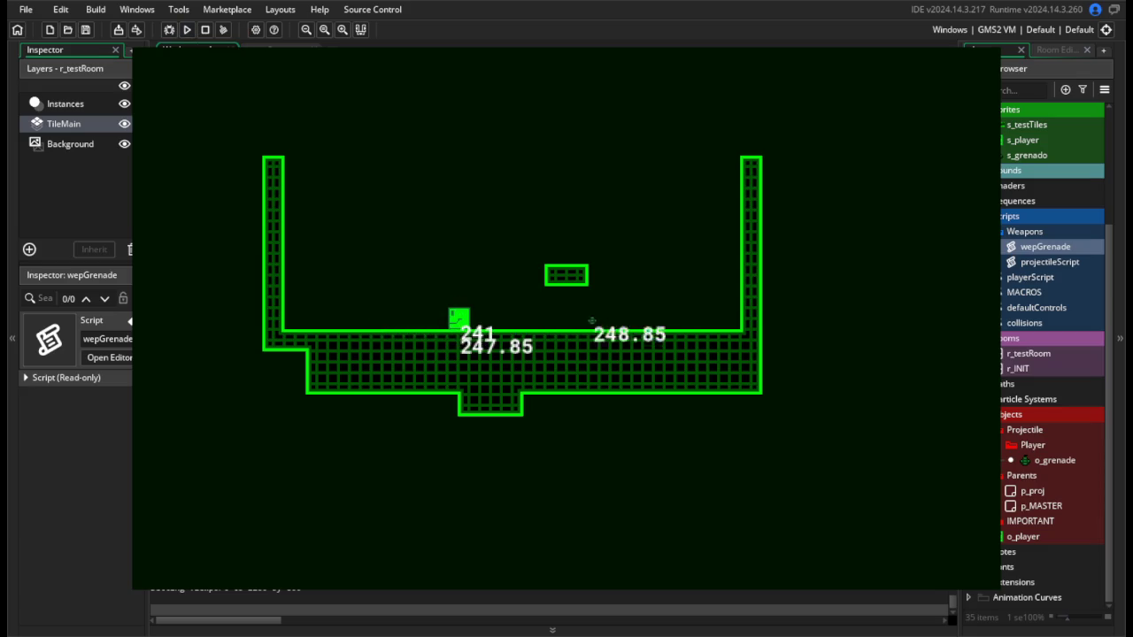
key(Escape)
Lower the friction to 0.15 and start an 'if (hsp' condition above the friction line.
click(354, 212)
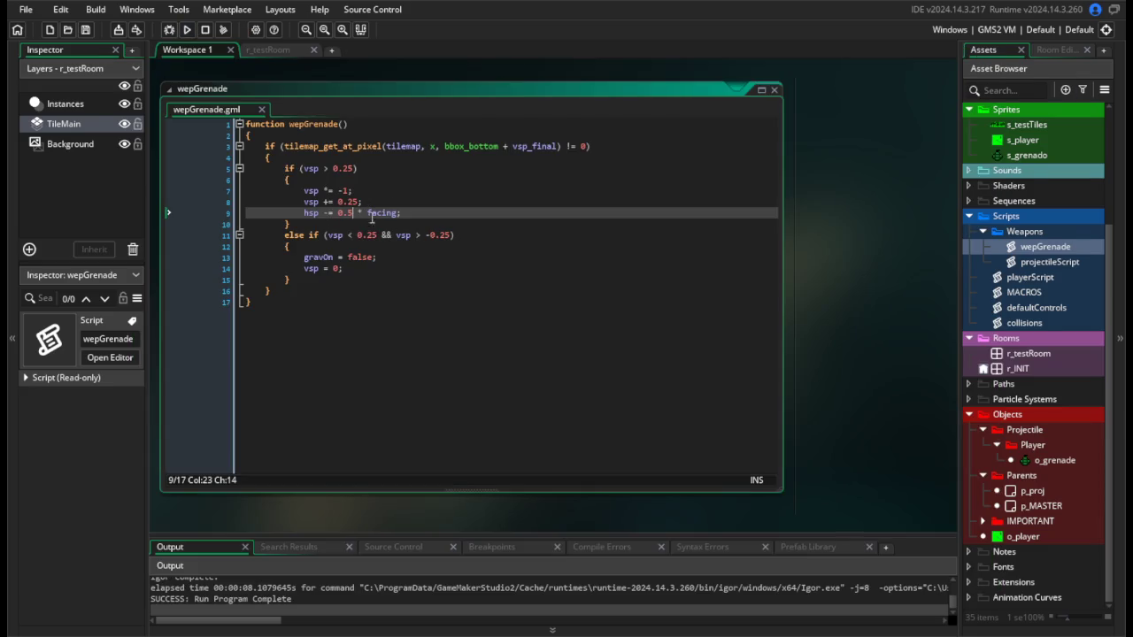
key(BackSpace)
text(15)
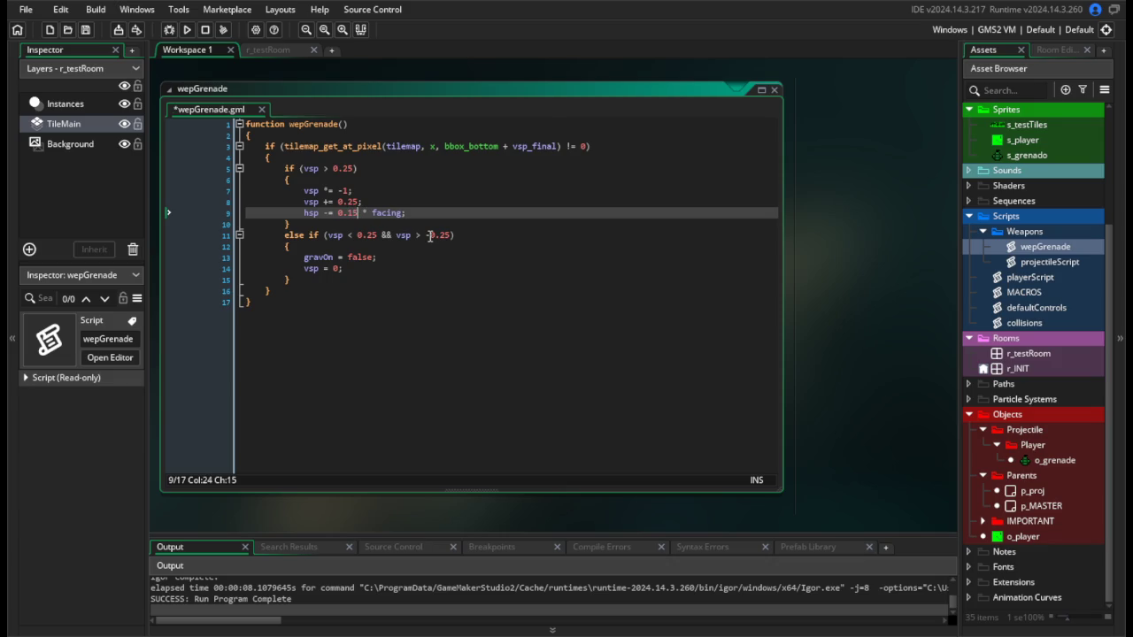
click(393, 203)
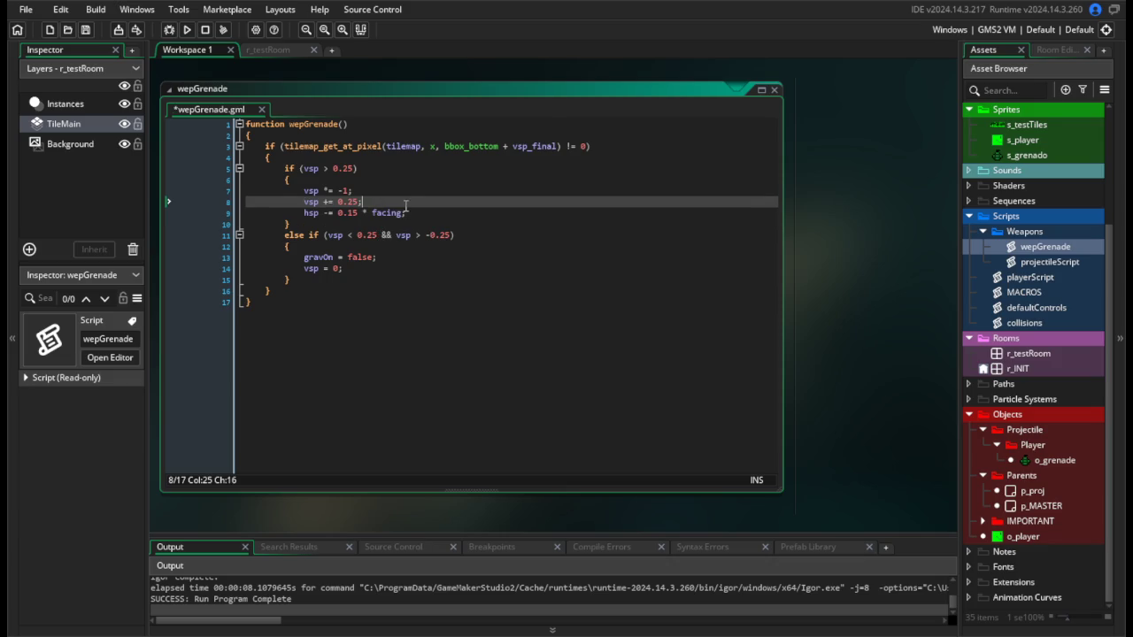
key(Return)
text(hsp)
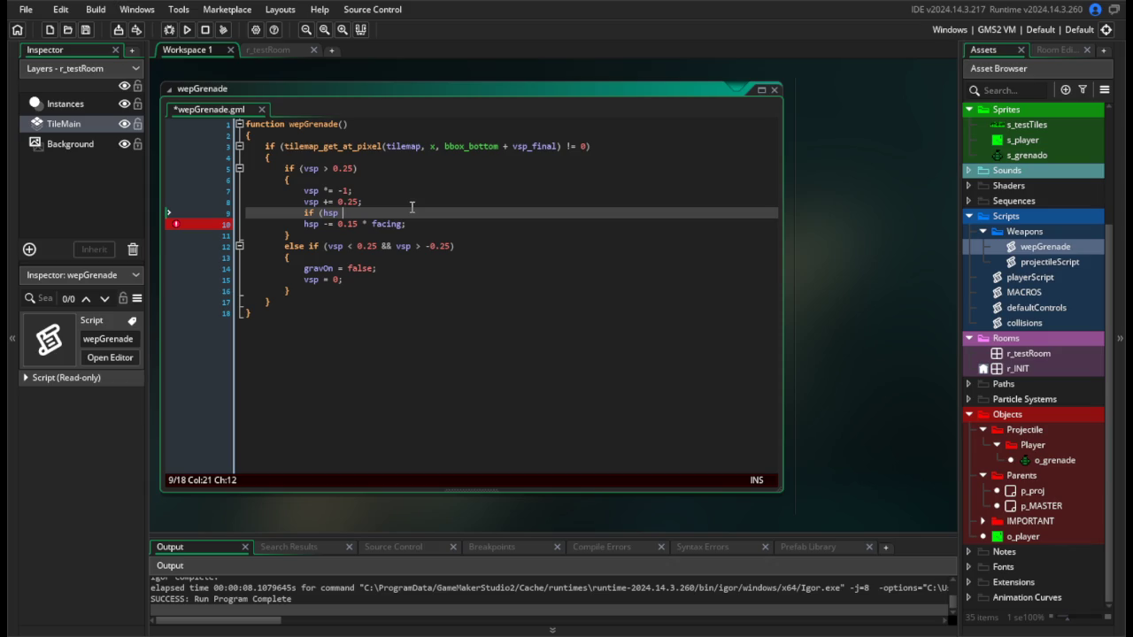
Finish the condition as 'if (hsp > abs(0.15))' followed by an opening brace.
text(abs()
key(BackSpace)
text(0.15))
key(Return)
text({)
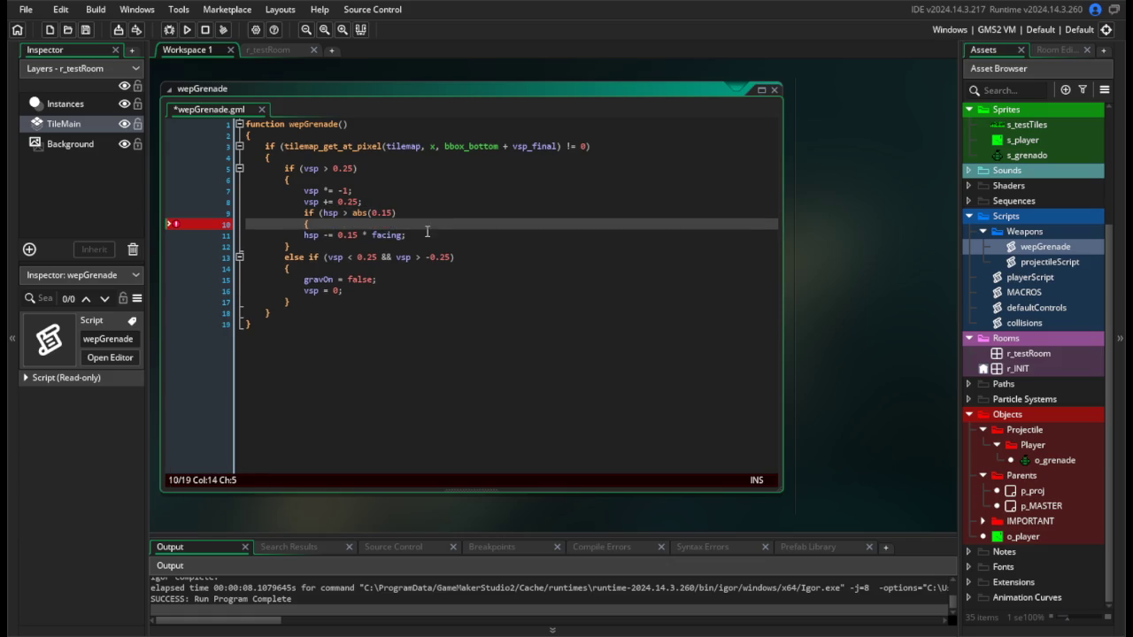
Close the if block around the indented friction line, save, and test-run.
click(434, 235)
key(Return)
text(})
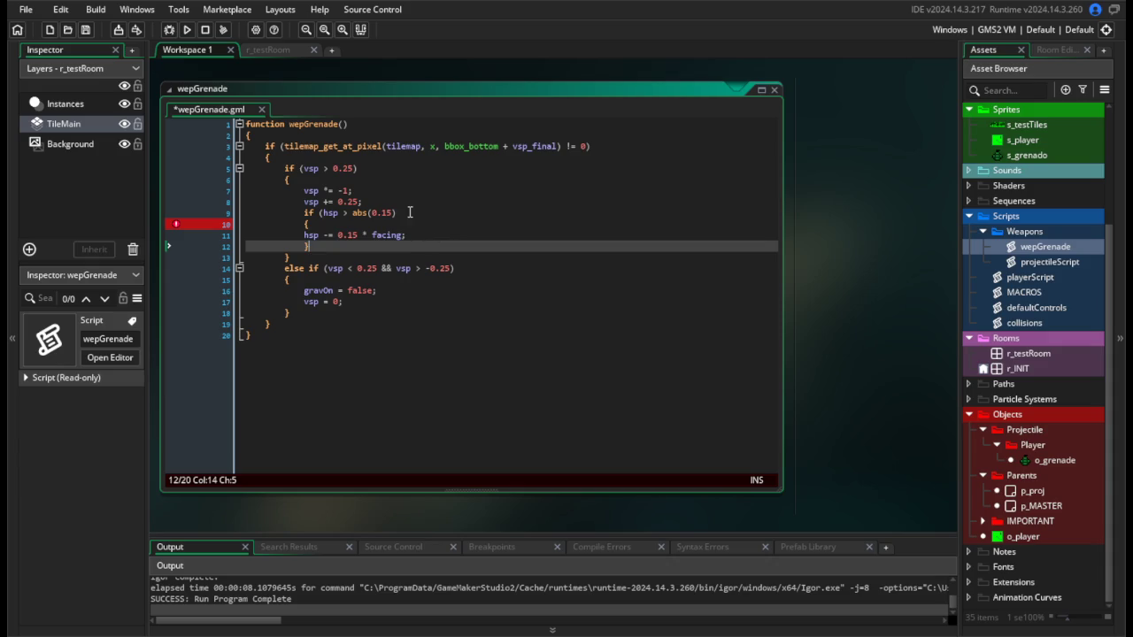
click(408, 212)
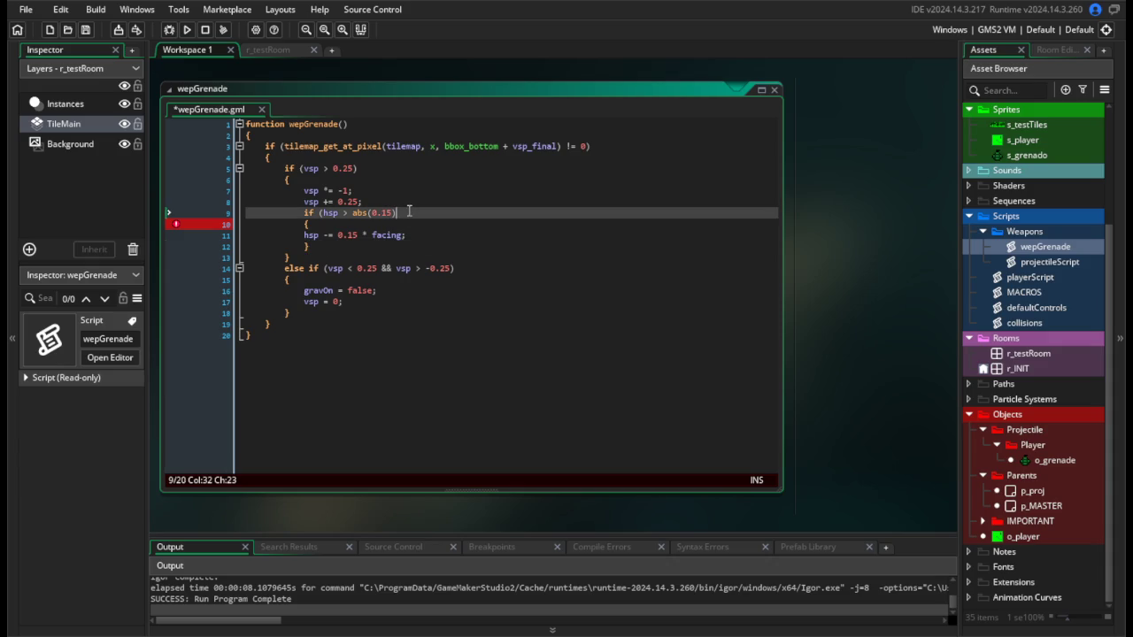
click(299, 235)
key(Tab)
key(Down)
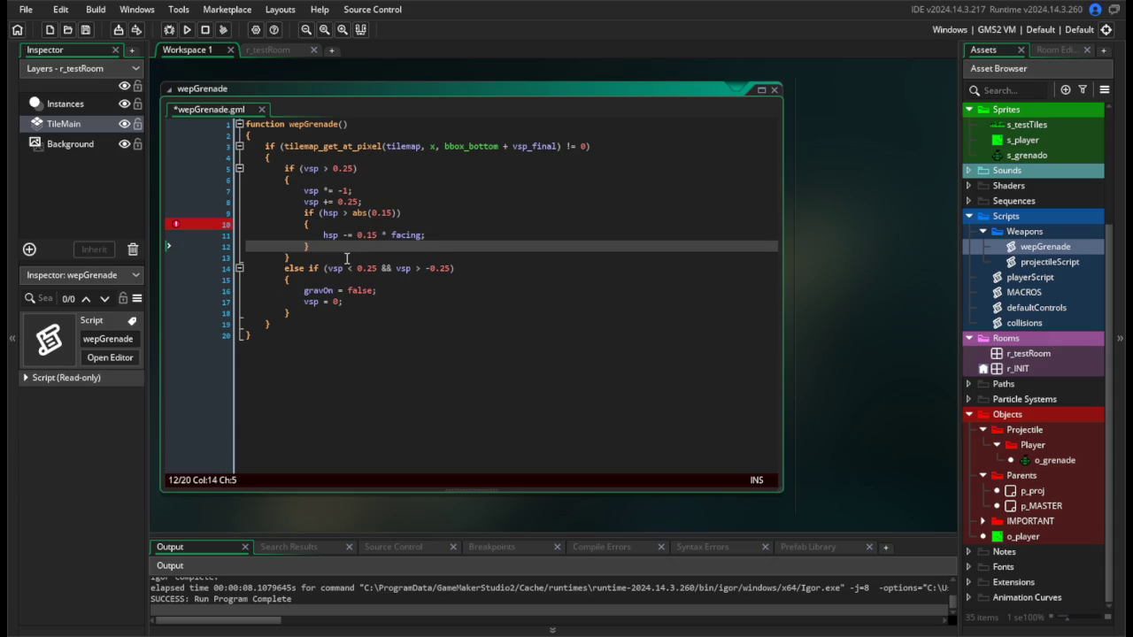
key(ctrl+s)
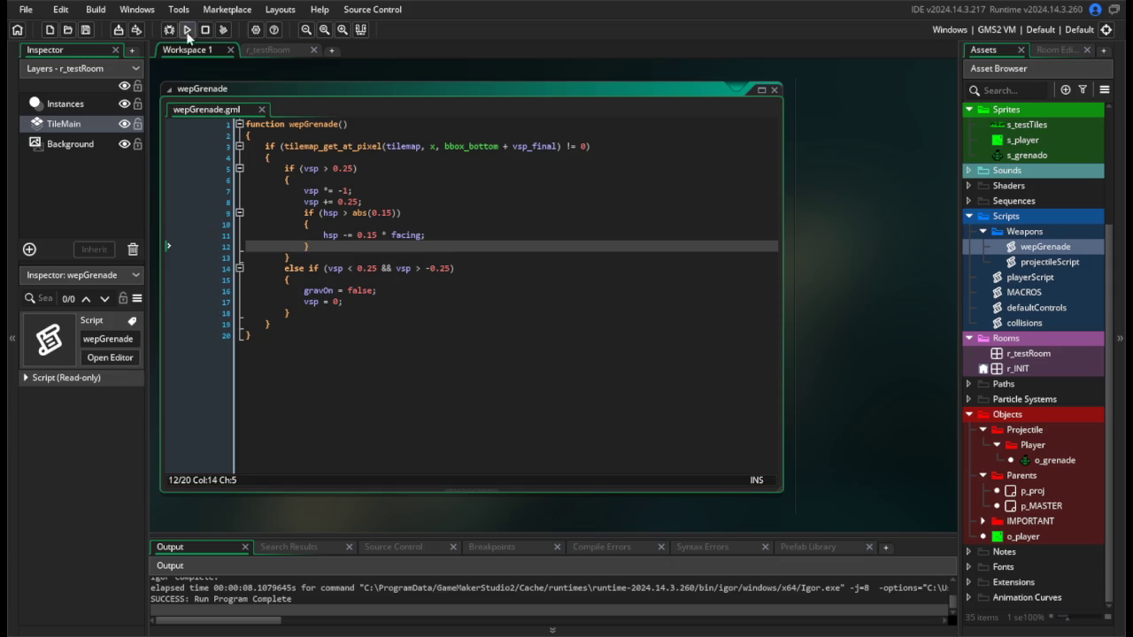
click(186, 30)
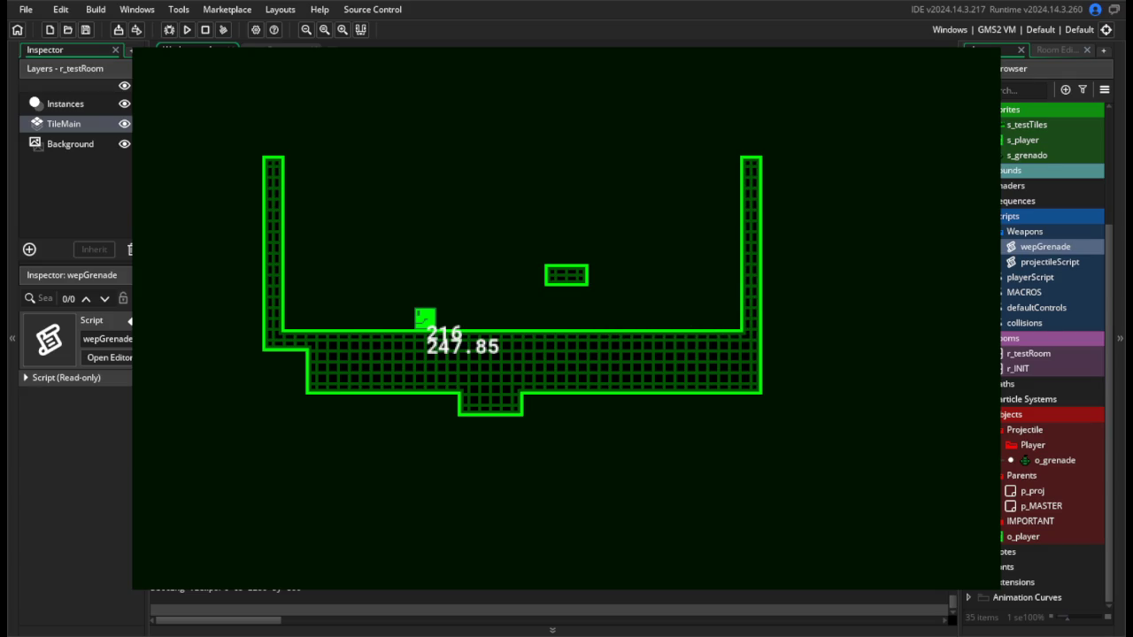
key(Escape)
Change both 0.15 values to 0.5, save, and test-run.
double_click(393, 212)
text(5)
double_click(370, 235)
text(5)
key(ctrl+s)
click(184, 29)
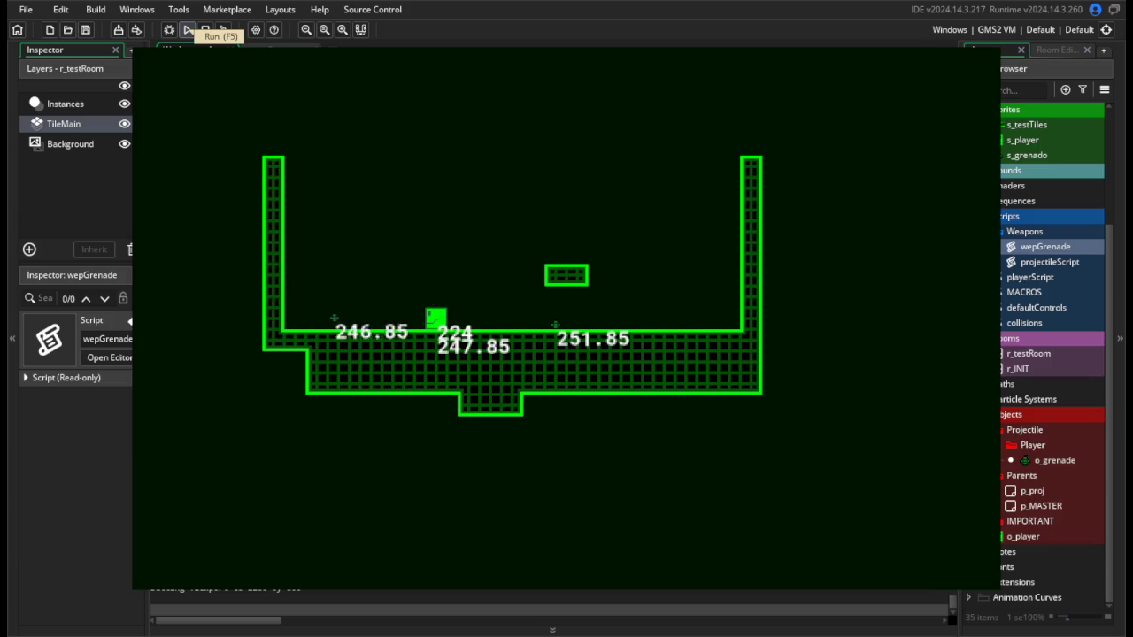
key(Escape)
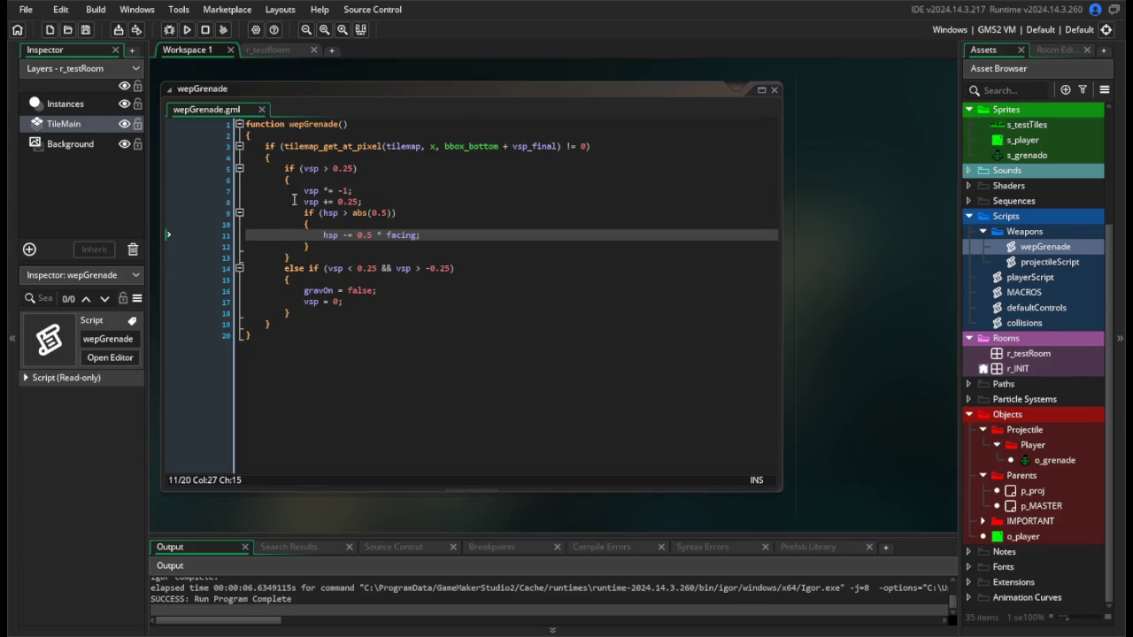
Switch the friction line to 'hsp += 0.5 * facing' and test-run.
click(348, 236)
key(BackSpace)
text(+)
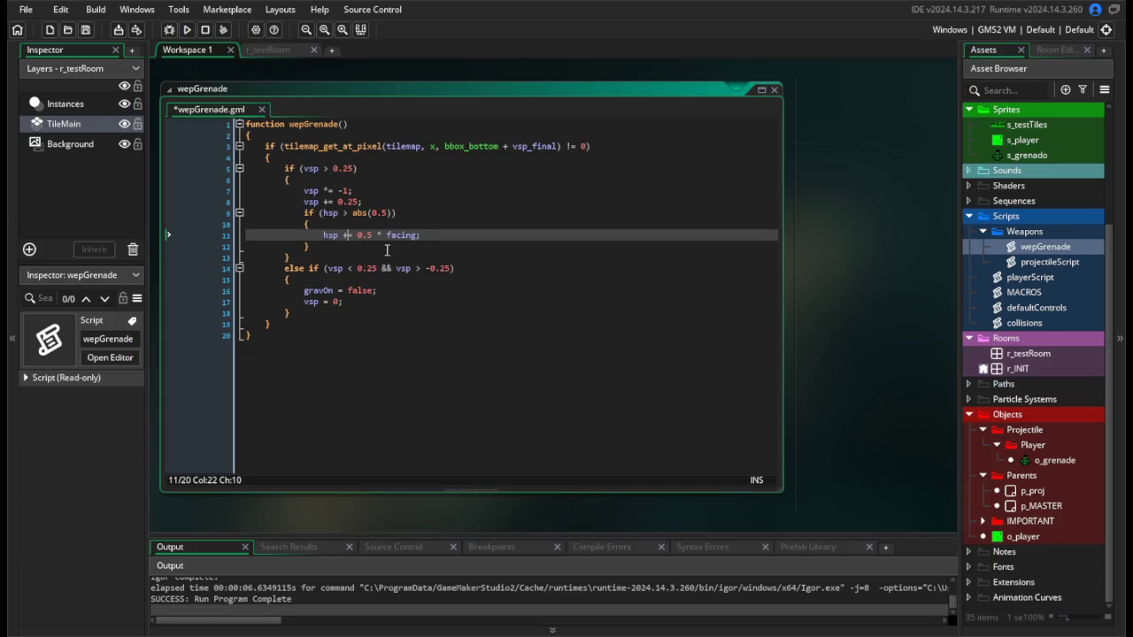
click(187, 29)
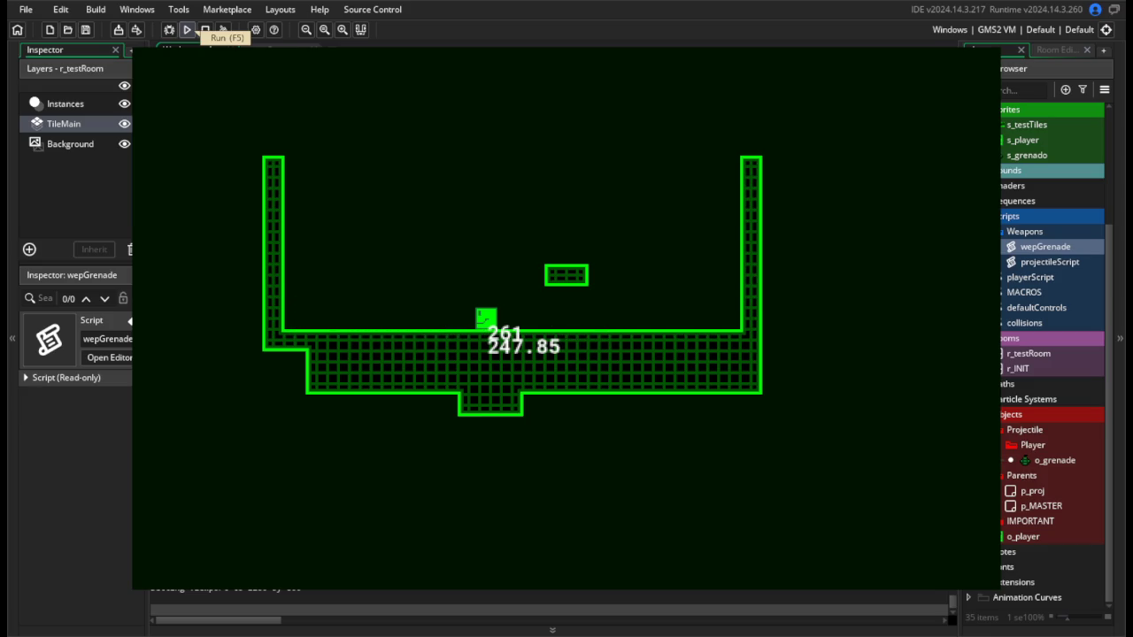
click(204, 29)
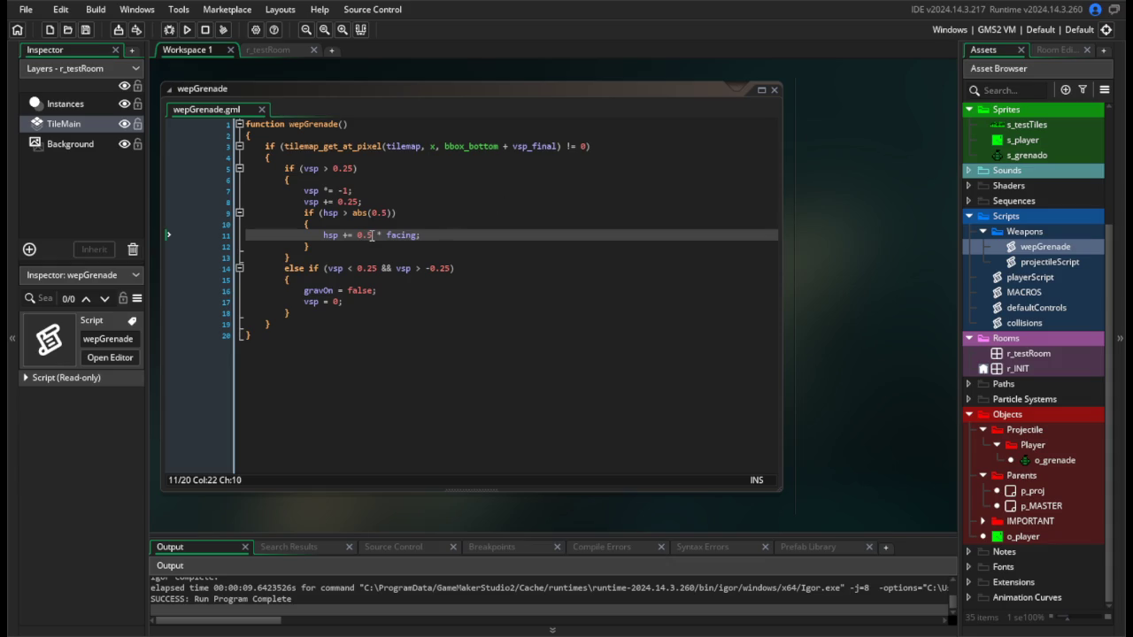
Set both the friction and abs() values to 1 and test-run.
double_click(365, 235)
text(1)
double_click(375, 214)
text(1)
click(185, 29)
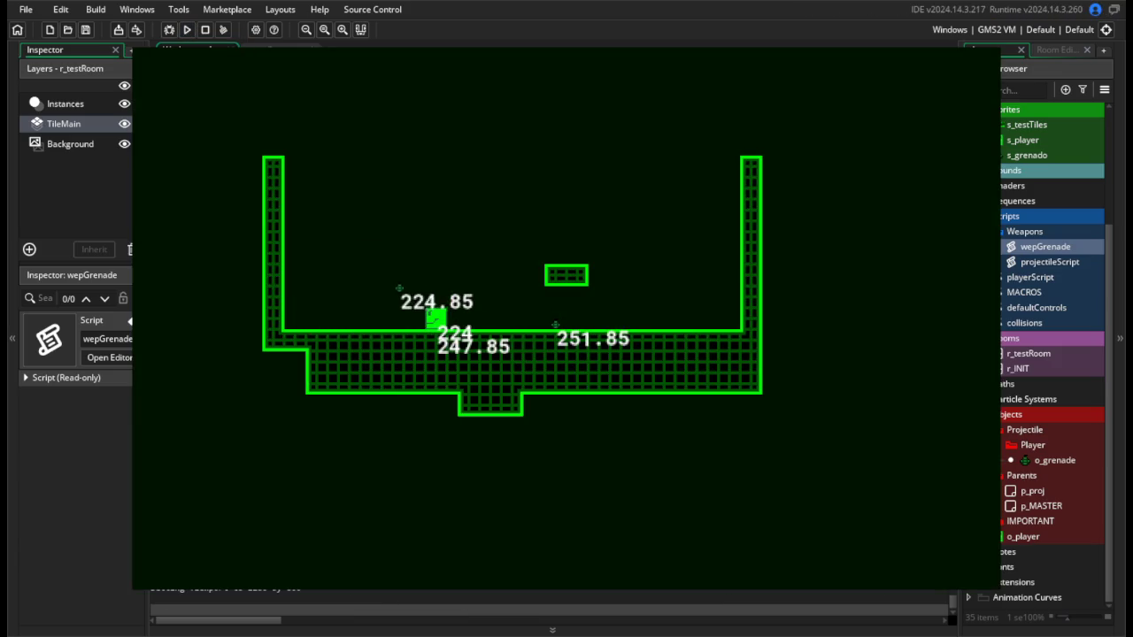
key(Escape)
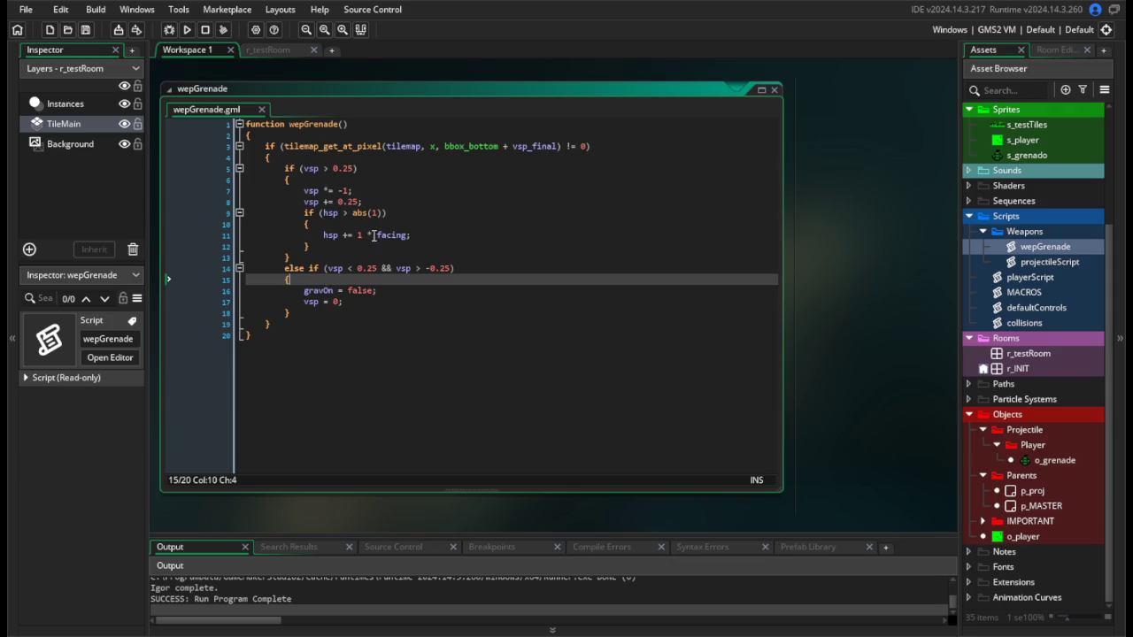
Review the stop condition and add a trial line 'var _hsp = .15 * facing;' below the bounce.
double_click(376, 213)
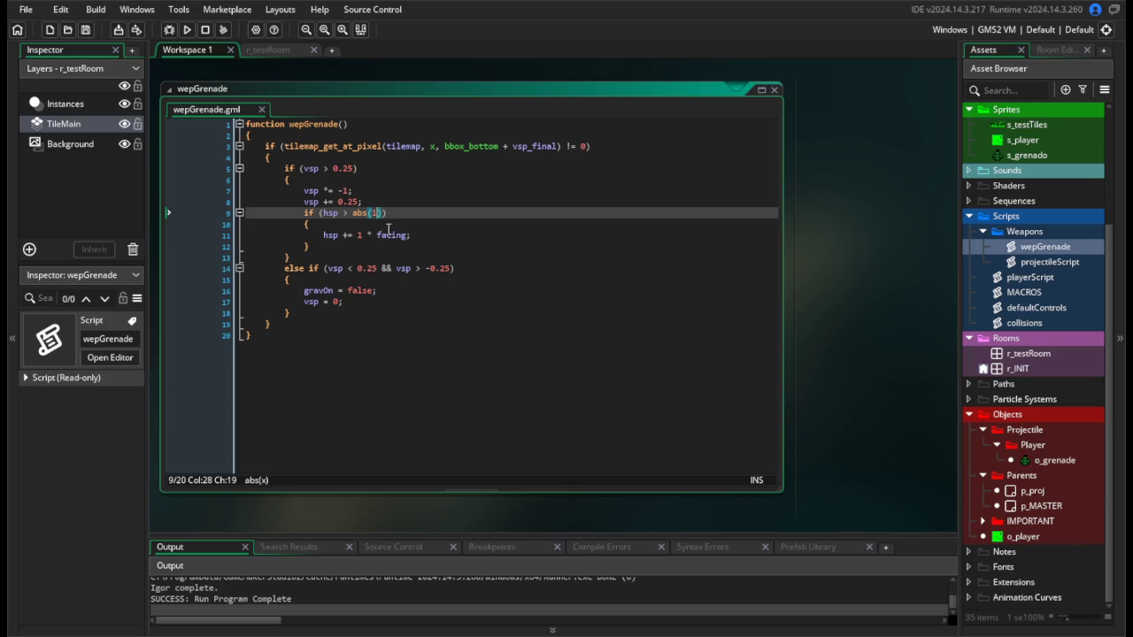
click(430, 267)
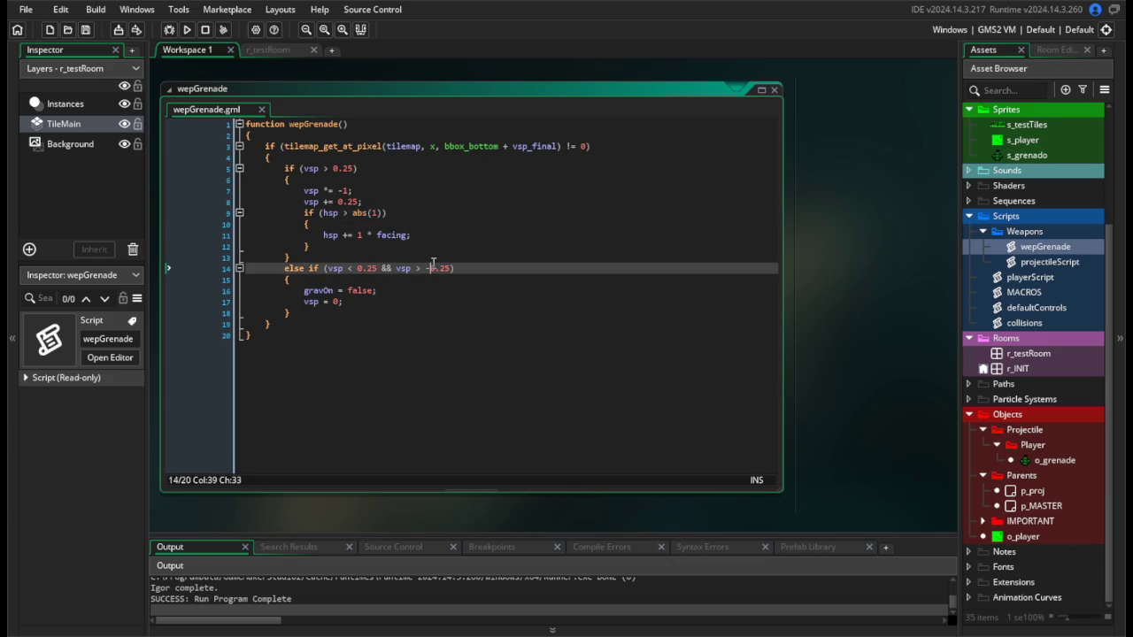
click(427, 395)
click(382, 268)
click(366, 216)
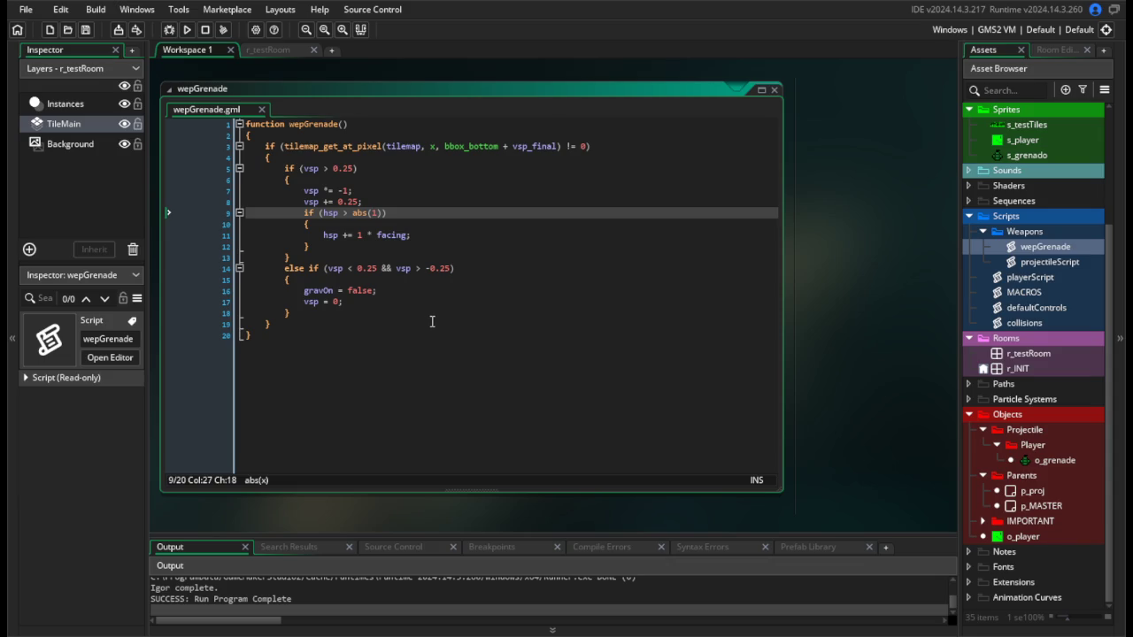
click(415, 203)
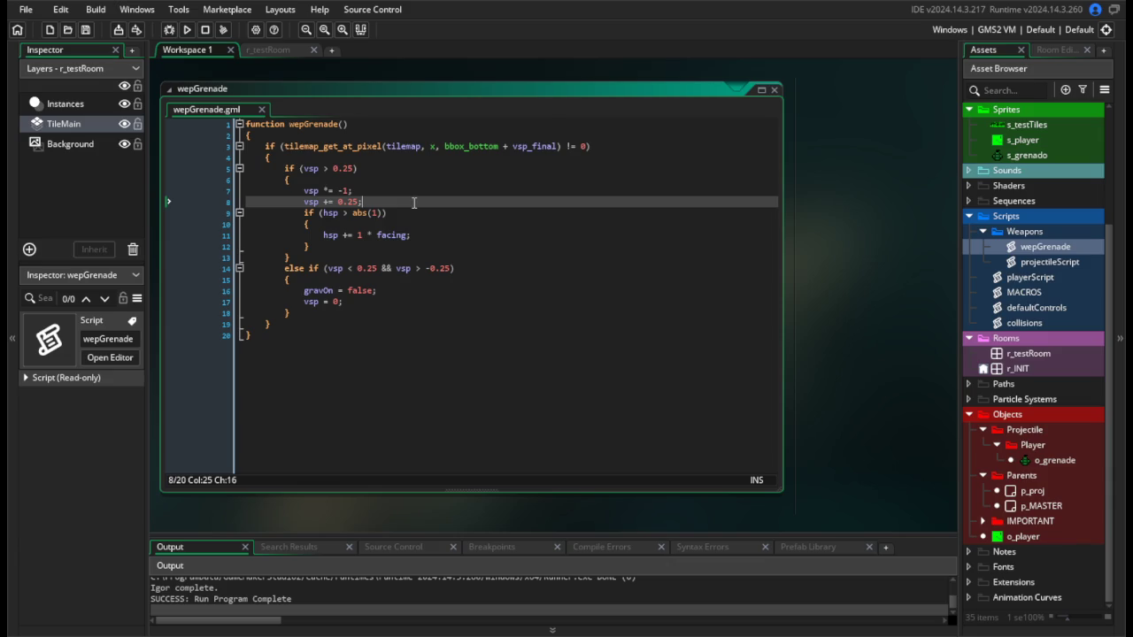
key(Return)
text(var )
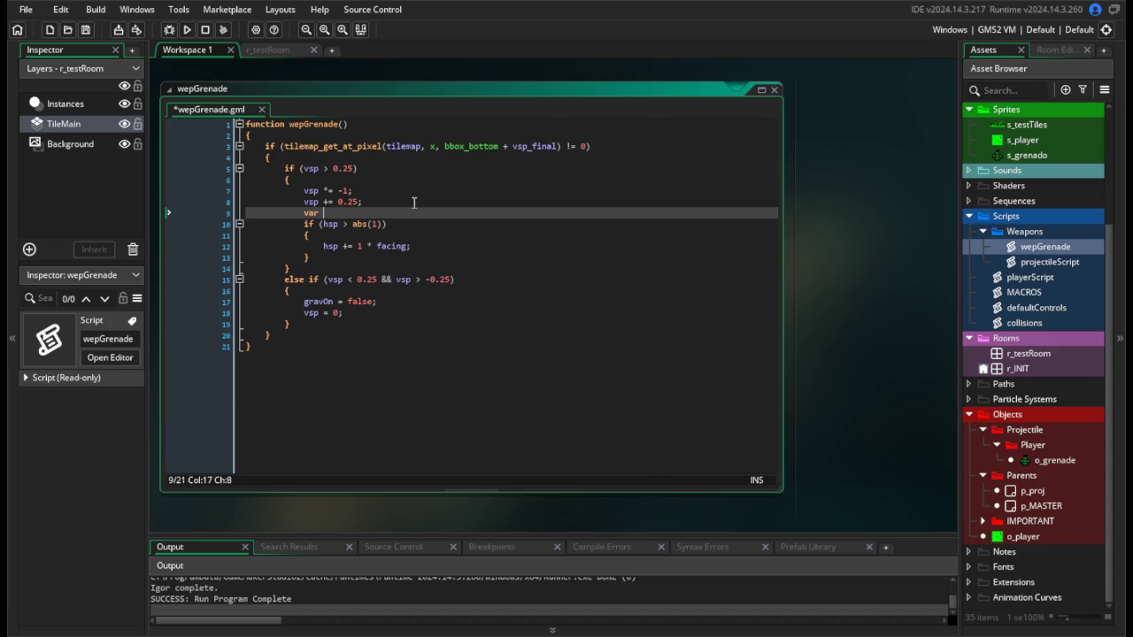
text(_hsp = )
text(hsp)
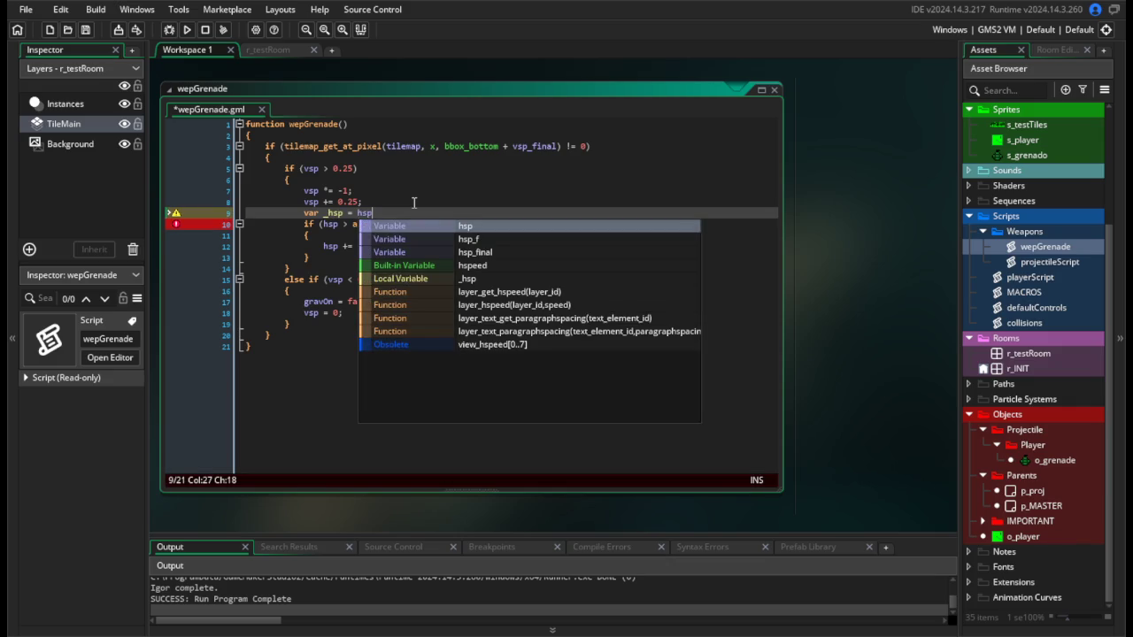
key(BackSpace)
key(BackSpace)
key(BackSpace)
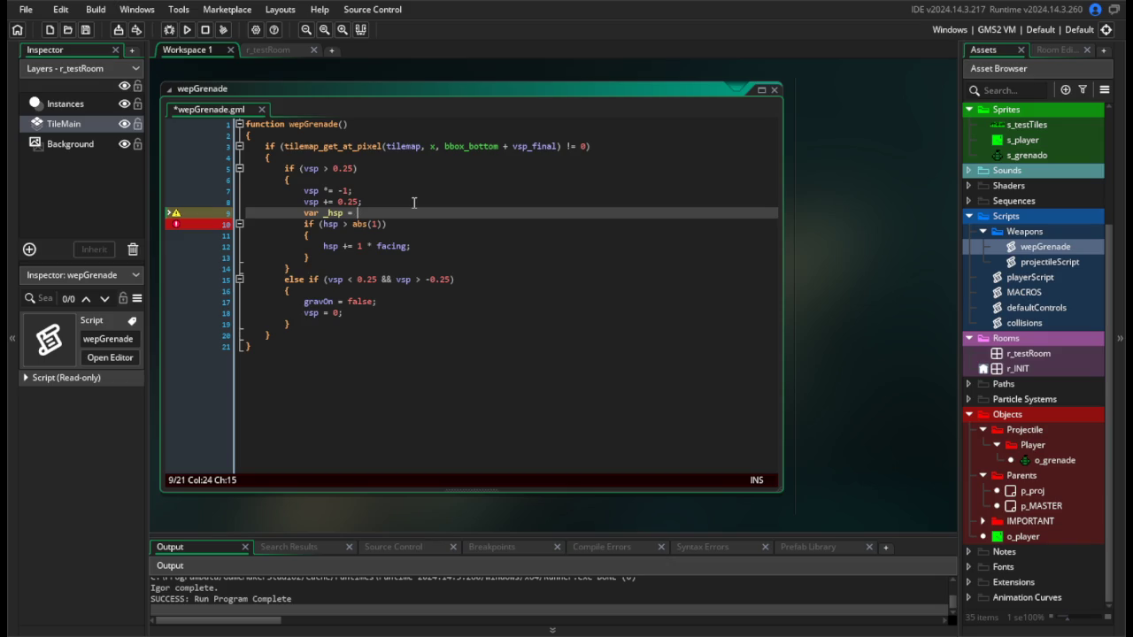
text(0.15 * facing)
text(;)
Delete the trial _hsp line again.
click(363, 248)
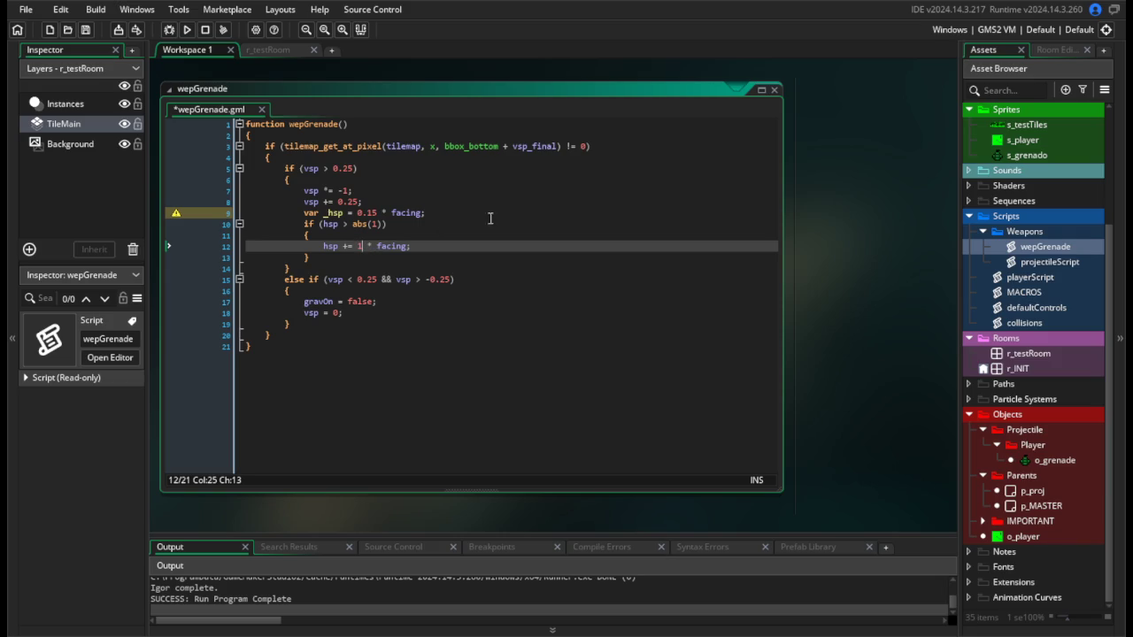
drag(426, 214, 382, 221)
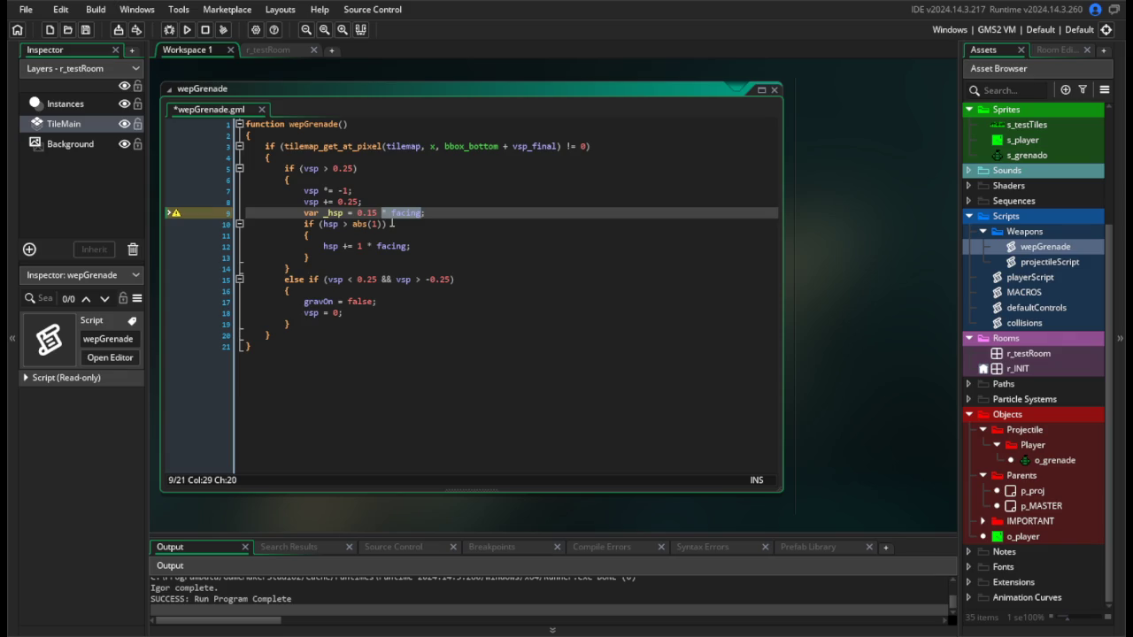
key(BackSpace)
key(BackSpace)
key(shift+Home)
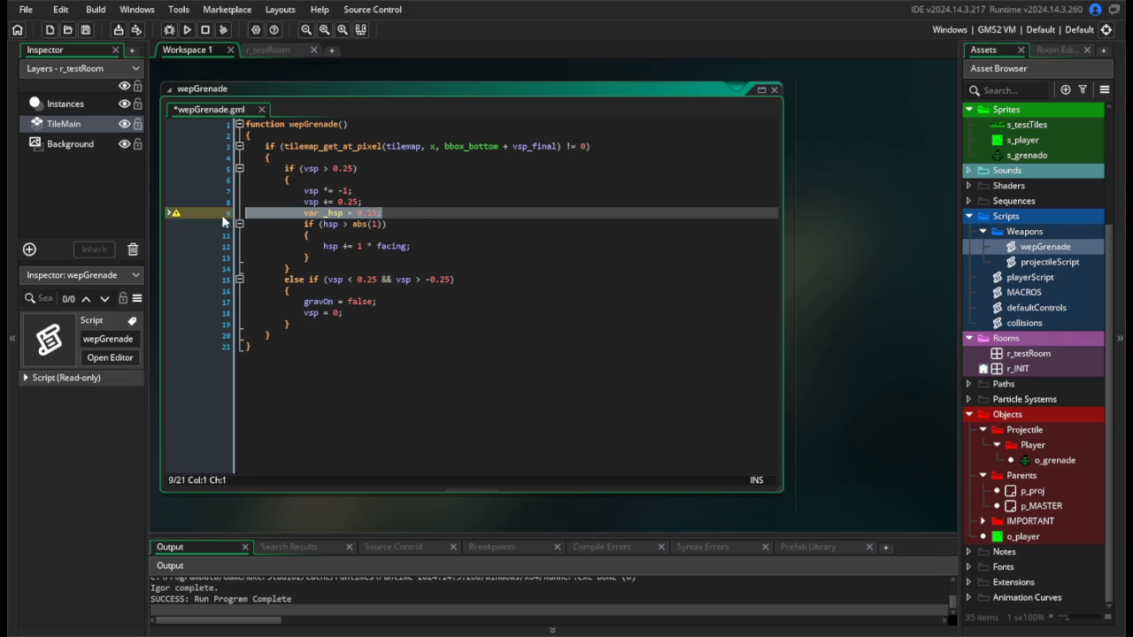
key(BackSpace)
key(BackSpace)
Replace the constant 1 with fric in the speed line and the abs check, then save.
click(362, 235)
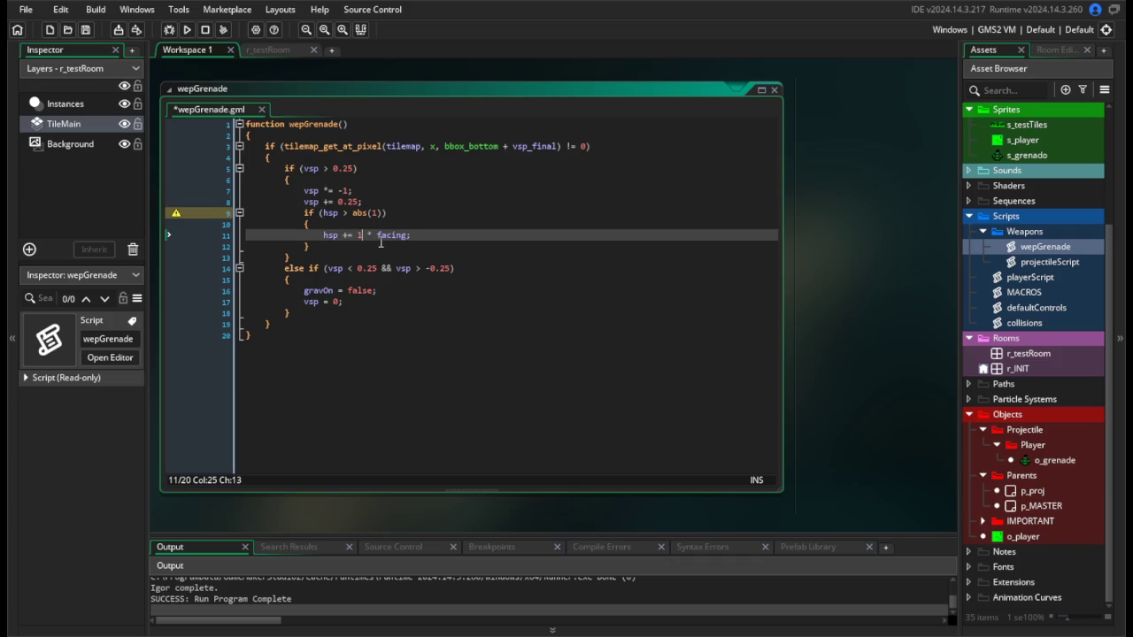
text(ric)
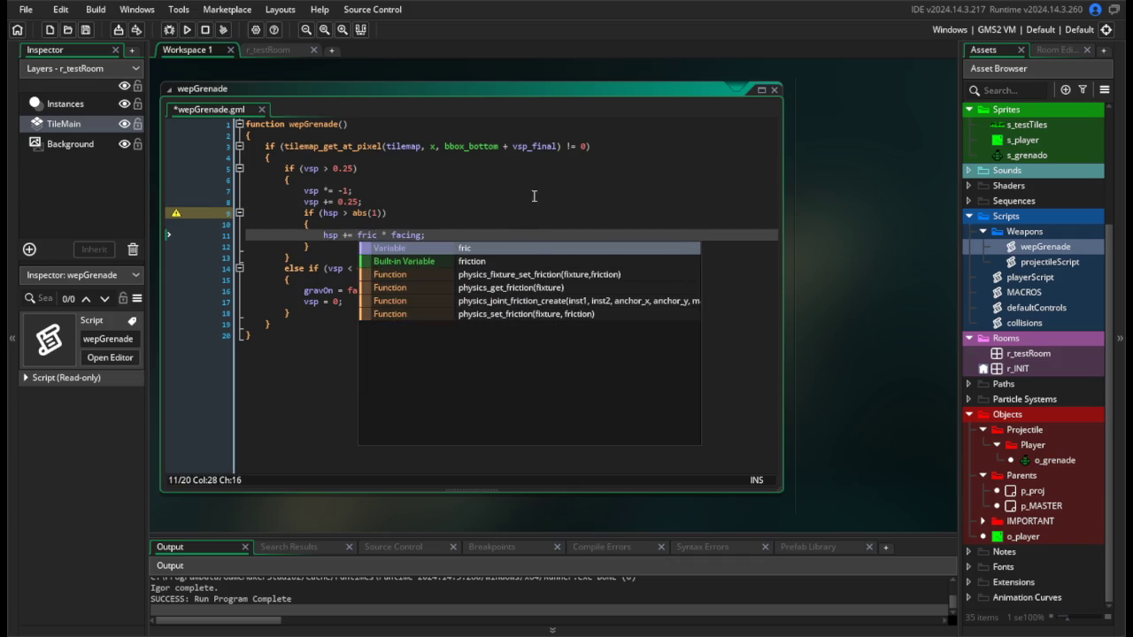
click(517, 192)
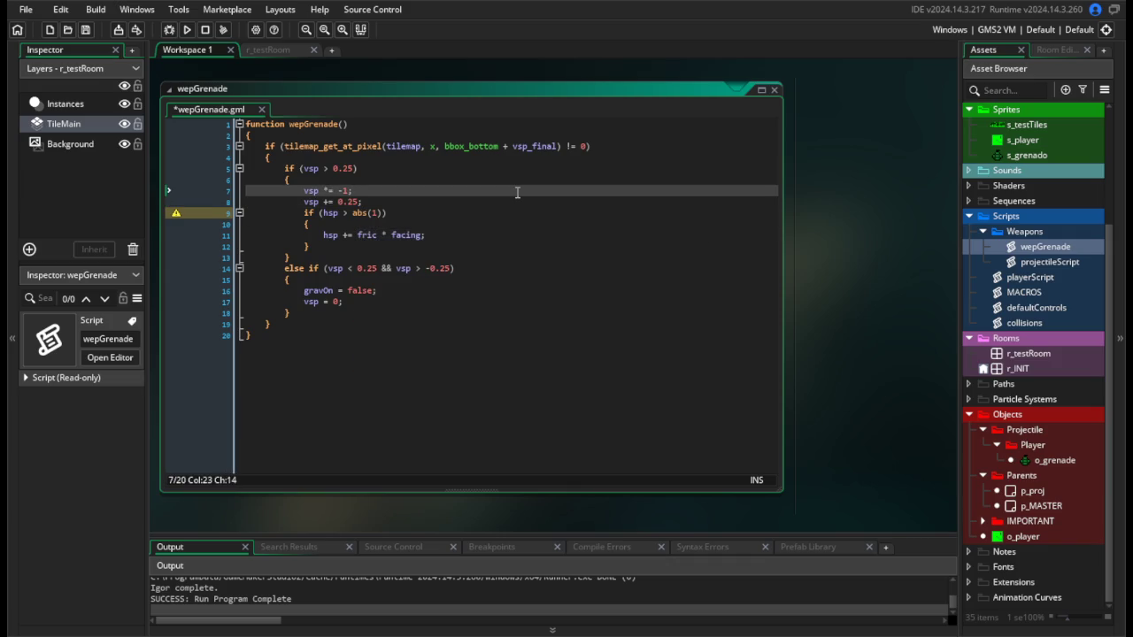
double_click(381, 213)
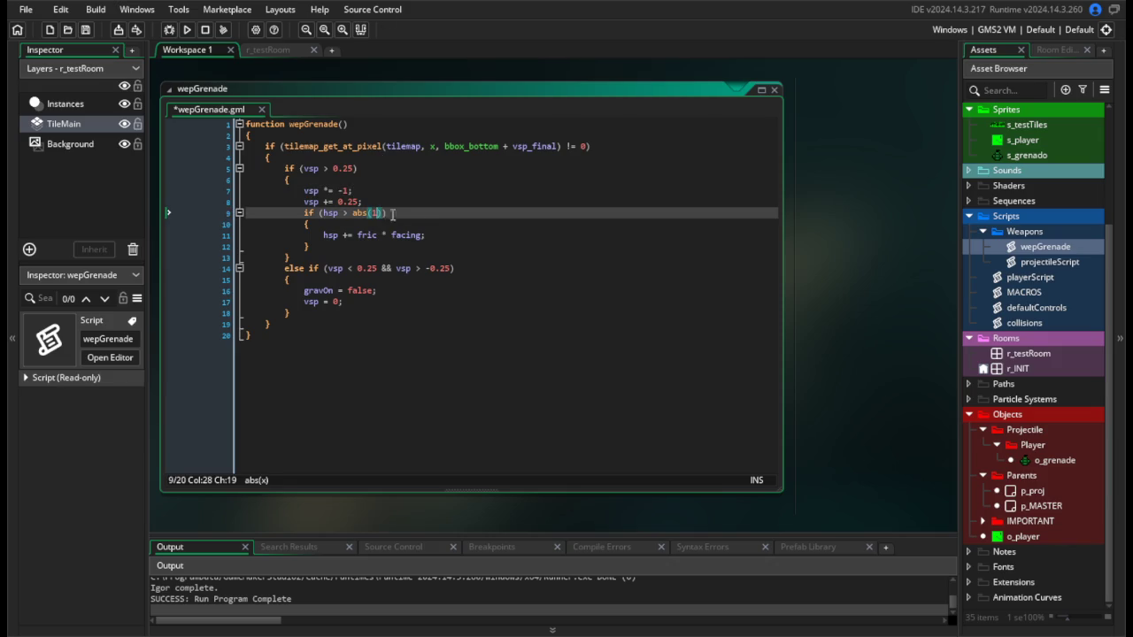
text(fric)
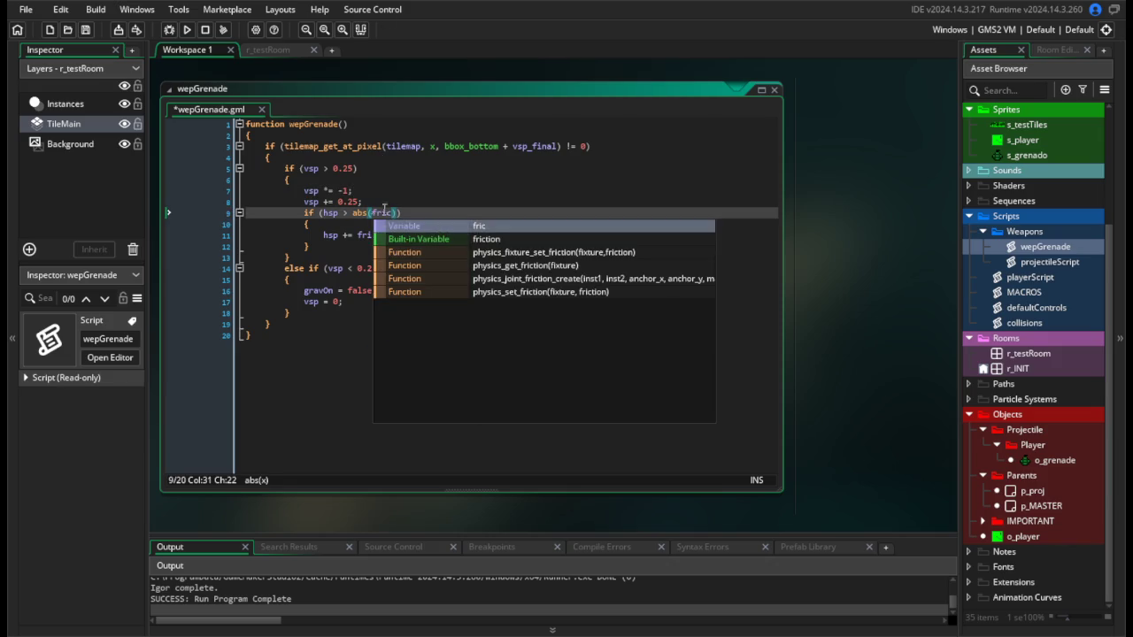
click(319, 213)
key(ctrl+s)
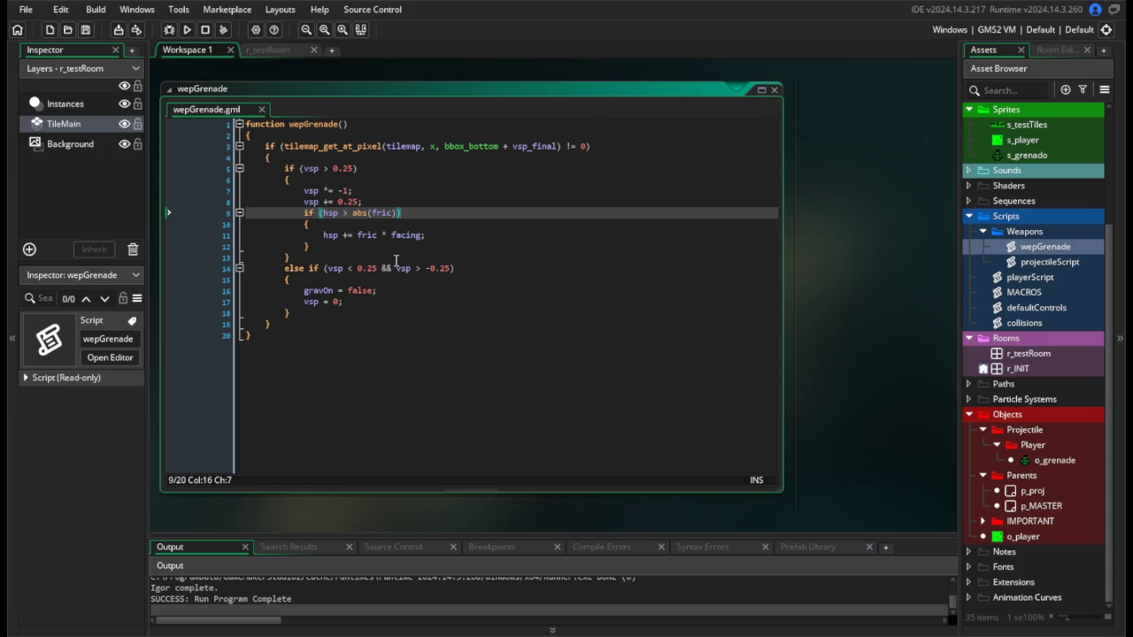
Extend the check to abs(fric * facing) and save.
click(395, 213)
text(* facn)
key(BackSpace)
text(ing)
key(ctrl+s)
Rewrite the condition as 'if (abs(hsp) > fric)', save, and test-run.
click(420, 237)
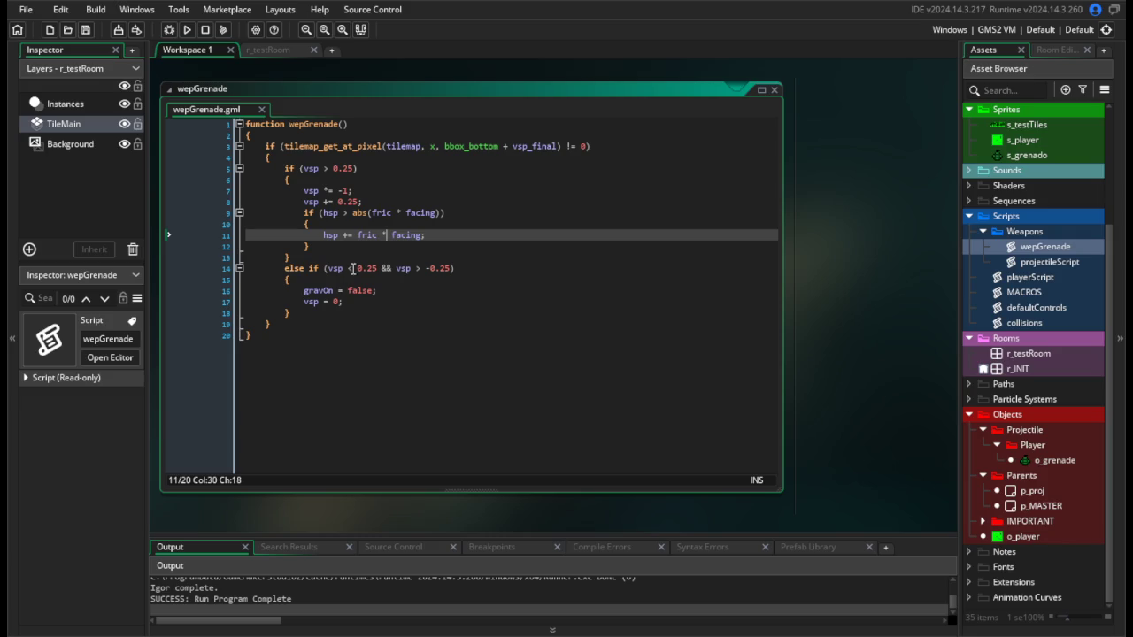
click(320, 214)
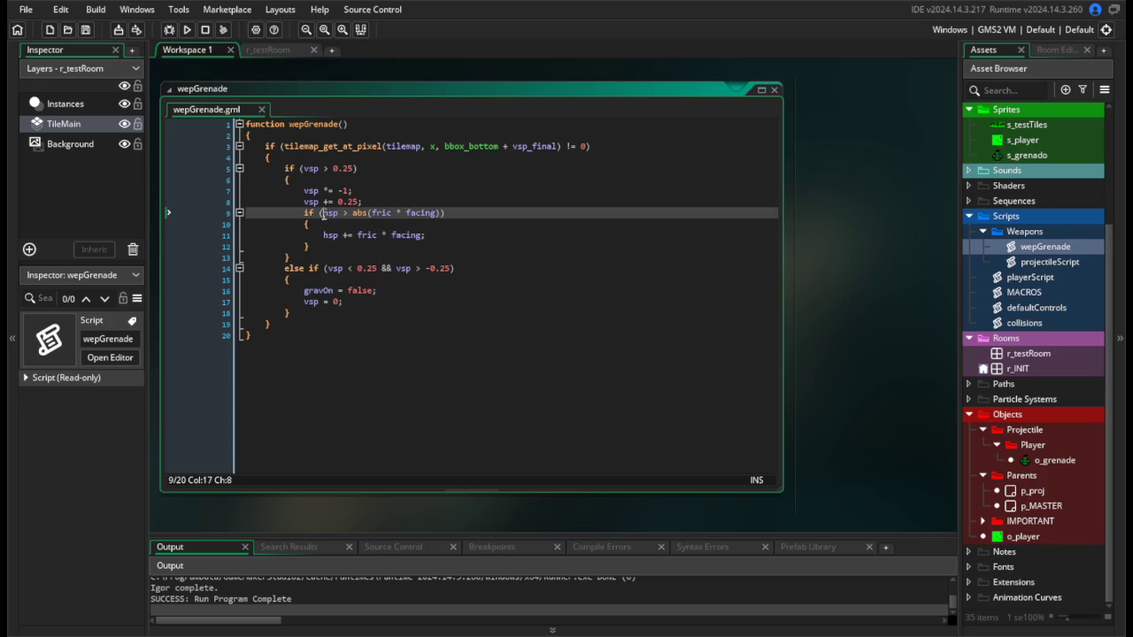
text(abs(hsp)
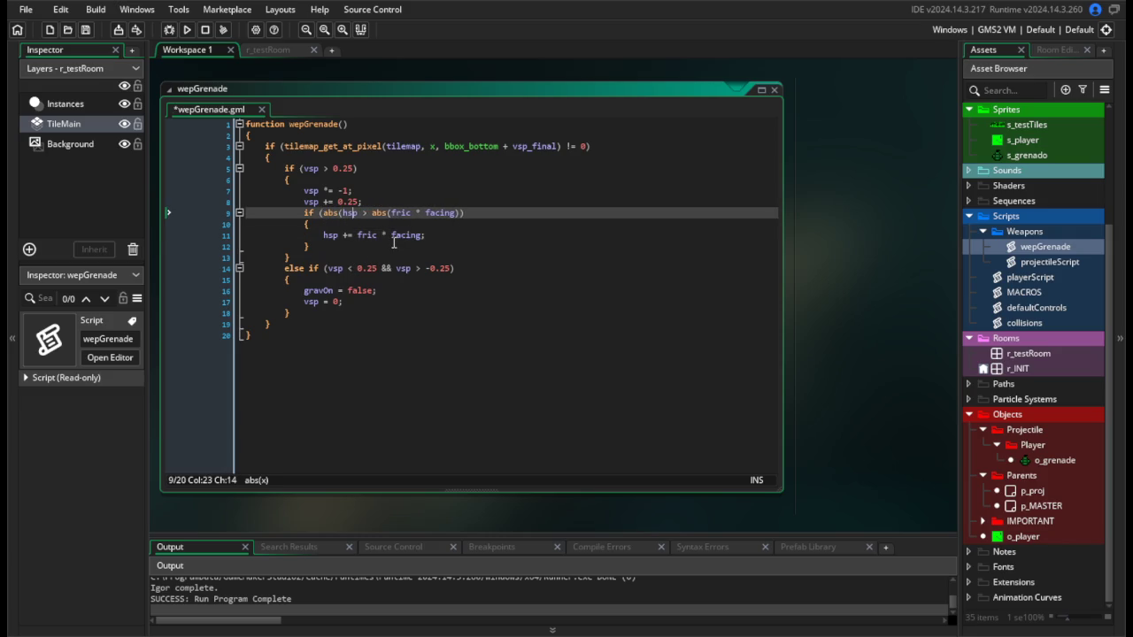
text())
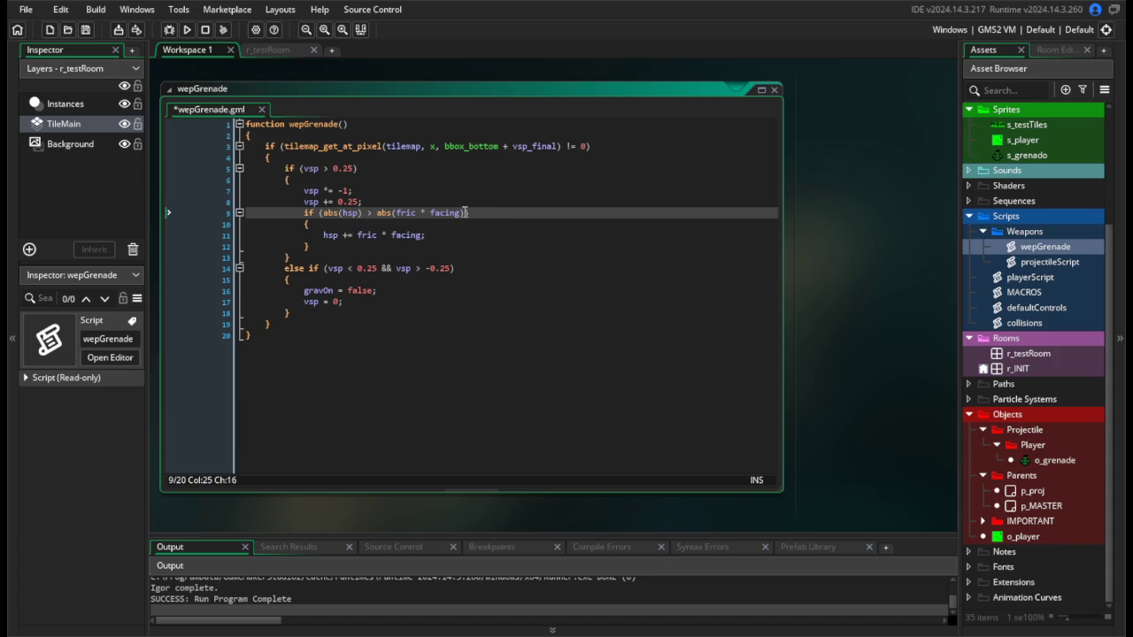
click(466, 212)
key(BackSpace)
key(BackSpace)
key(BackSpace)
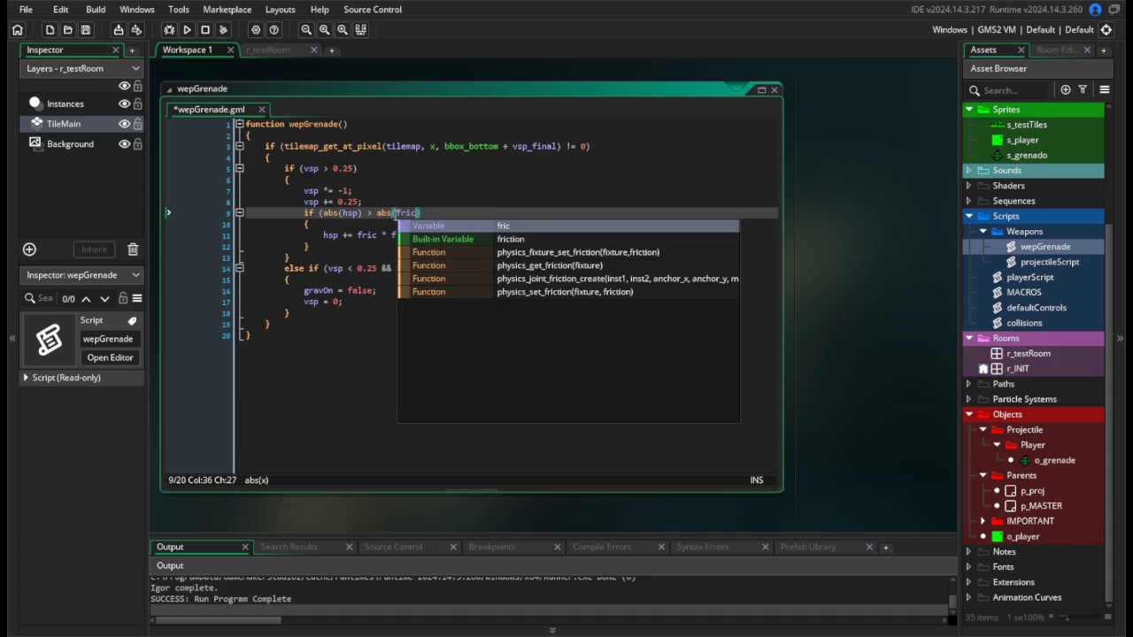
key(Left)
key(Left)
key(Left)
key(BackSpace)
key(BackSpace)
key(BackSpace)
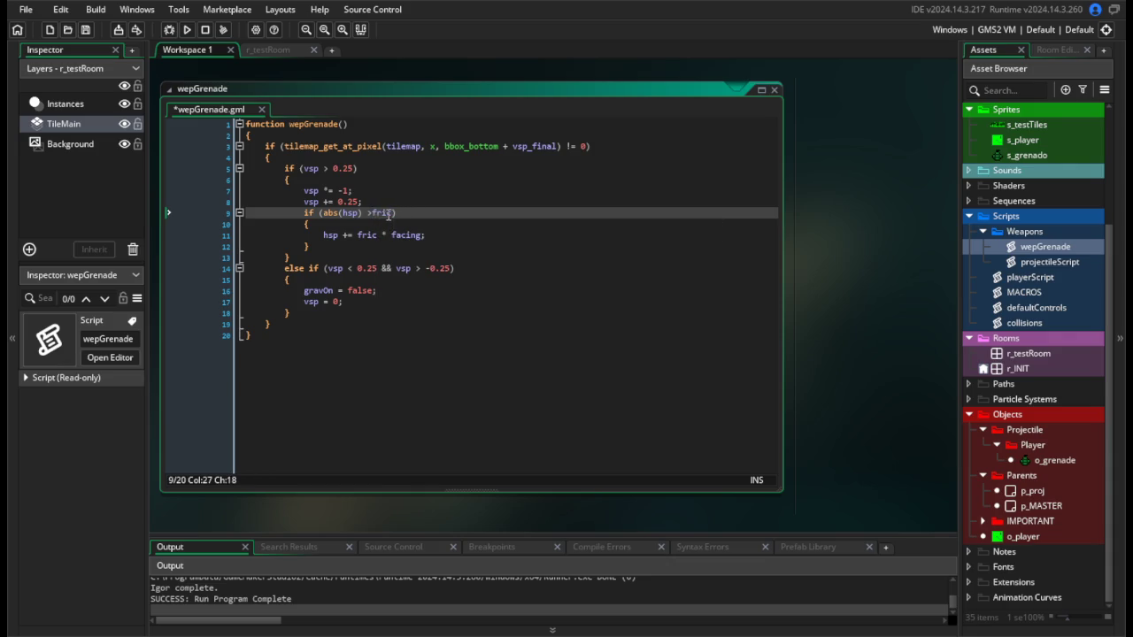
click(358, 256)
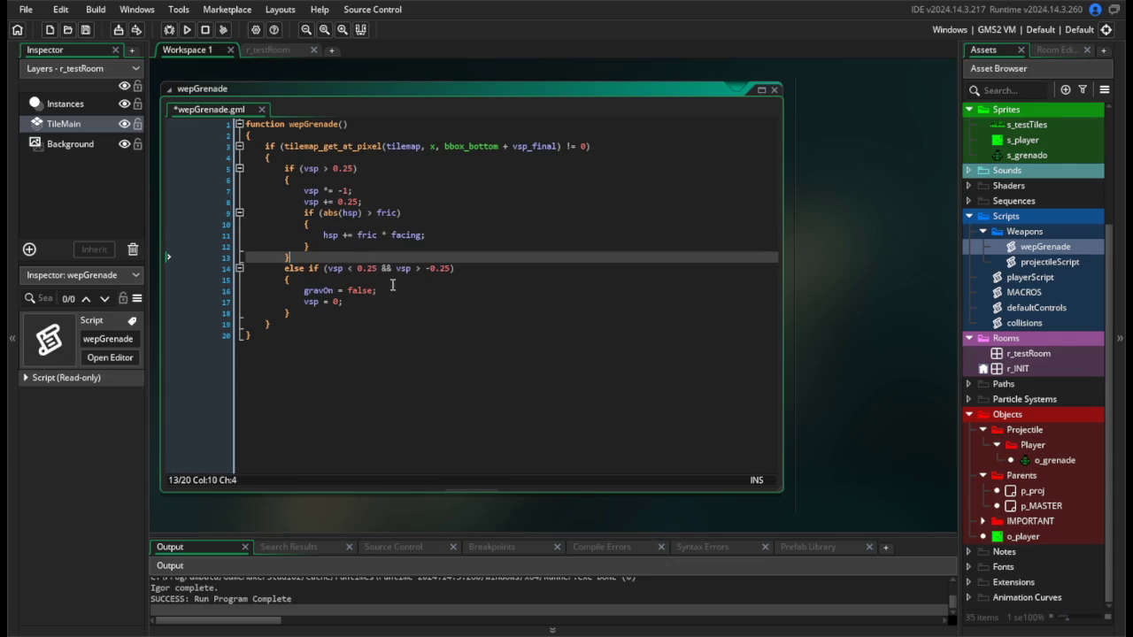
click(427, 235)
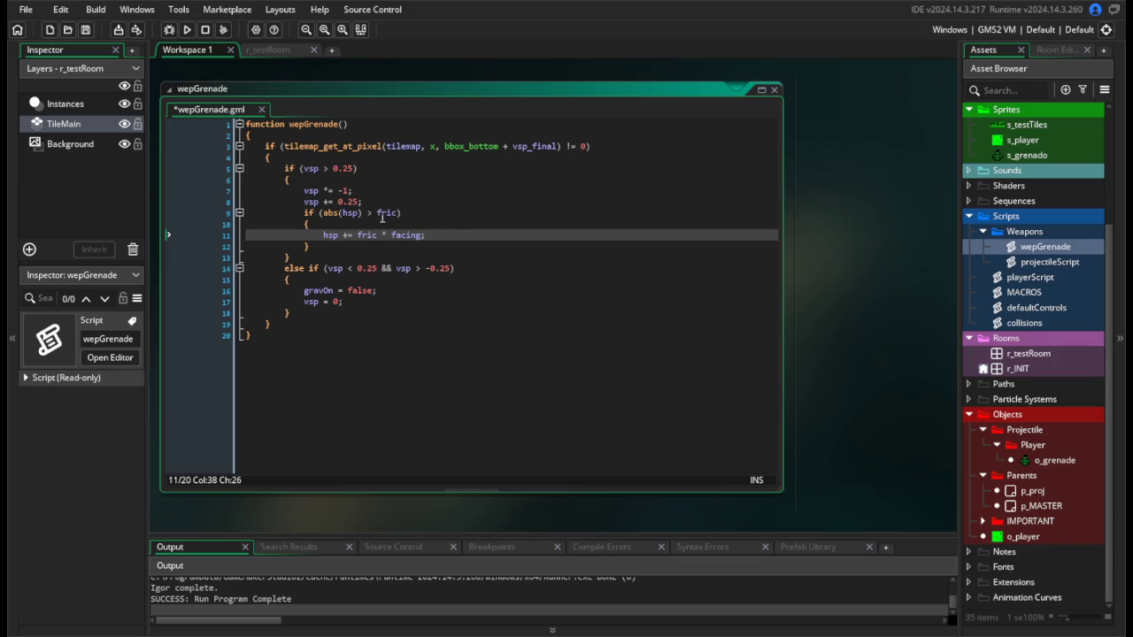
click(374, 213)
key(ctrl+s)
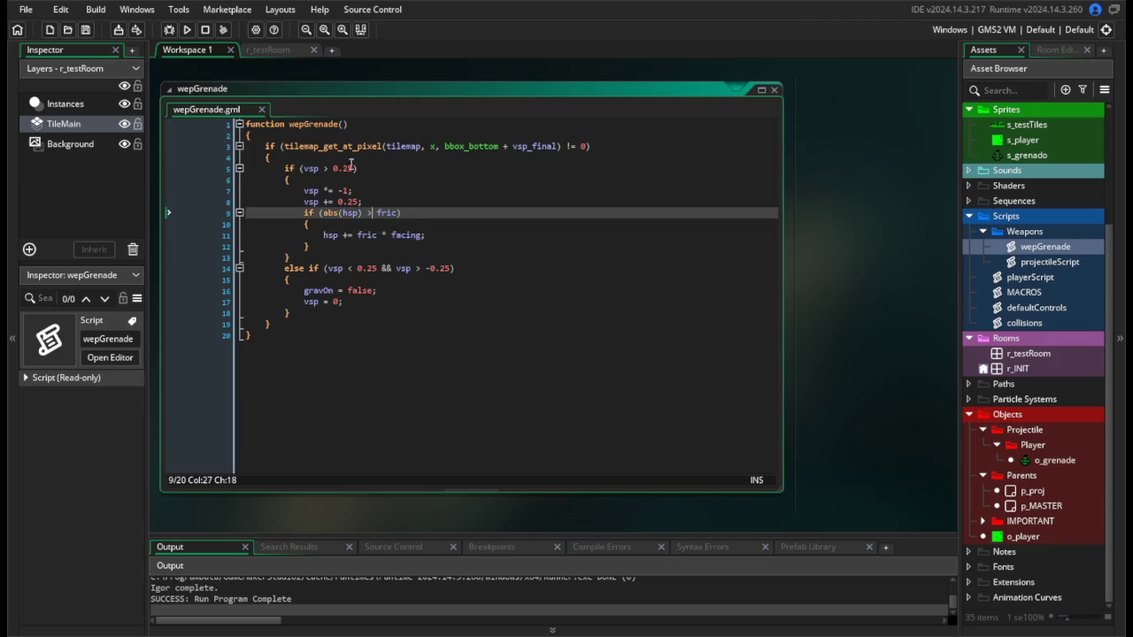
click(185, 29)
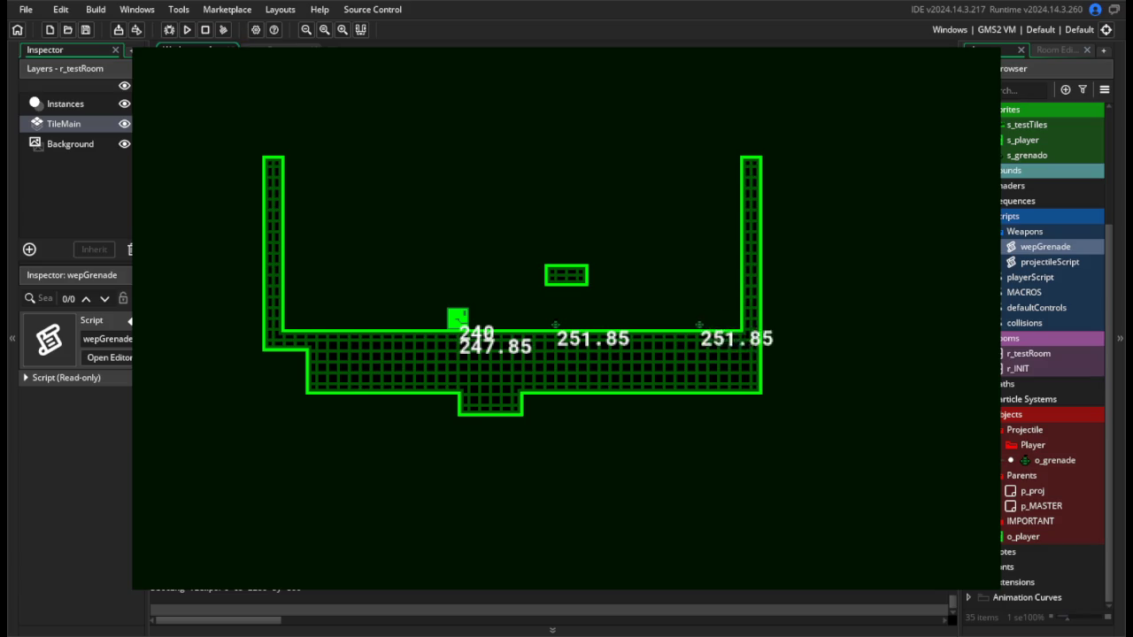
Change line 11 to 'hsp -= fric * facing;' and test-run the game.
key(Escape)
click(350, 234)
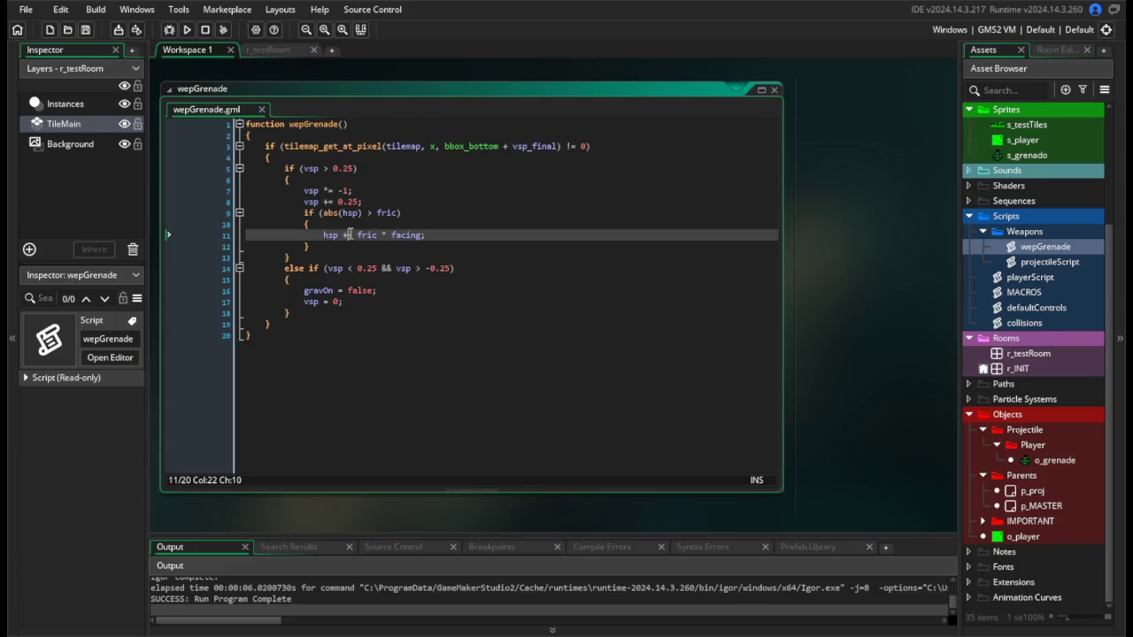
key(BackSpace)
text(-)
click(189, 30)
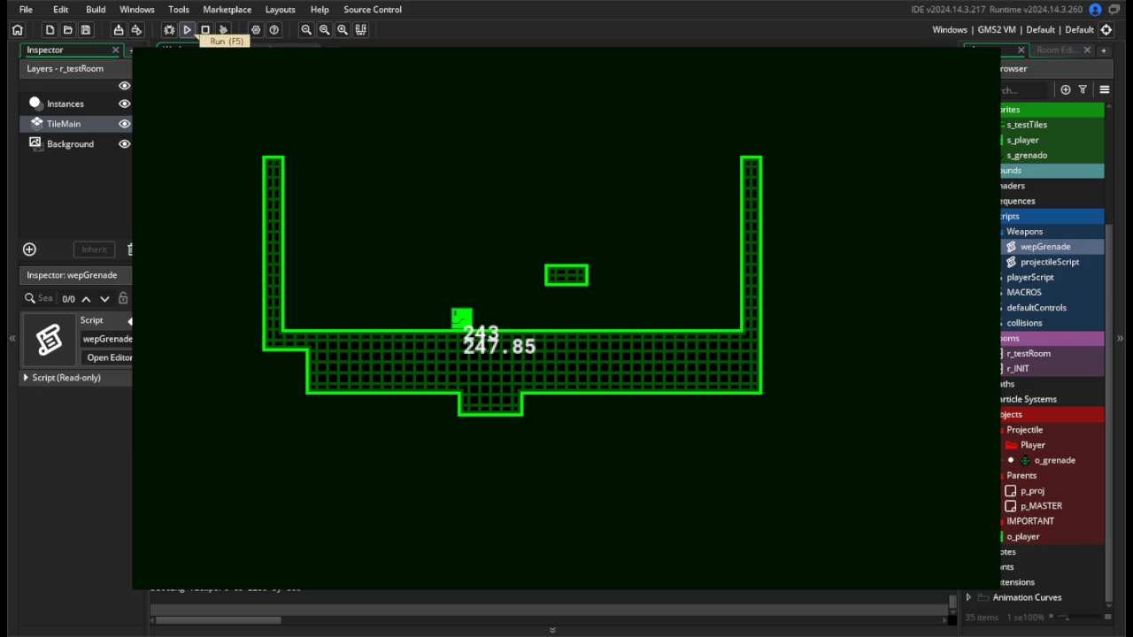
key(Escape)
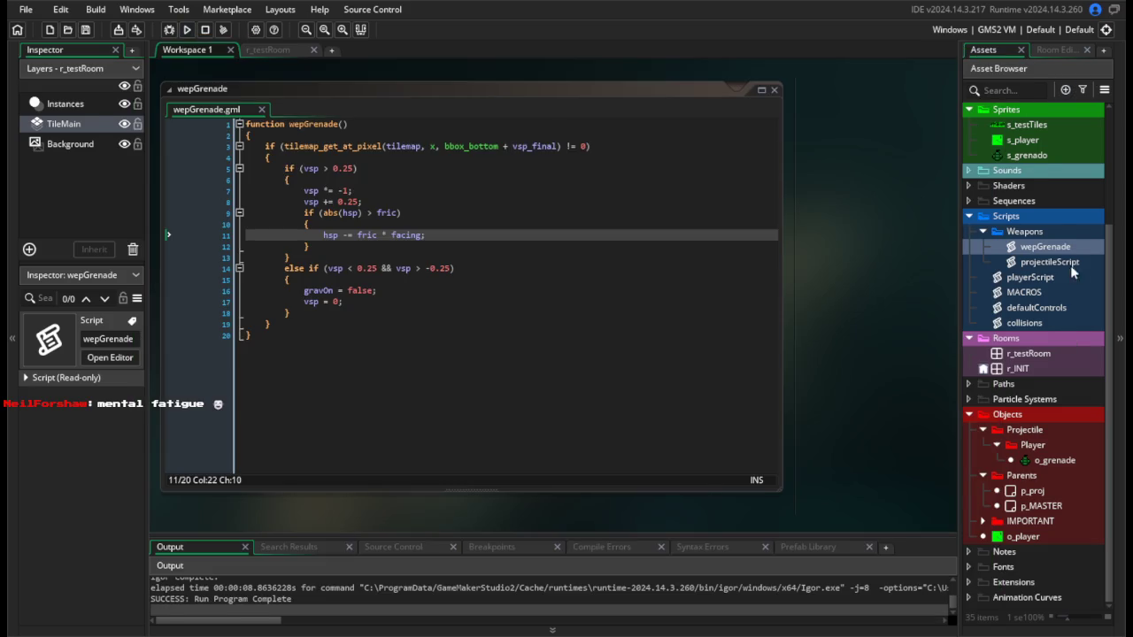
double_click(1072, 464)
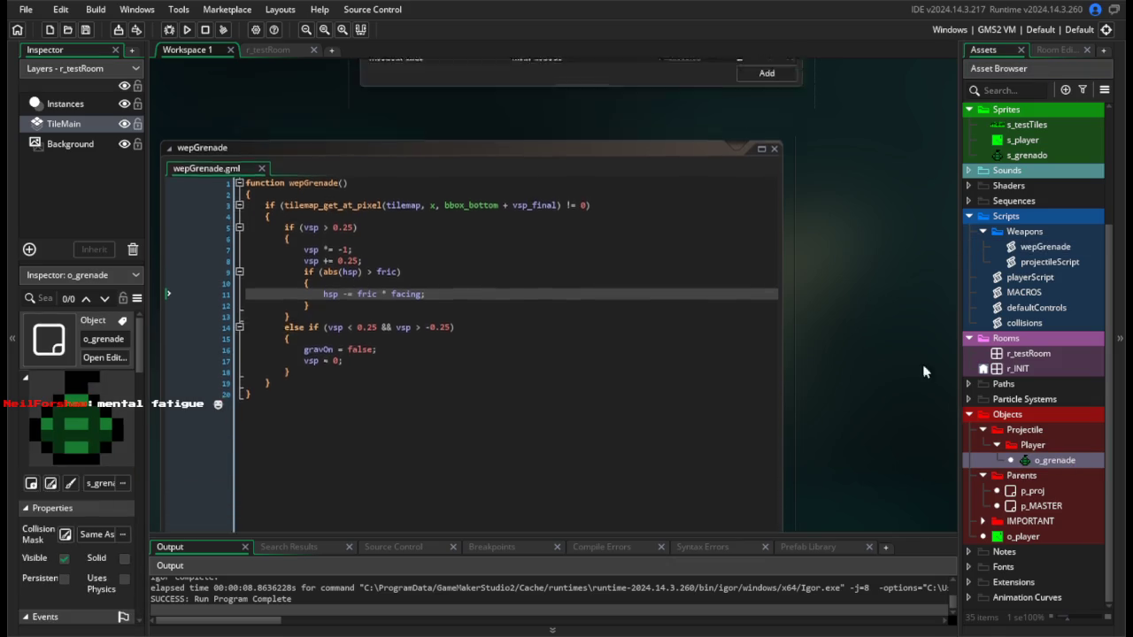
Change the grenade's debug text from string(y) to string(hsp) and save the Draw code.
double_click(672, 198)
text(hsp)
key(ctrl+s)
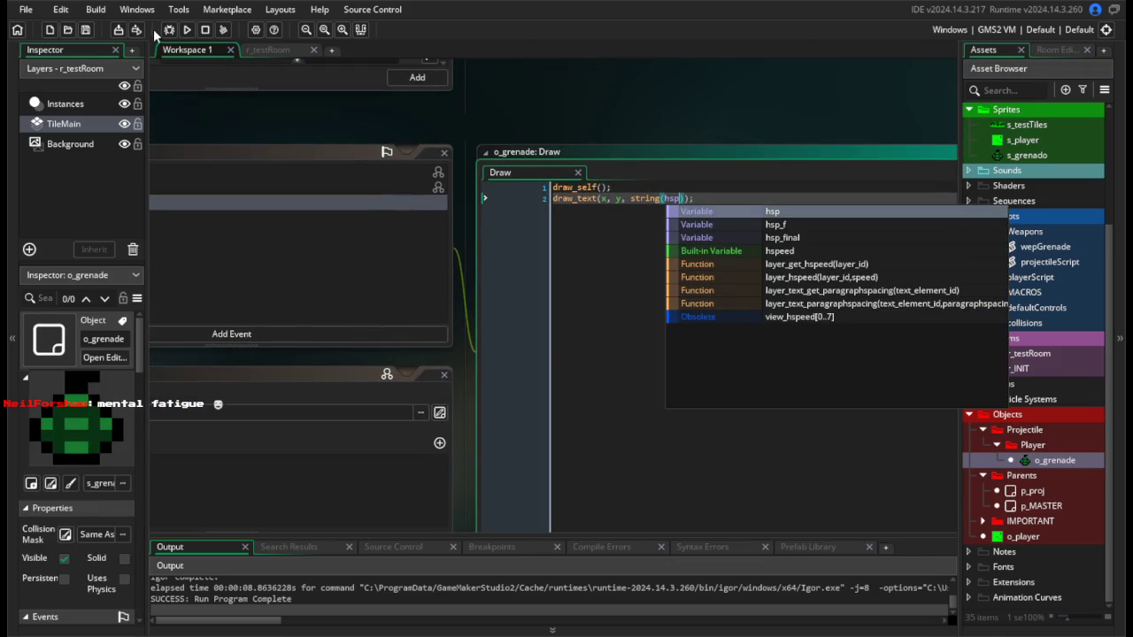
Test-run the game to check the hsp readouts, then reopen the wepGrenade script.
click(187, 29)
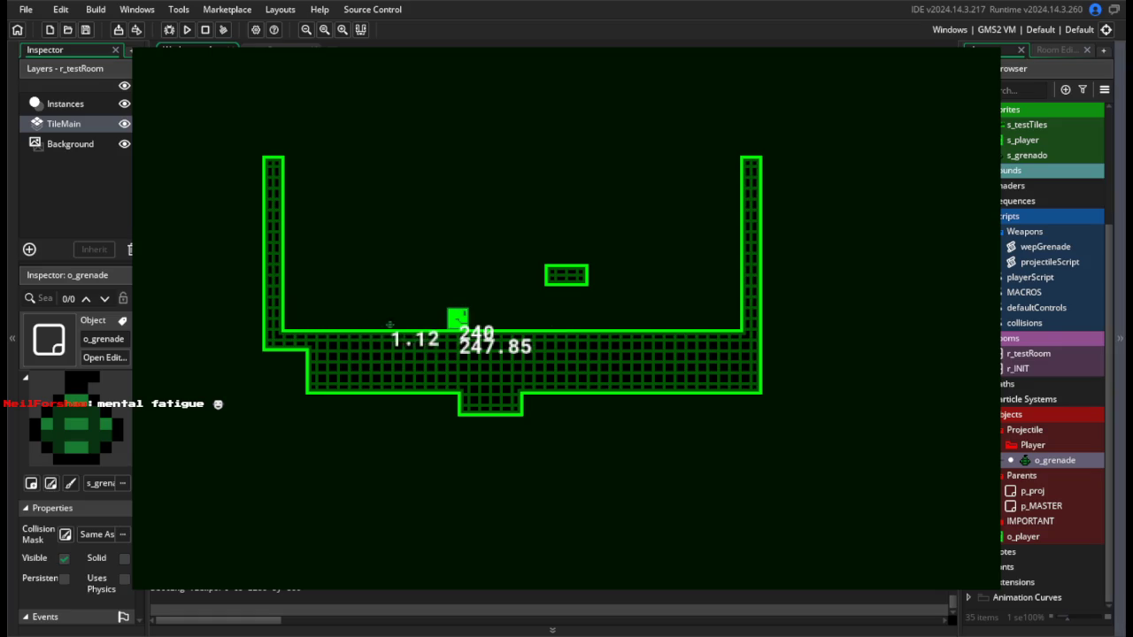
key(Escape)
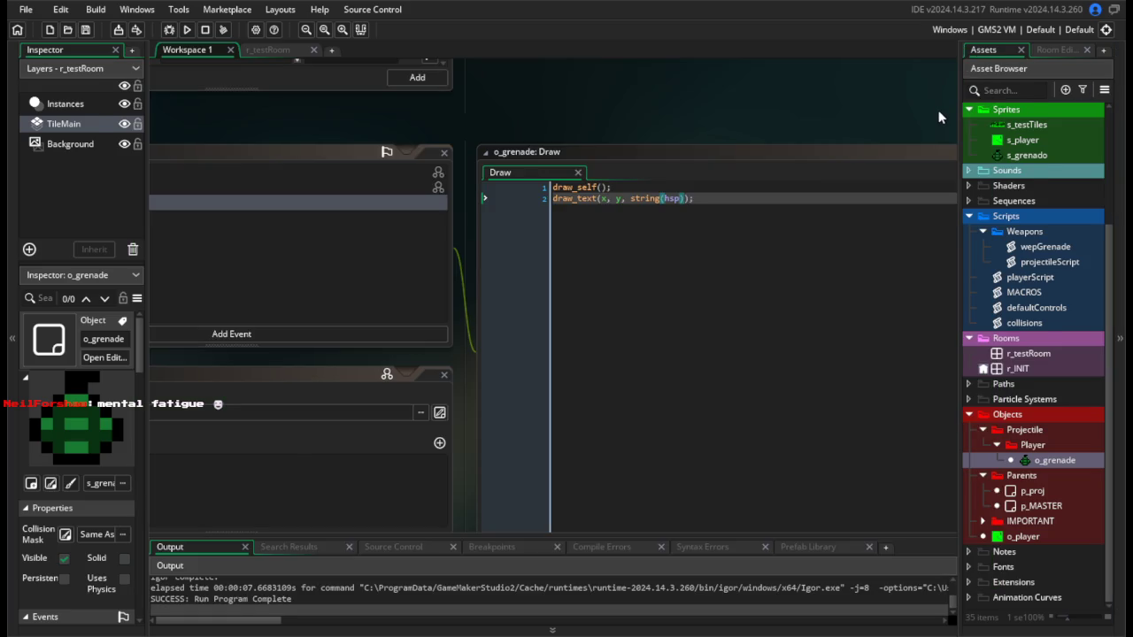
click(1052, 248)
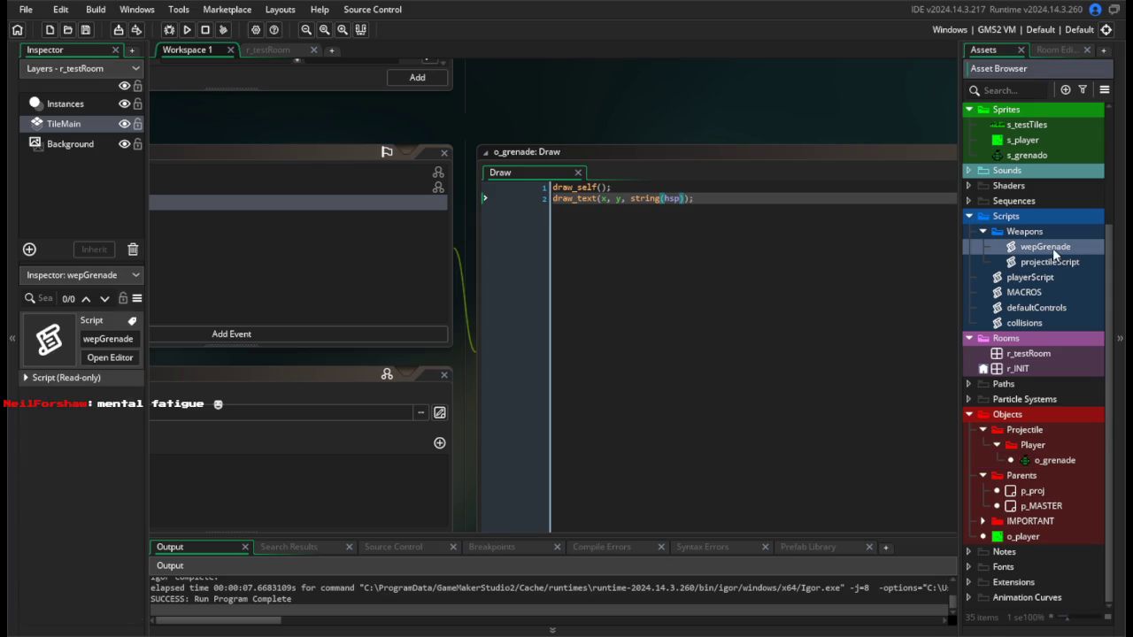
double_click(1052, 247)
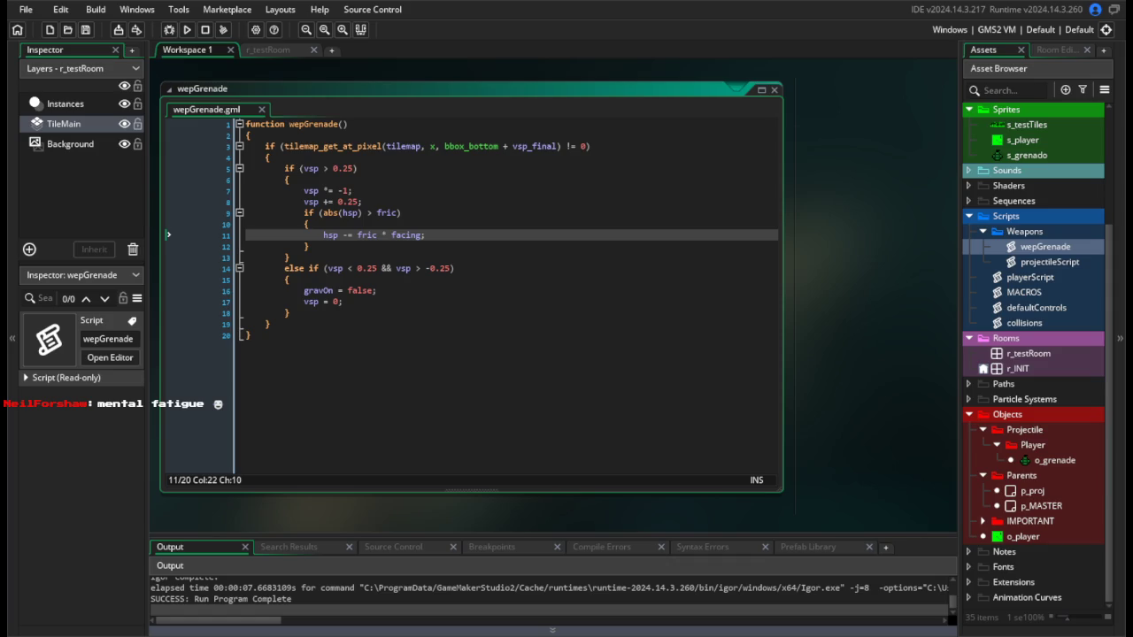
Delete the old abs(hsp) > fric friction block, leave an empty indented line, and save.
click(437, 280)
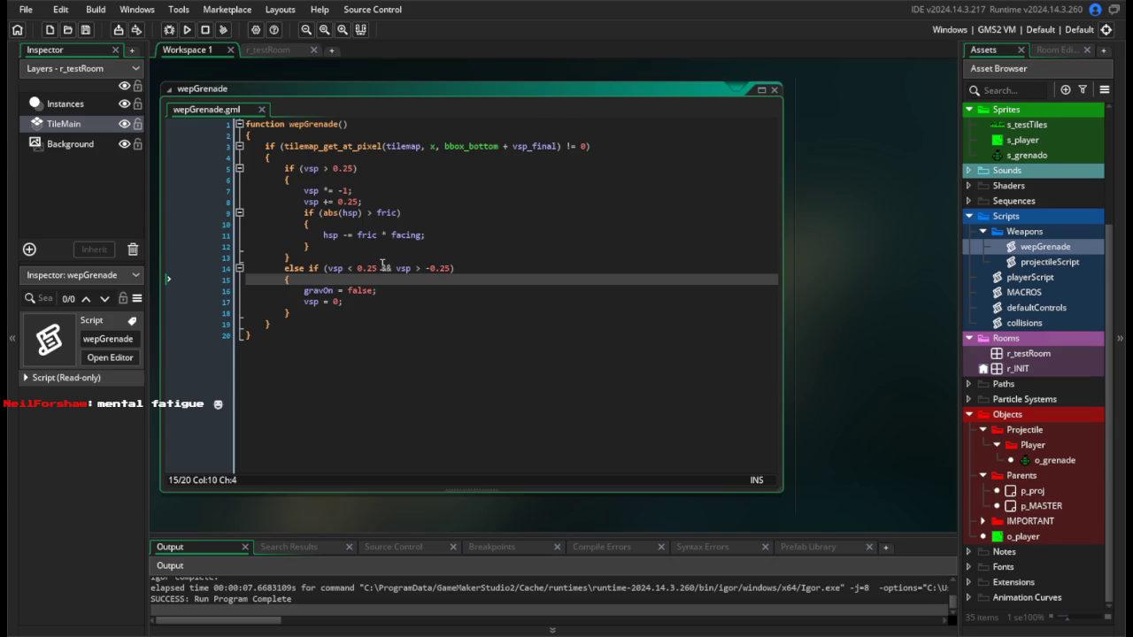
drag(311, 246, 156, 213)
key(BackSpace)
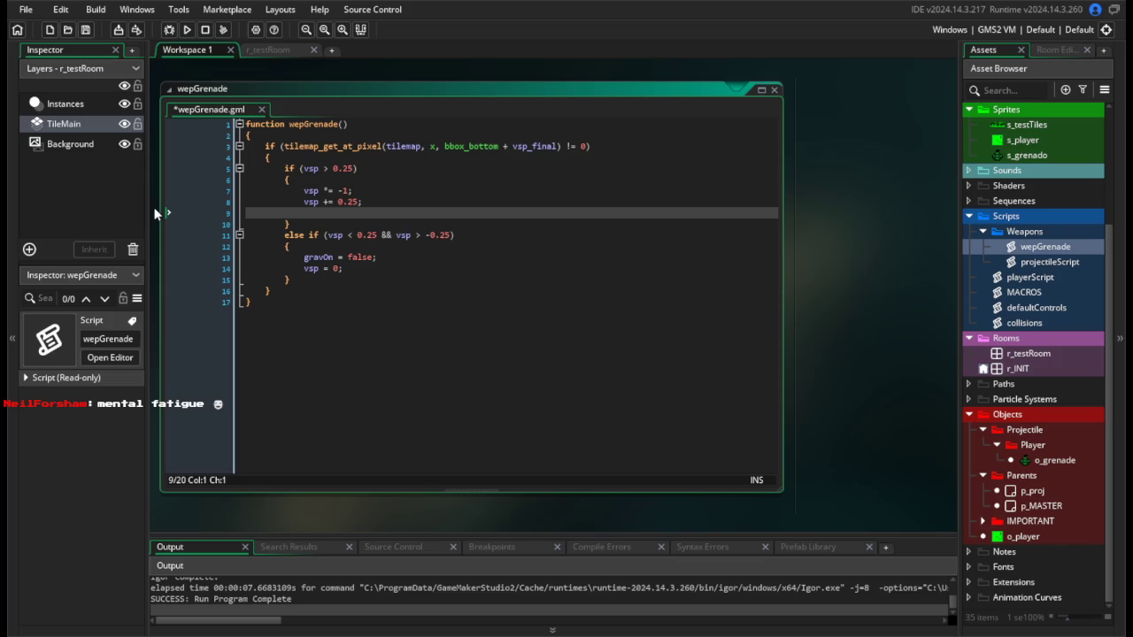
key(Tab)
key(Tab)
key(Tab)
key(Return)
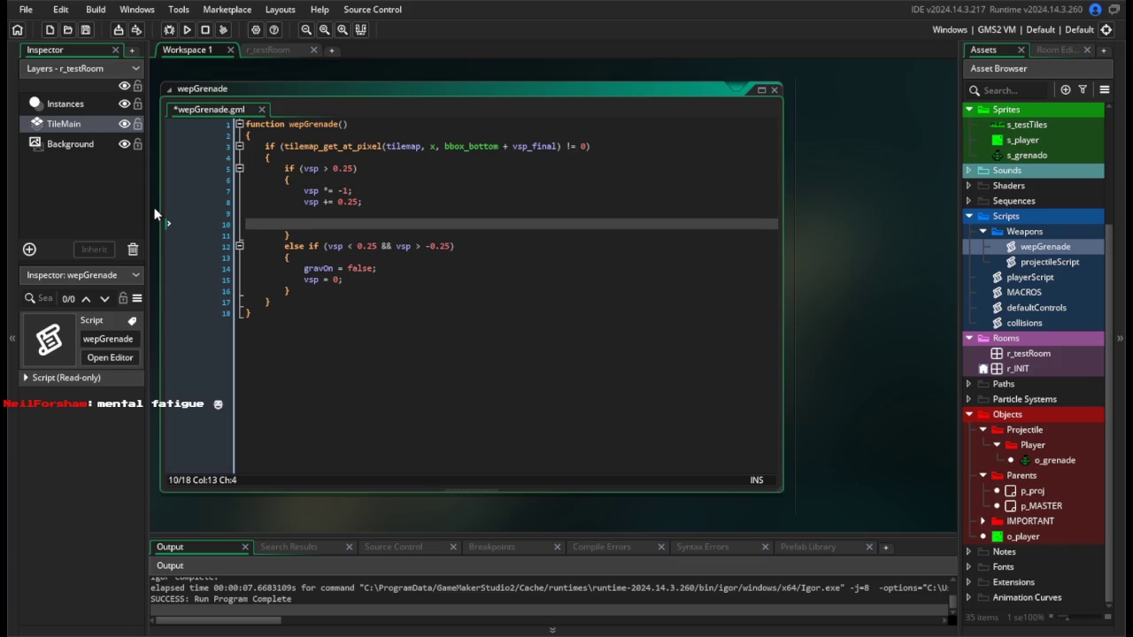
key(ctrl+s)
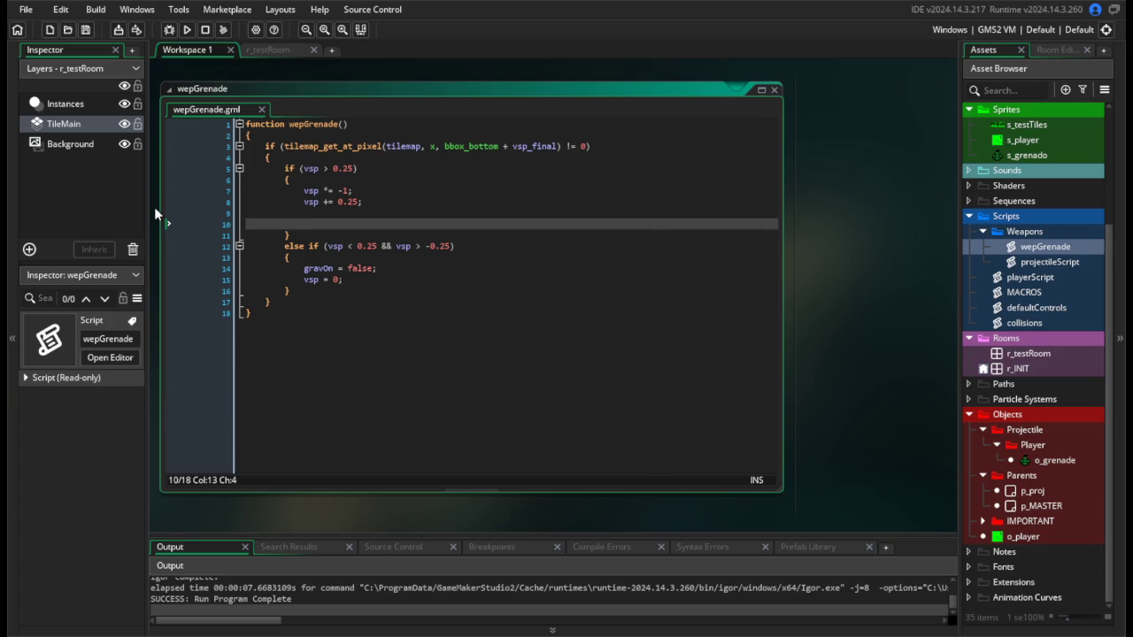
Write the new condition if (hsp > fric || hsp < -fric).
text(if (hspo)
key(BackSpace)
text(>)
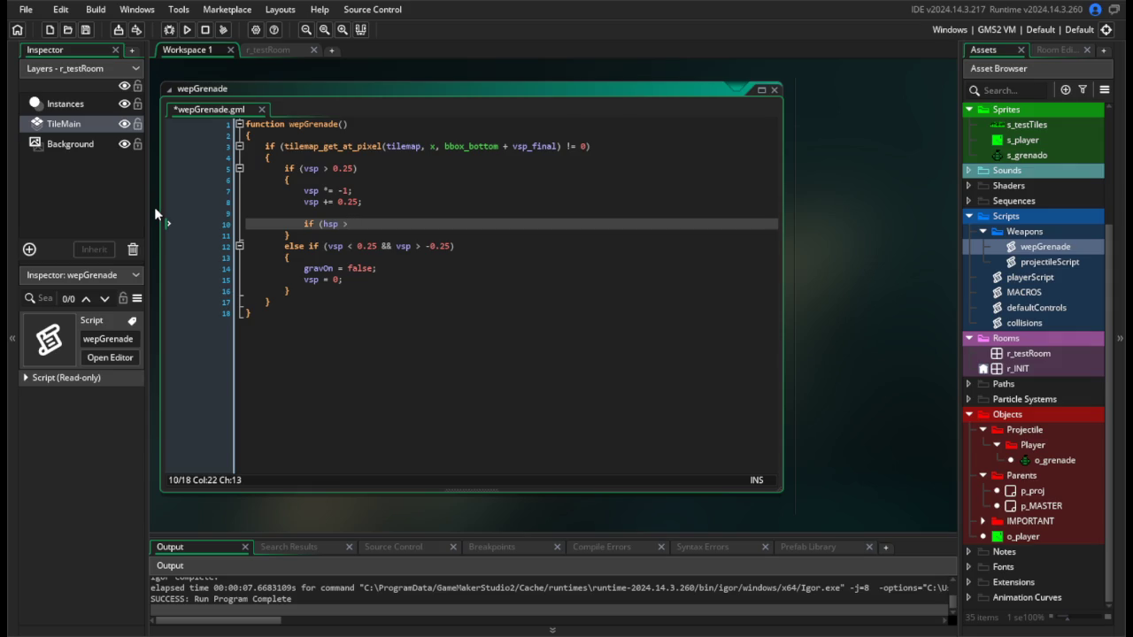
key(BackSpace)
text(<)
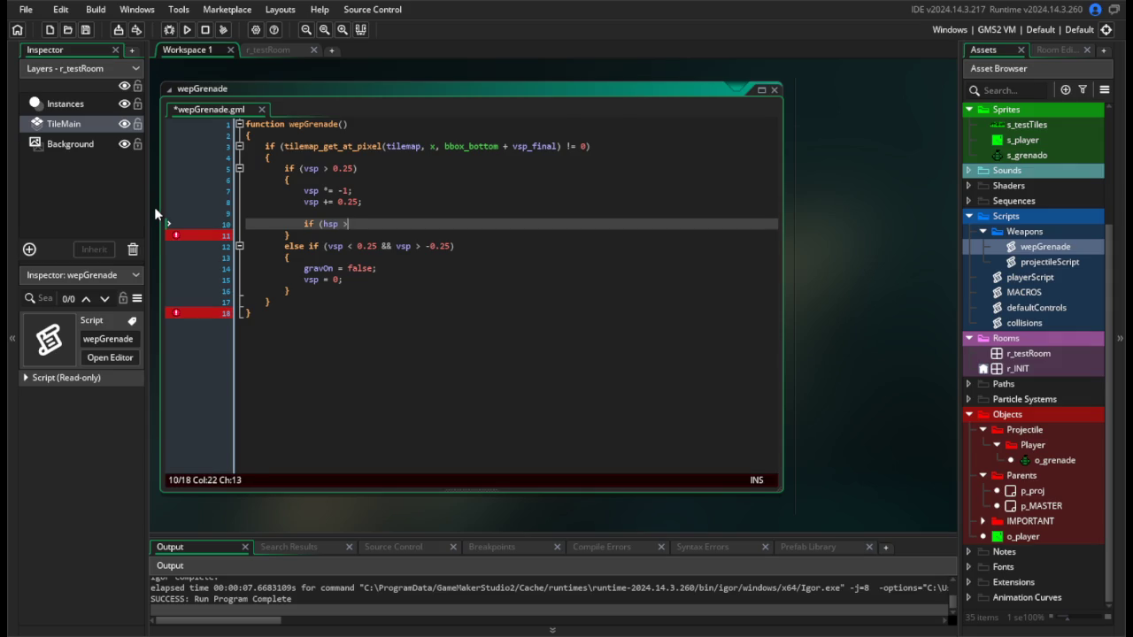
text(0.)
key(BackSpace)
key(BackSpace)
text(fric || hsp <)
text( -fric))
Add a block with hsp -= fric * facing; under the condition, save and run the game.
key(Return)
text({)
key(Return)
text(hsp += fric * facin)
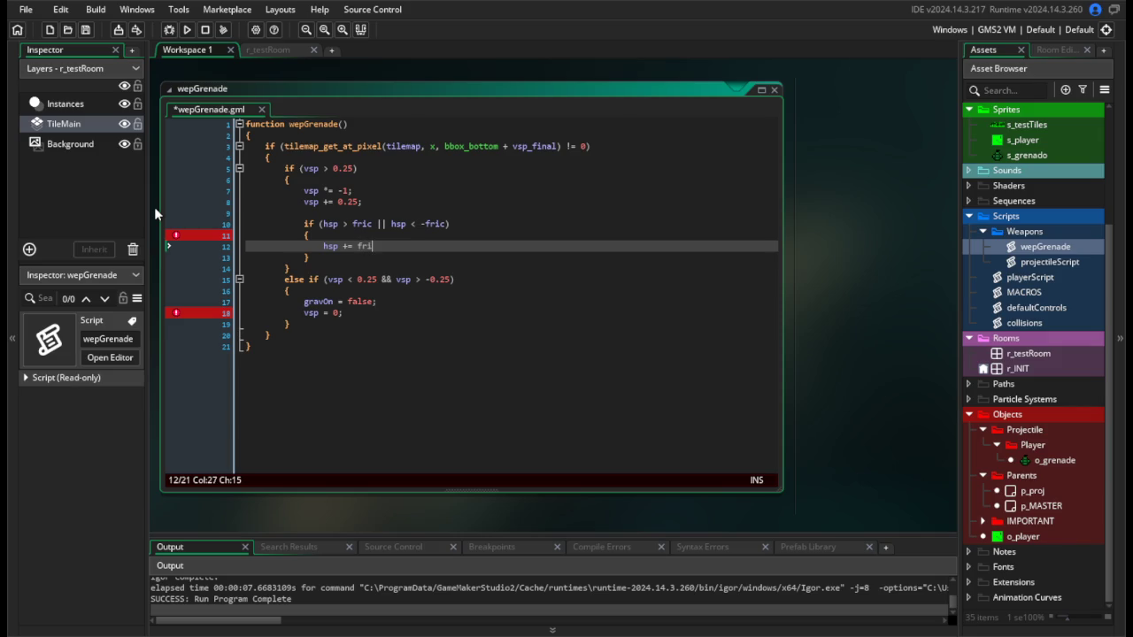
text(g;)
key(ctrl+s)
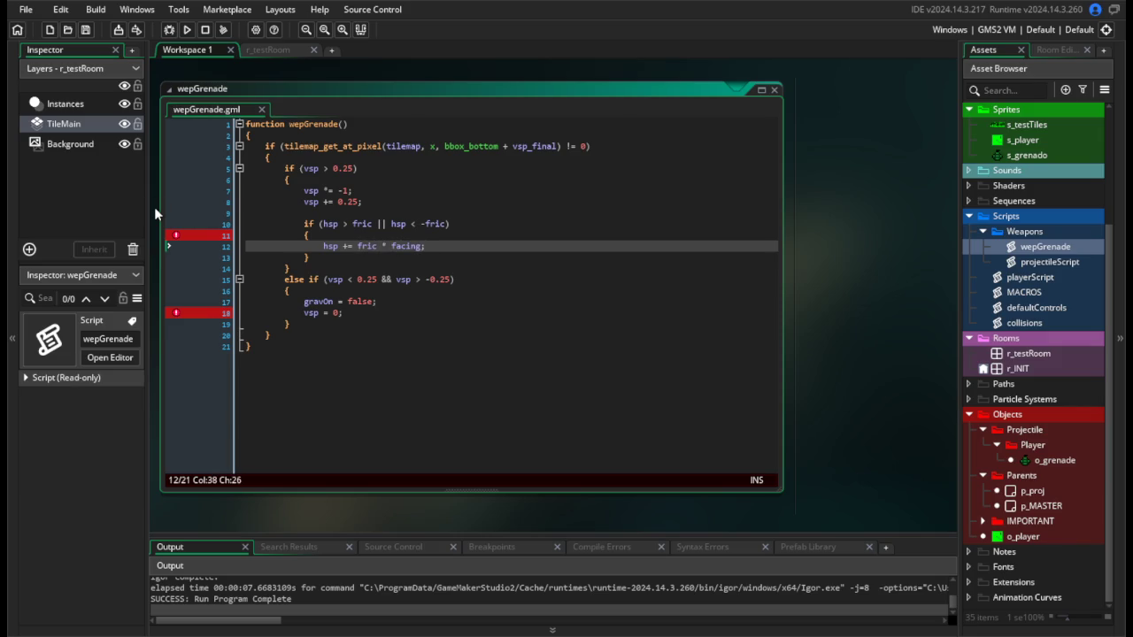
click(535, 274)
click(349, 246)
key(BackSpace)
text(-)
key(F5)
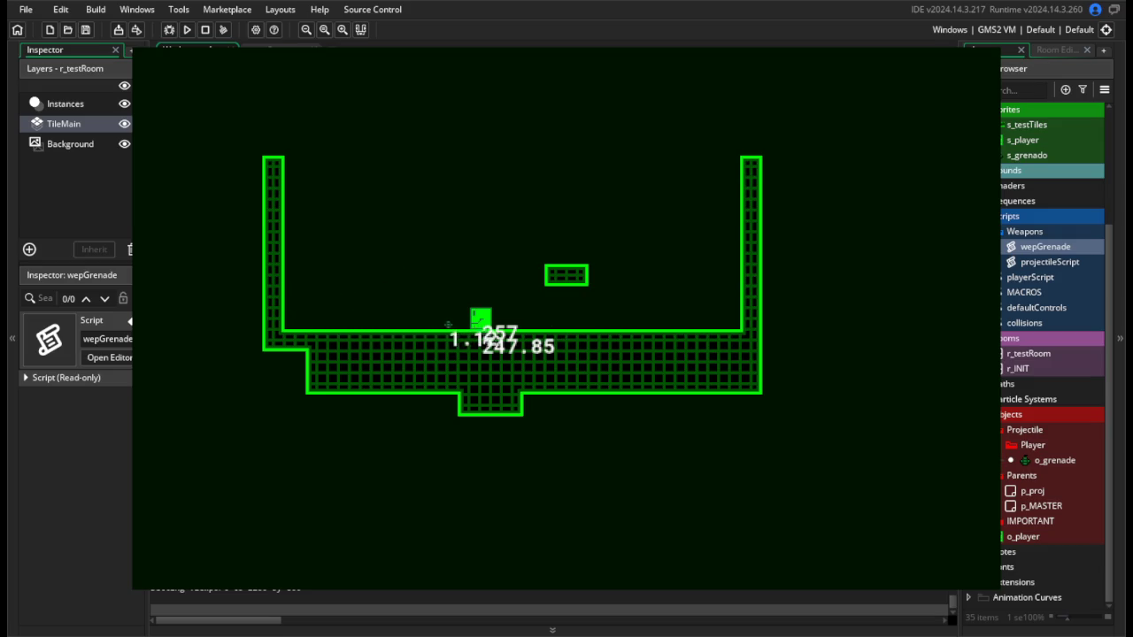
key(d)
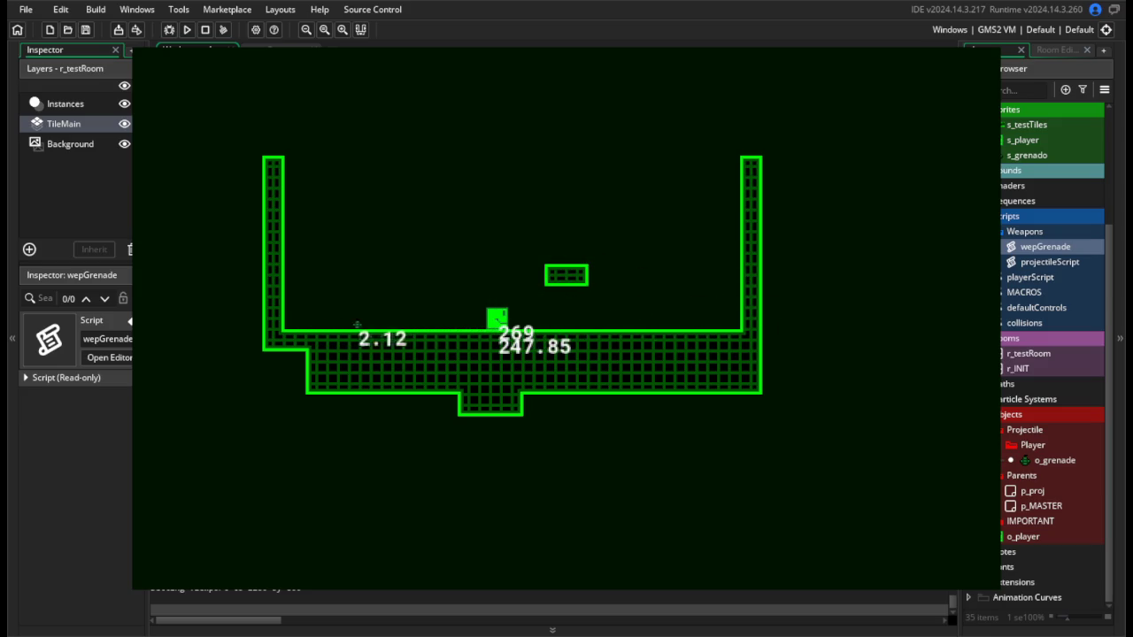
key(Escape)
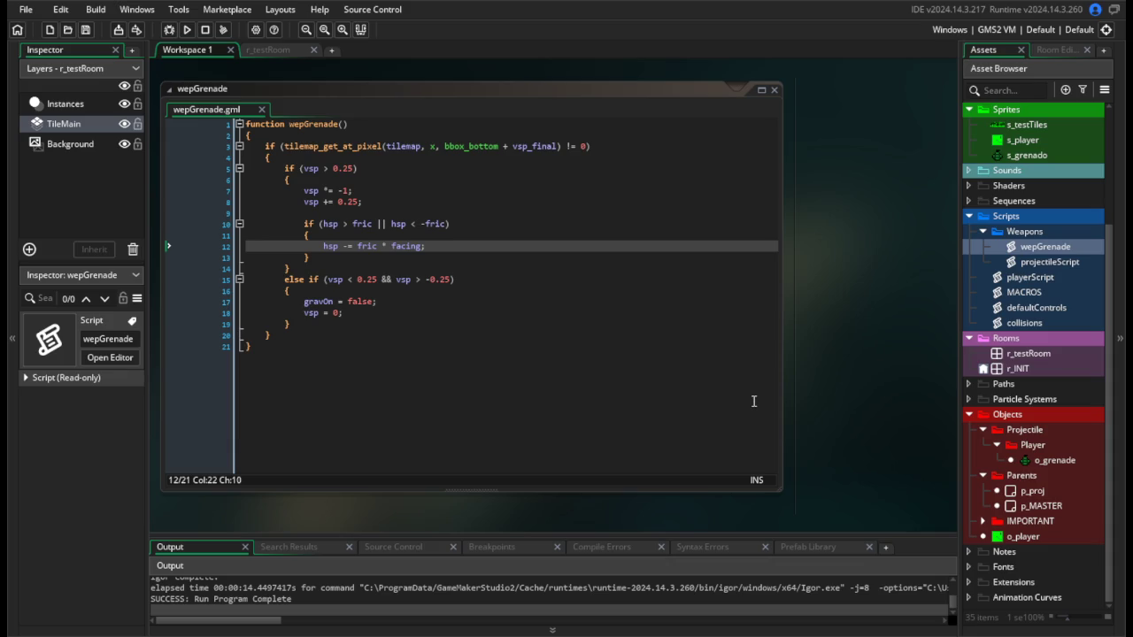
double_click(1044, 322)
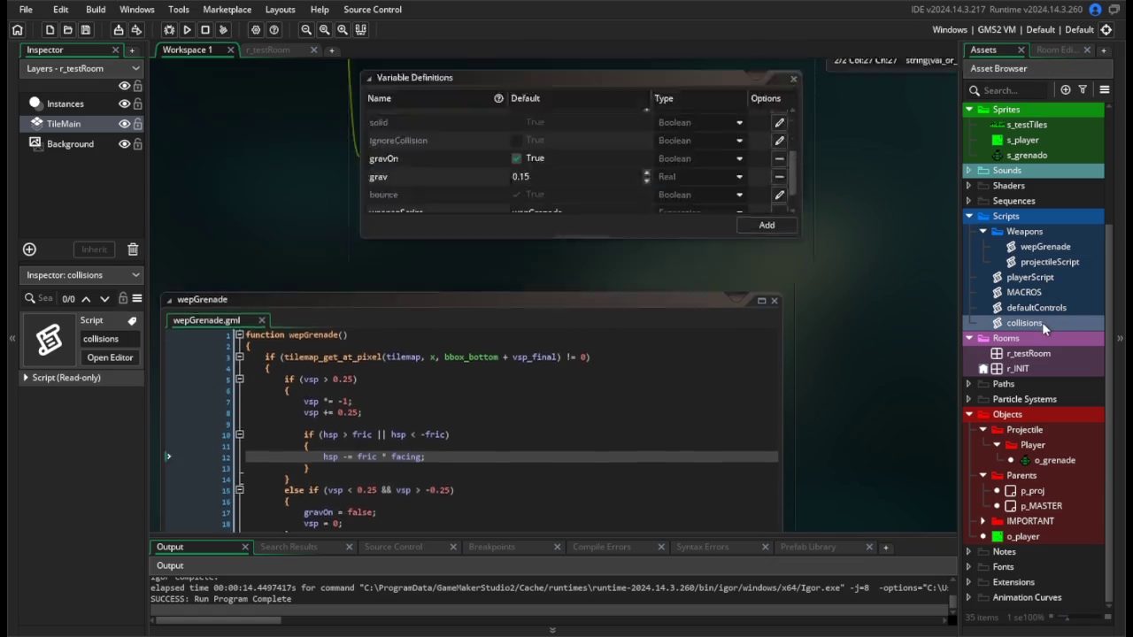
Add facing *= -1; to the collisions script's bounce branch, save, and start a test run.
scroll(386, 357, up, 10)
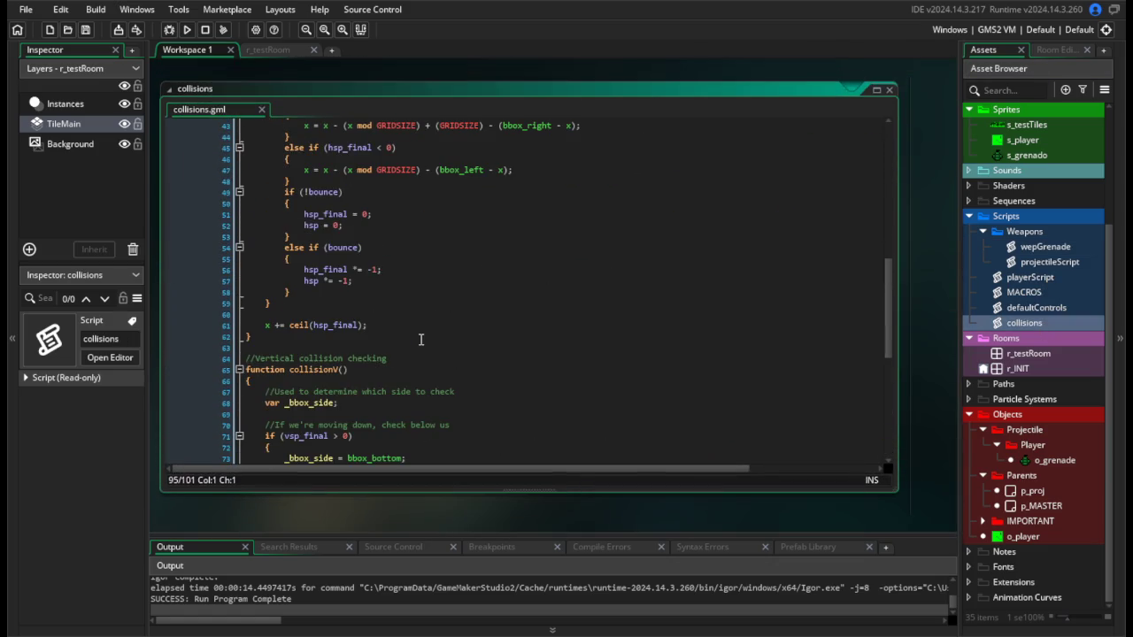
click(393, 260)
key(Return)
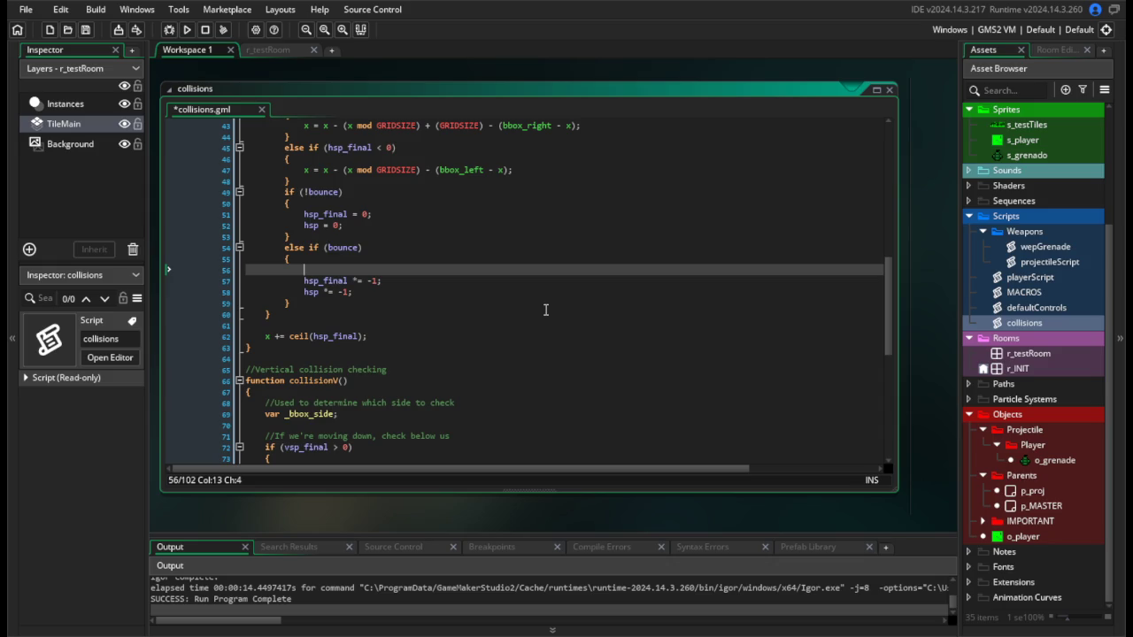
text(facing *= -1)
text(;)
key(ctrl+s)
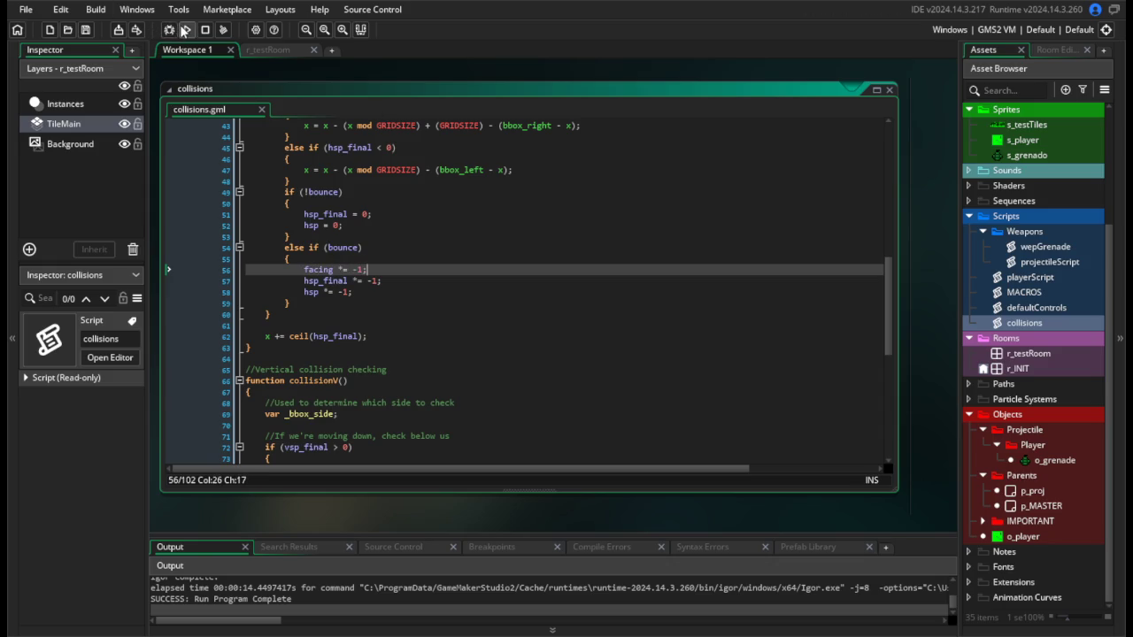
click(187, 29)
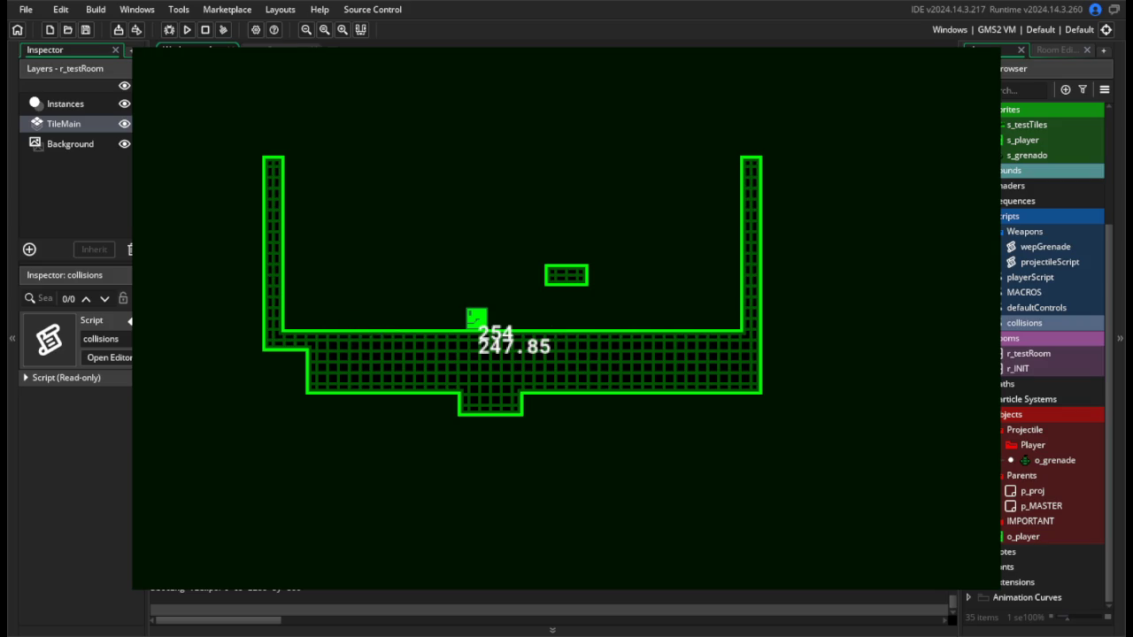
Close the test game and review the wepGrenade stop-condition and vsp-zeroing lines.
key(Escape)
click(561, 324)
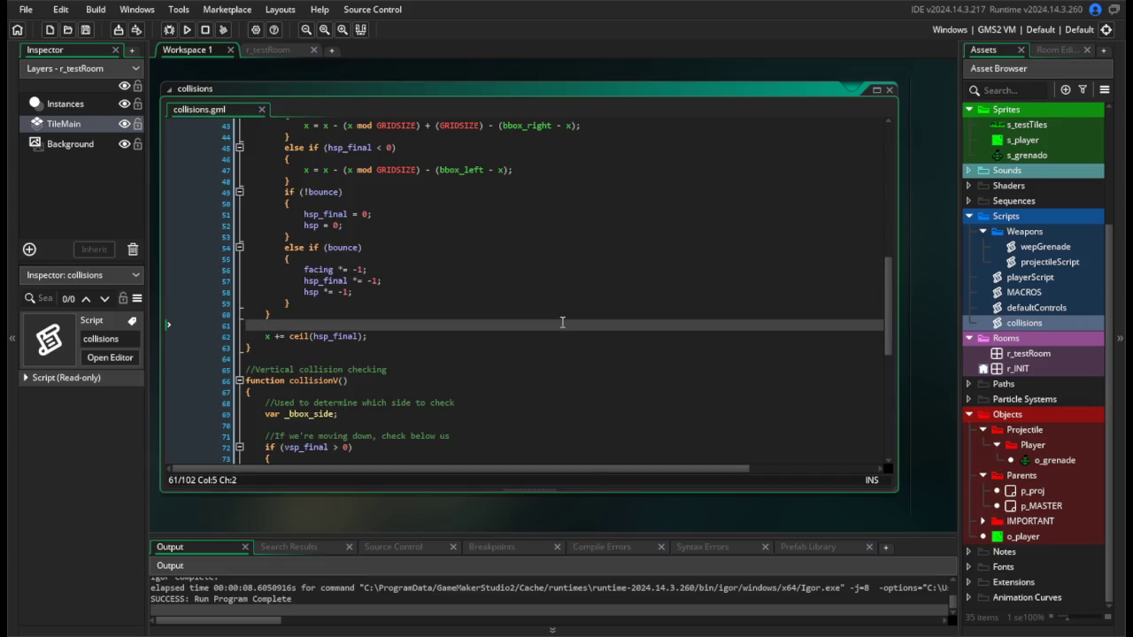
double_click(1044, 247)
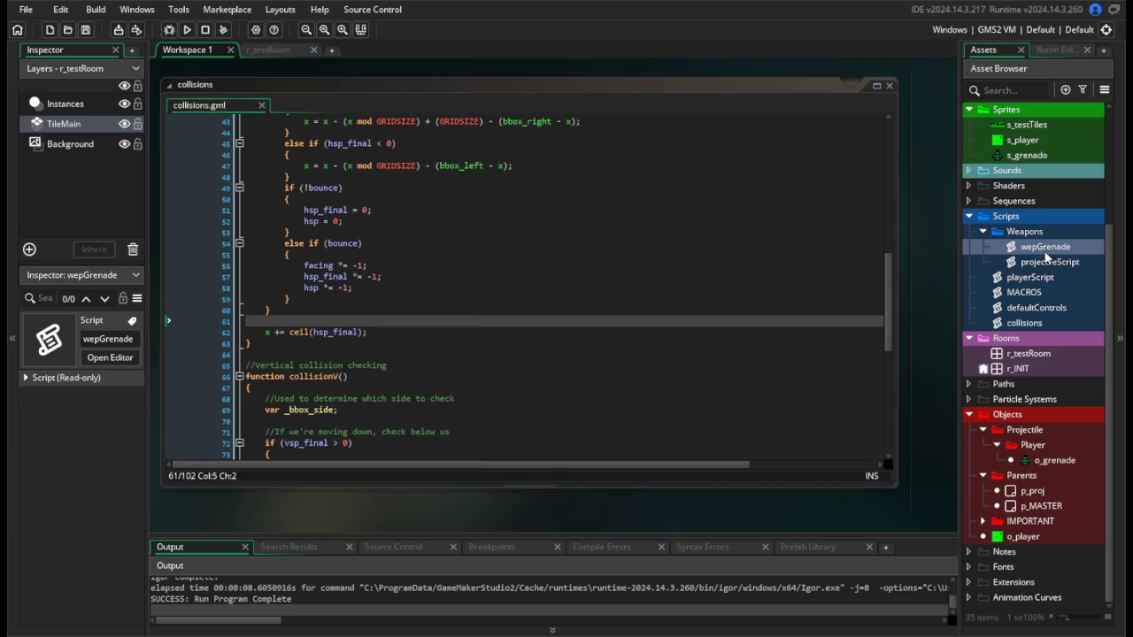
click(483, 279)
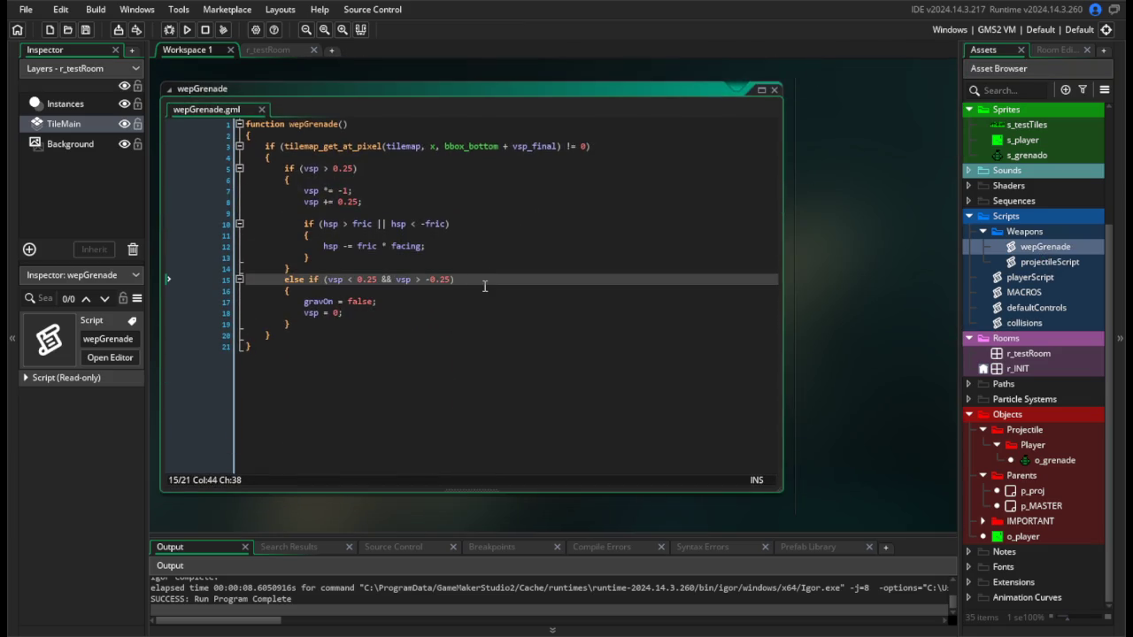
click(488, 313)
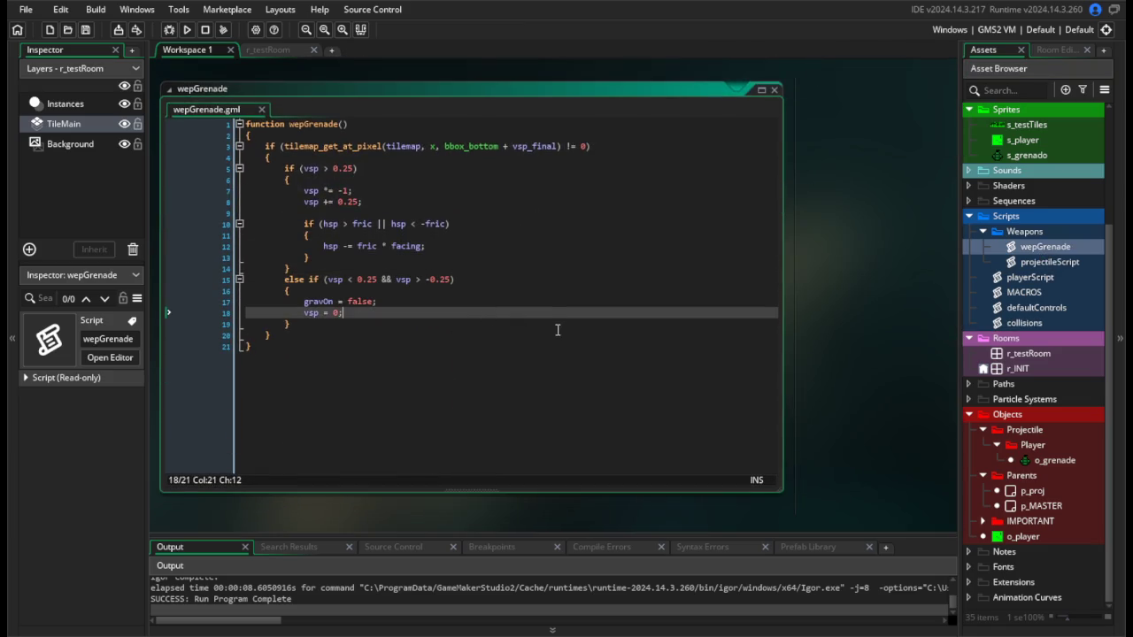
Clear the draw_text line, delete o_grenade's Draw event, and run the game again.
double_click(1053, 460)
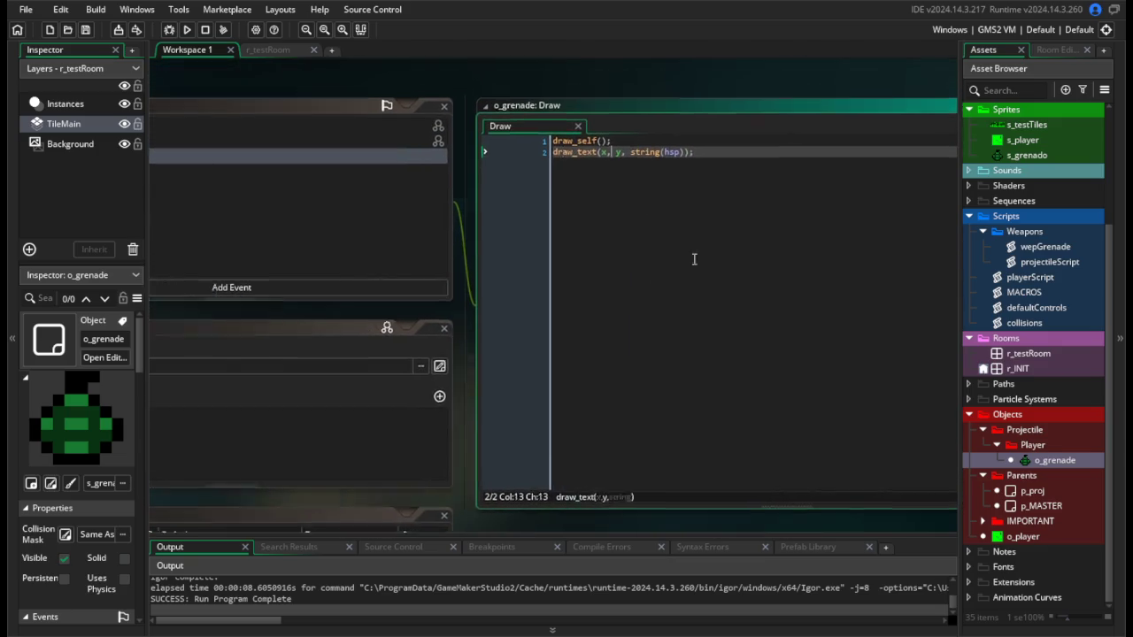
key(End)
key(shift+Home)
key(BackSpace)
key(BackSpace)
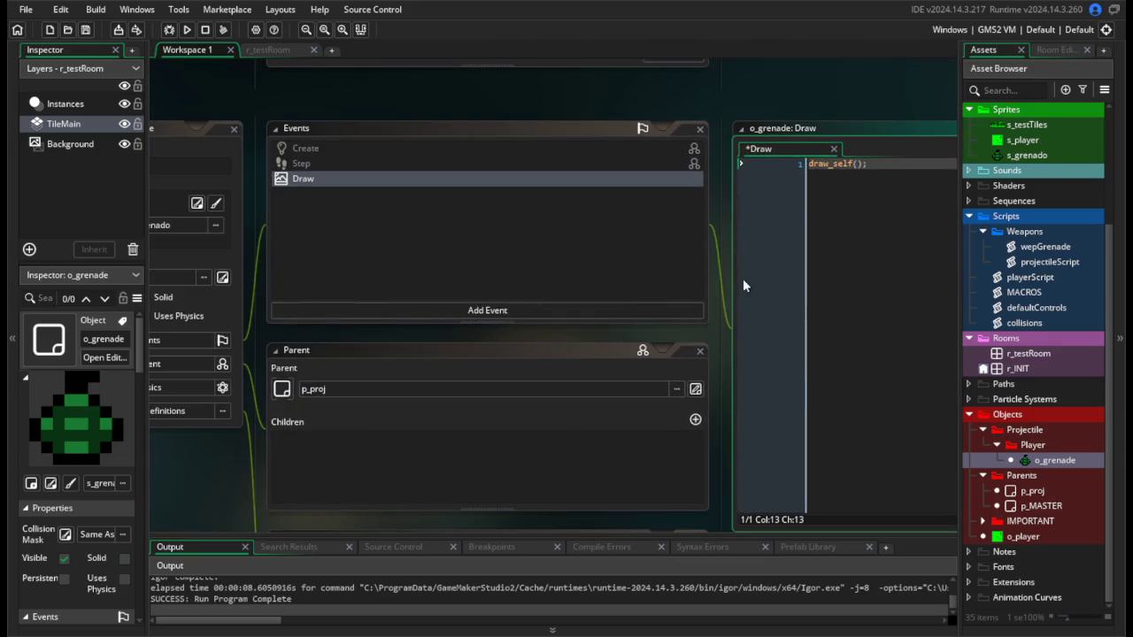
right_click(365, 183)
click(380, 316)
click(622, 343)
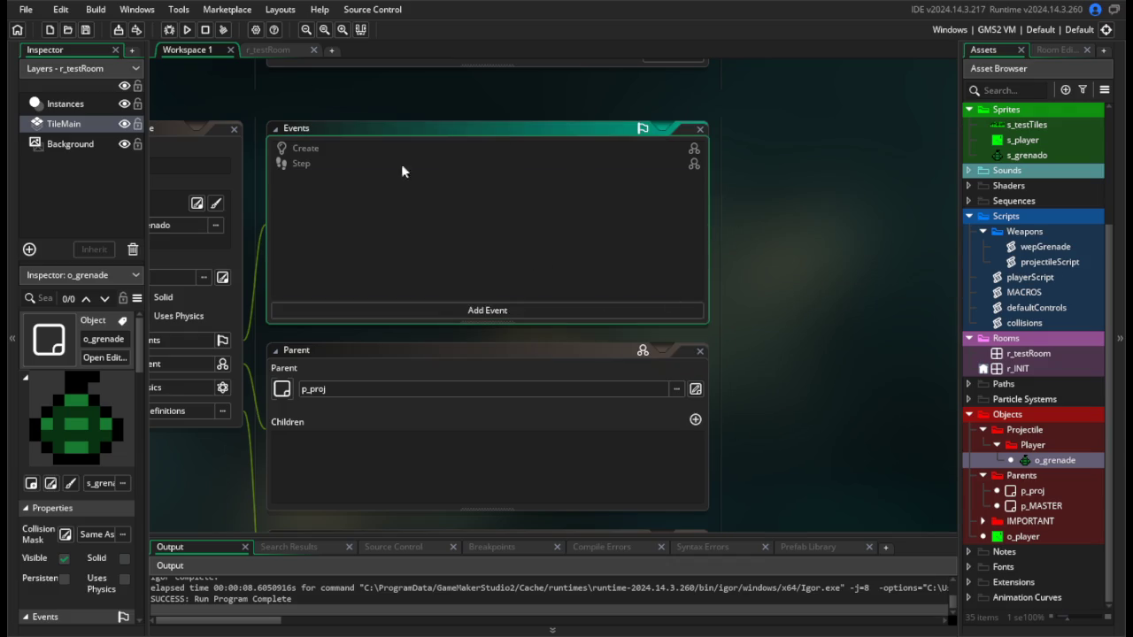
click(186, 30)
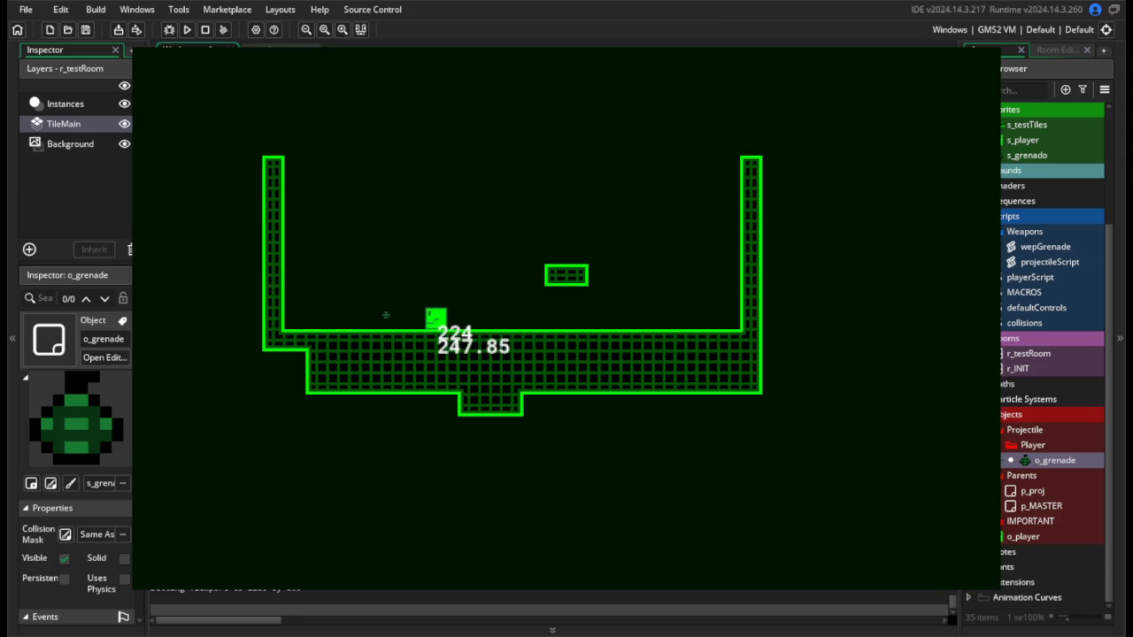
Walk the player left and right with A and D, then close the test game.
key(a)
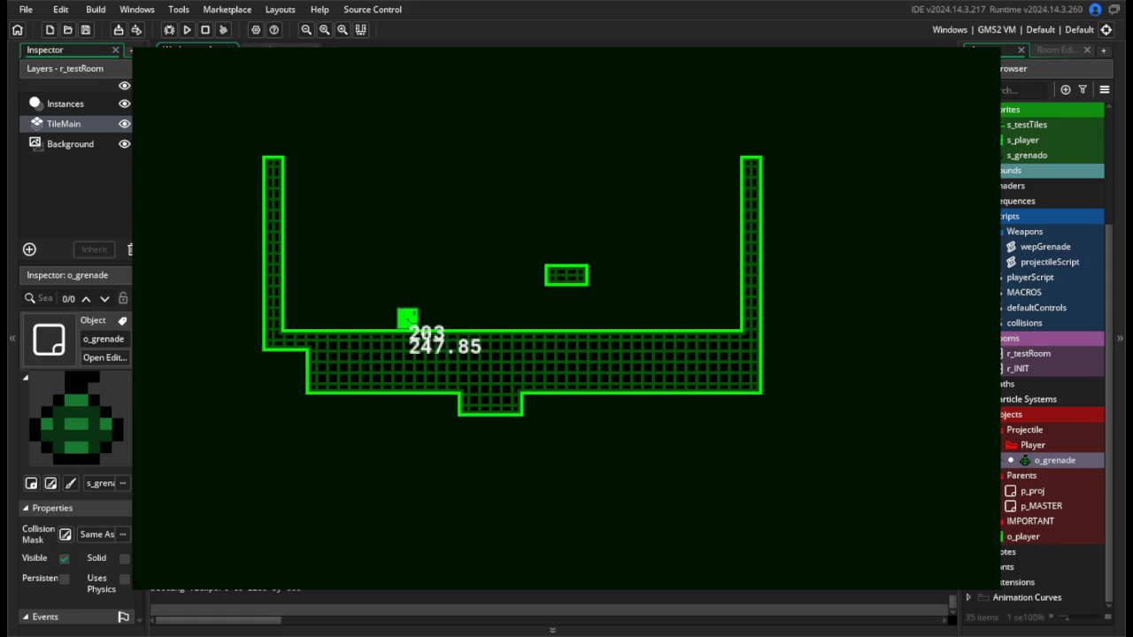
key(d)
key(a)
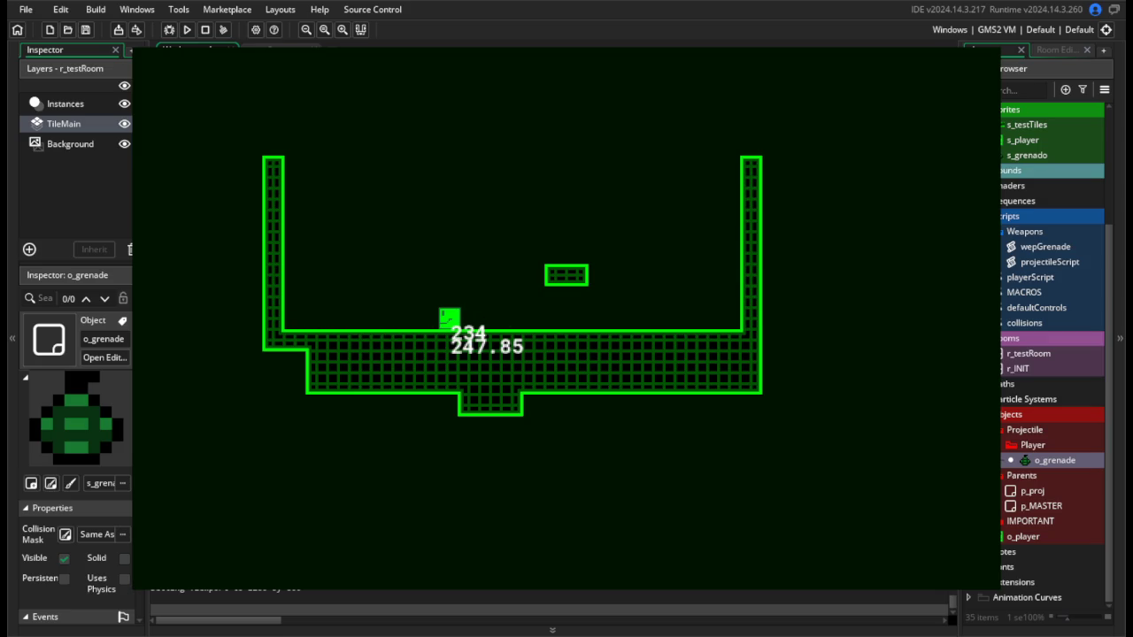
key(d)
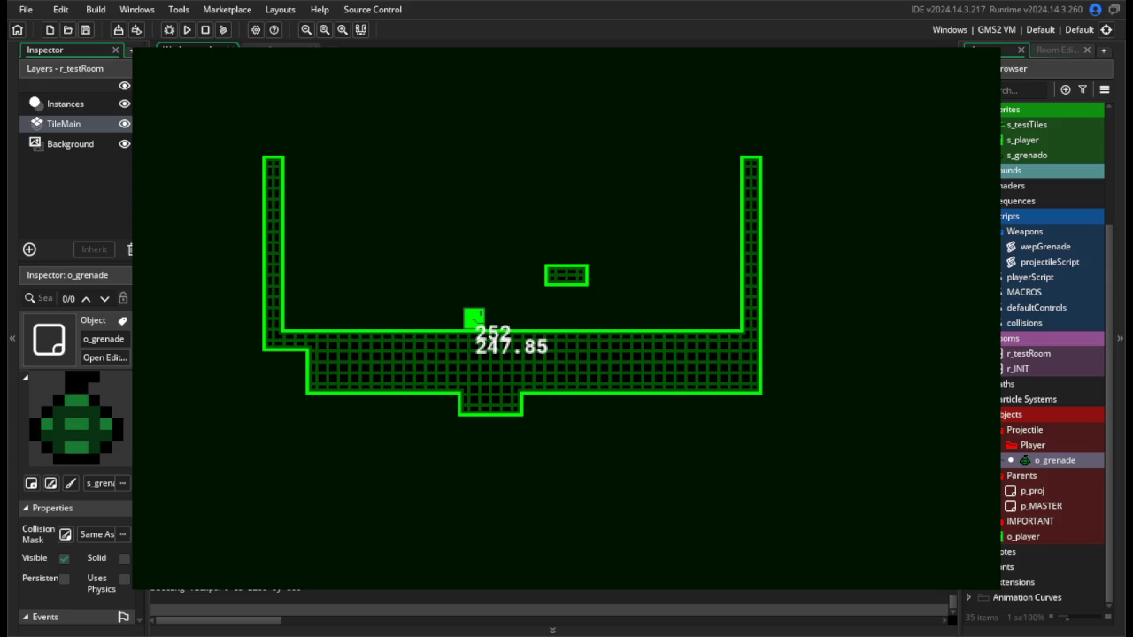
key(Escape)
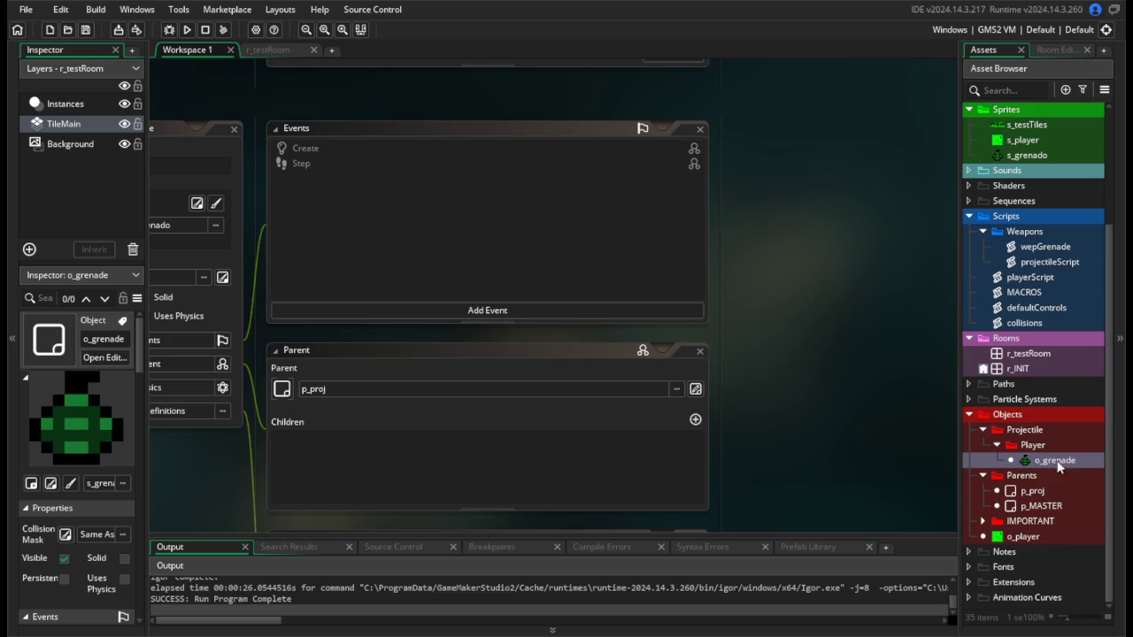
click(588, 303)
Add an o_grenade Draw event with draw_self(); and draw_text(x, y, string(vsp)), save and run.
mouse_move(659, 397)
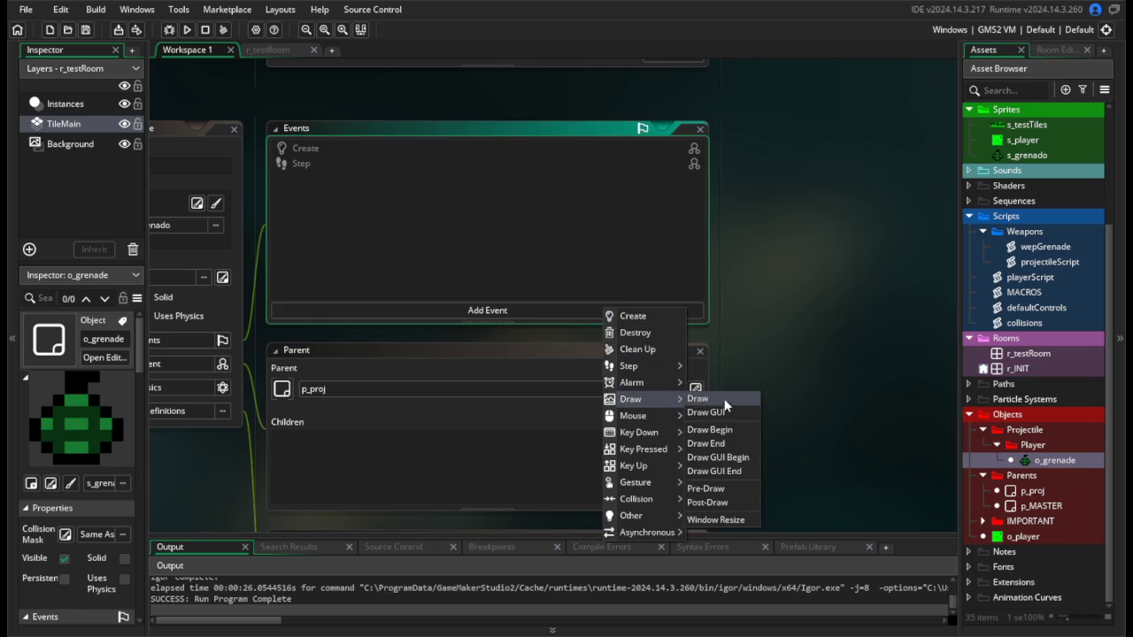
click(712, 397)
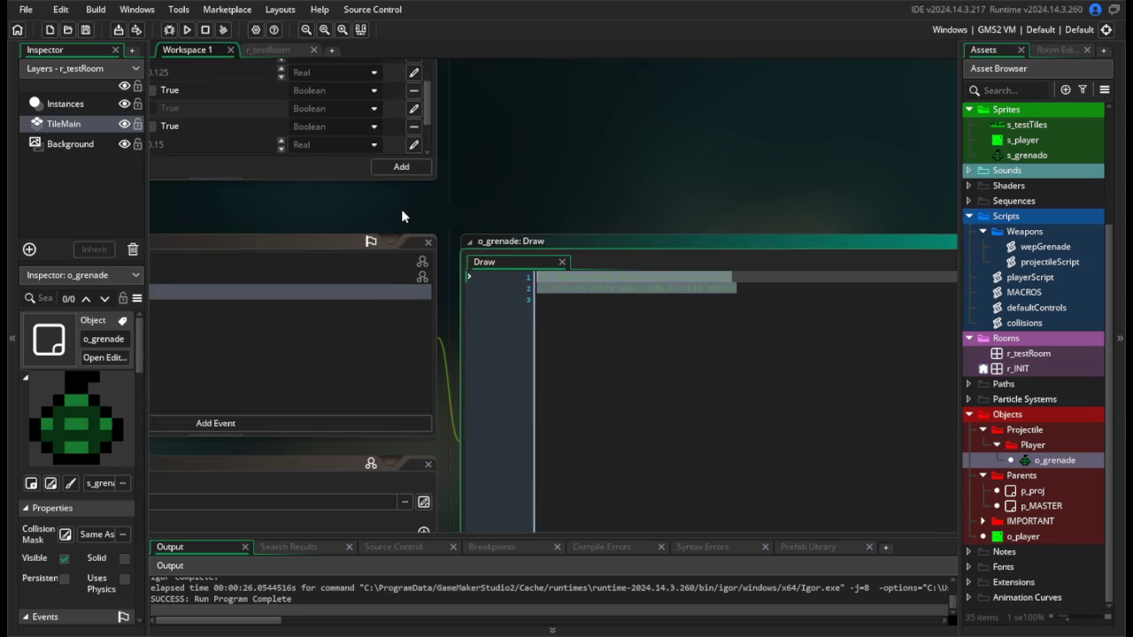
text(draw_sel)
key(Return)
text(;)
key(Return)
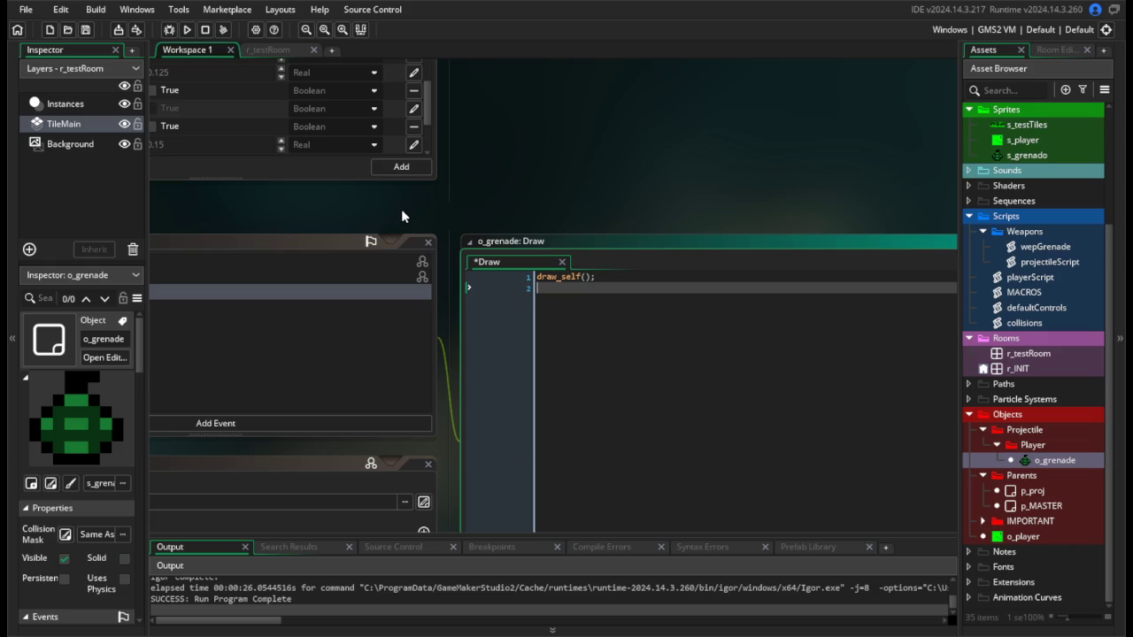
text(draw_text(x,)
text( y)
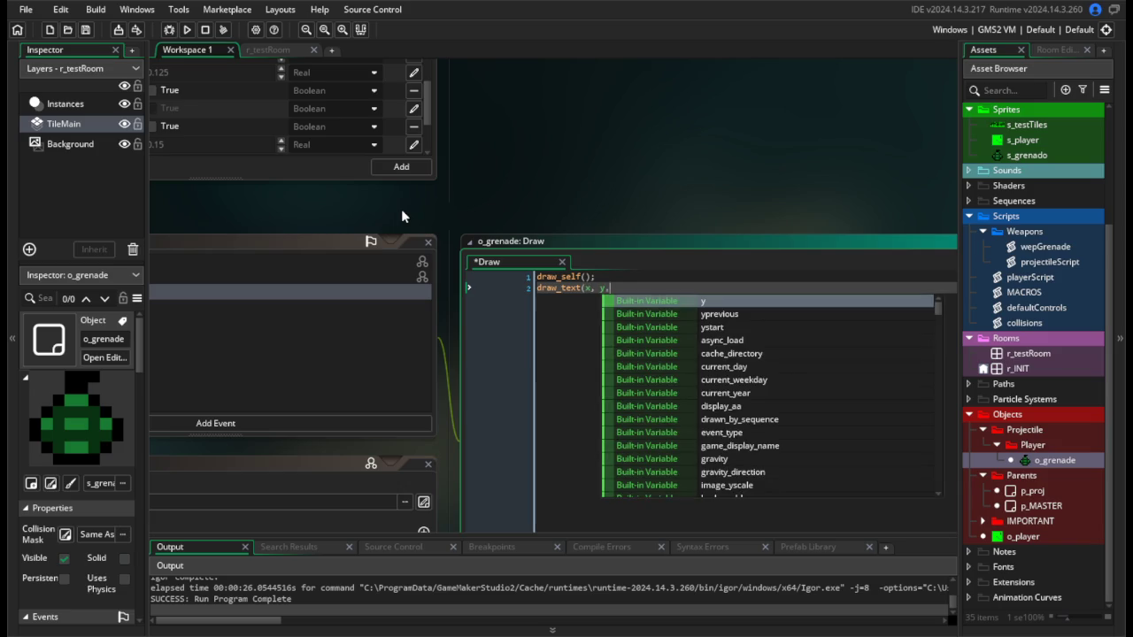
text(, string()
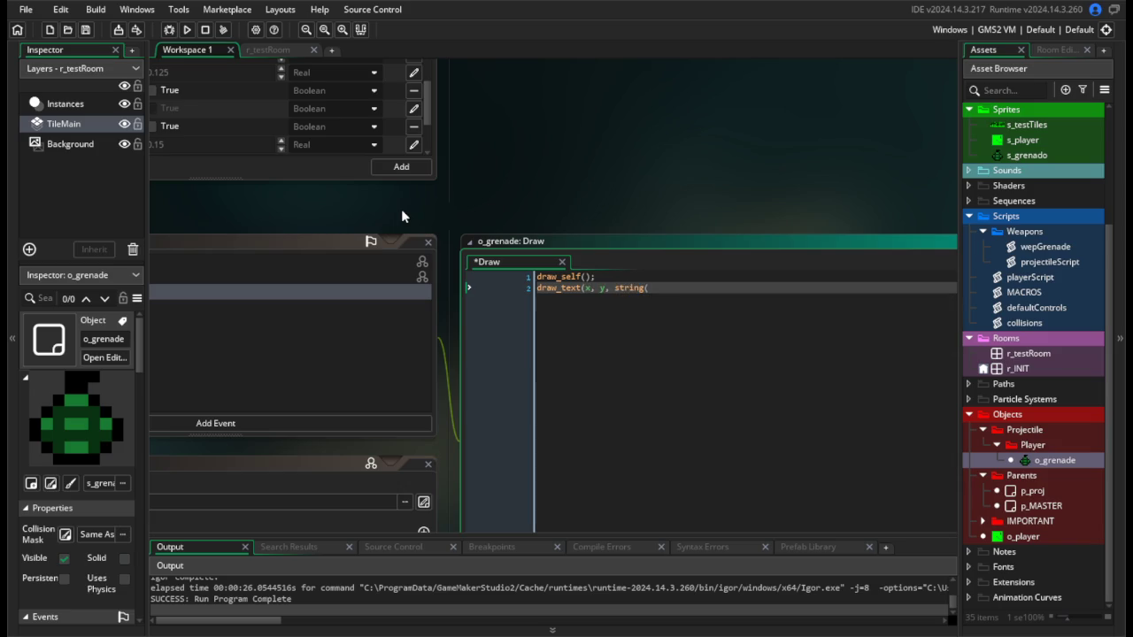
text(vsp)))
key(ctrl+s)
click(187, 30)
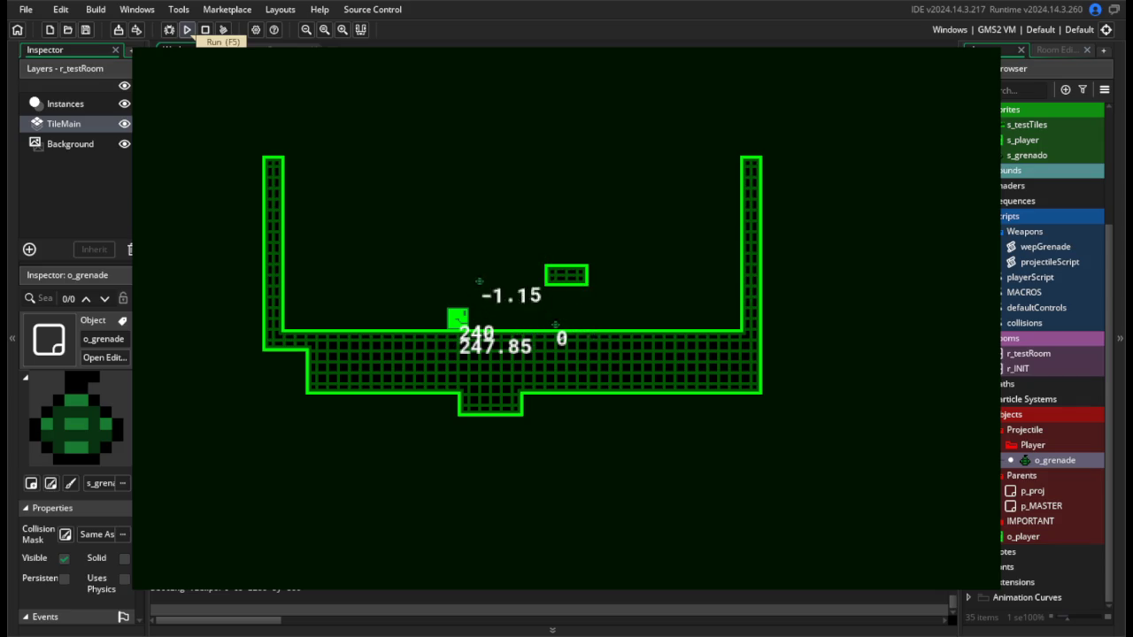
key(Right)
key(Left)
key(Right)
key(Left)
key(Right)
key(Right)
key(Left)
key(Left)
key(Left)
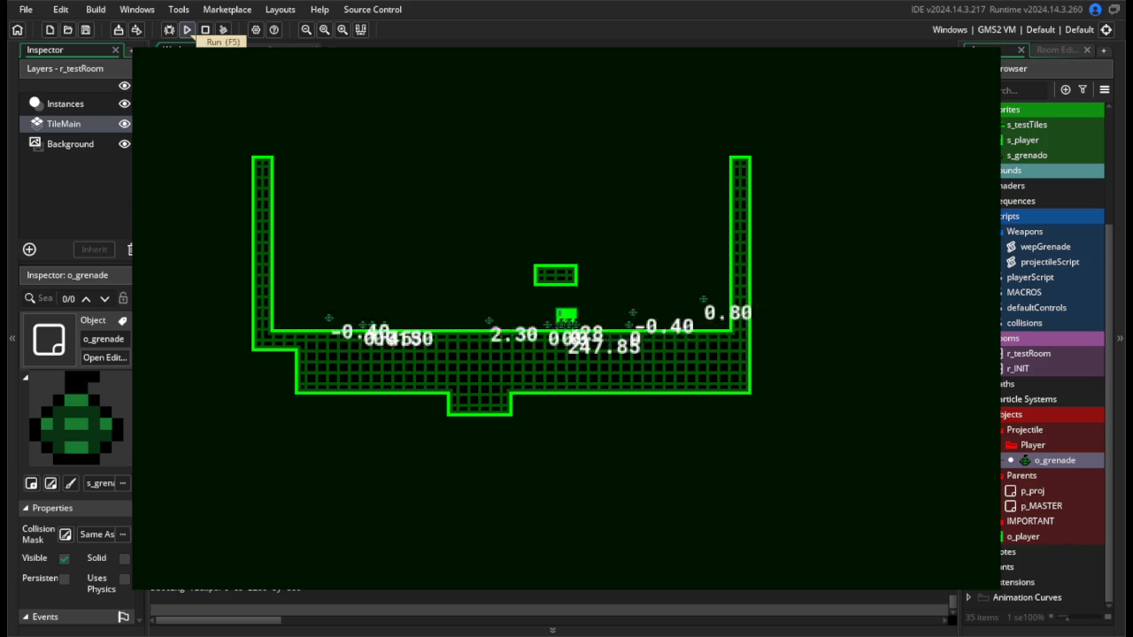
key(Escape)
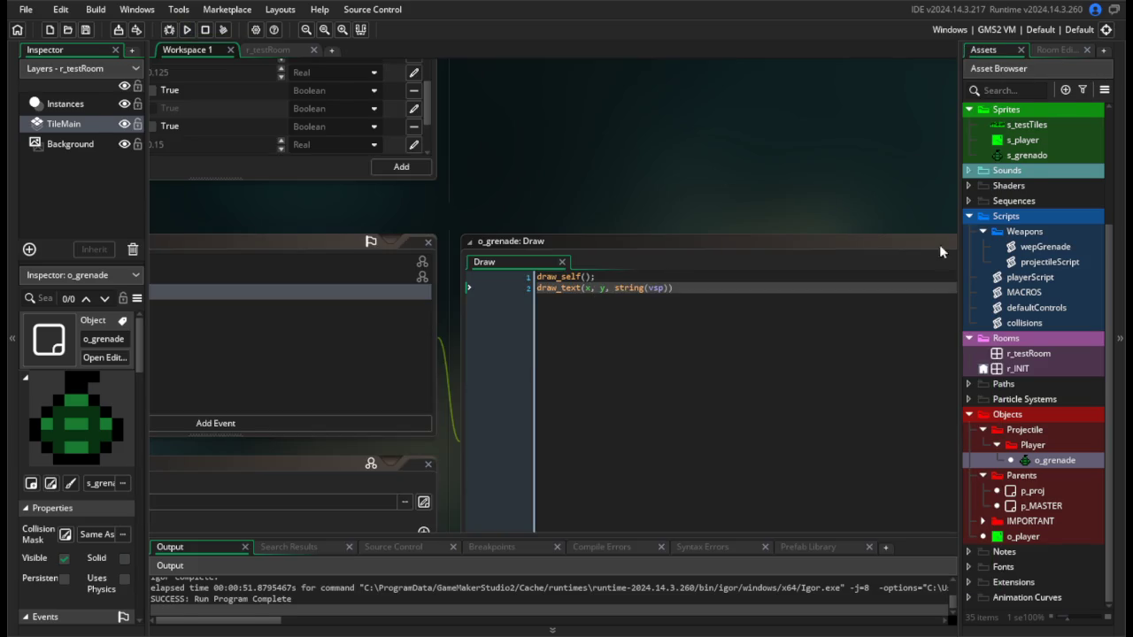
In wepGrenade, add an hsp-versus-fric condition with an opening brace after vsp = 0.
double_click(1057, 249)
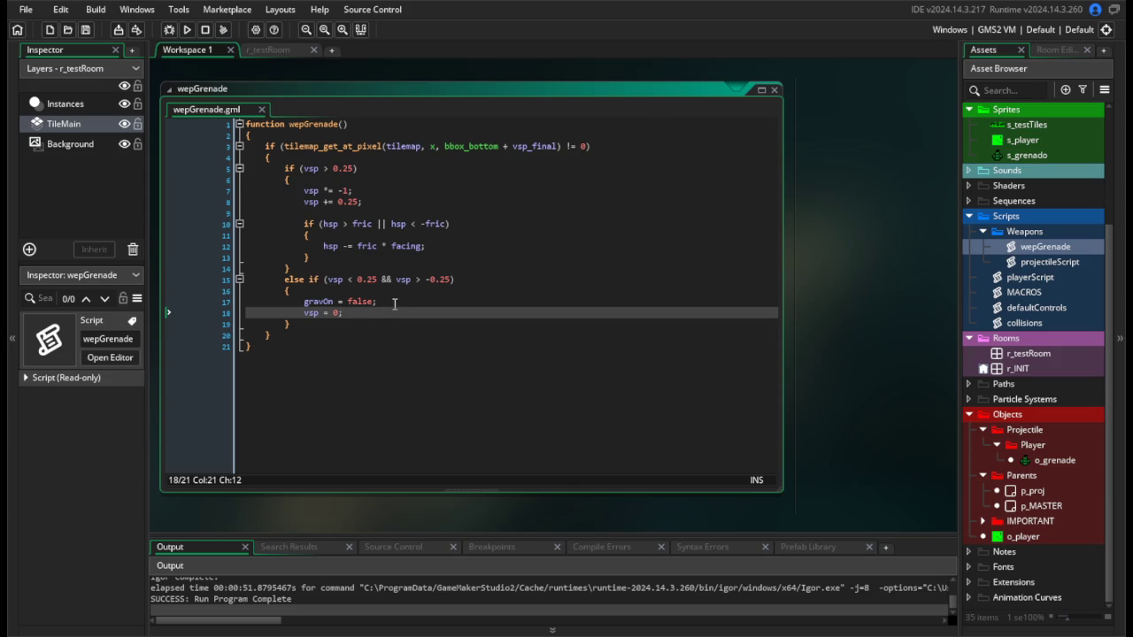
key(Return)
text(if (hsp > 0.)
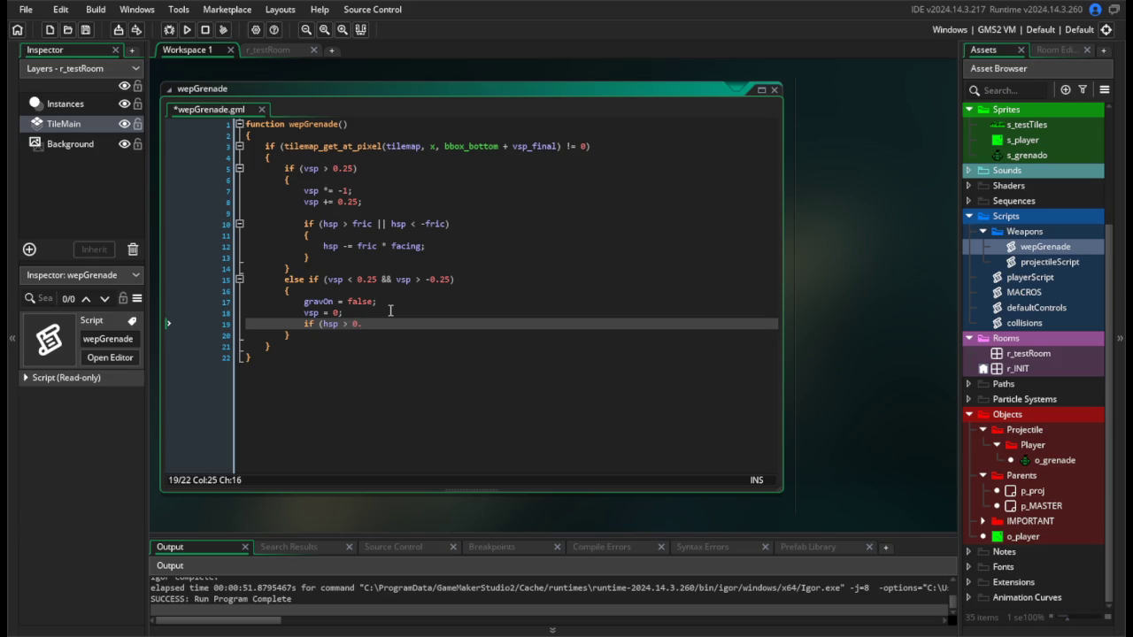
text(ric )
text(&&)
key(Left)
key(Left)
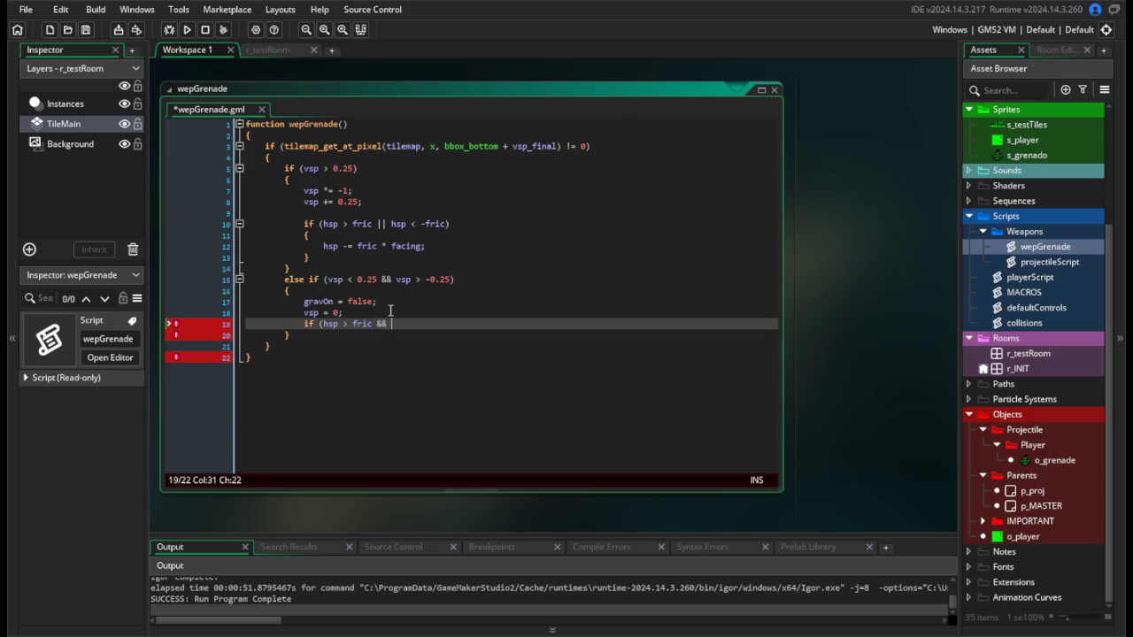
key(BackSpace)
text(<)
key(BackSpace)
key(BackSpace)
key(BackSpace)
text(ric))
key(Return)
text({)
key(Return)
Inside that block, reduce hsp by (fric * facing)*4.
text(hsp )
text(-= fri)
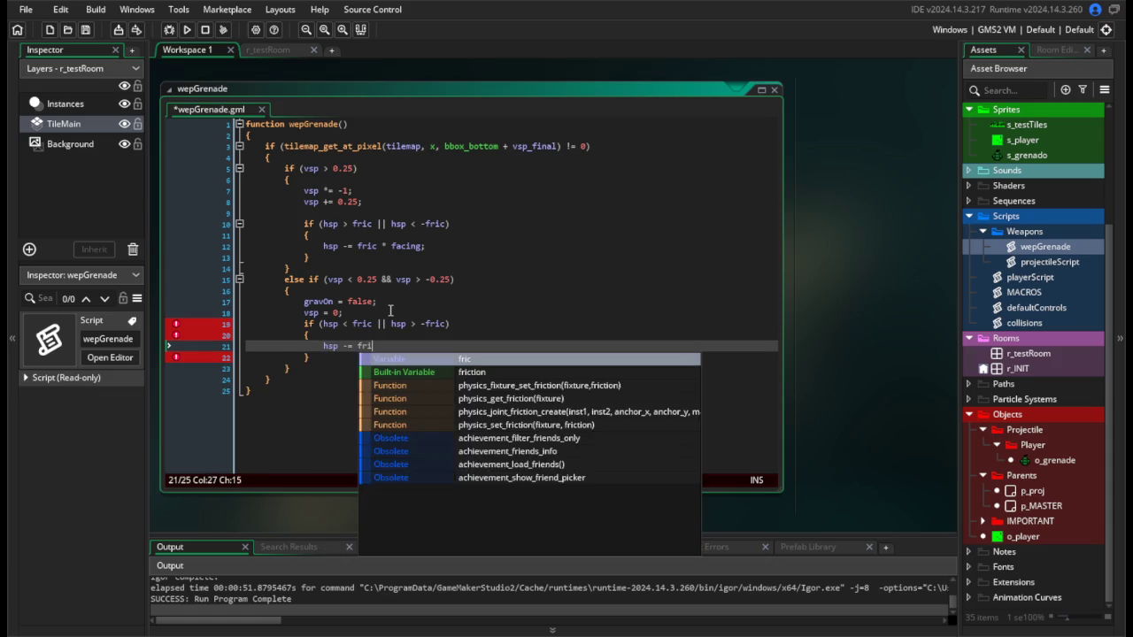
text(c acing)
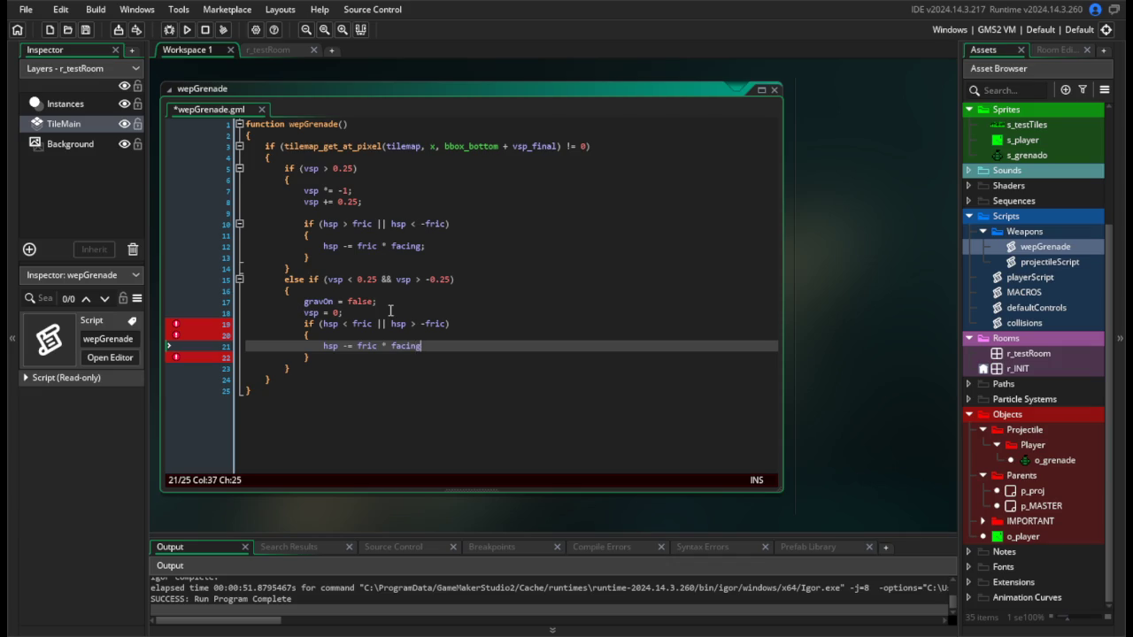
text(()
text(*)
key(ctrl+Left)
key(ctrl+Left)
key(ctrl+Left)
text(()
key(Down)
key(Return)
key(Return)
Add a check setting hsp to 0 when hsp > fric*4 && hsp < fric*4, and save.
text(if (h)
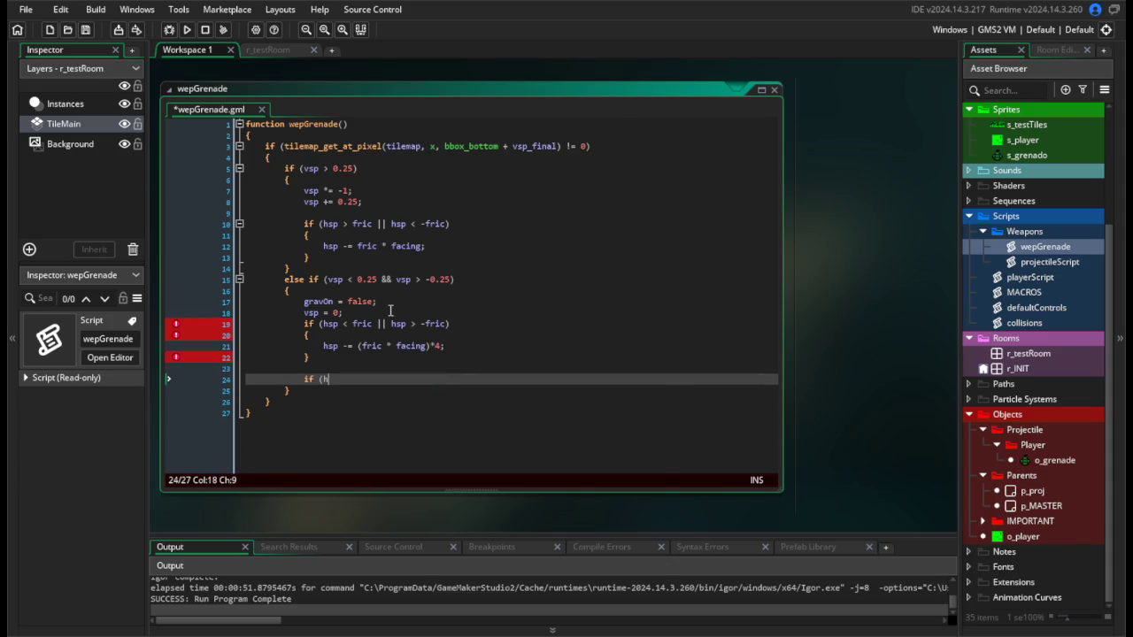
text(sp >)
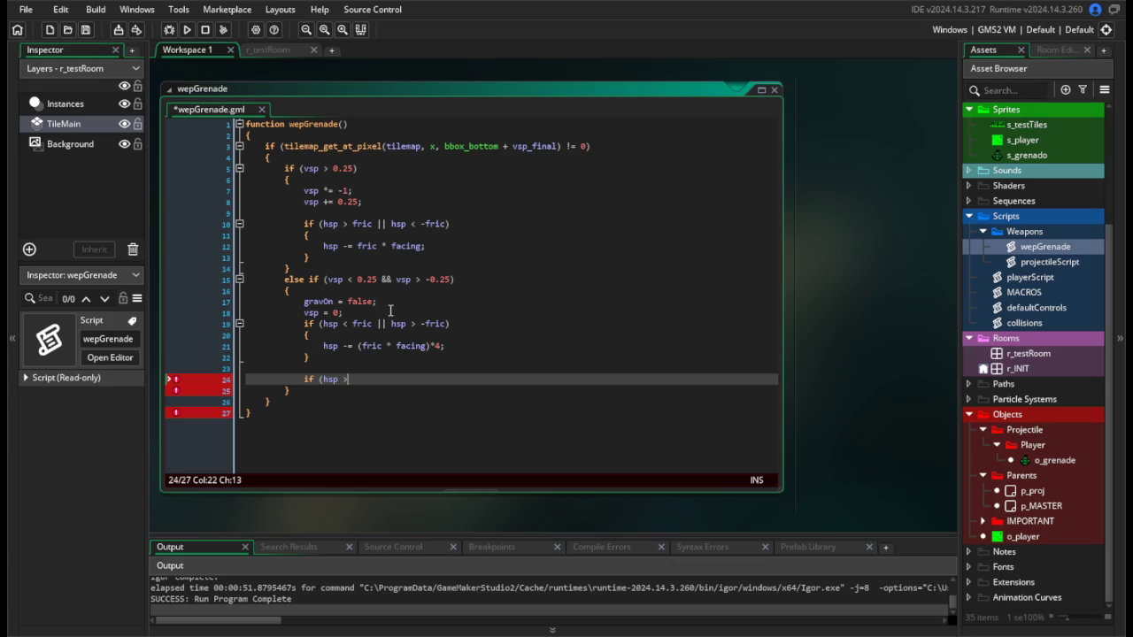
text( fric)
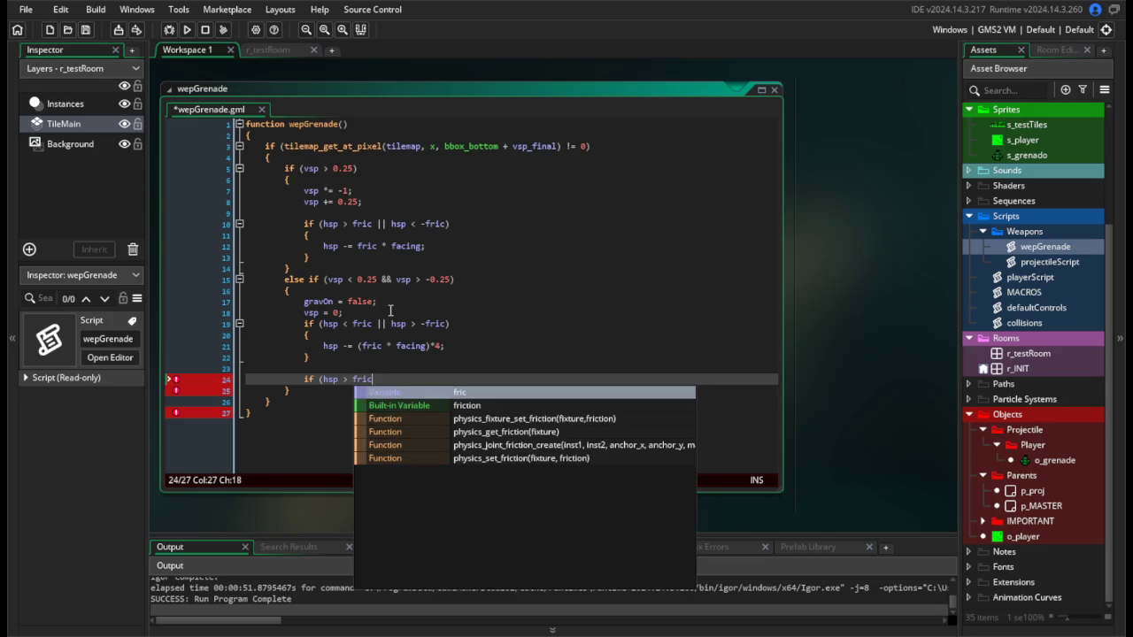
key(Escape)
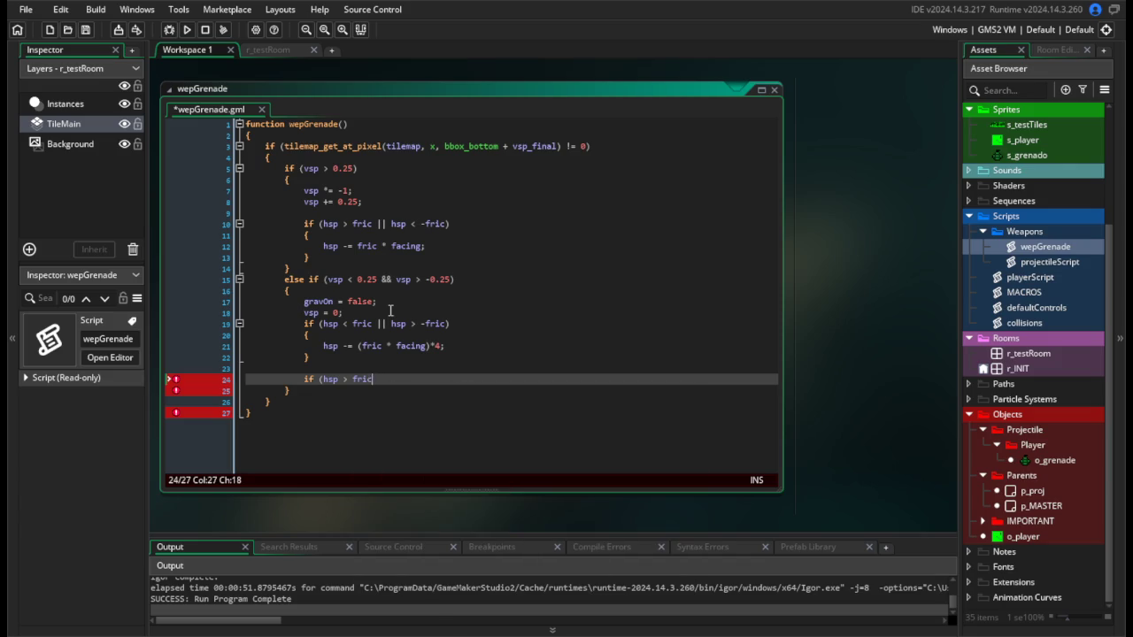
text(*4 && hsp)
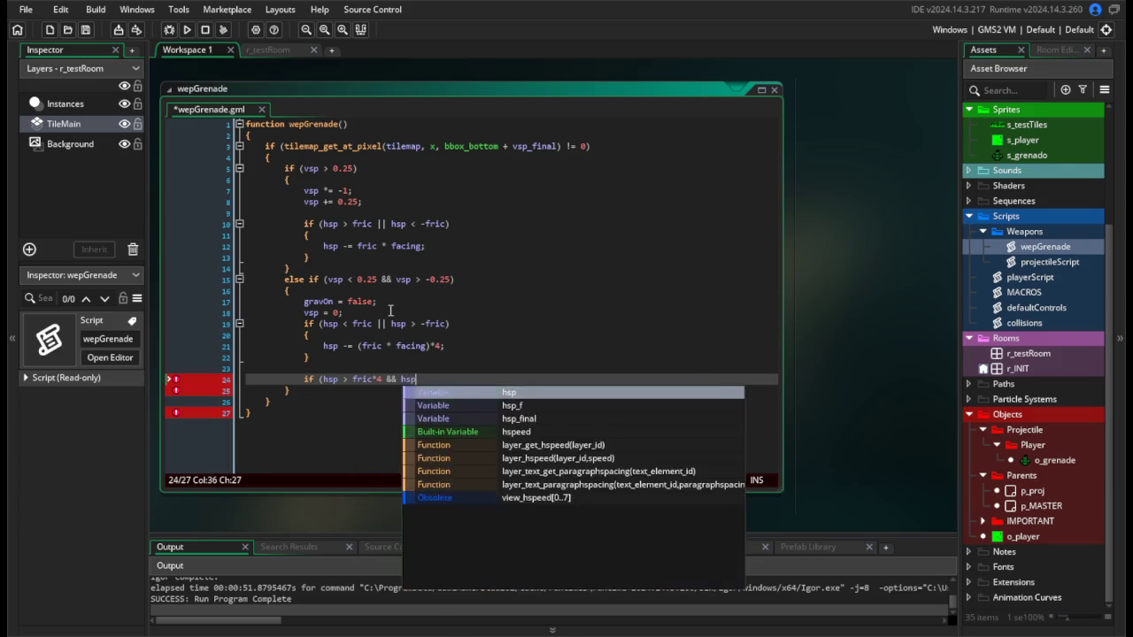
text( < fric*)
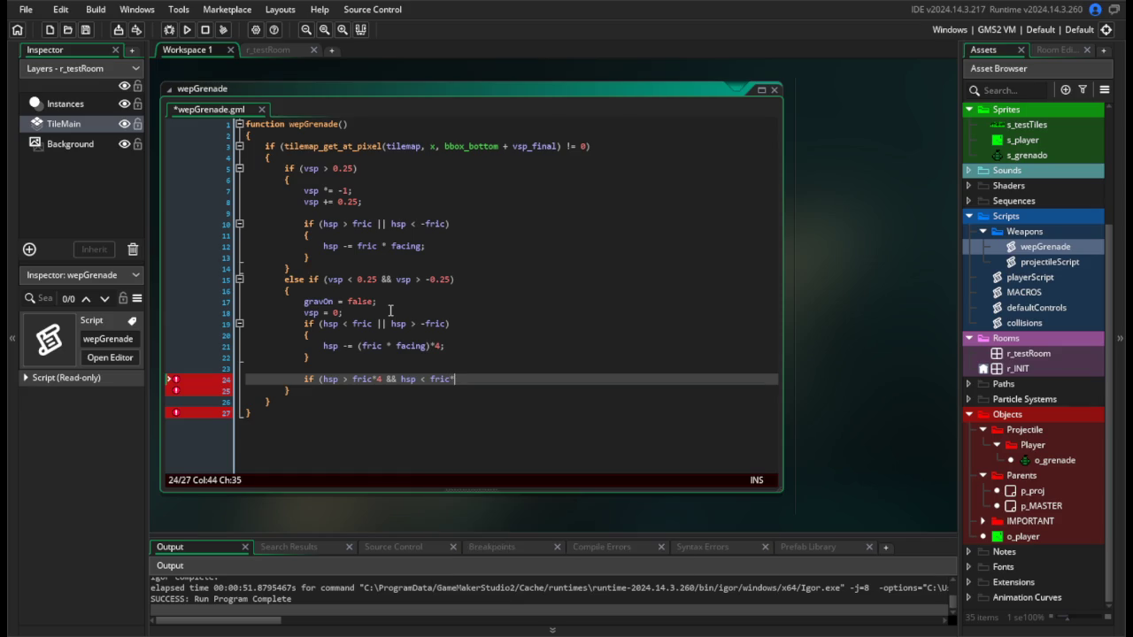
text(4))
key(Return)
text({)
key(Return)
text(h)
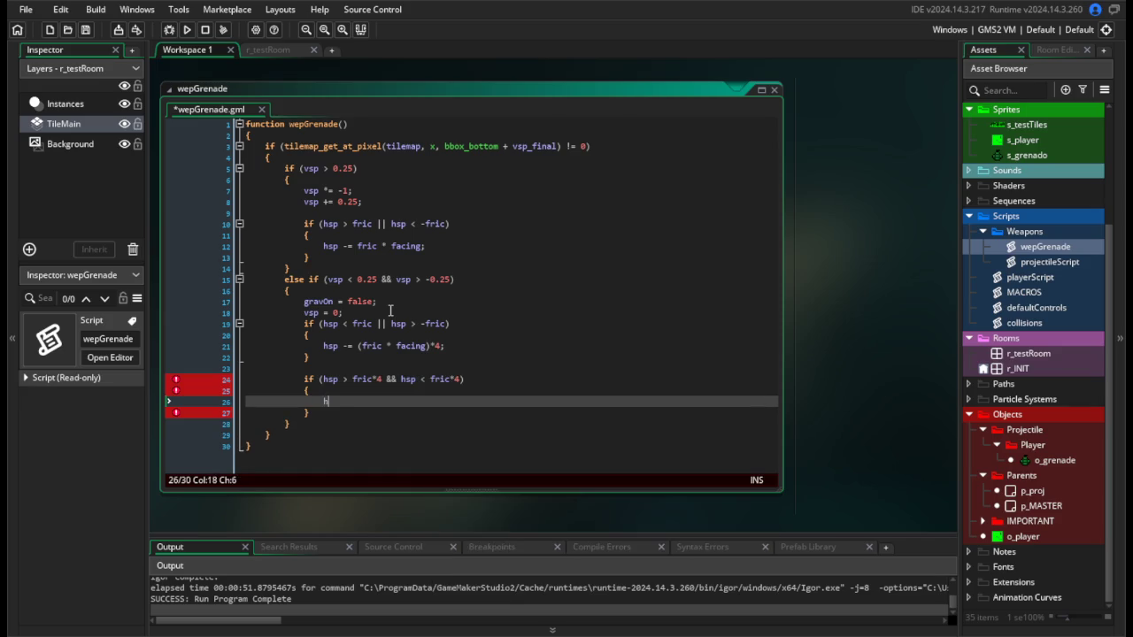
key(ctrl+s)
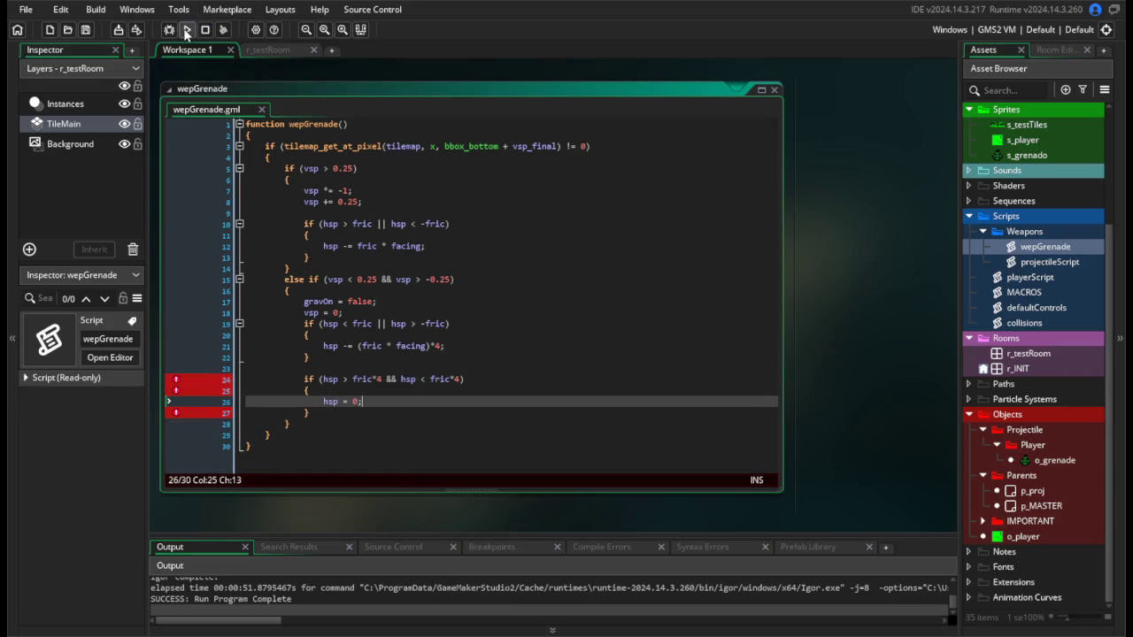
click(183, 29)
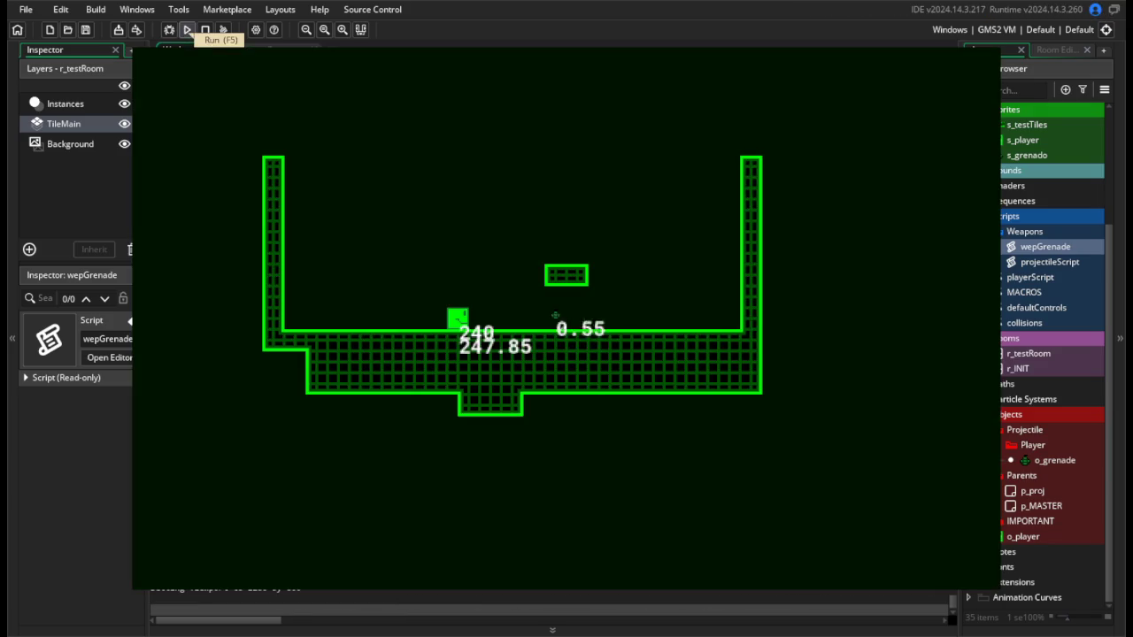
key(g)
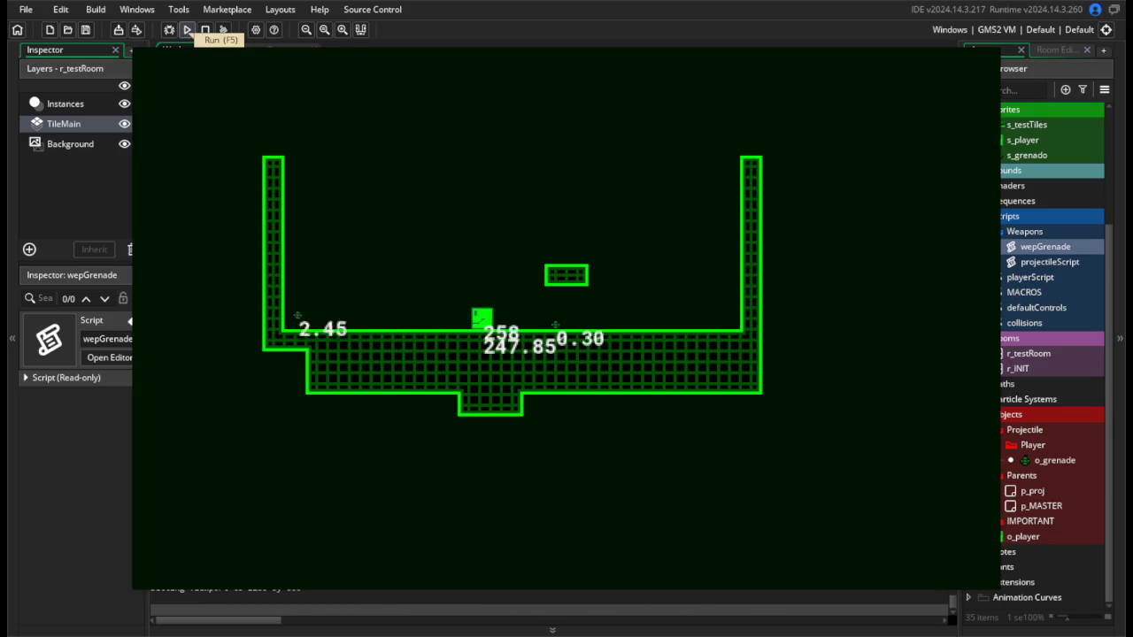
key(Left)
key(space)
key(Right)
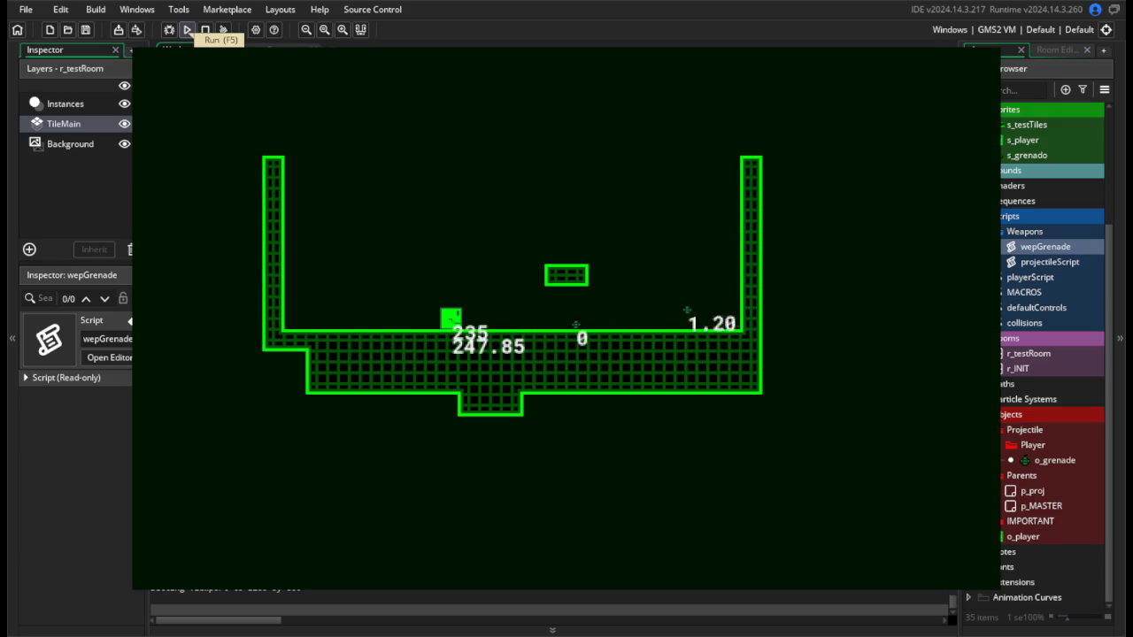
key(Right)
key(Right)
key(space)
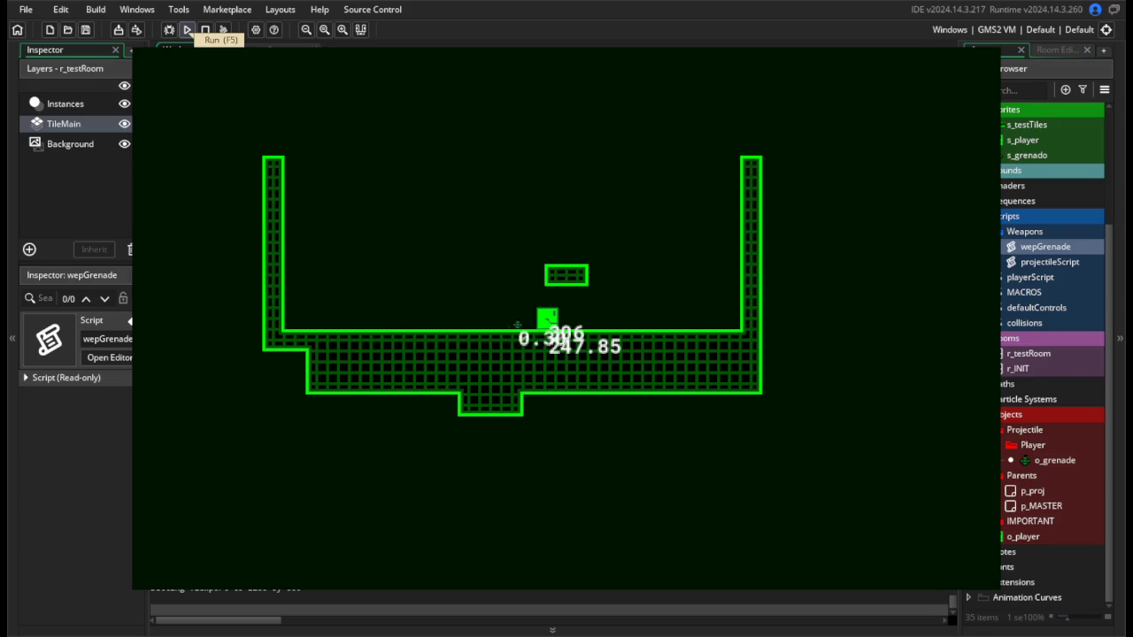
key(Right)
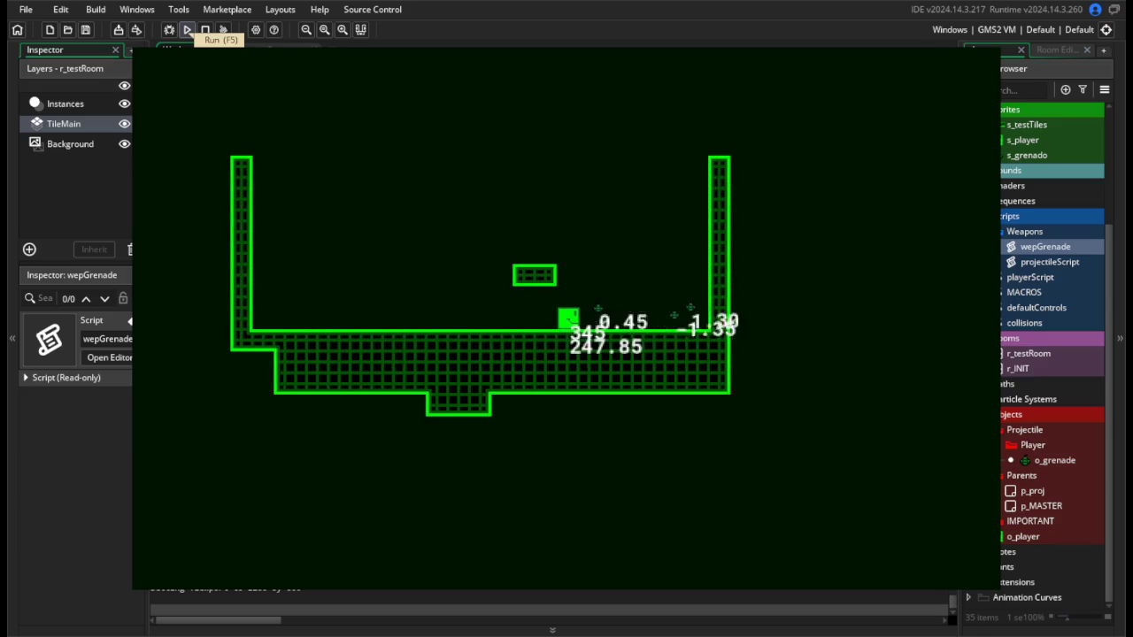
key(Escape)
click(345, 411)
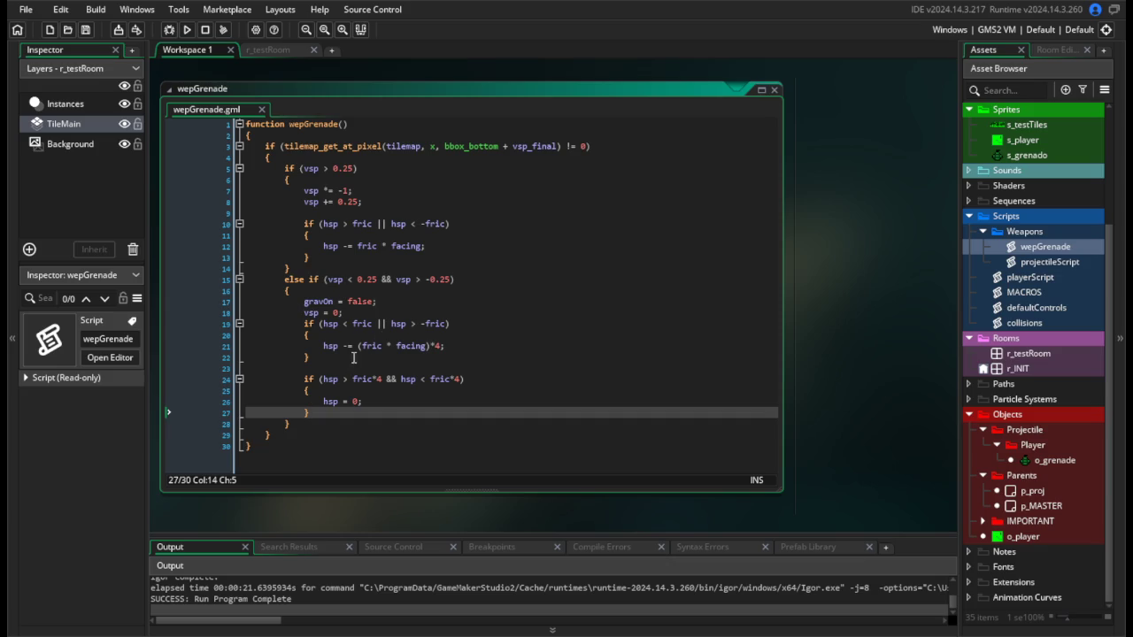
Move the two inner hsp friction if-blocks inside a new if (!gravOn) { } block.
drag(323, 413, 160, 319)
key(ctrl+c)
key(BackSpace)
key(Delete)
click(311, 321)
key(Return)
key(Return)
text(if (!g)
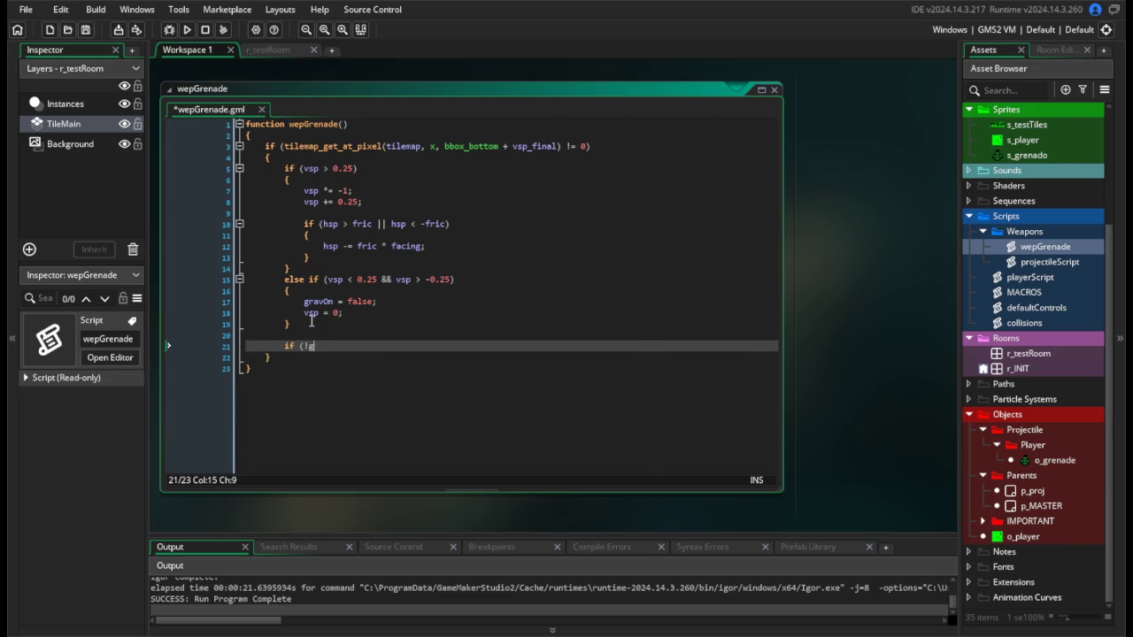
text(ravOn))
key(Return)
text({)
key(Return)
key(ctrl+v)
click(362, 370)
key(BackSpace)
key(BackSpace)
key(BackSpace)
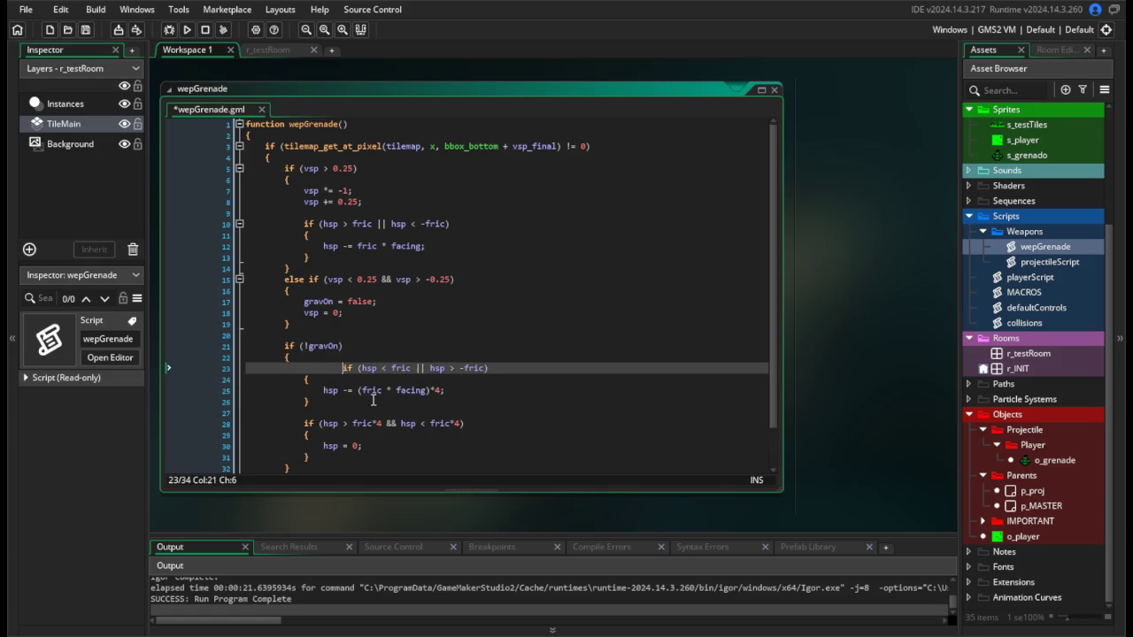
Save and test-run the grenade, then return to the hsp friction line.
click(389, 423)
click(188, 33)
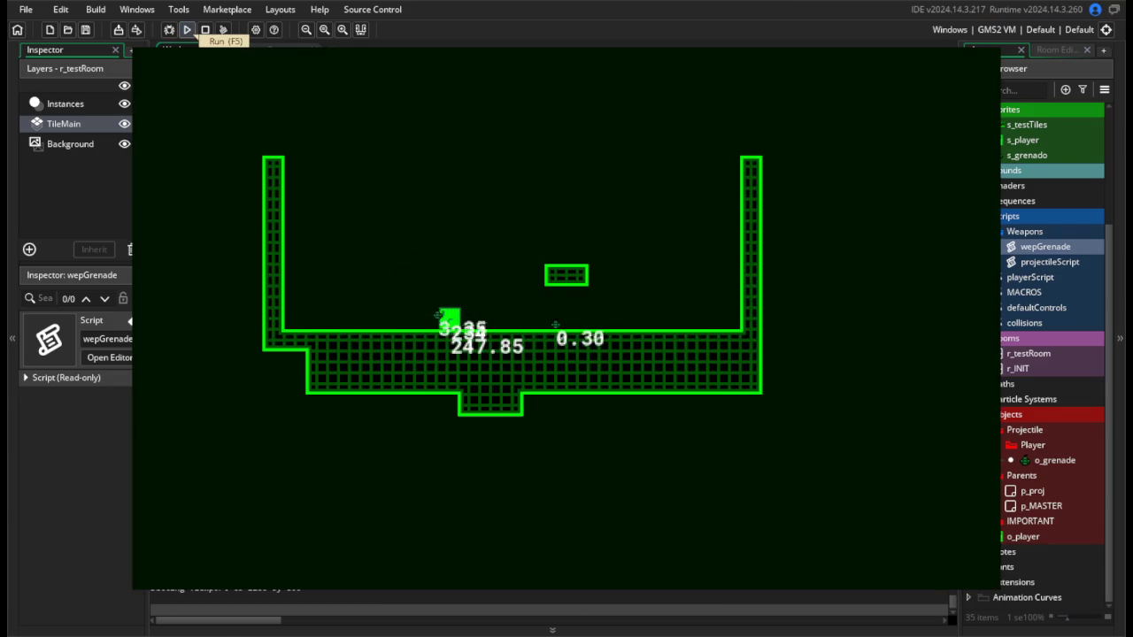
key(d)
key(d)
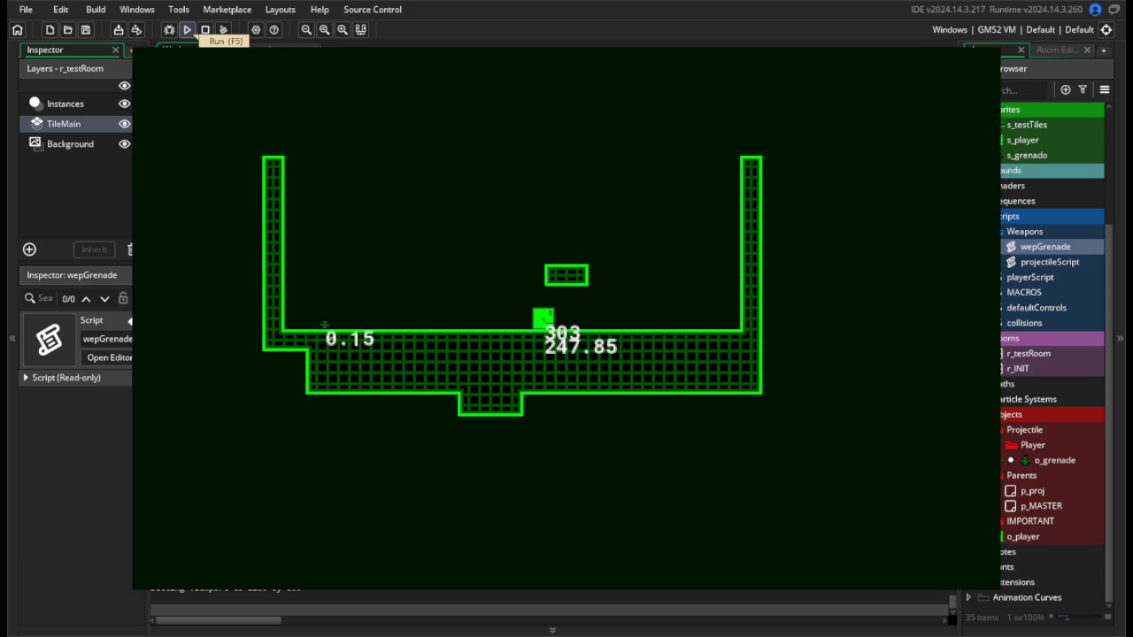
key(Escape)
click(498, 400)
key(Up)
key(Up)
click(408, 346)
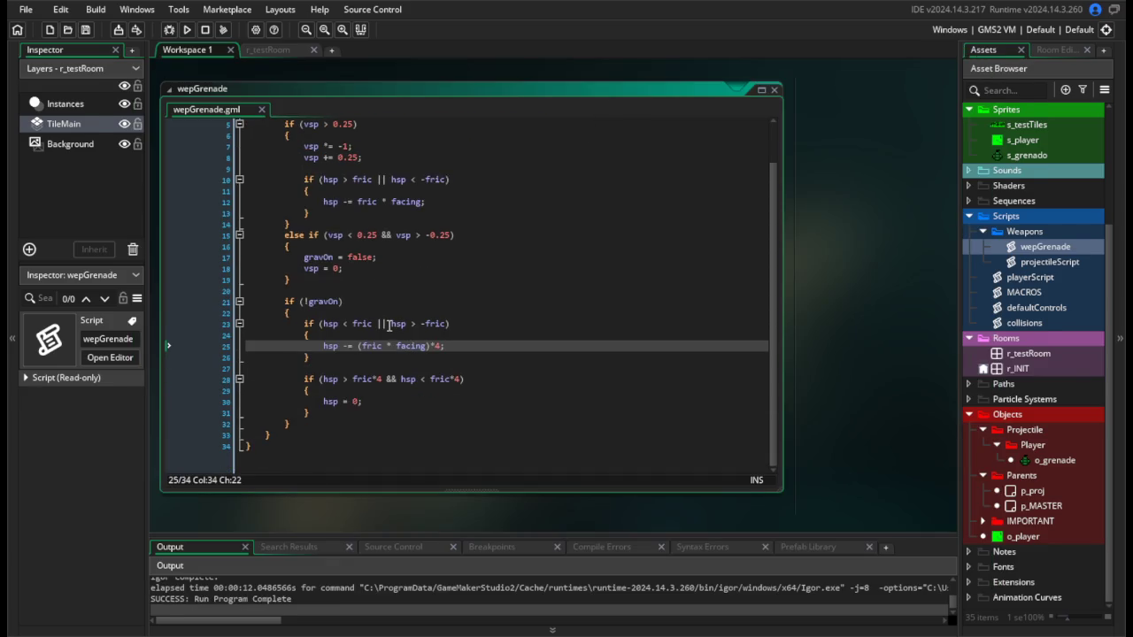
Change the friction condition's || to && on line 23 and test-run the grenade.
click(386, 324)
text(&&)
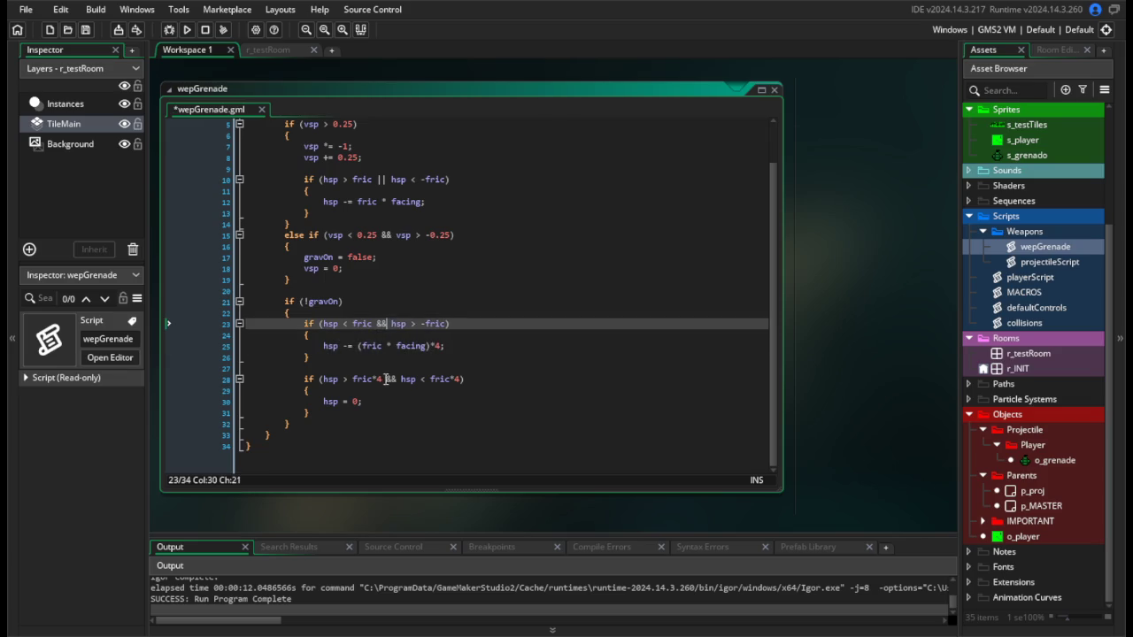
click(189, 29)
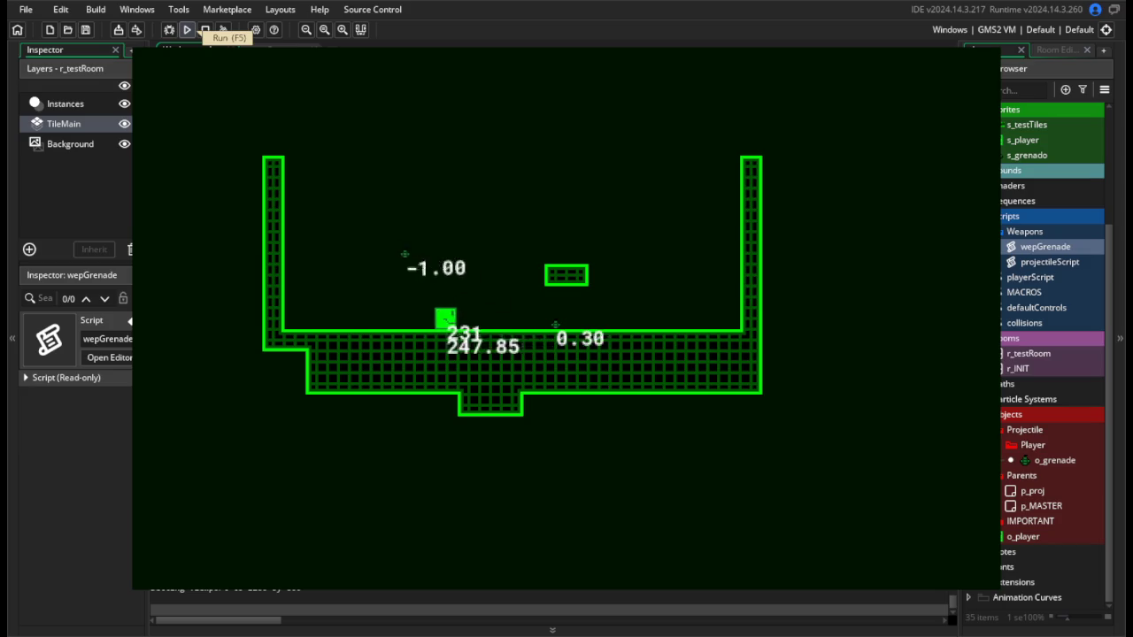
key(d)
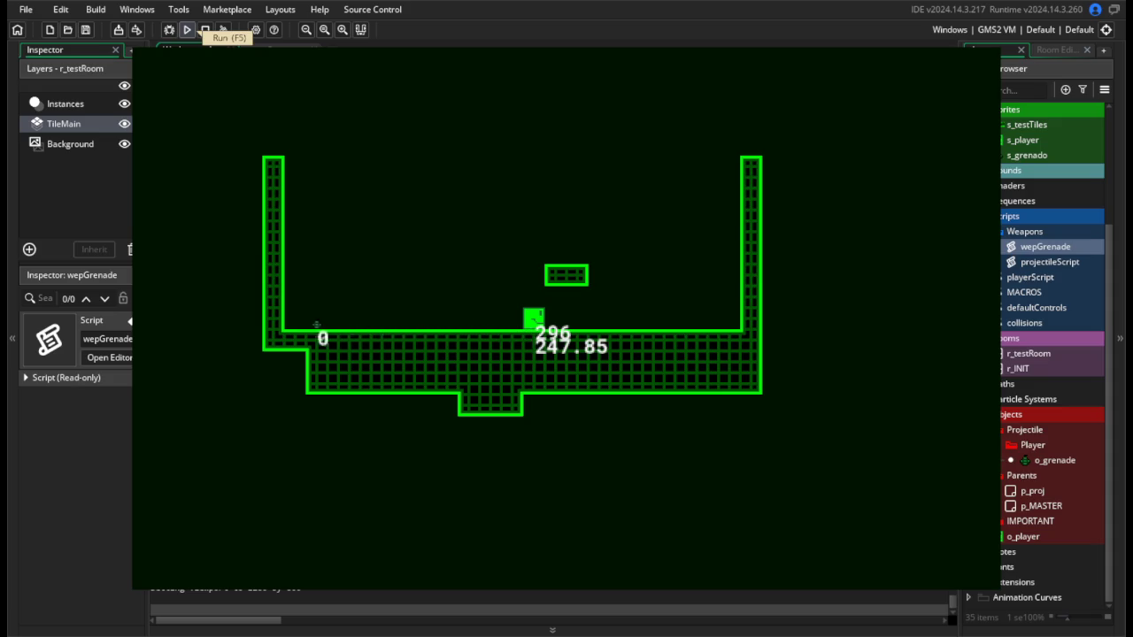
click(204, 29)
Check the o_grenade Draw event's hsp readout in a test run, then reopen wepGrenade.
click(437, 390)
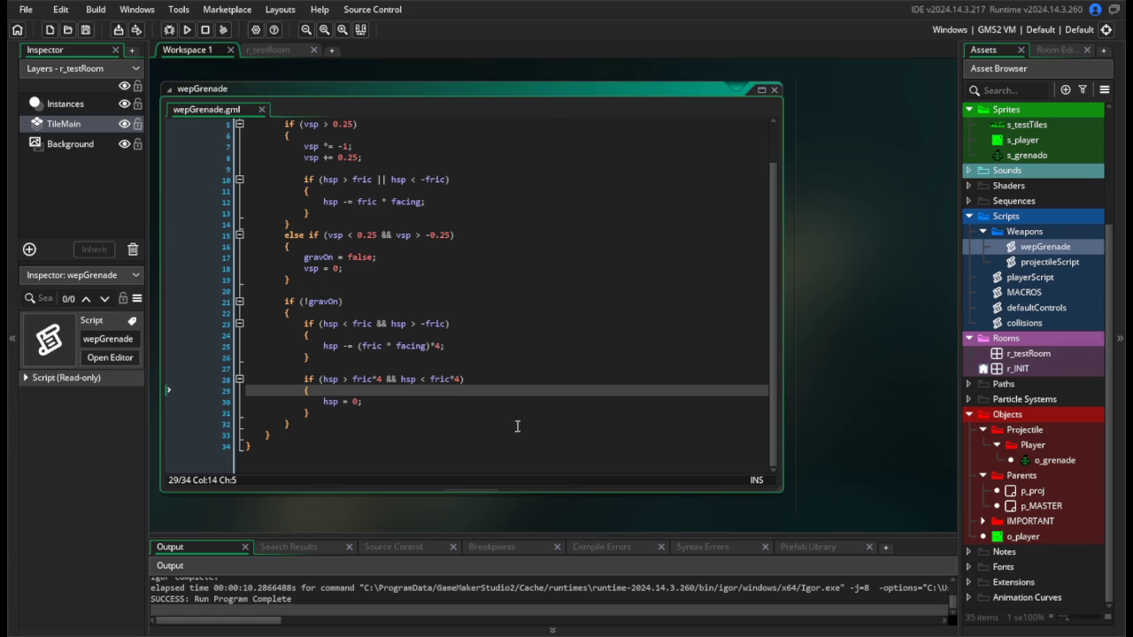
double_click(1053, 460)
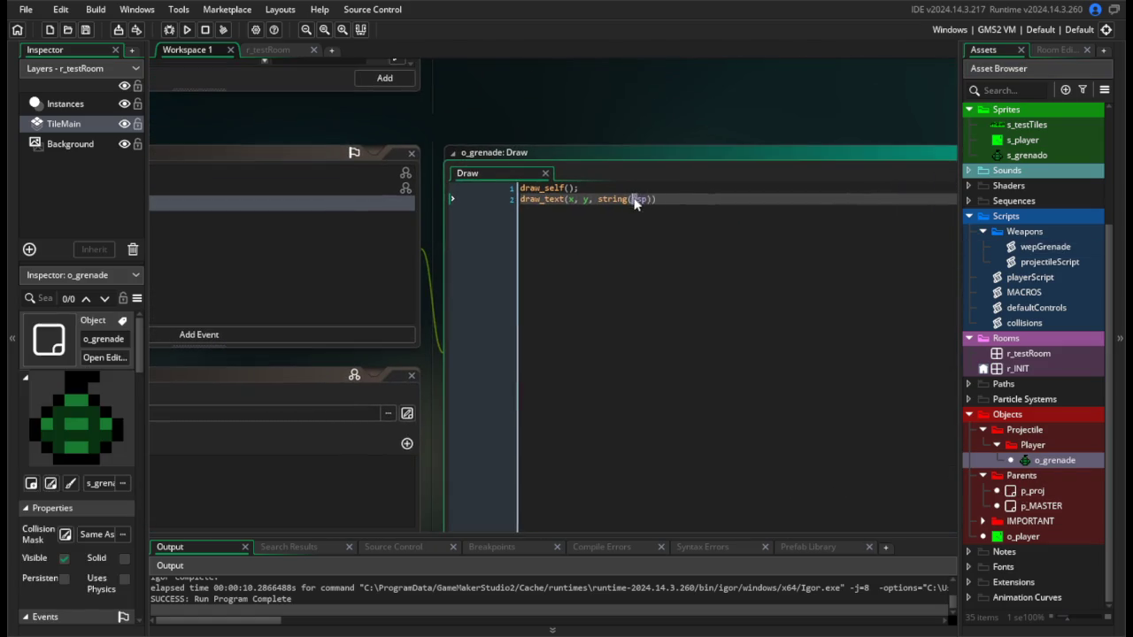
click(187, 29)
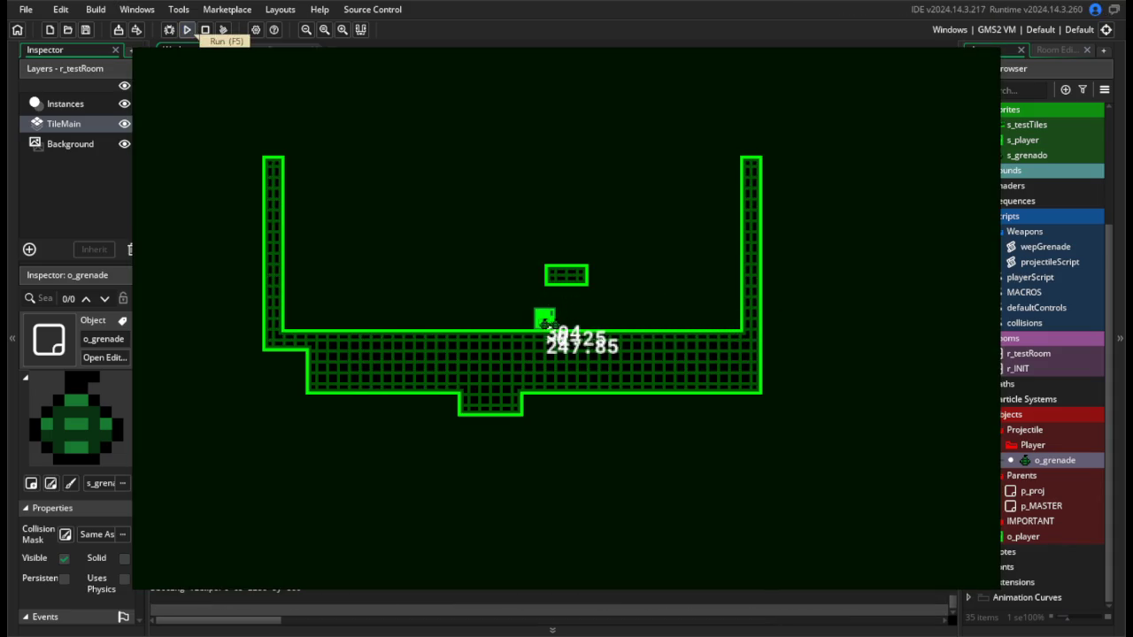
click(204, 29)
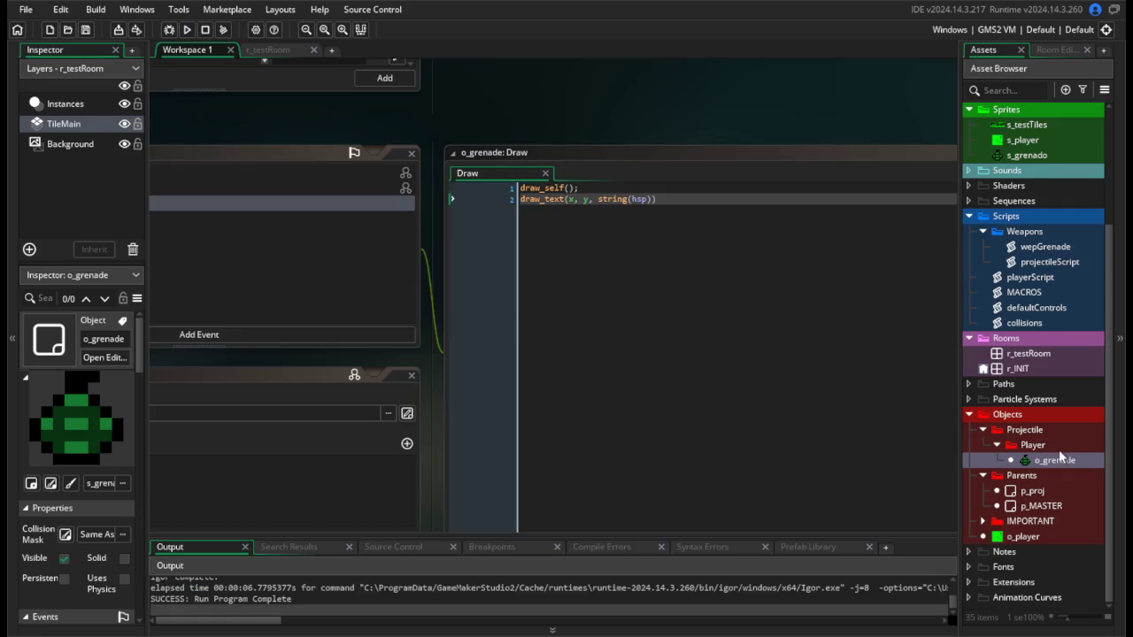
double_click(1043, 248)
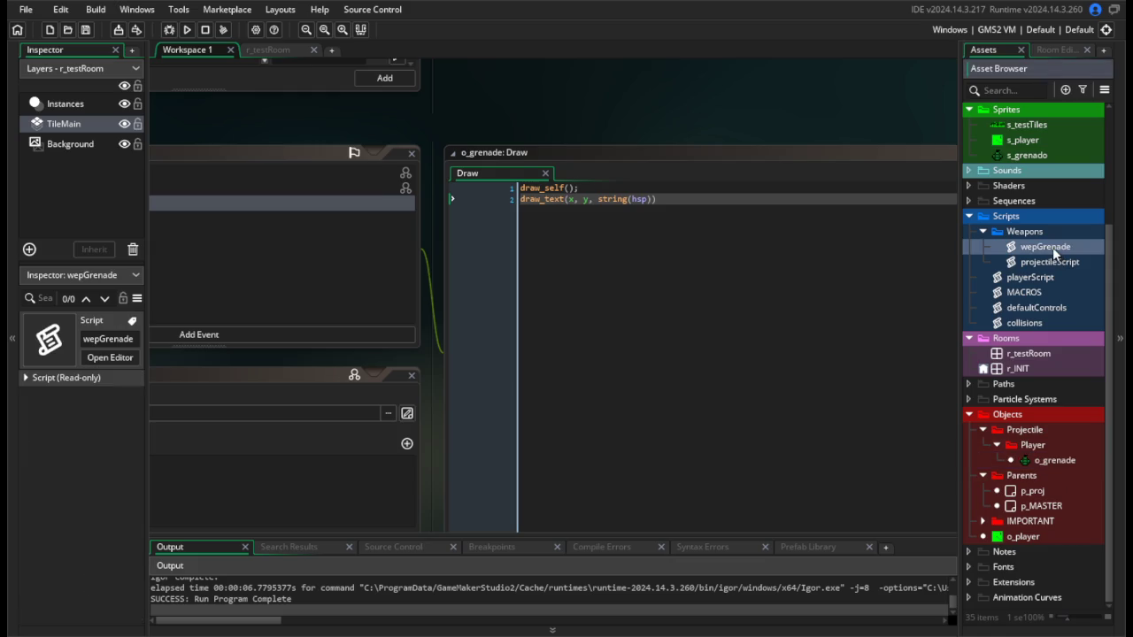
Remove the inner if wrapper around hsp -= (fric * facing)*4 and test-run the grenade.
click(320, 338)
key(shift+Up)
key(shift+Up)
key(BackSpace)
click(319, 355)
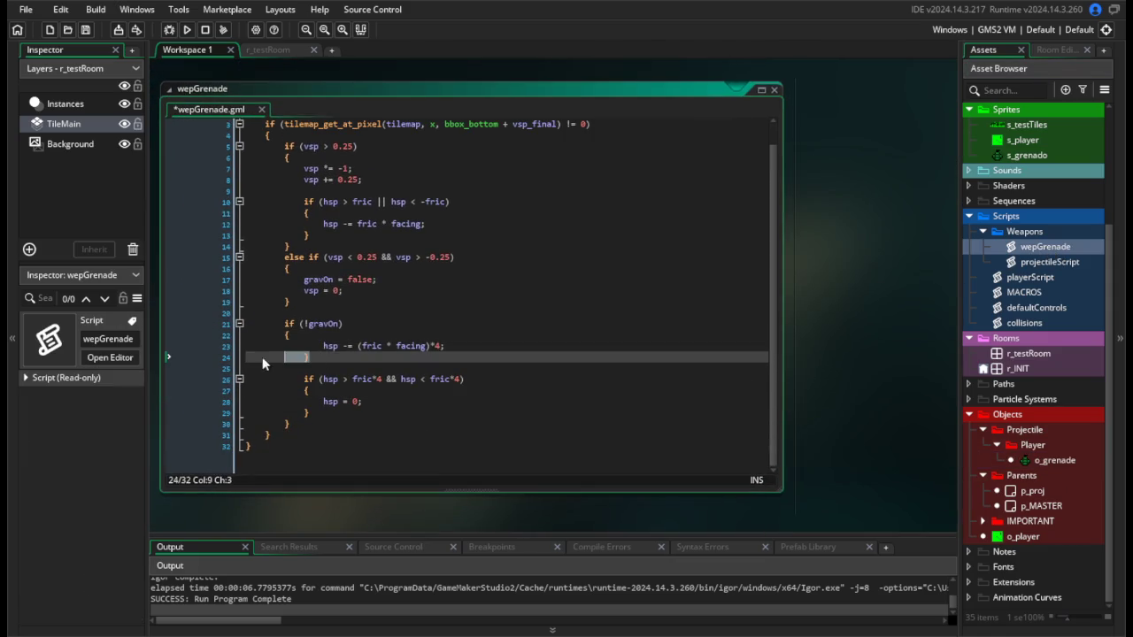
key(BackSpace)
key(BackSpace)
key(BackSpace)
key(shift+Tab)
click(497, 390)
click(188, 30)
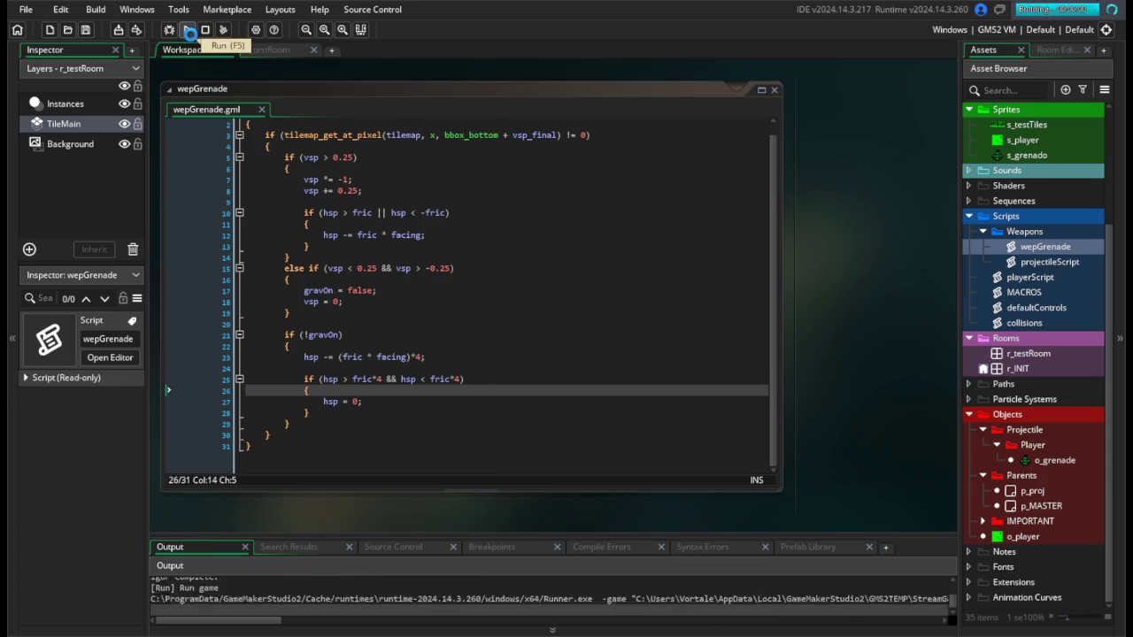
key(Right)
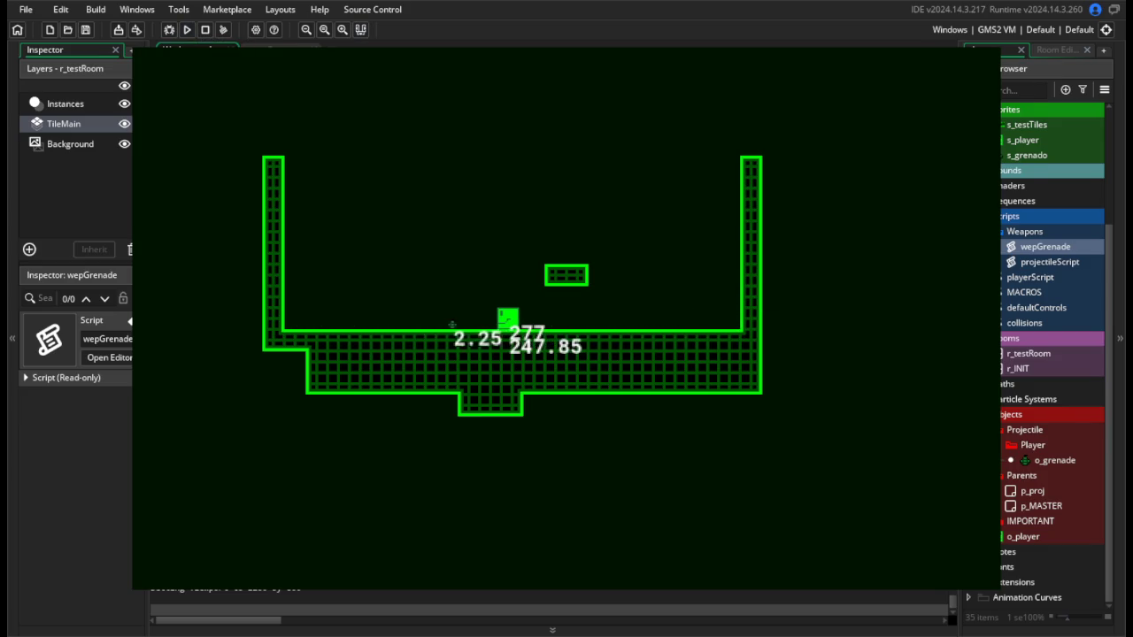
key(Escape)
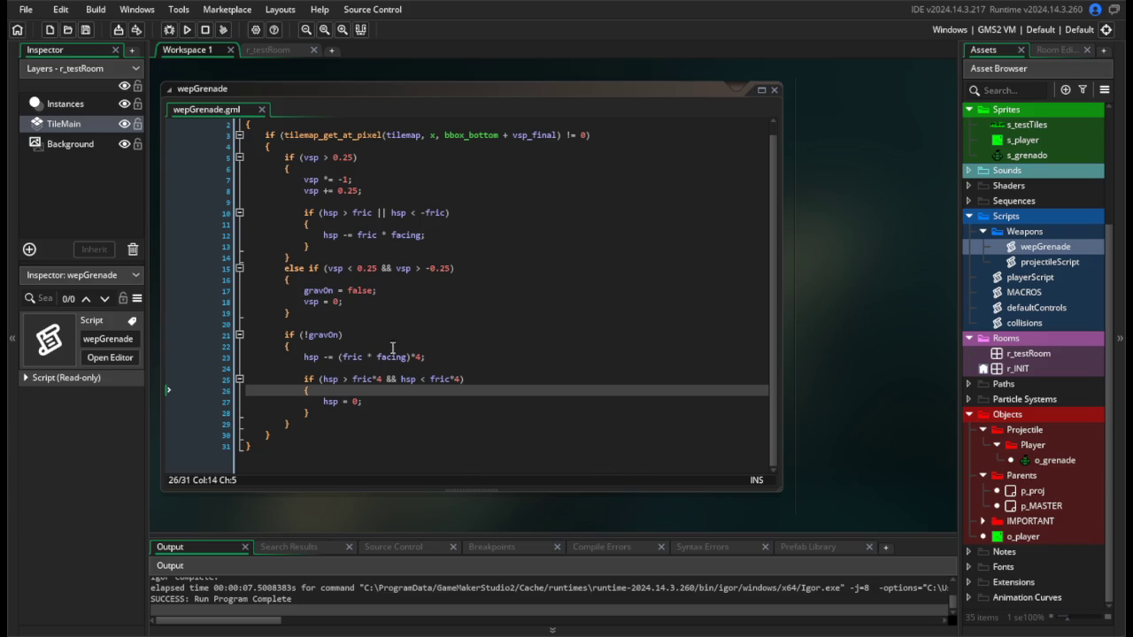
Add show_debug_message("Hi") to the landing branch at line 17 and test it.
click(367, 283)
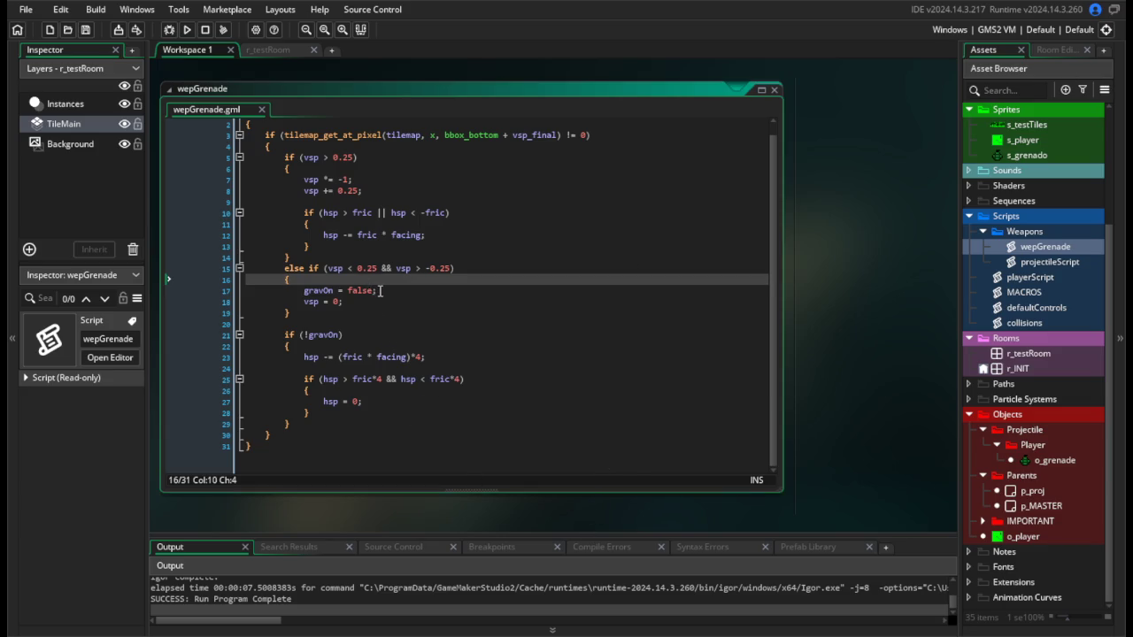
key(Return)
text(show_deb)
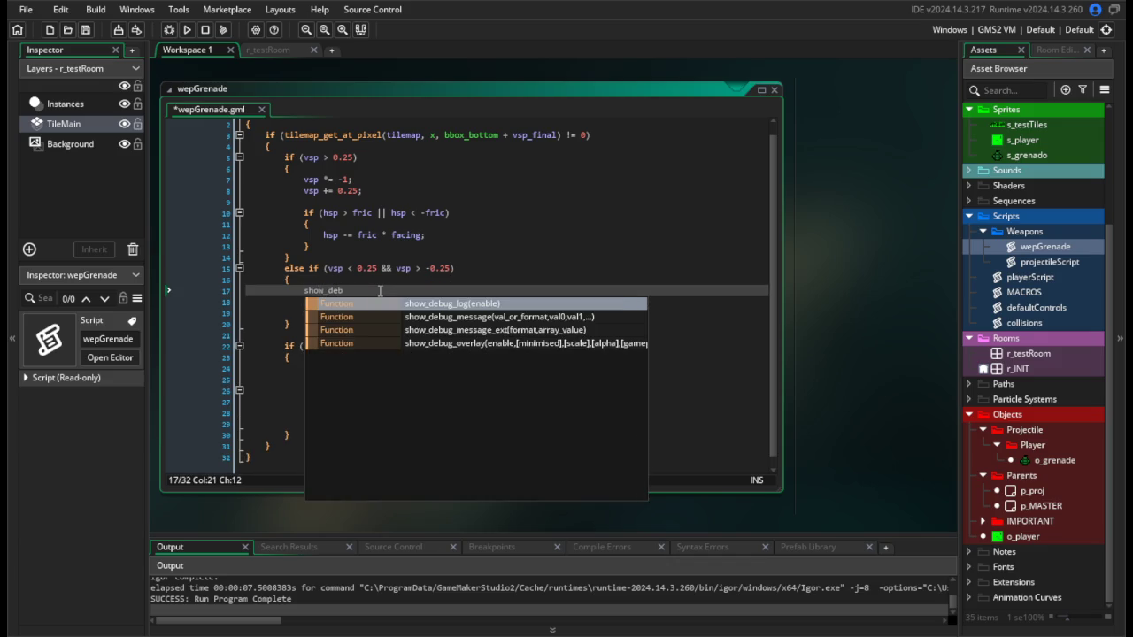
key(Down)
key(Return)
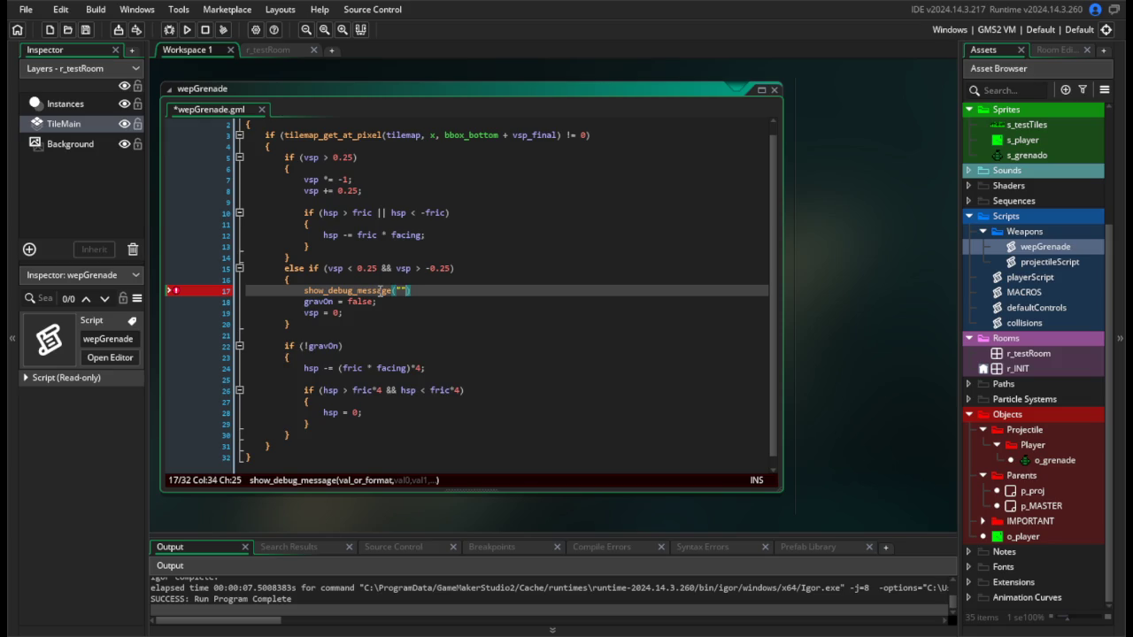
click(186, 32)
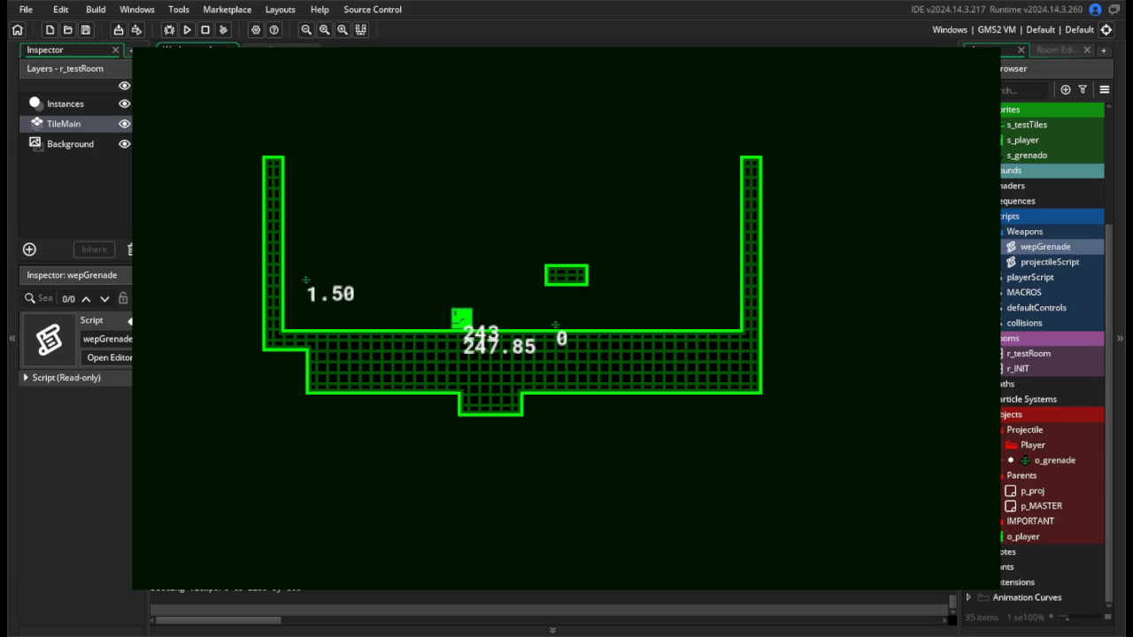
key(d)
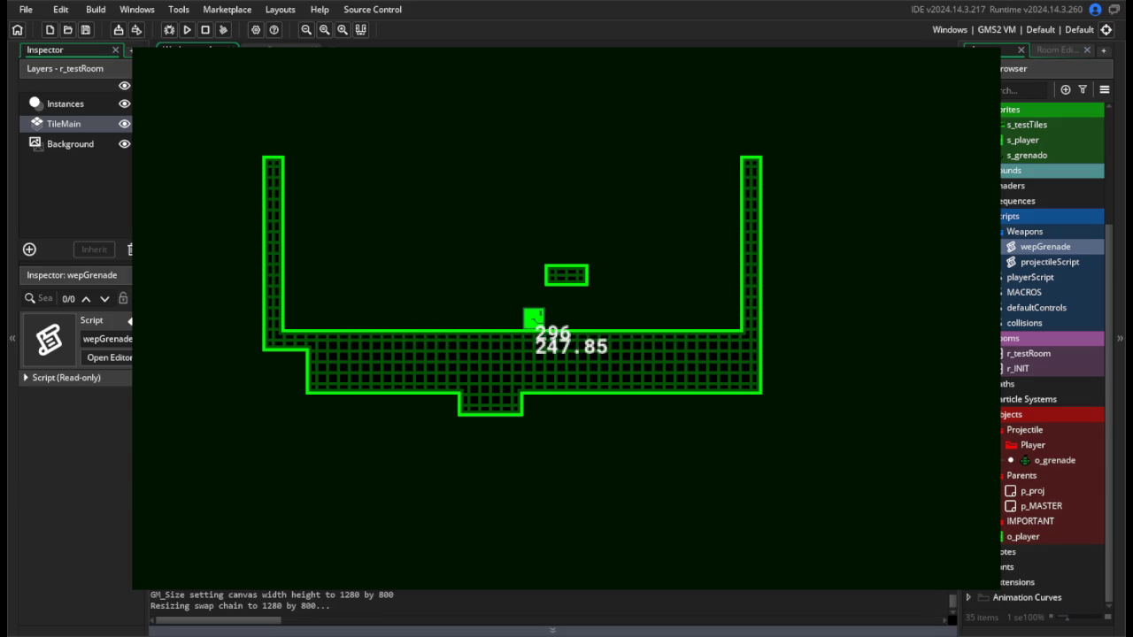
key(Escape)
click(464, 354)
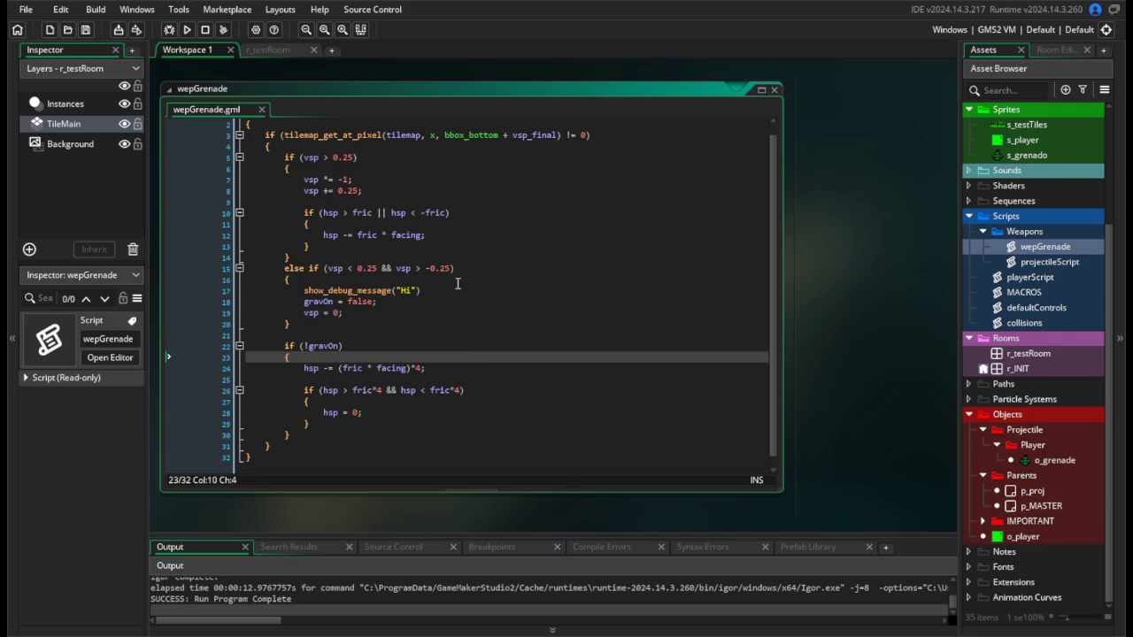
Delete the debug message, the vsp = 0 line and the old gravOn friction block.
drag(457, 285, 177, 292)
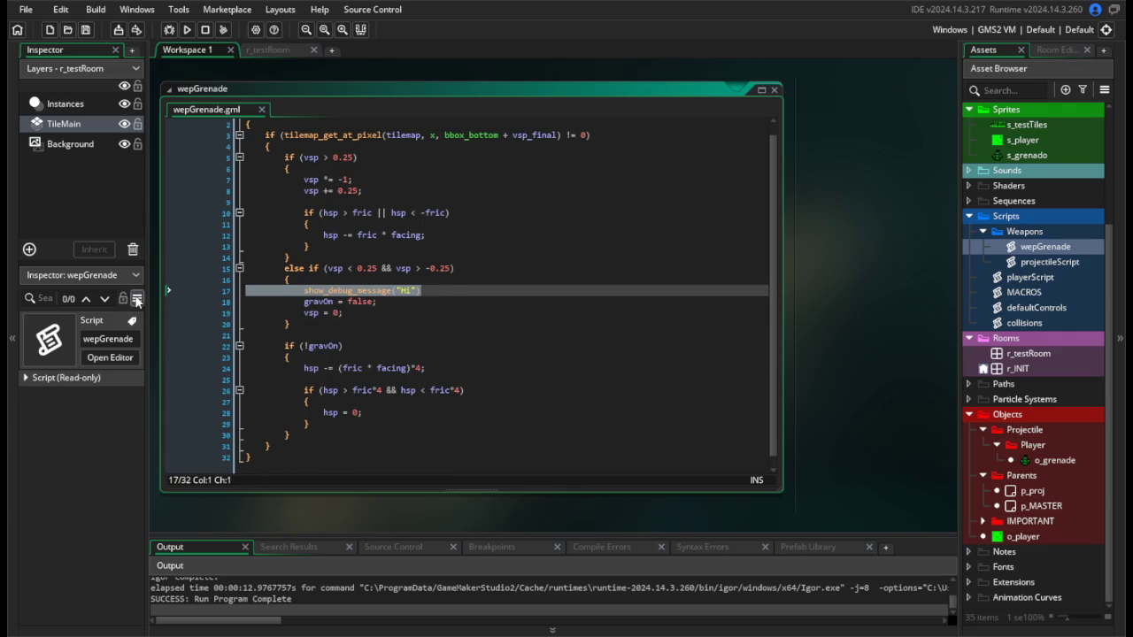
key(BackSpace)
key(BackSpace)
click(387, 267)
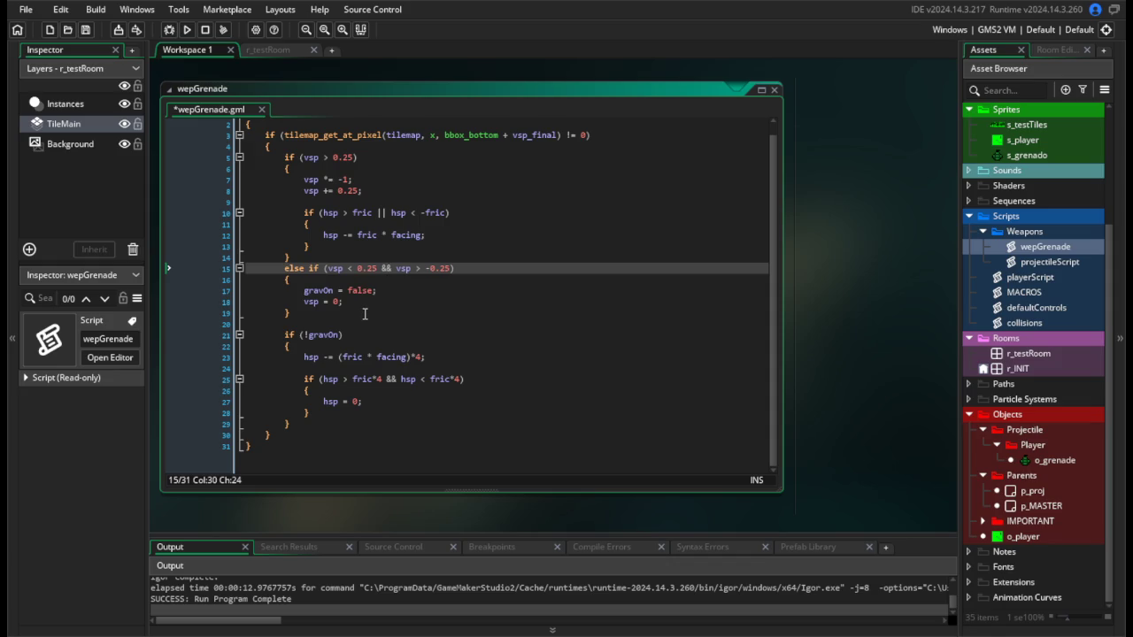
click(354, 301)
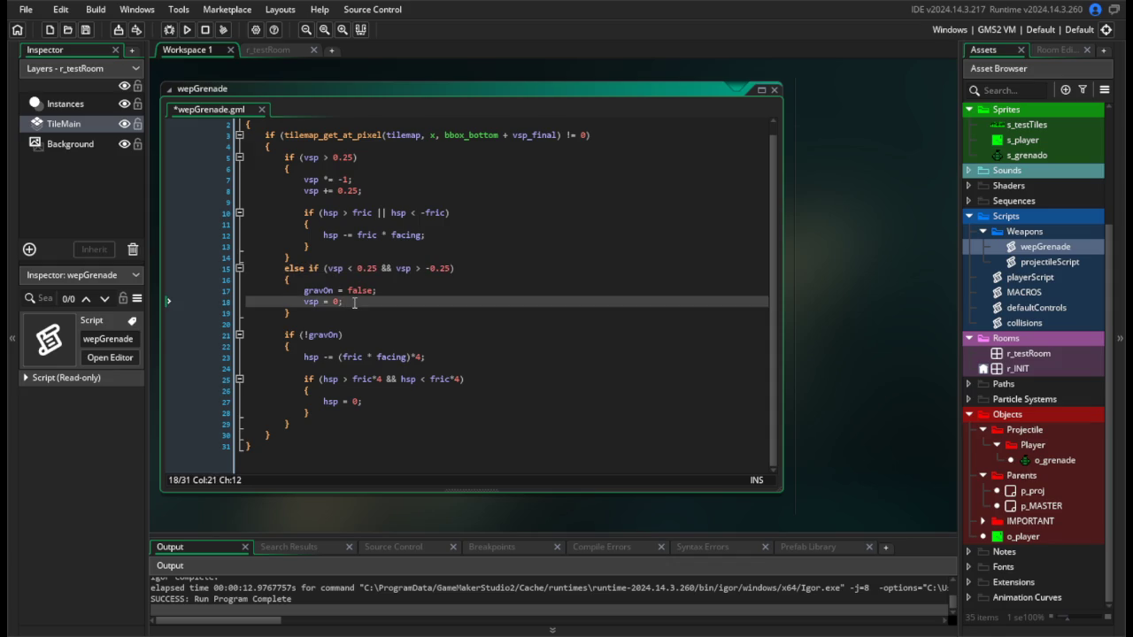
drag(354, 302, 232, 301)
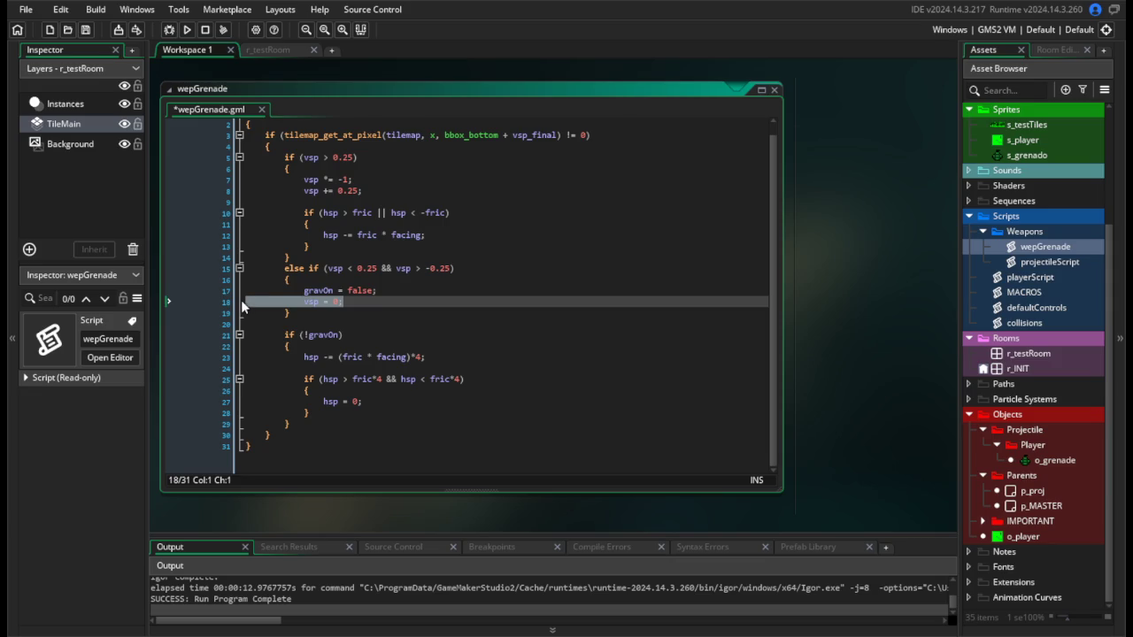
key(BackSpace)
key(BackSpace)
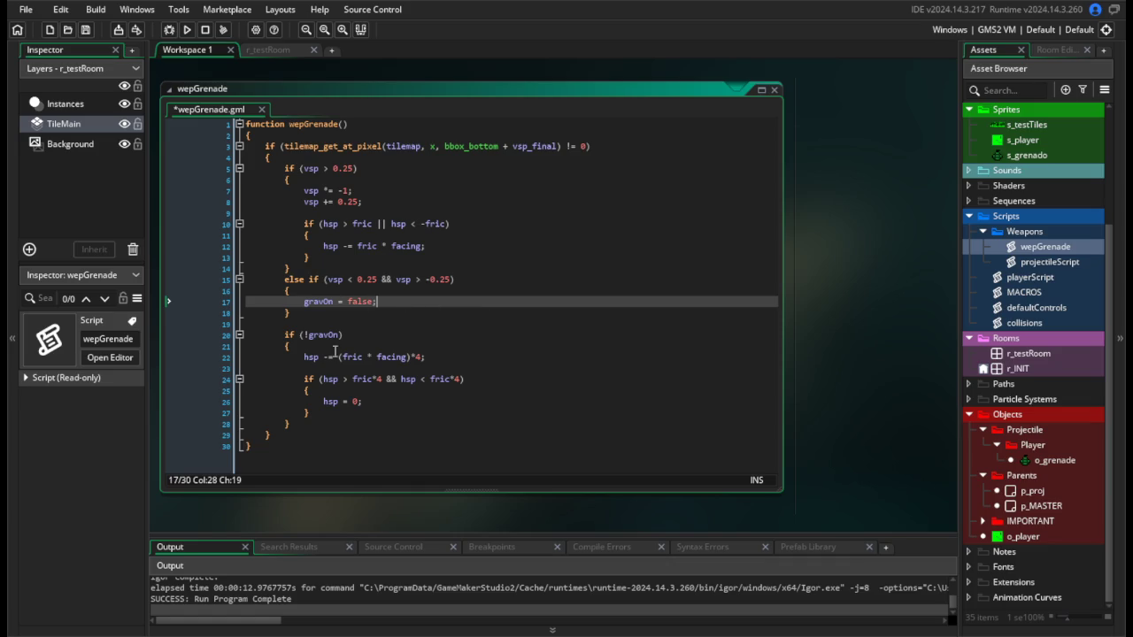
mouse_move(308, 347)
mouse_down()
mouse_move(205, 286)
mouse_move(208, 275)
mouse_up()
key(BackSpace)
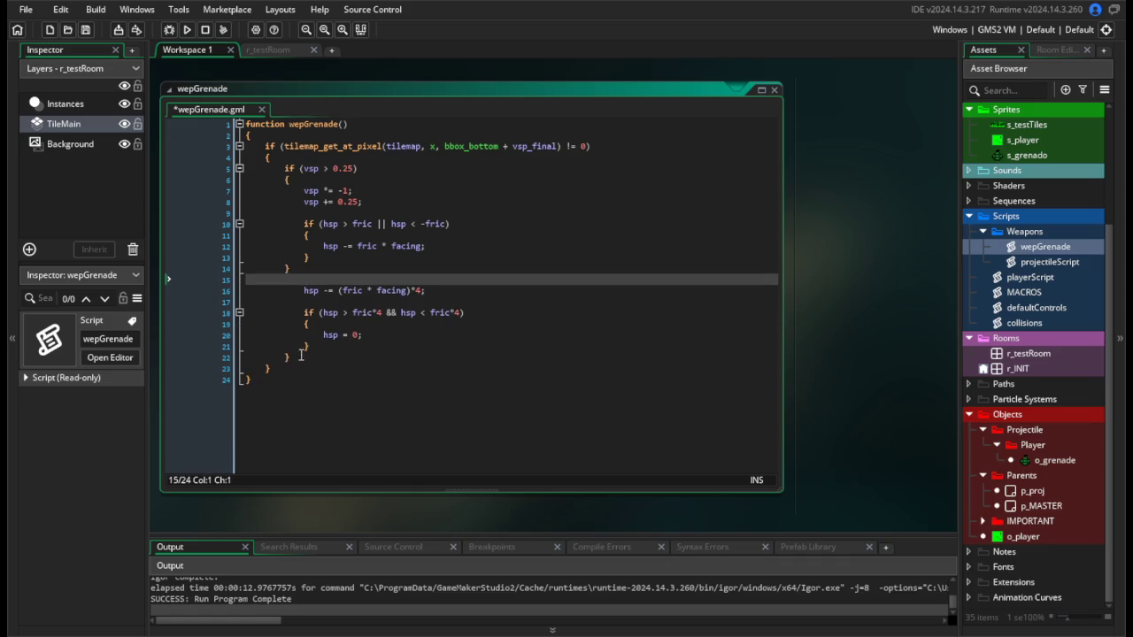
click(300, 355)
key(BackSpace)
key(BackSpace)
key(BackSpace)
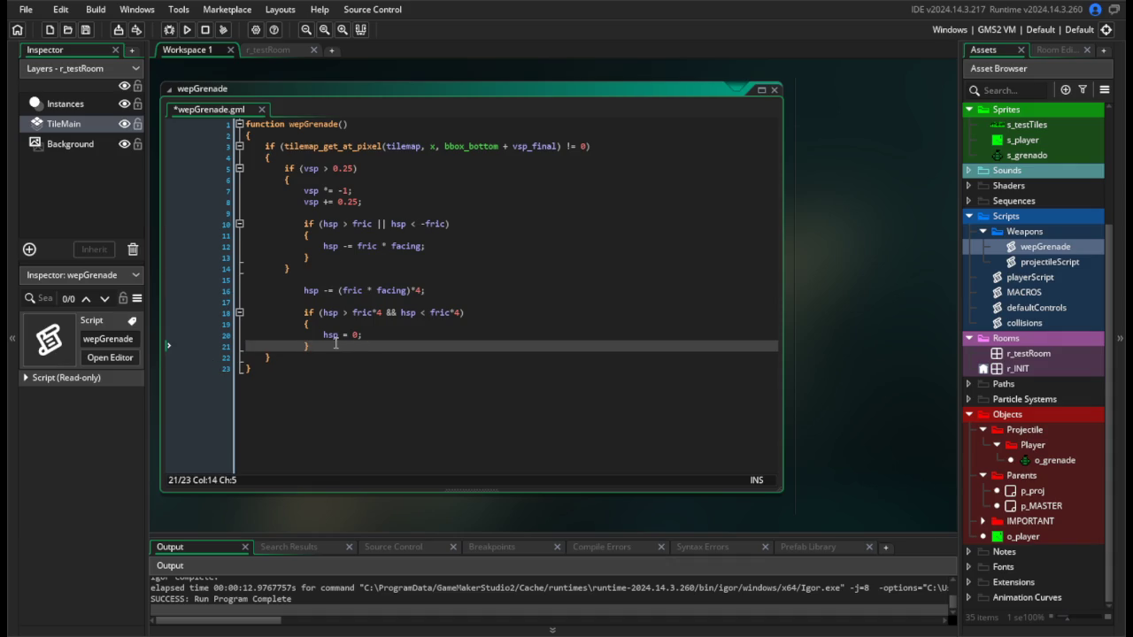
Wrap the friction code in a new if (vsp > grav) { } block.
click(325, 275)
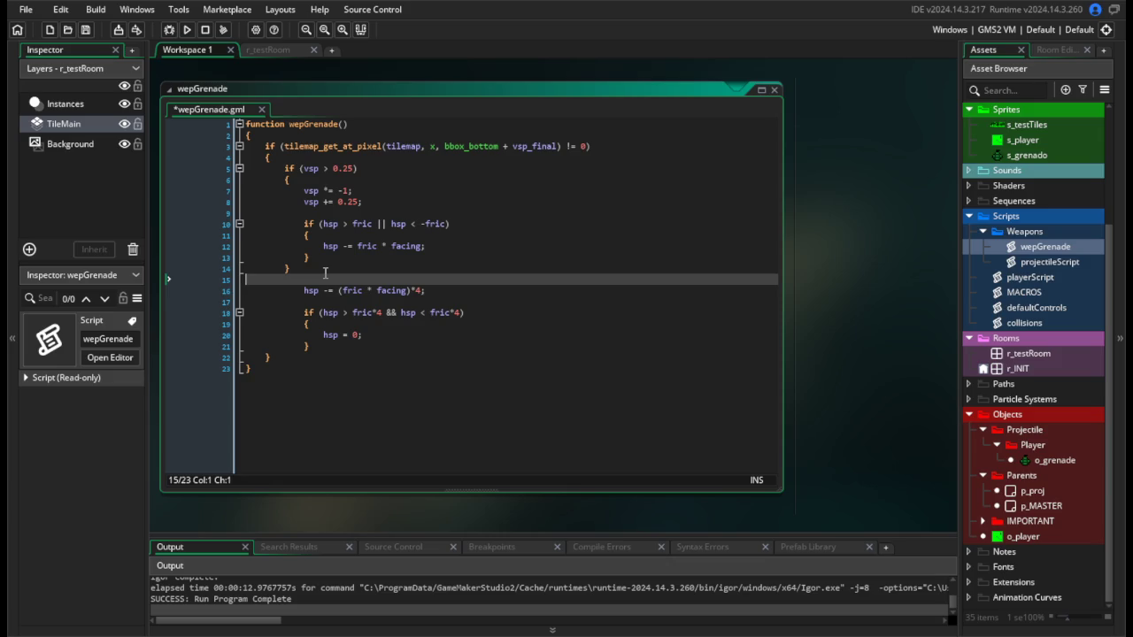
text(if (vs)
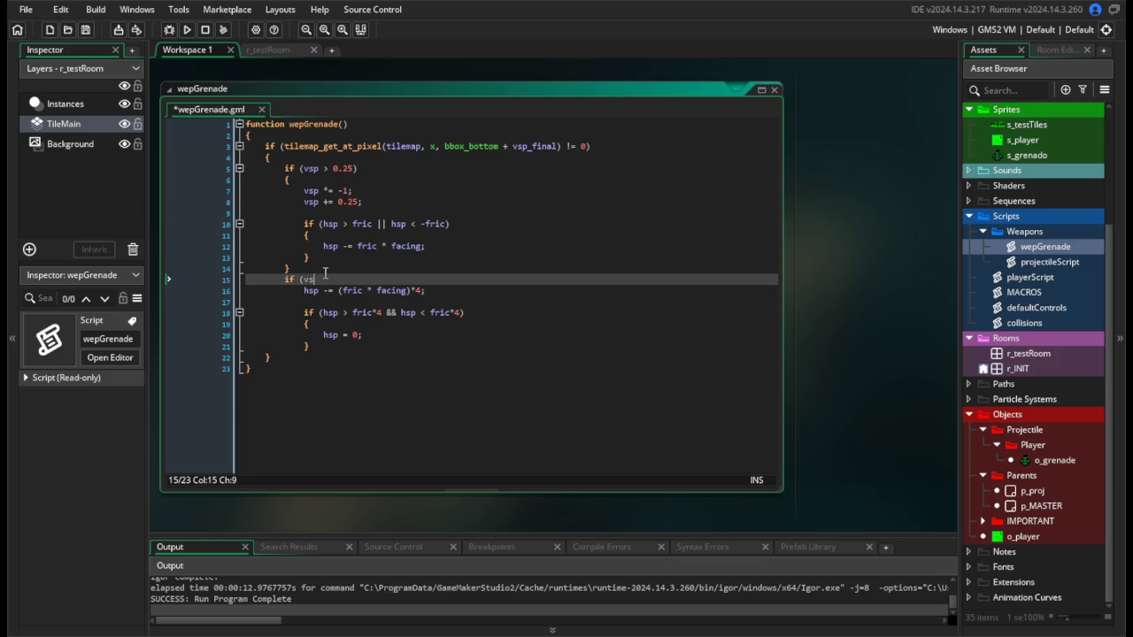
text(p == 0))
key(Return)
text({)
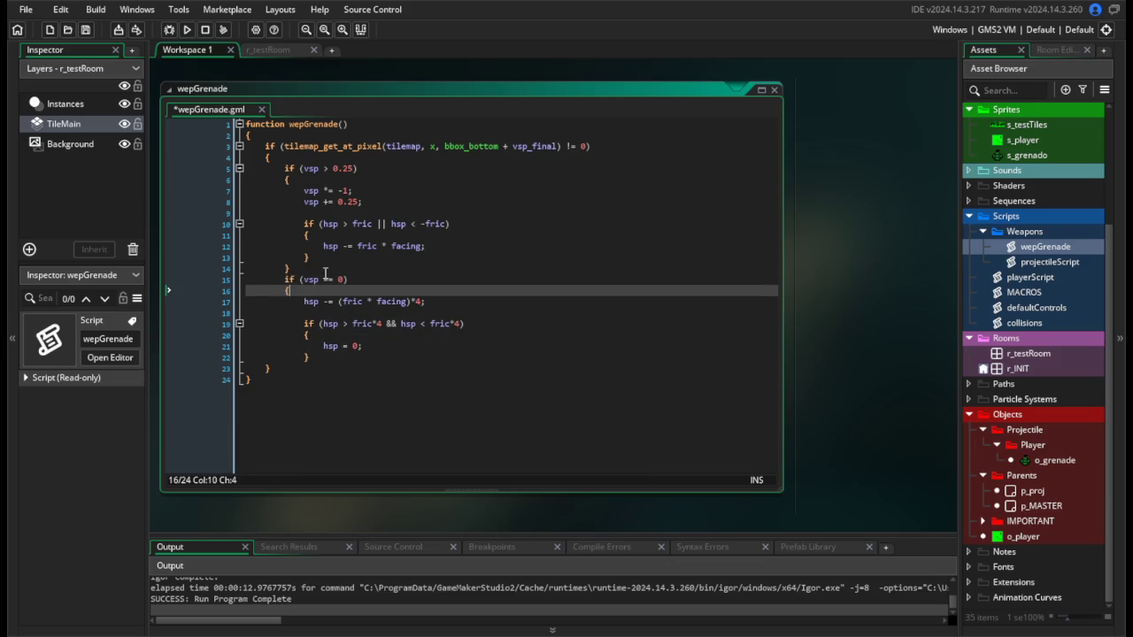
click(314, 351)
key(Return)
text(})
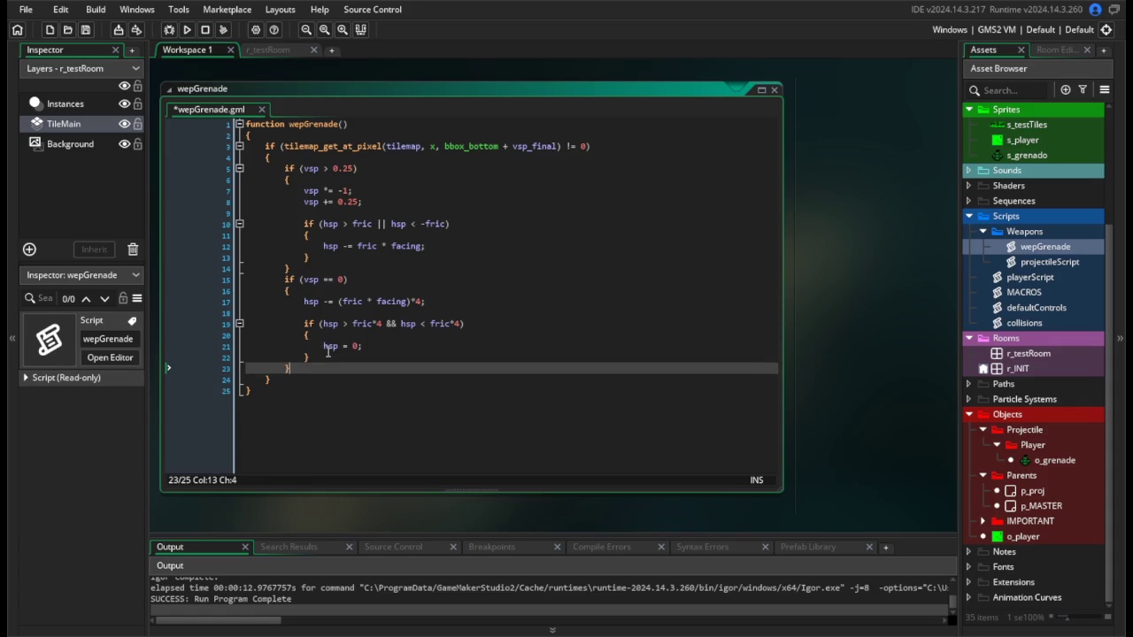
double_click(329, 279)
text(> g)
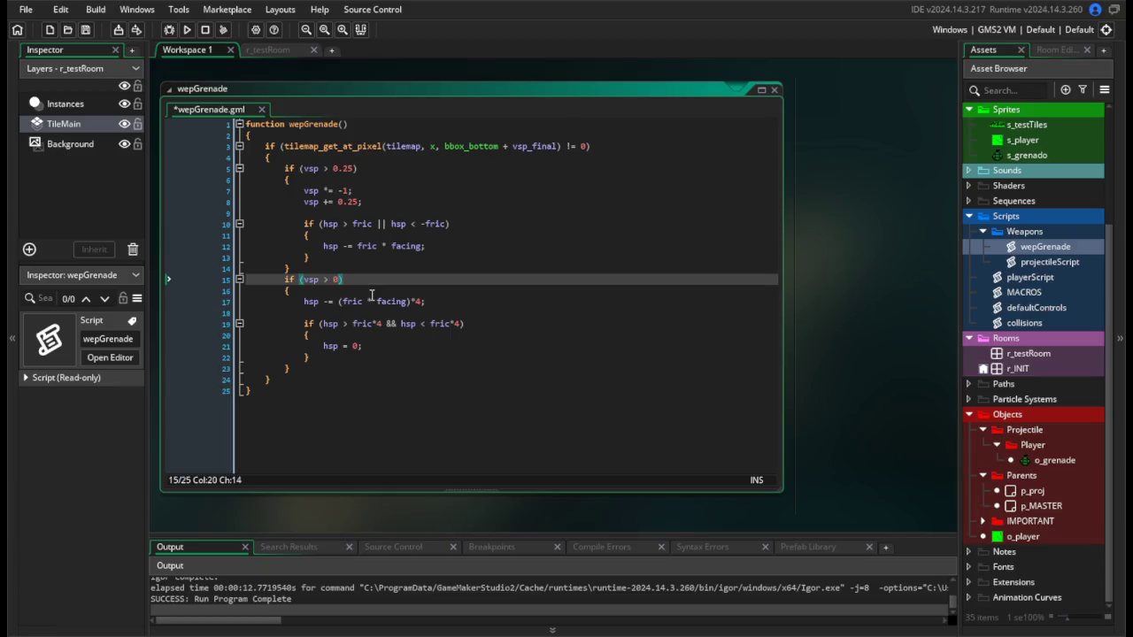
text(rav)
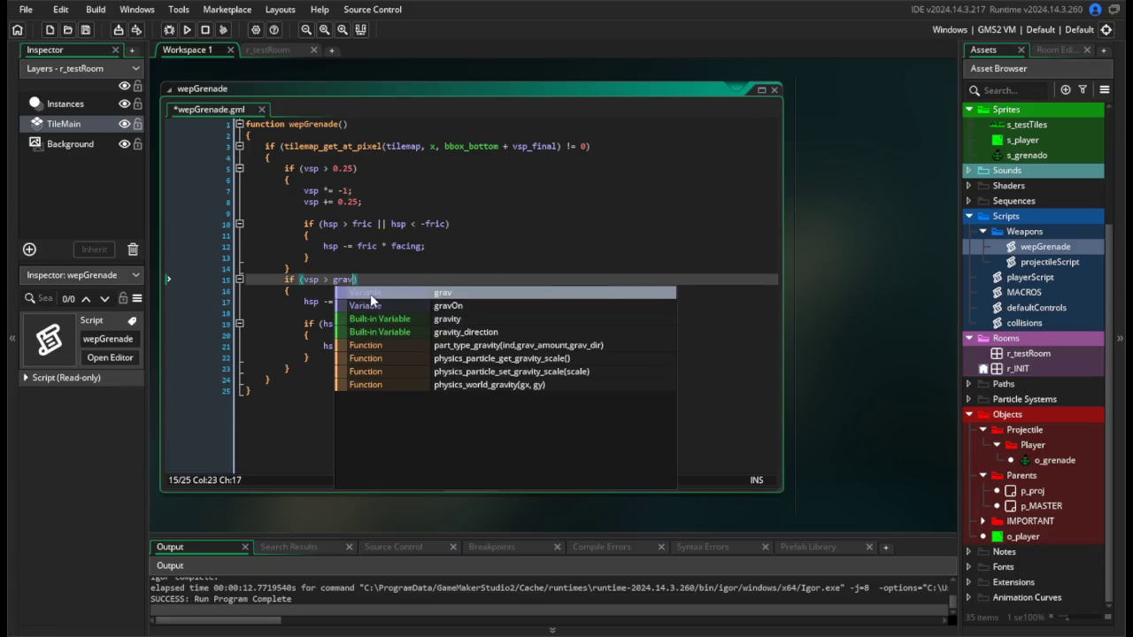
Test-run the game, moving right to throw a grenade, then return to the wepGrenade code.
click(184, 33)
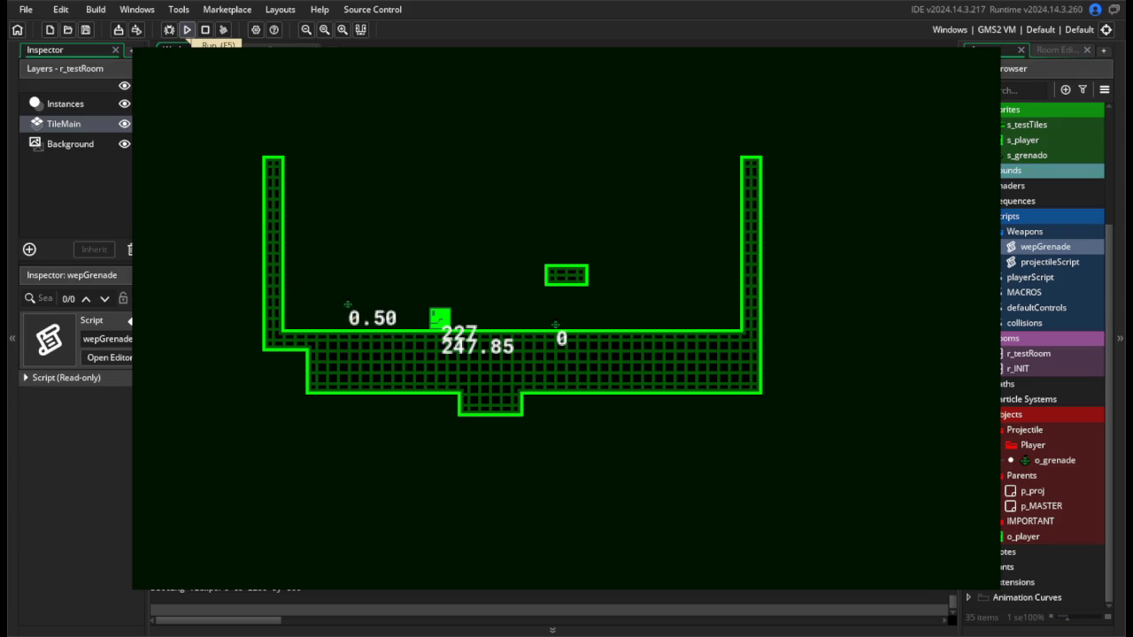
key(d)
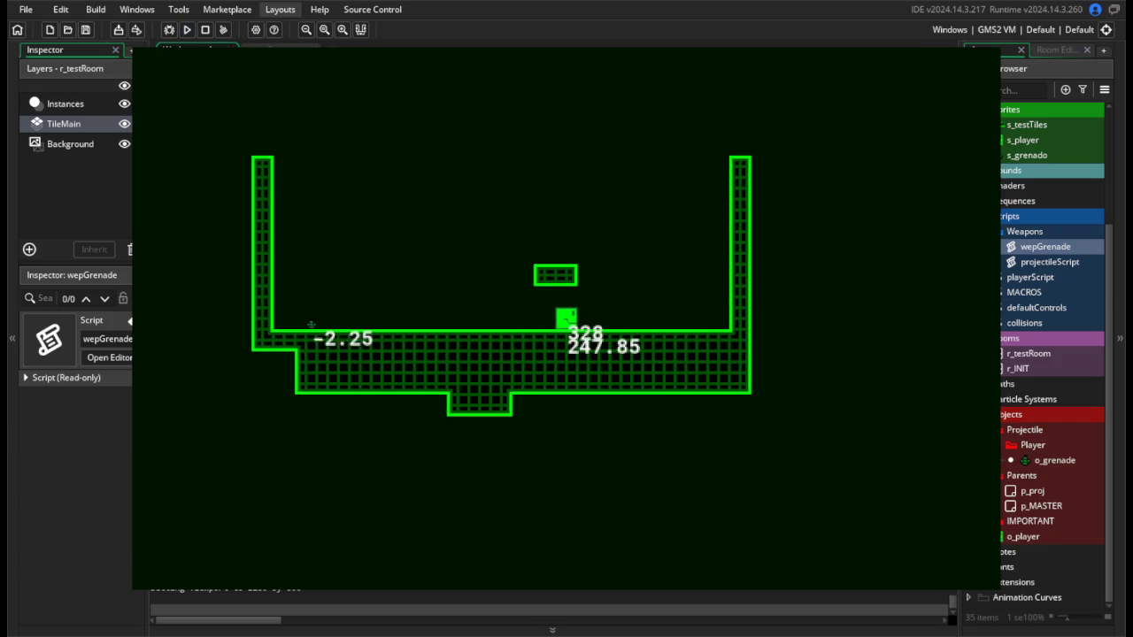
key(Escape)
click(398, 313)
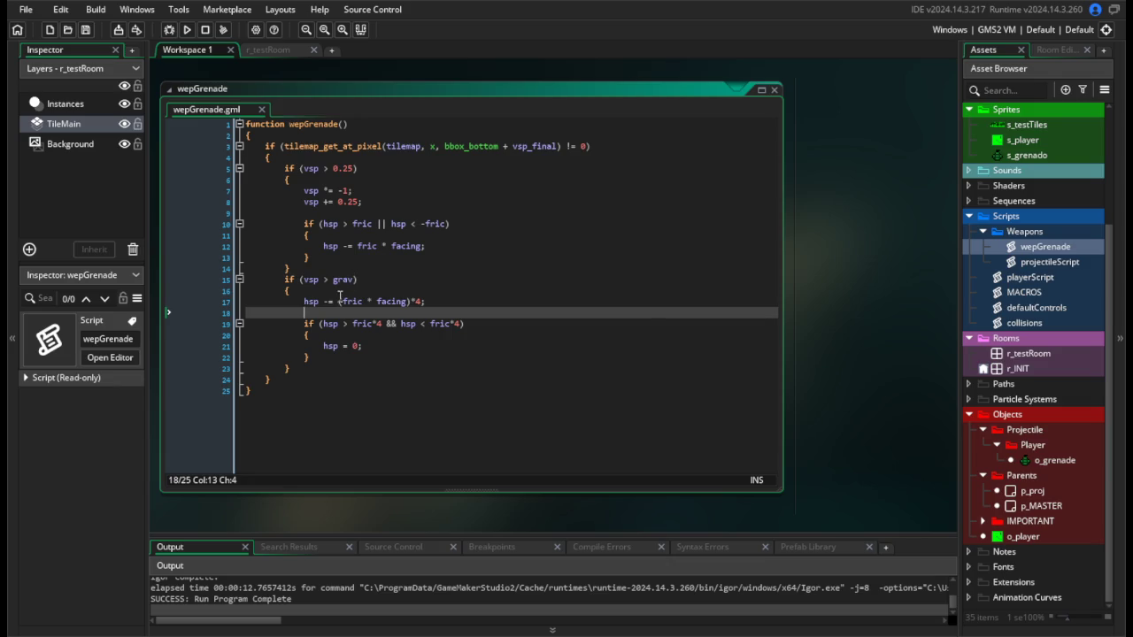
click(1065, 463)
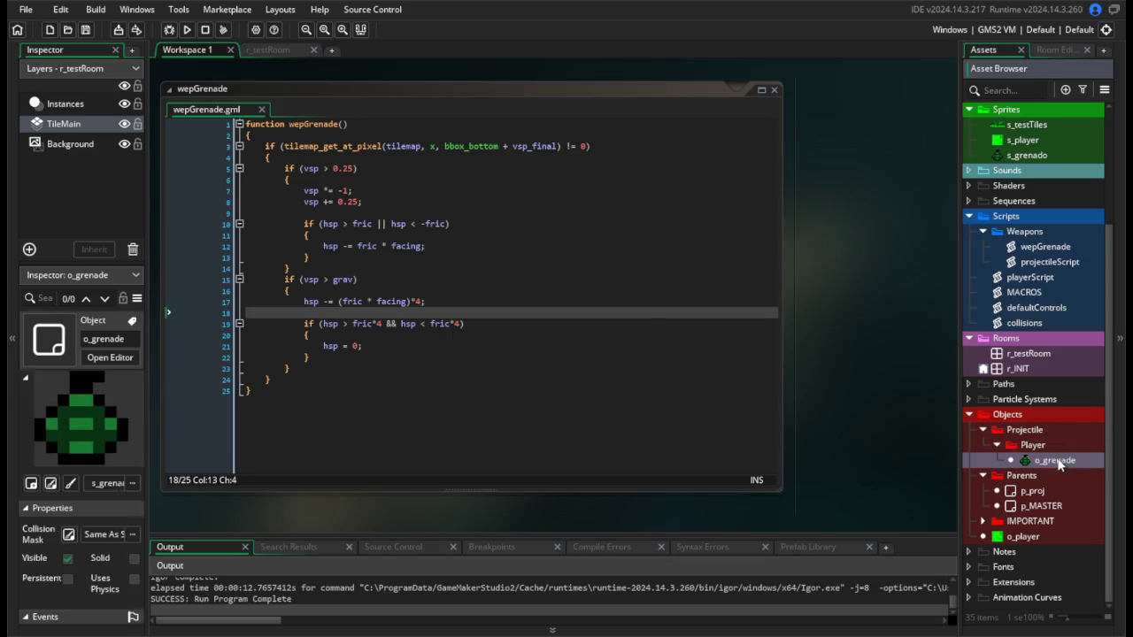
Change the o_grenade Draw event's draw_text to show vsp instead of hsp.
double_click(1068, 464)
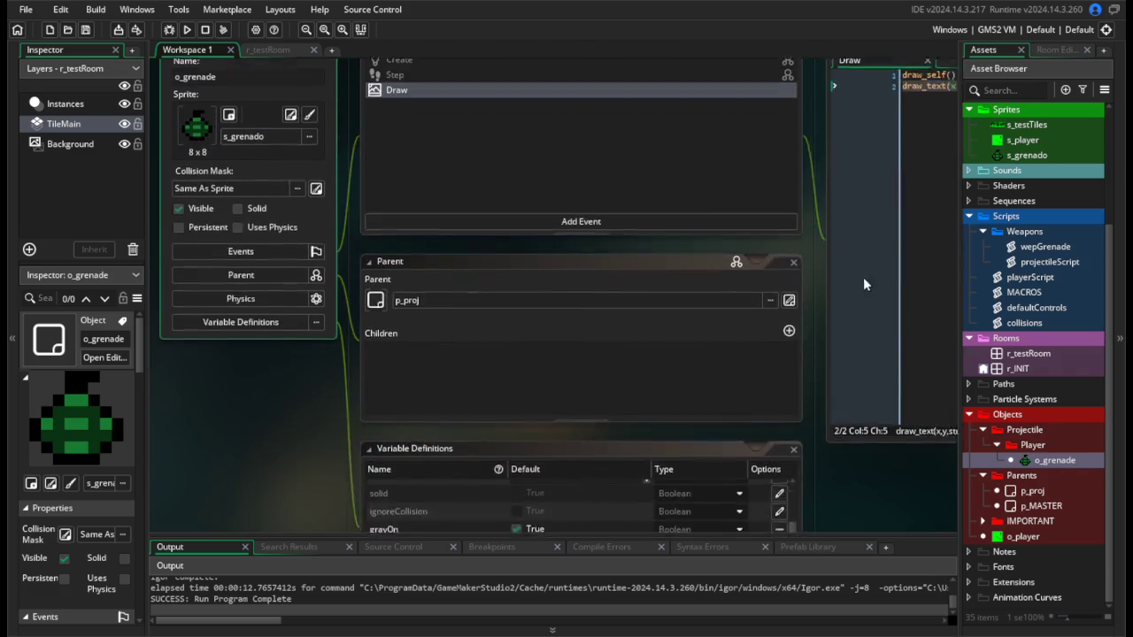
double_click(716, 192)
text(vsp)
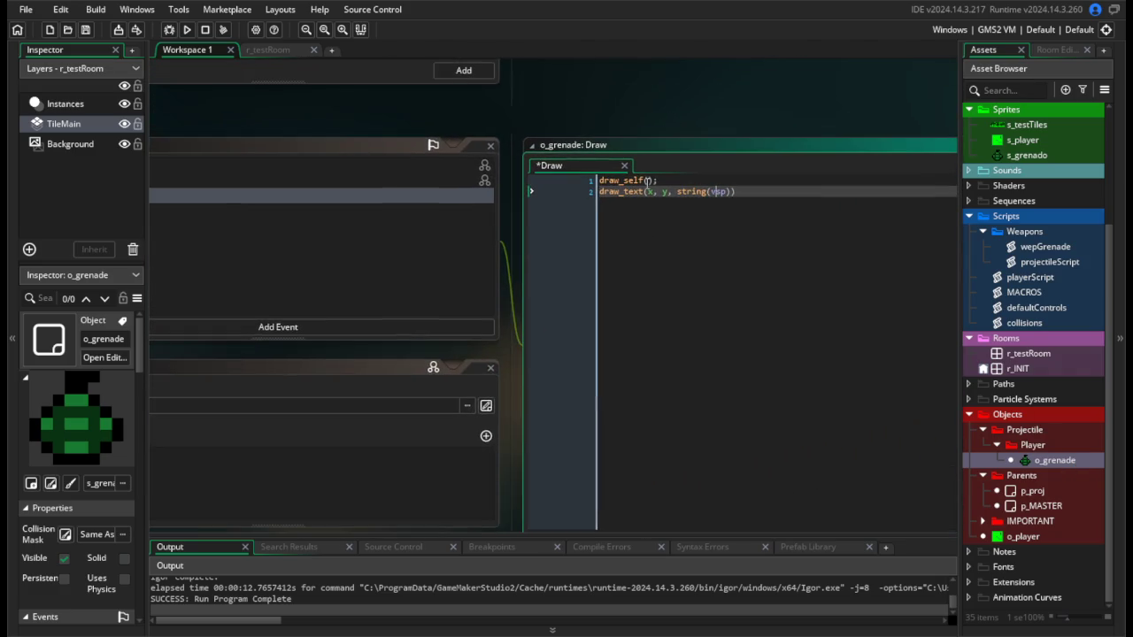
Test-run the game throwing grenades, then reopen the wepGrenade script.
key(F5)
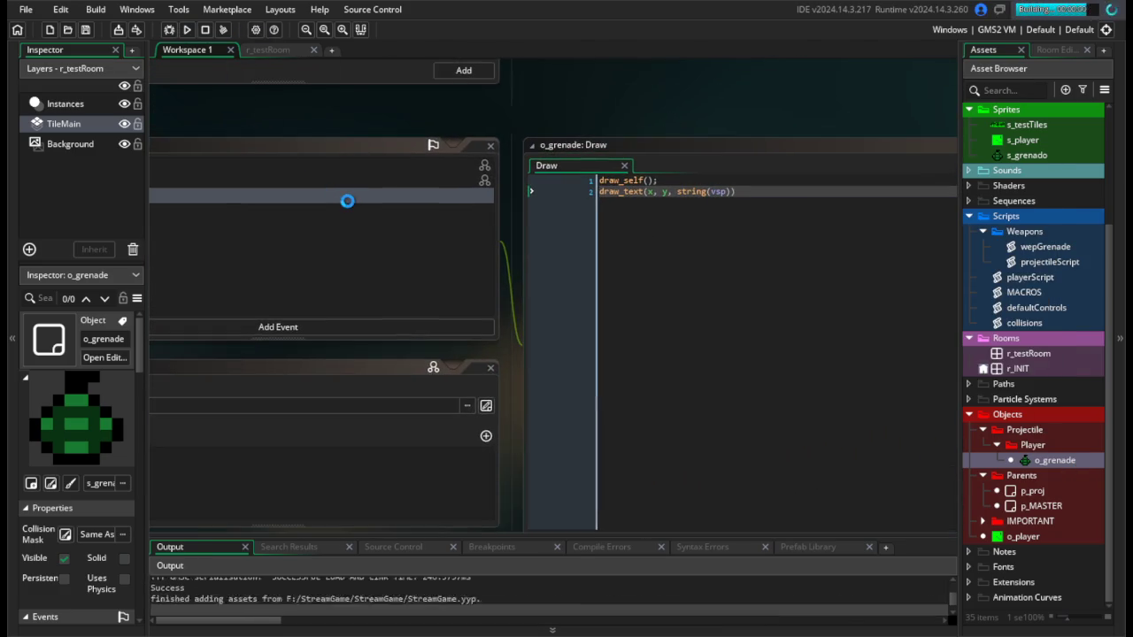
key(space)
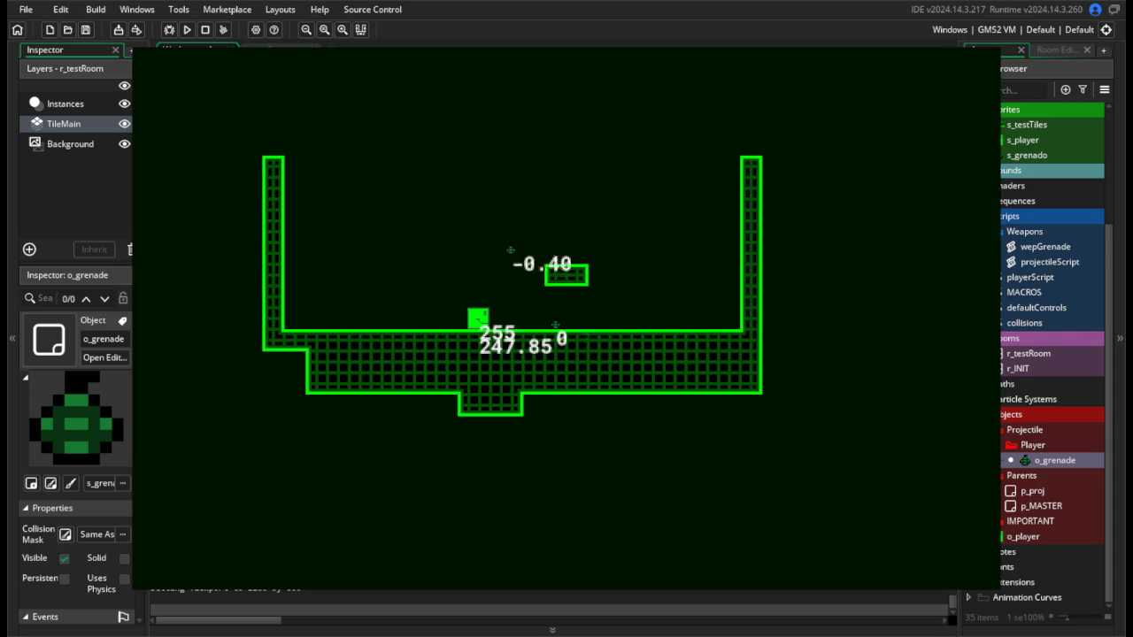
key(d)
key(space)
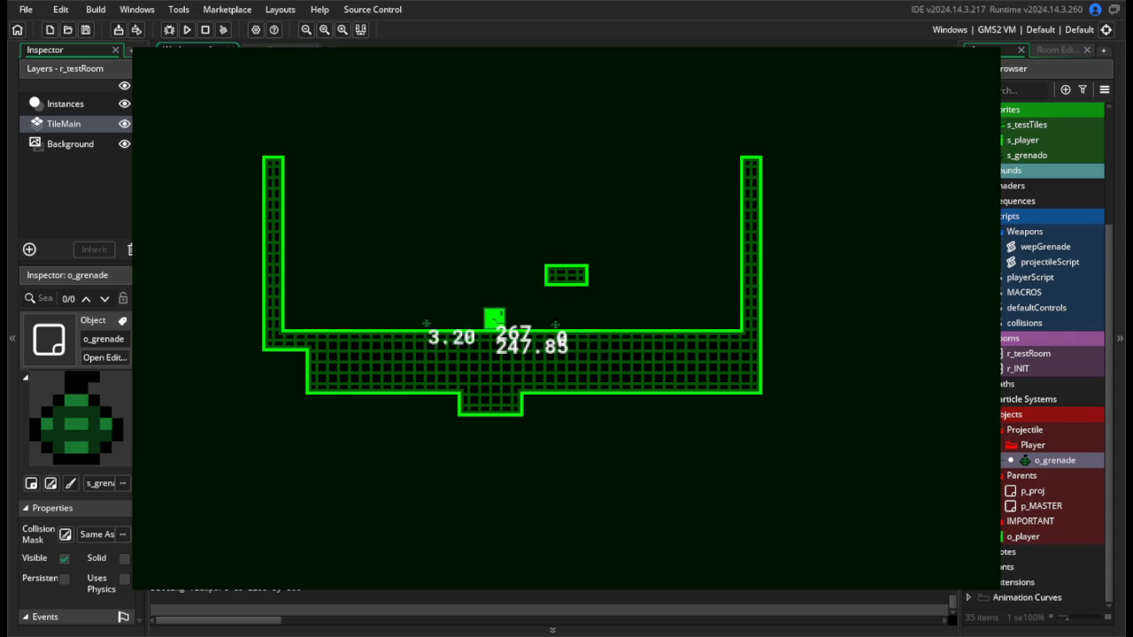
key(d)
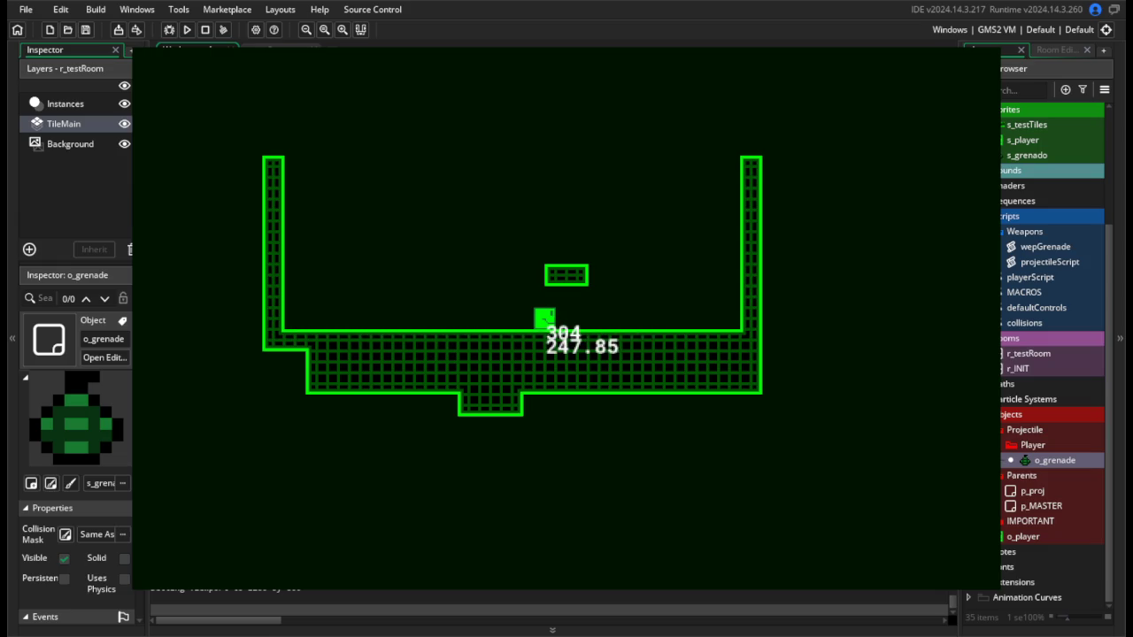
key(Escape)
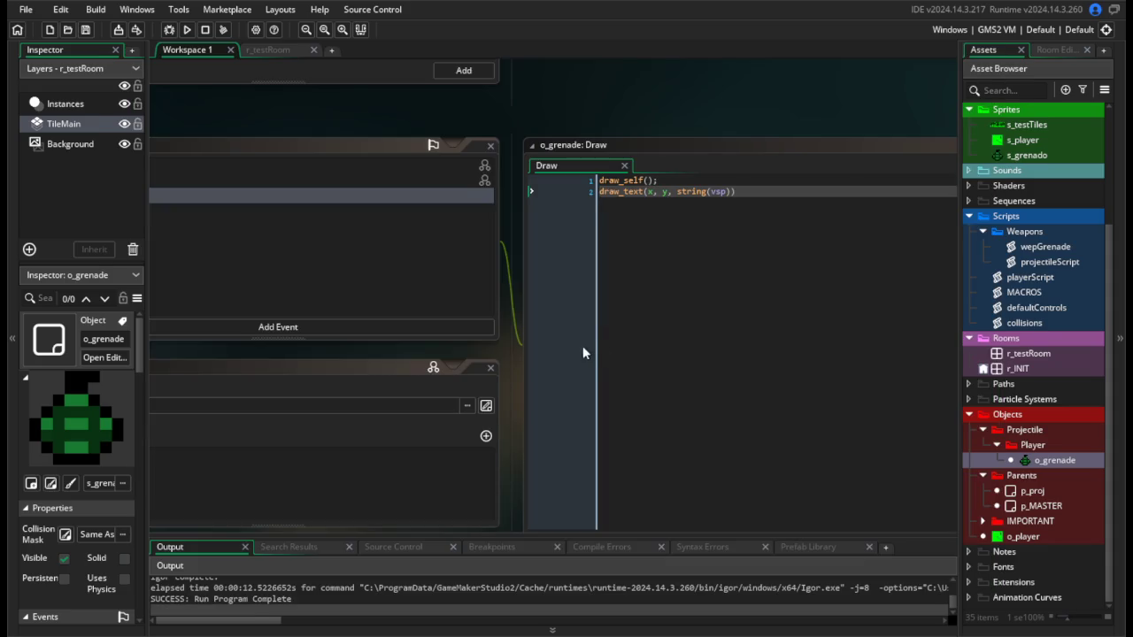
double_click(1049, 247)
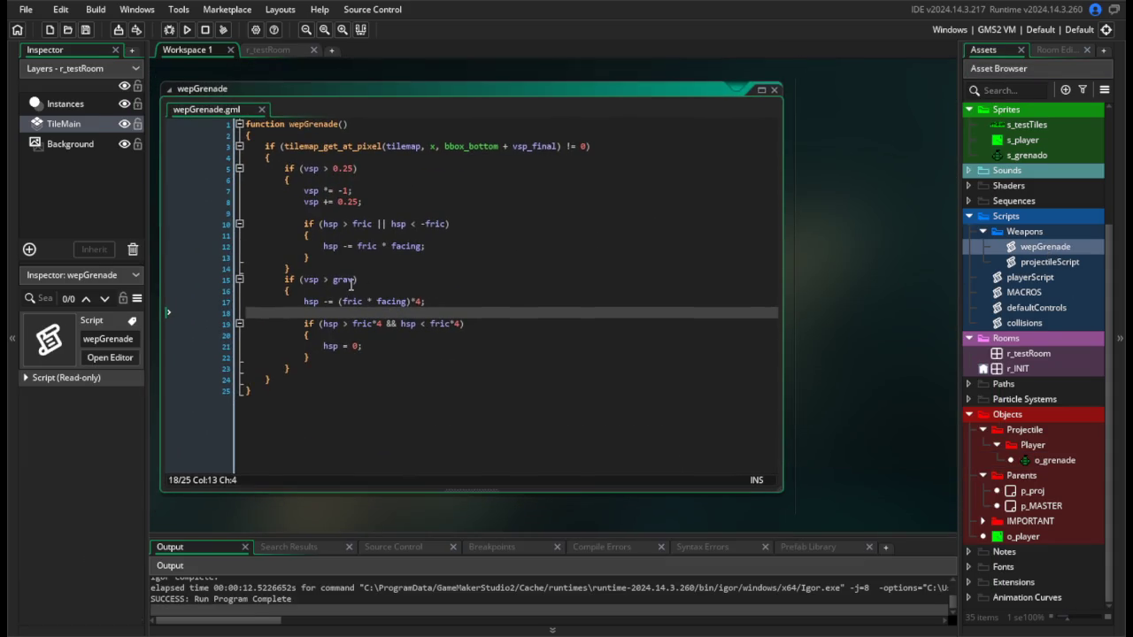
Set the friction condition threshold to vsp > 0.5 and test-run the game.
drag(354, 279, 334, 280)
text(0.5)
click(185, 31)
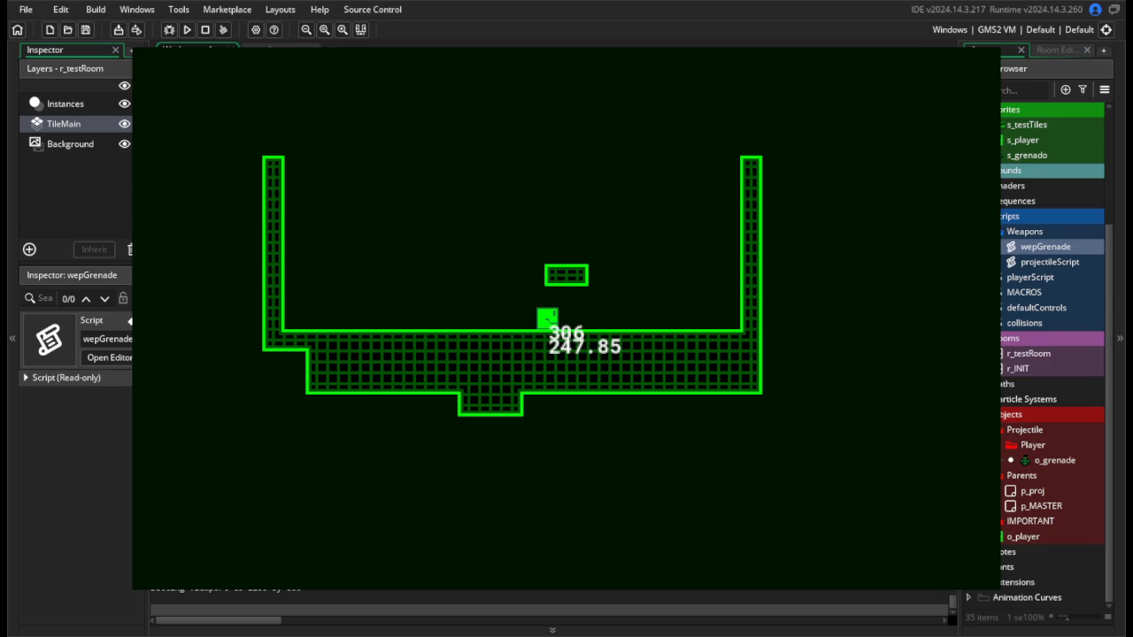
key(Escape)
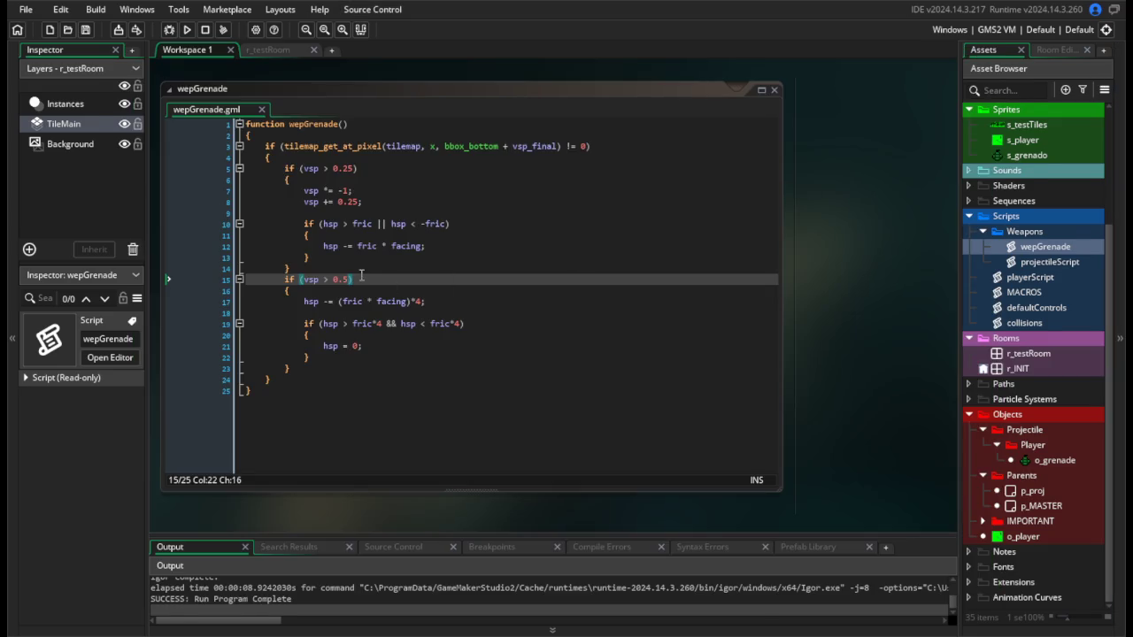
Replace the vsp > 0.5 condition with onGround and test-run the grenade.
drag(351, 279, 304, 281)
text(onGround)
click(194, 32)
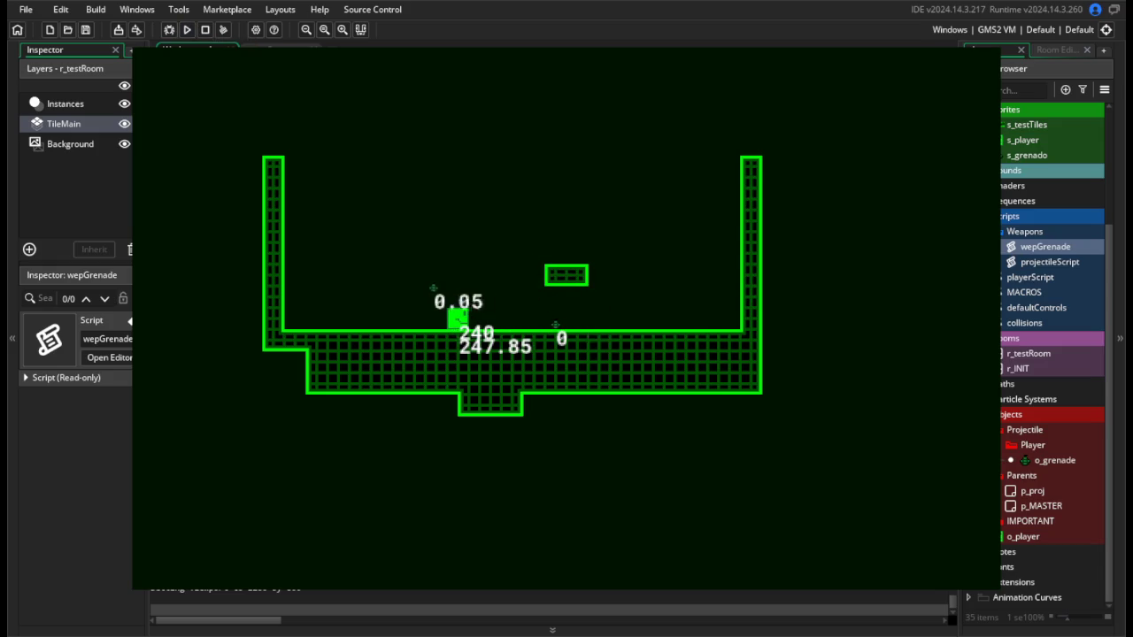
key(Right)
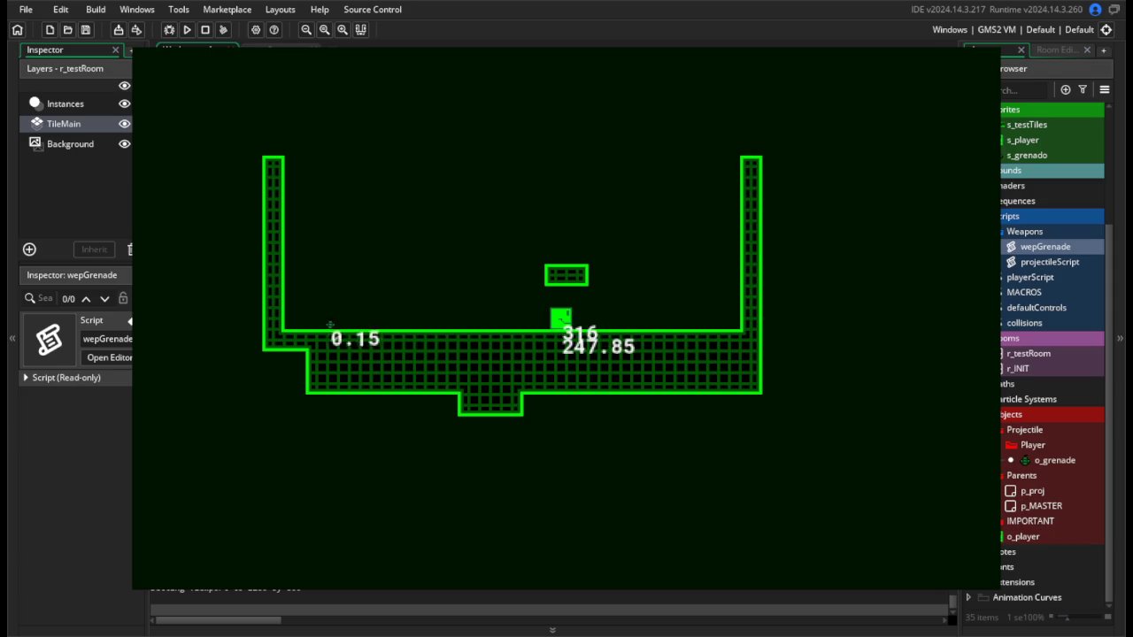
key(Escape)
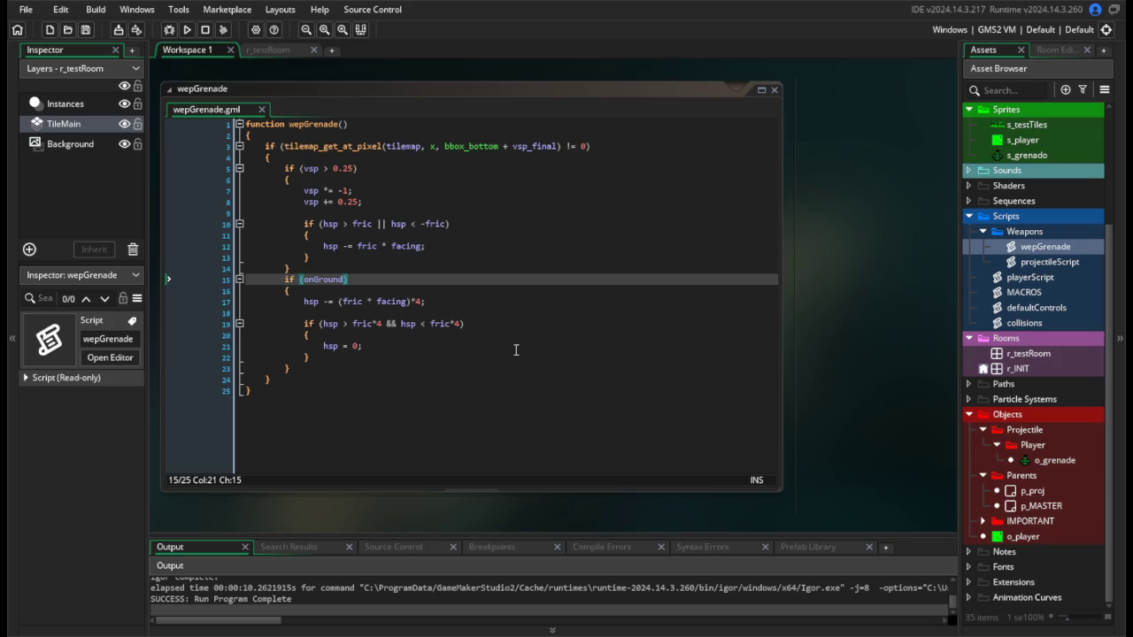
Comment out the low-speed hsp stop check lines with // and save wepGrenade.
click(301, 323)
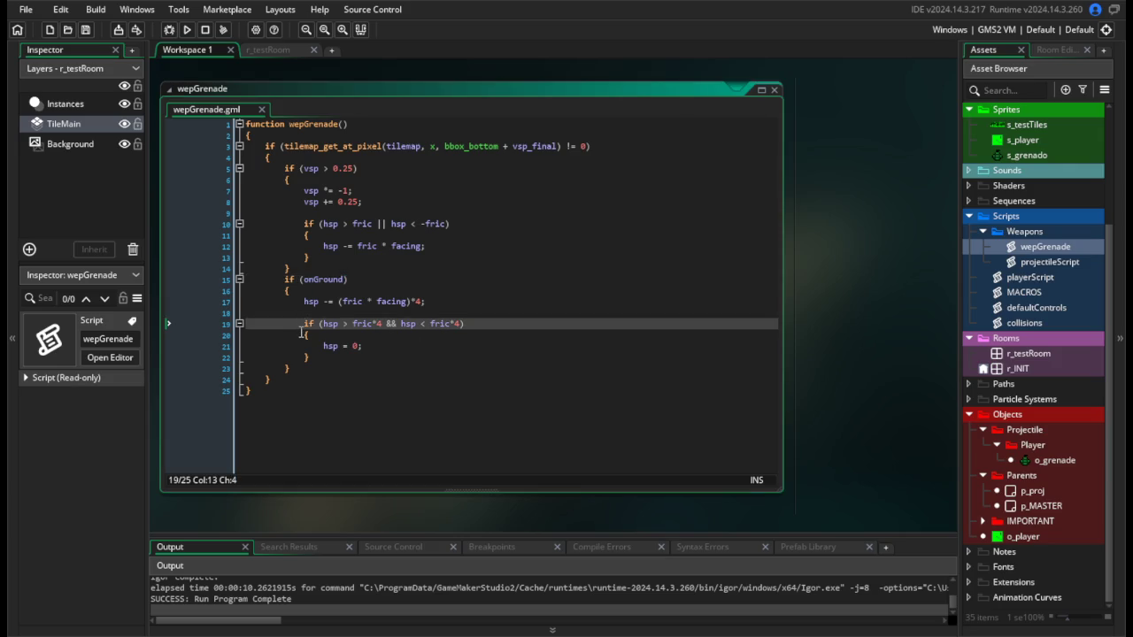
text(//)
click(301, 334)
text(//)
click(303, 356)
text(//)
click(460, 300)
key(ctrl+s)
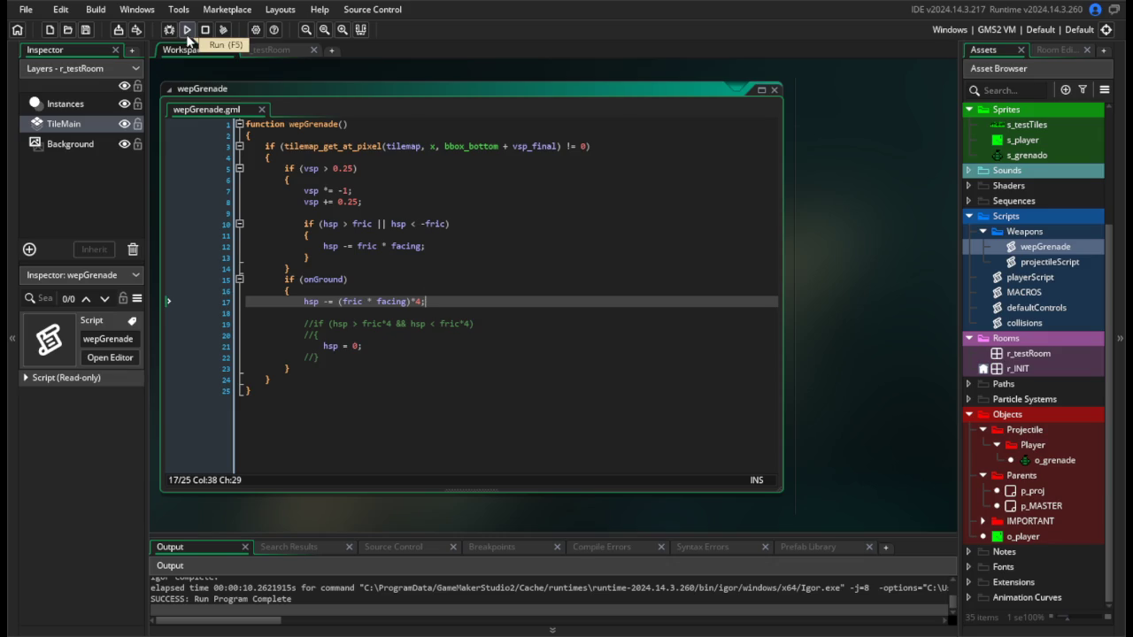
Test-run the game without the stop check, then return to line 20.
click(188, 33)
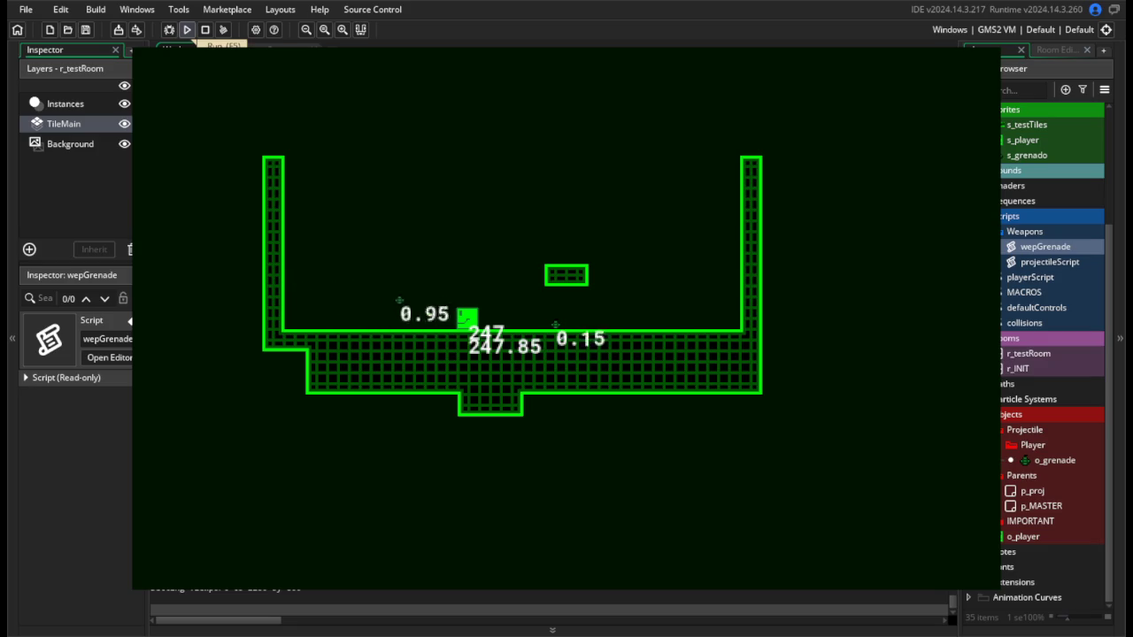
key(d)
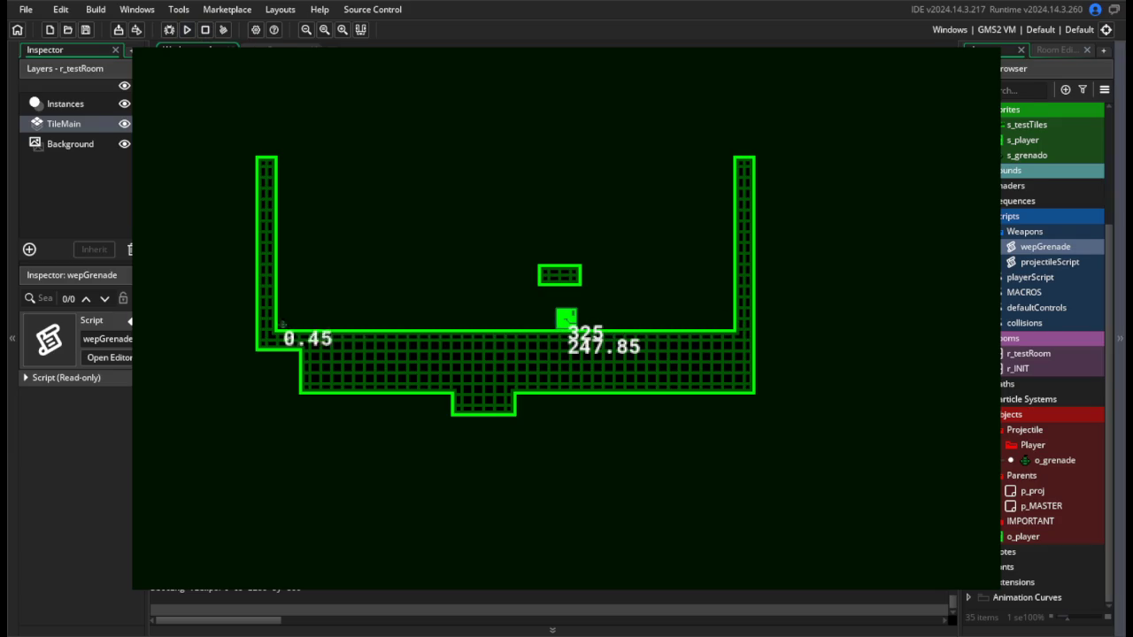
key(Escape)
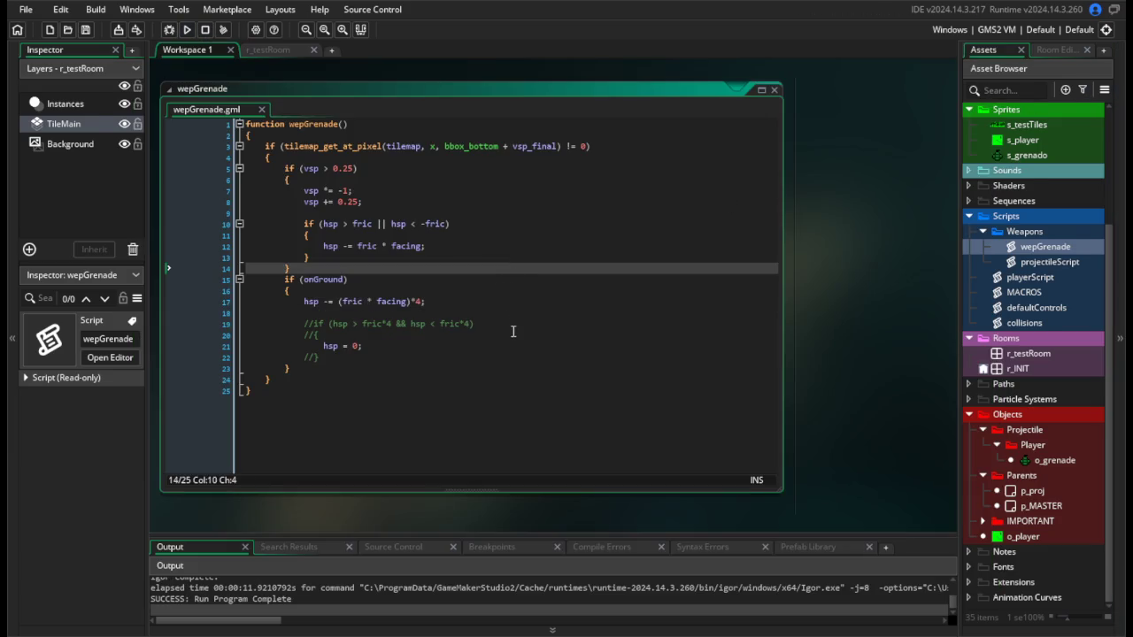
click(513, 335)
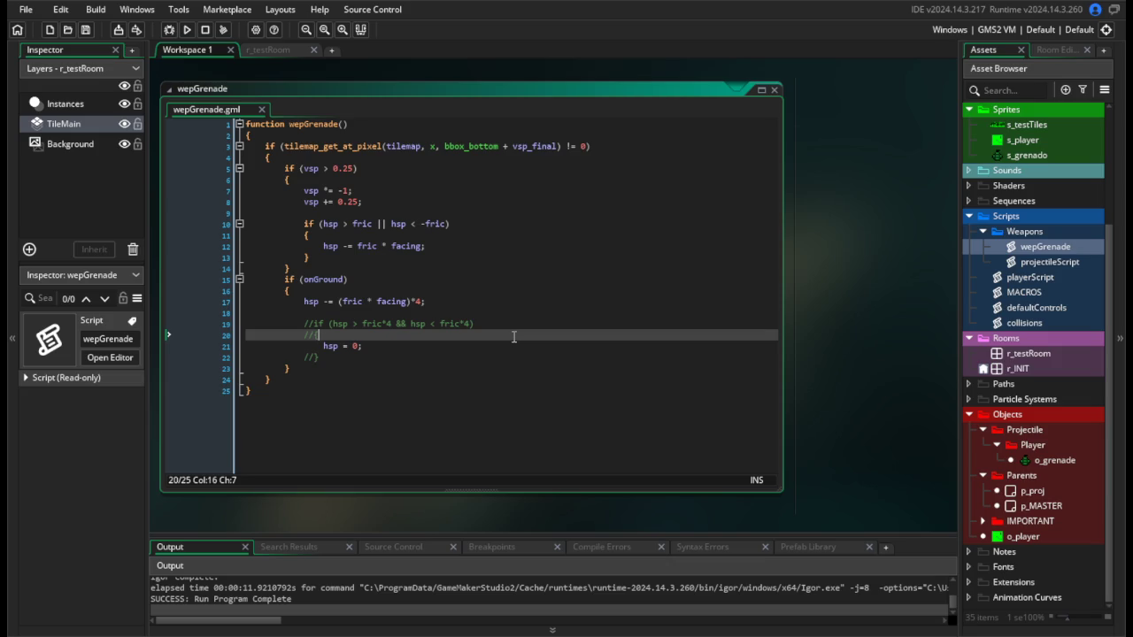
Change the o_grenade Draw event's string(vsp) to string(onGround).
double_click(1053, 460)
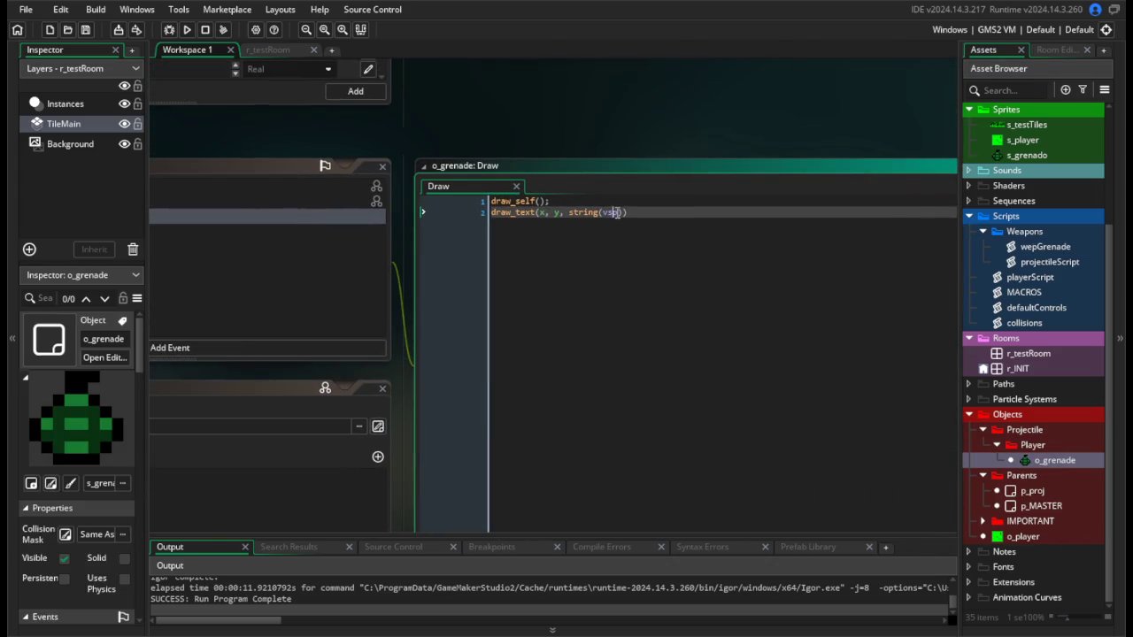
key(BackSpace)
key(BackSpace)
key(BackSpace)
text(onG)
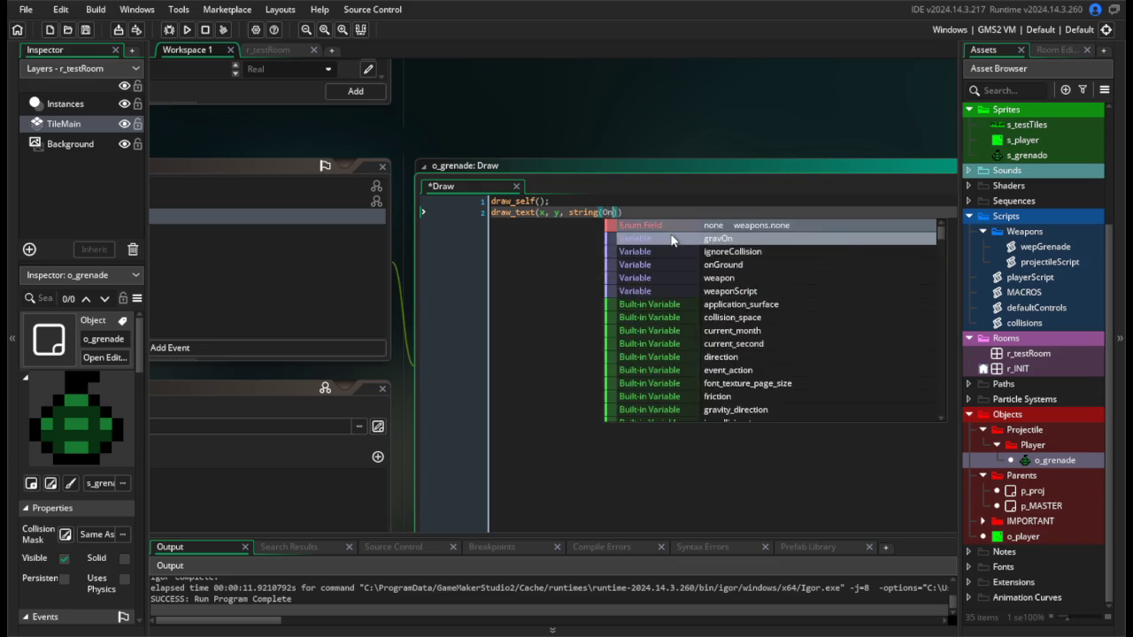
key(Return)
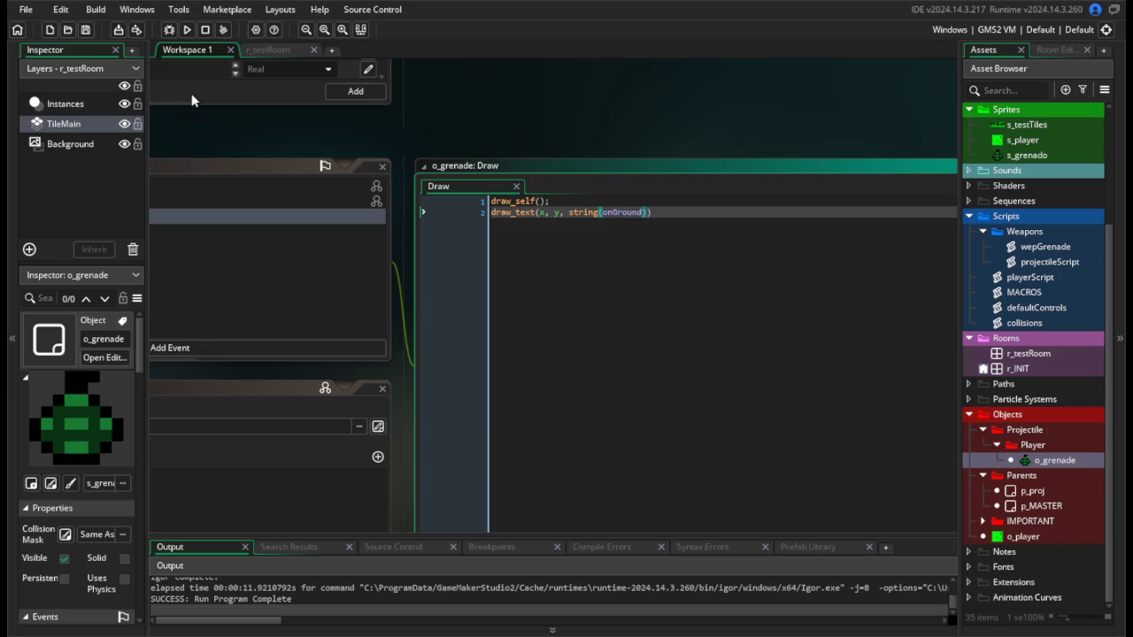
Test-run the game, moving right, and check the grenade's onGround readout.
click(187, 30)
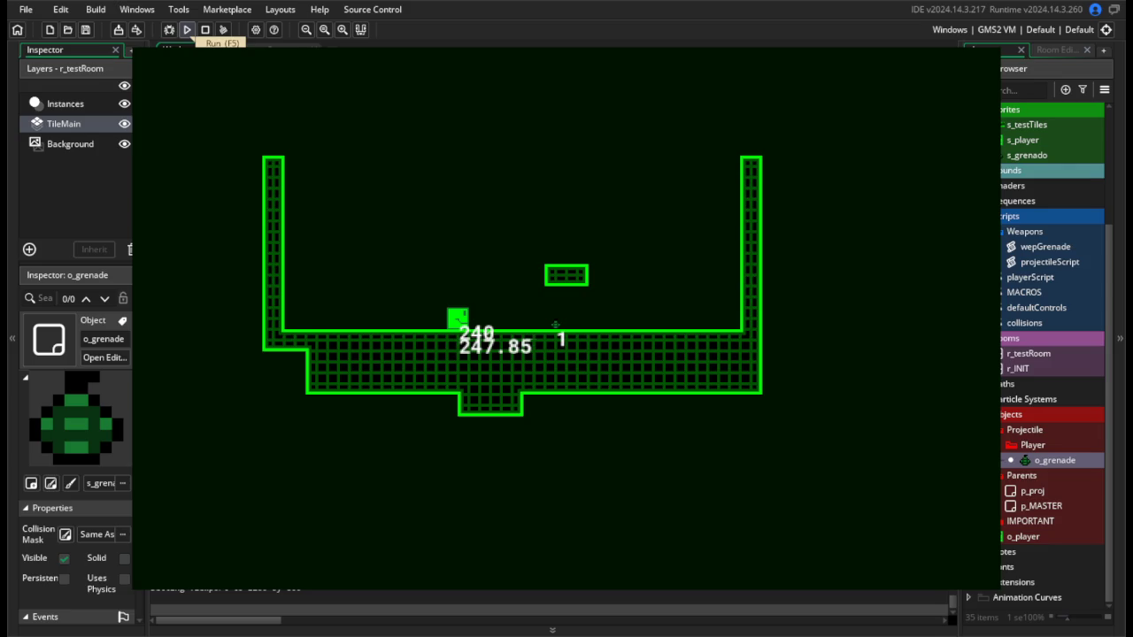
key(d)
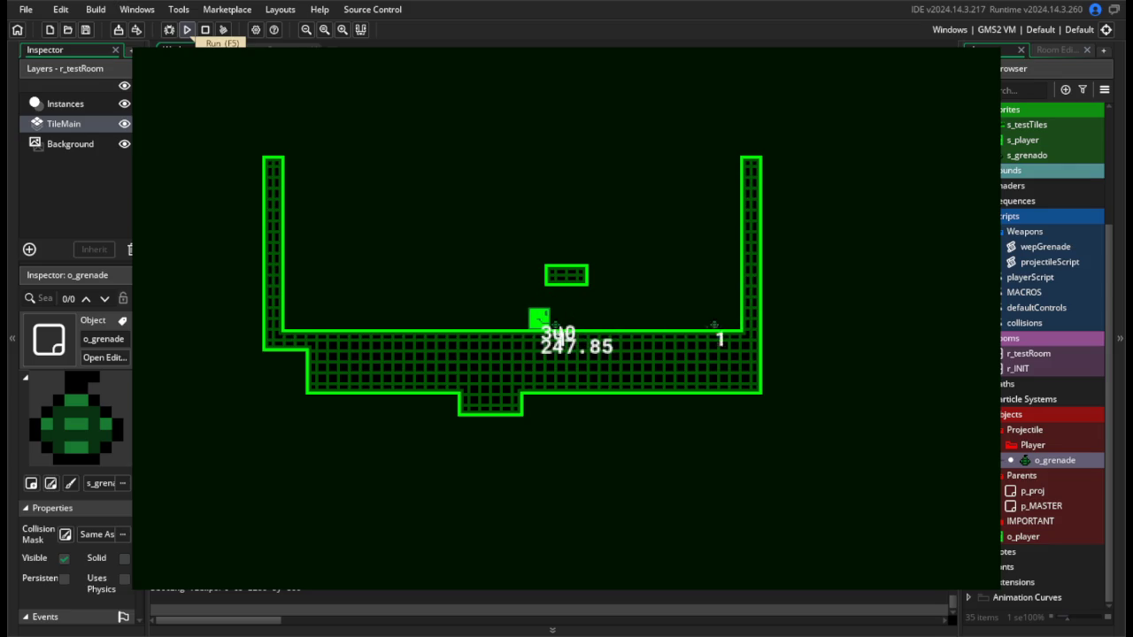
key(Escape)
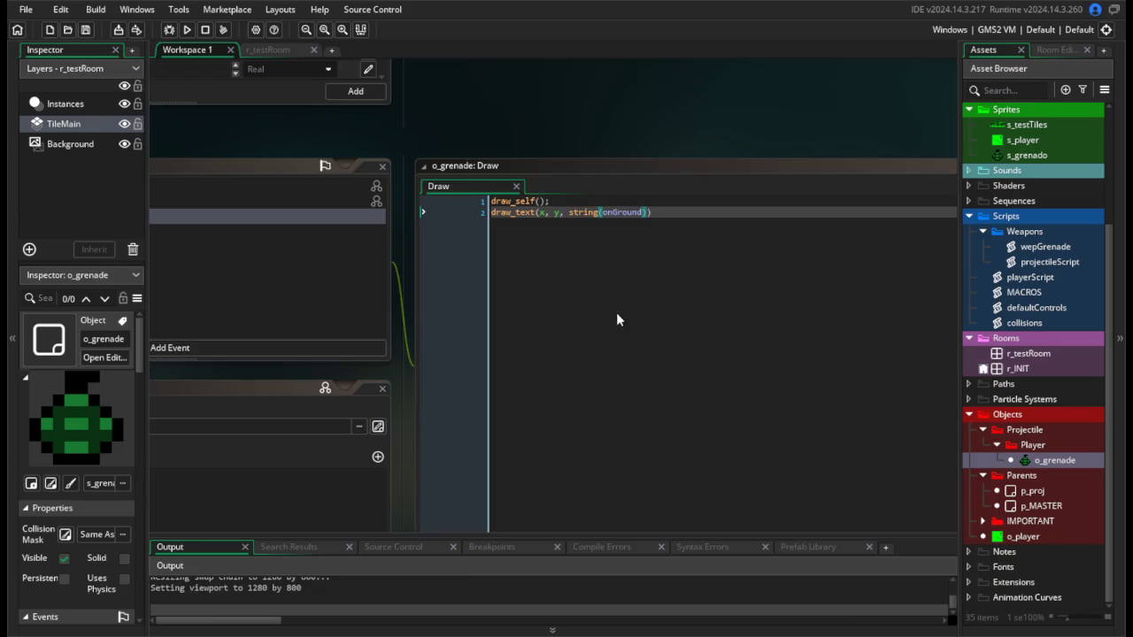
Change line 17's on-ground friction to hsp += (fric * facing)*4 in wepGrenade.
double_click(1045, 247)
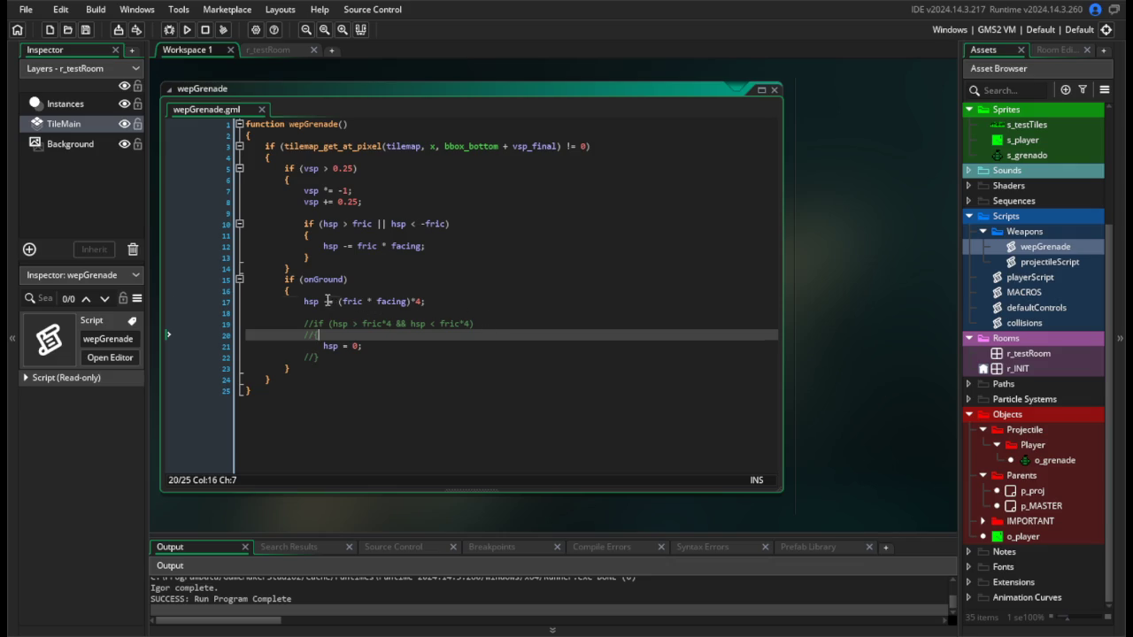
click(325, 301)
key(BackSpace)
text(+)
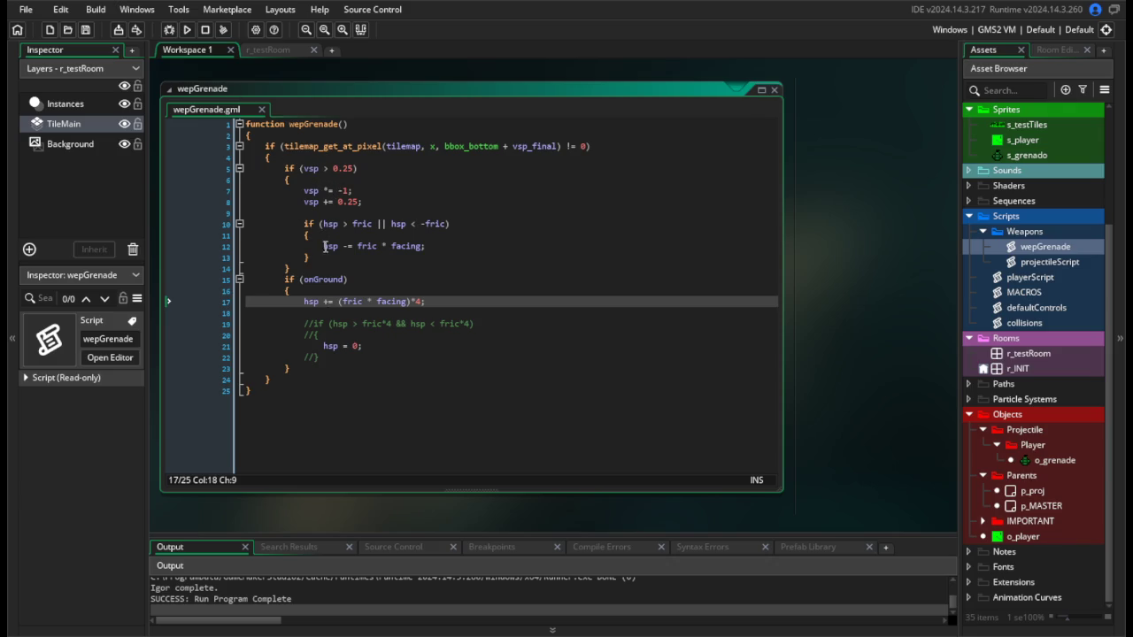
Comment out the hsp -= fric * facing bounce line 12 and test-run the grenade.
click(325, 246)
text(//)
click(187, 29)
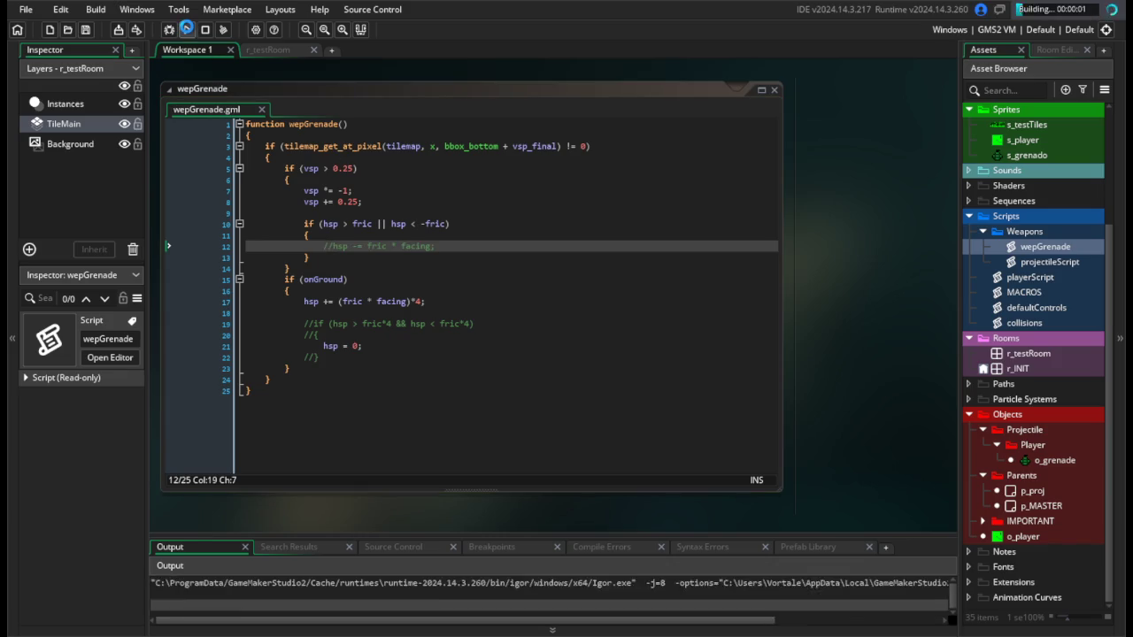
key(Right)
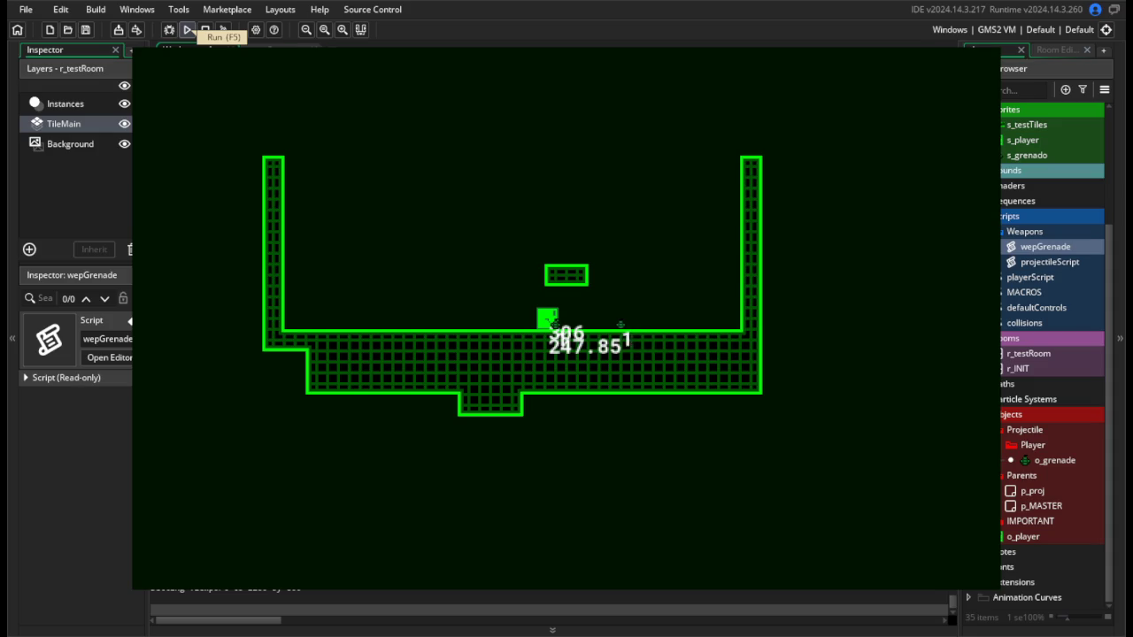
click(204, 29)
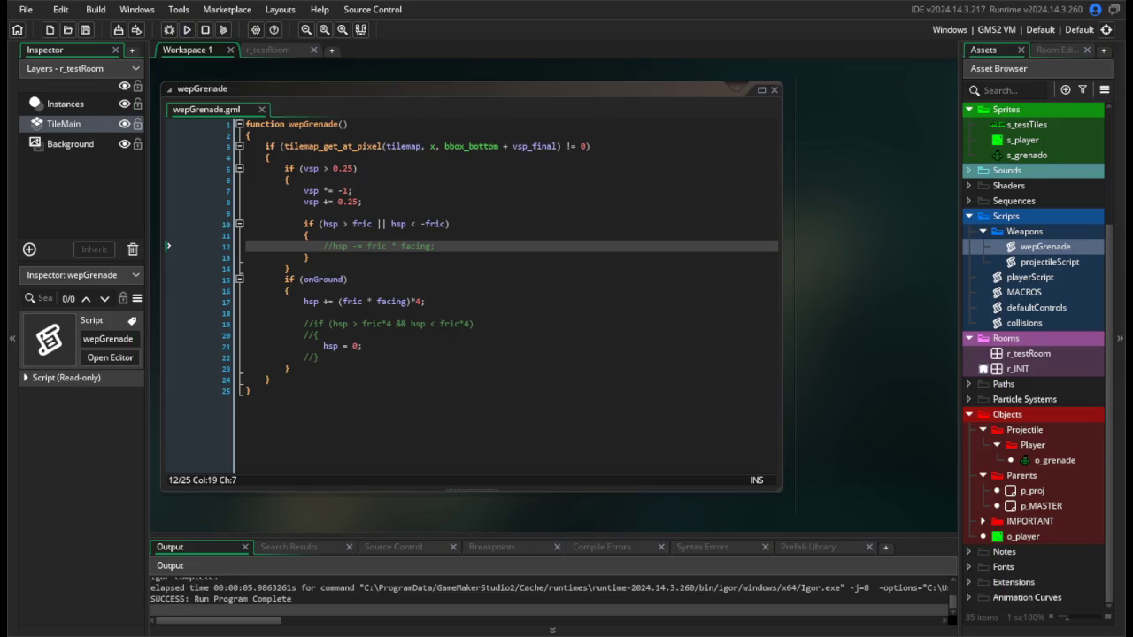
Restore the commented-out hsp -= fric * facing bounce friction line.
click(411, 346)
click(370, 381)
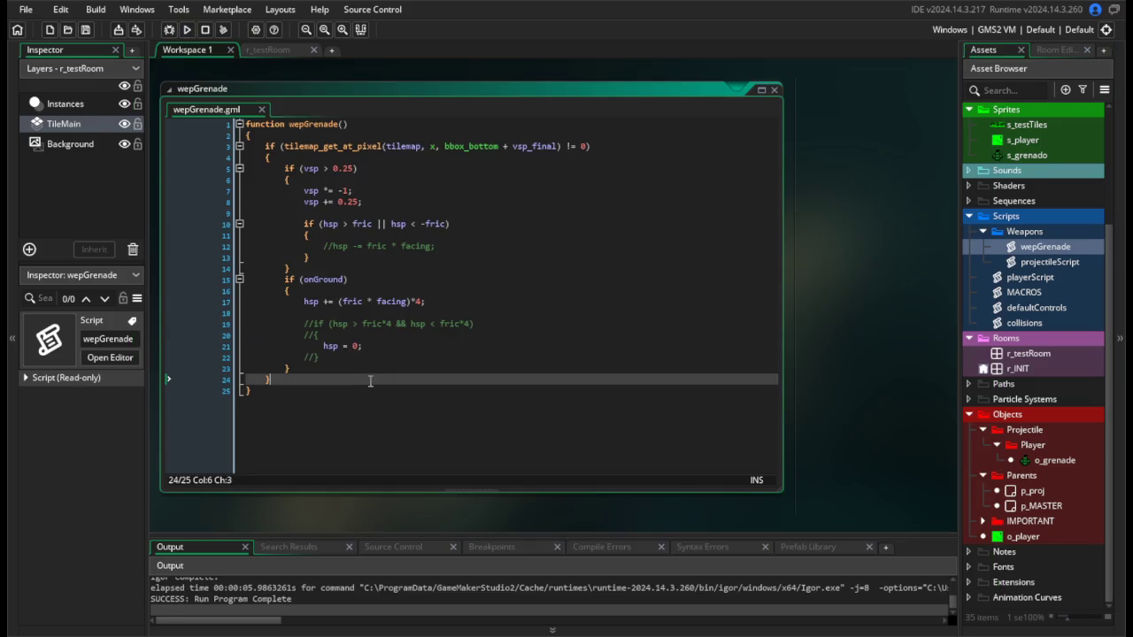
key(ctrl+z)
Make the line 3 ground check test vsp_final + 1.
double_click(534, 146)
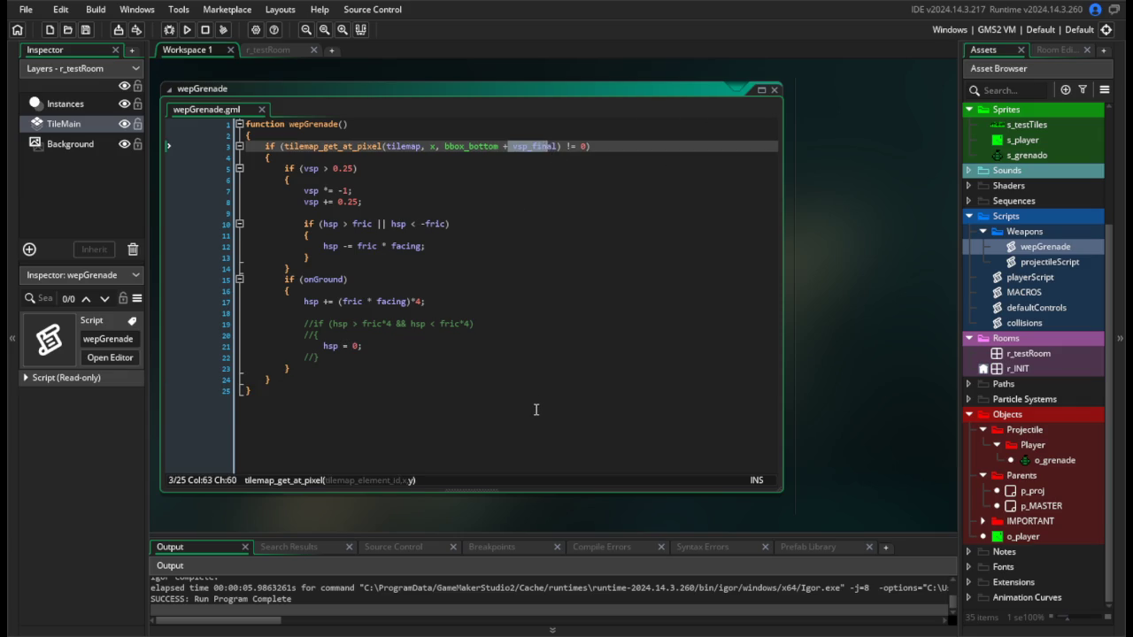
click(453, 264)
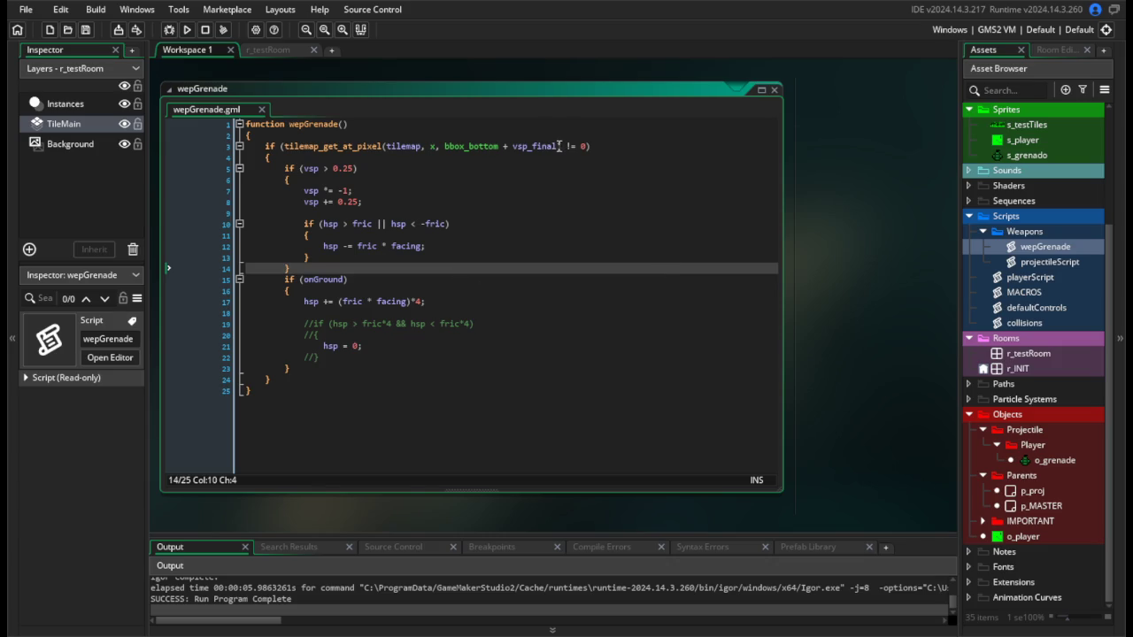
drag(559, 146, 501, 148)
click(517, 149)
click(469, 247)
click(375, 346)
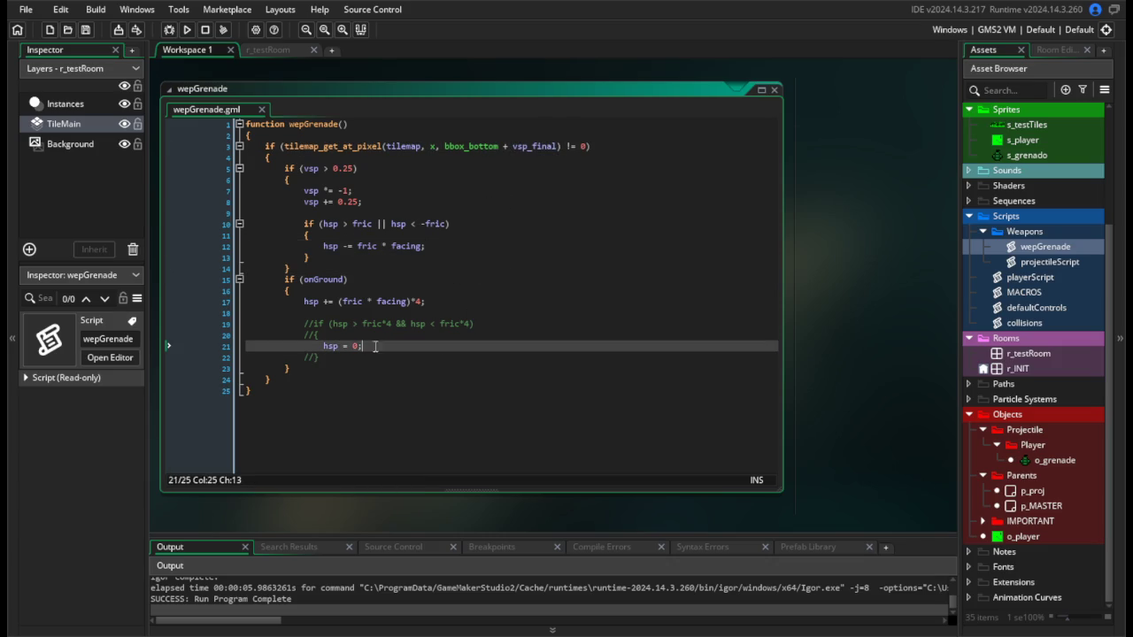
double_click(461, 145)
click(425, 302)
click(429, 348)
click(589, 205)
click(558, 147)
text(+ 1)
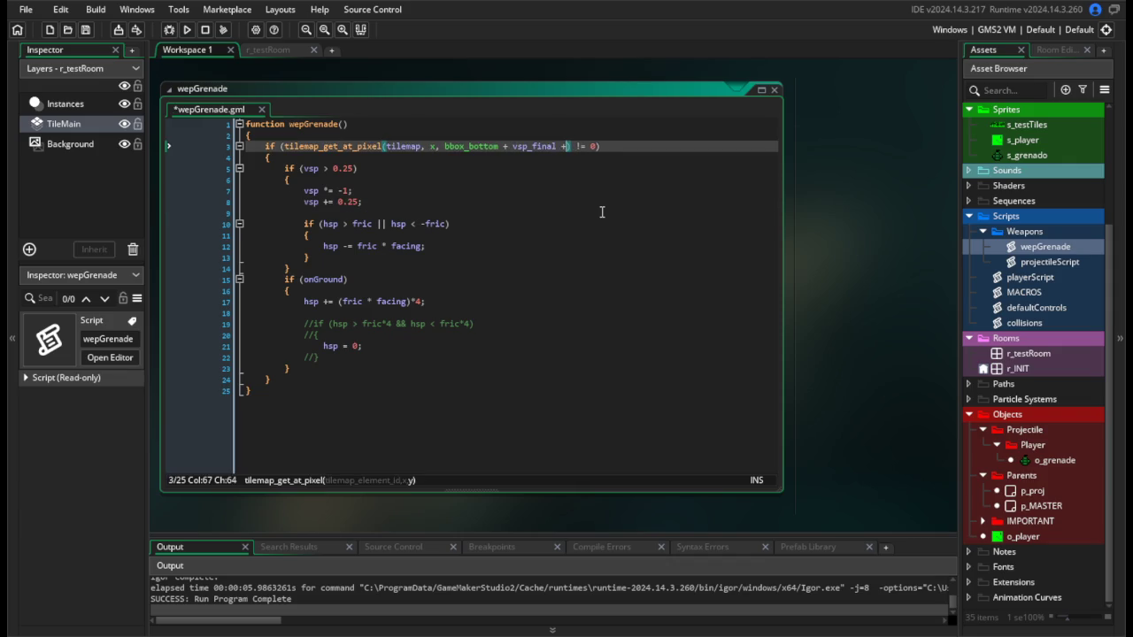
Test-run the game, walking the player left and right to watch grenade onGround readings.
click(187, 31)
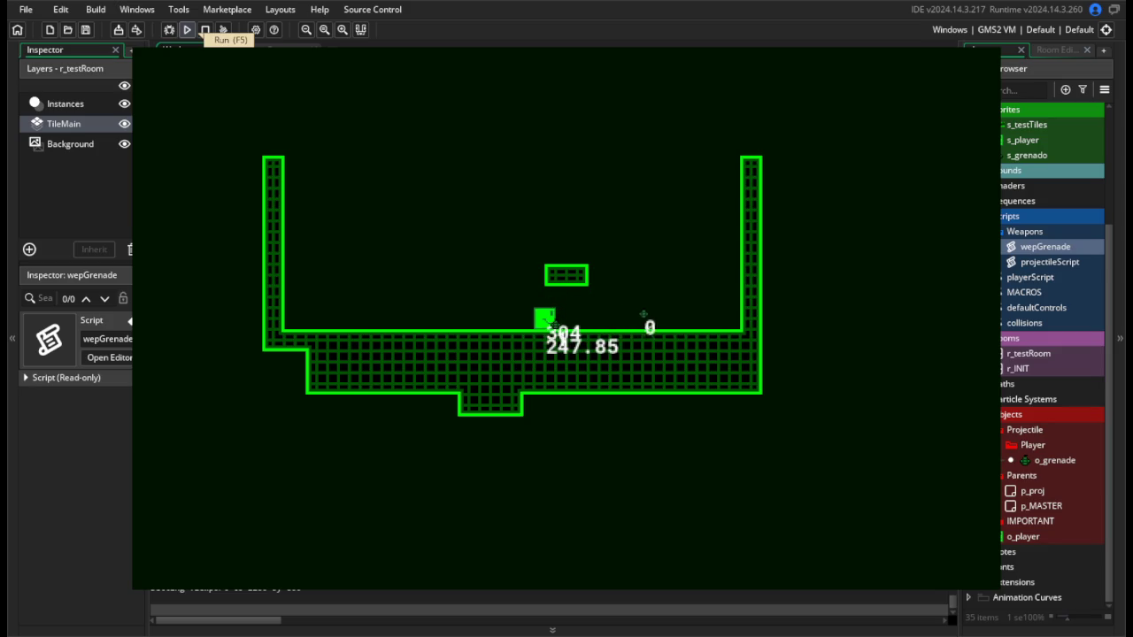
key(d)
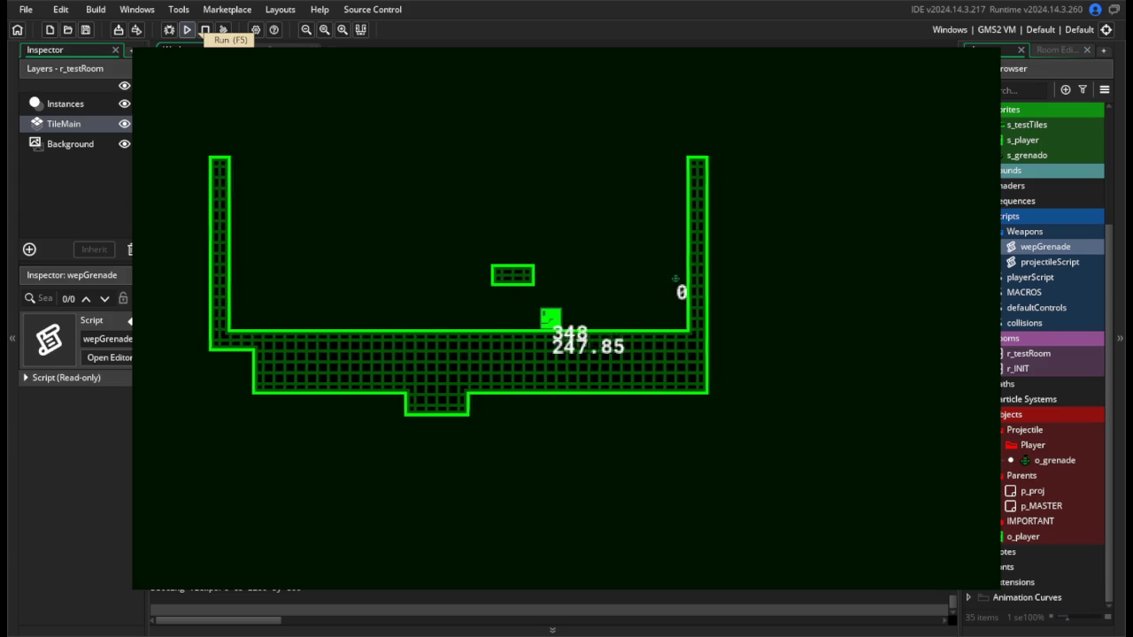
key(a)
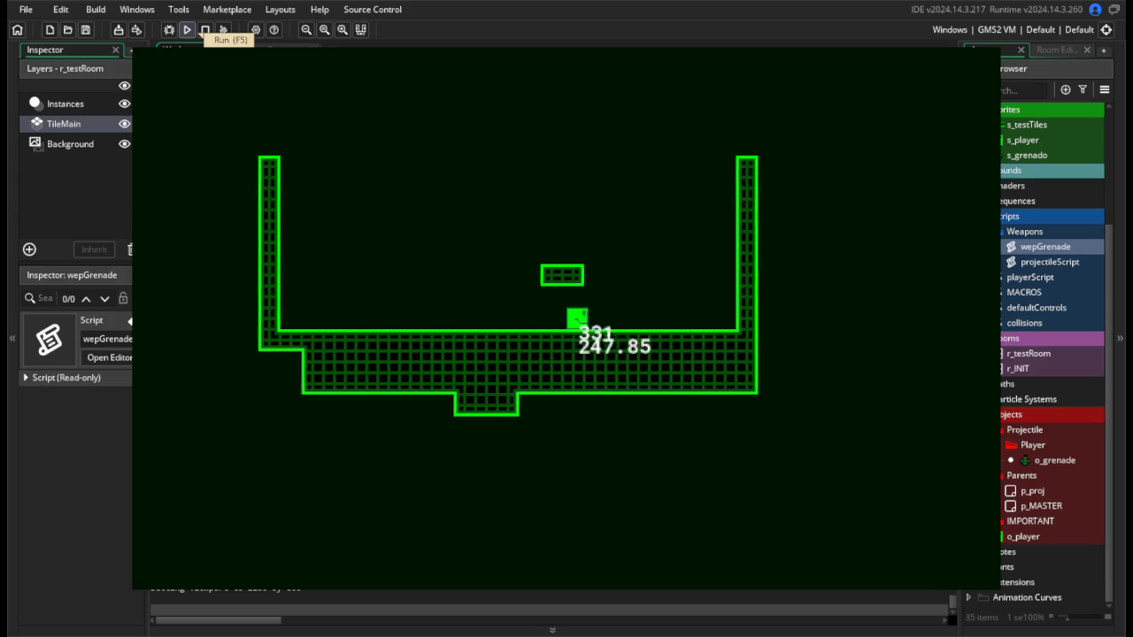
key(d)
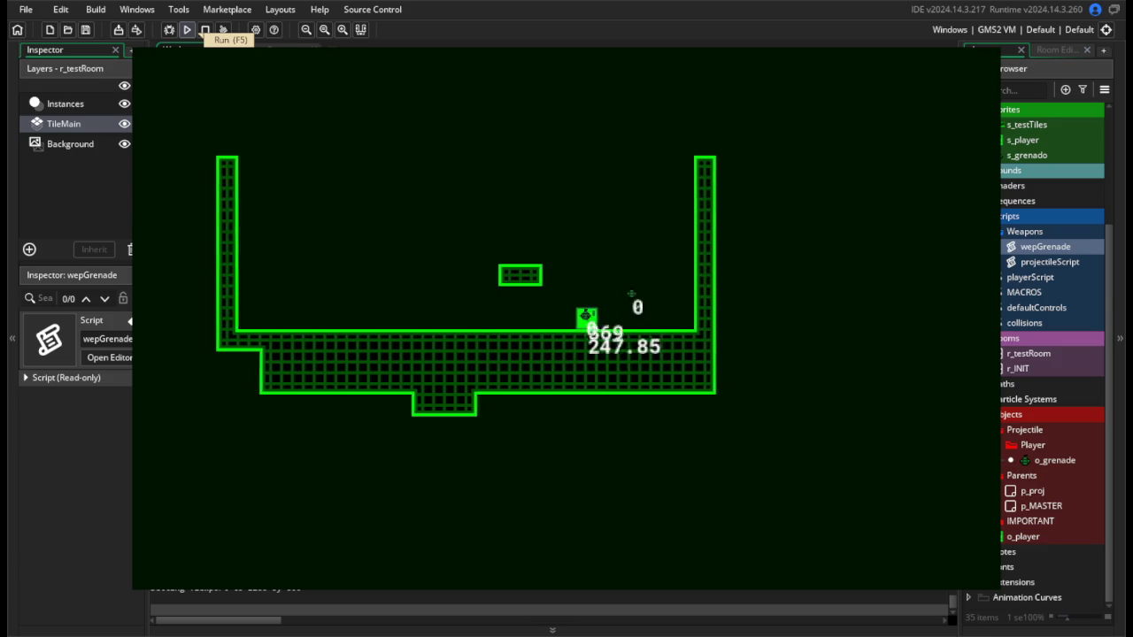
key(d)
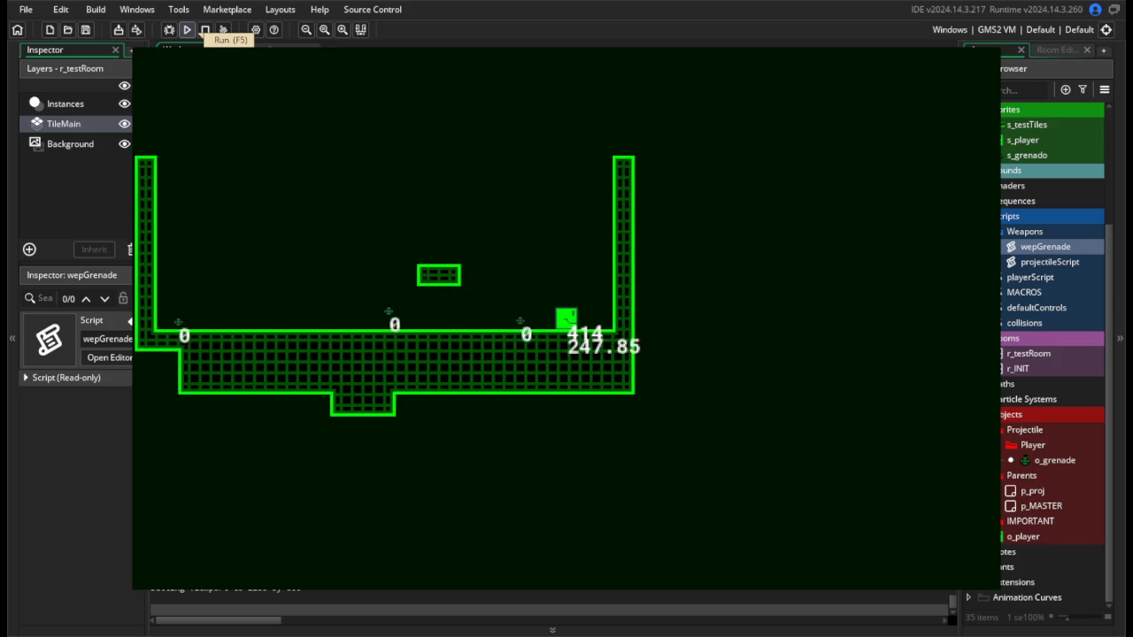
click(204, 29)
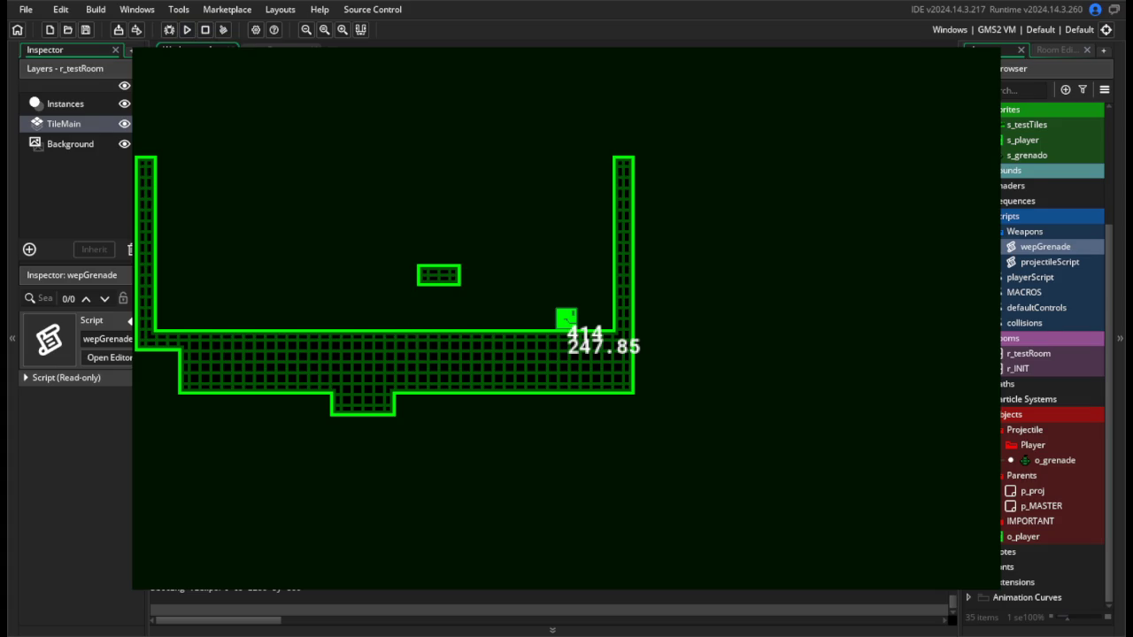
click(577, 146)
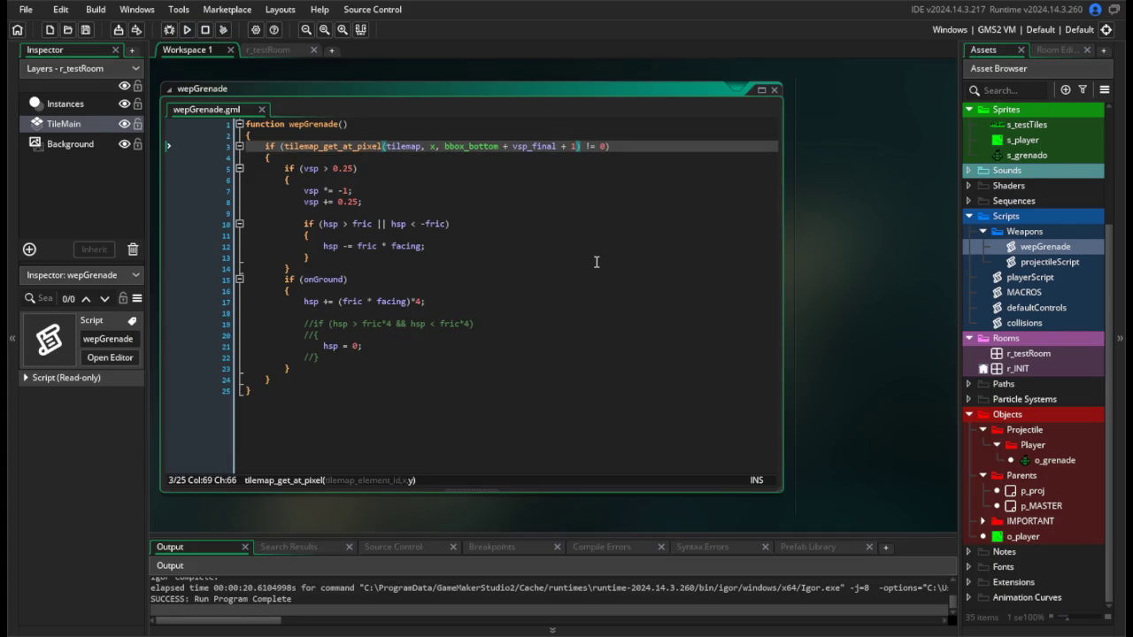
Uncomment the if condition and braces around the hsp = 0 stop block.
click(489, 372)
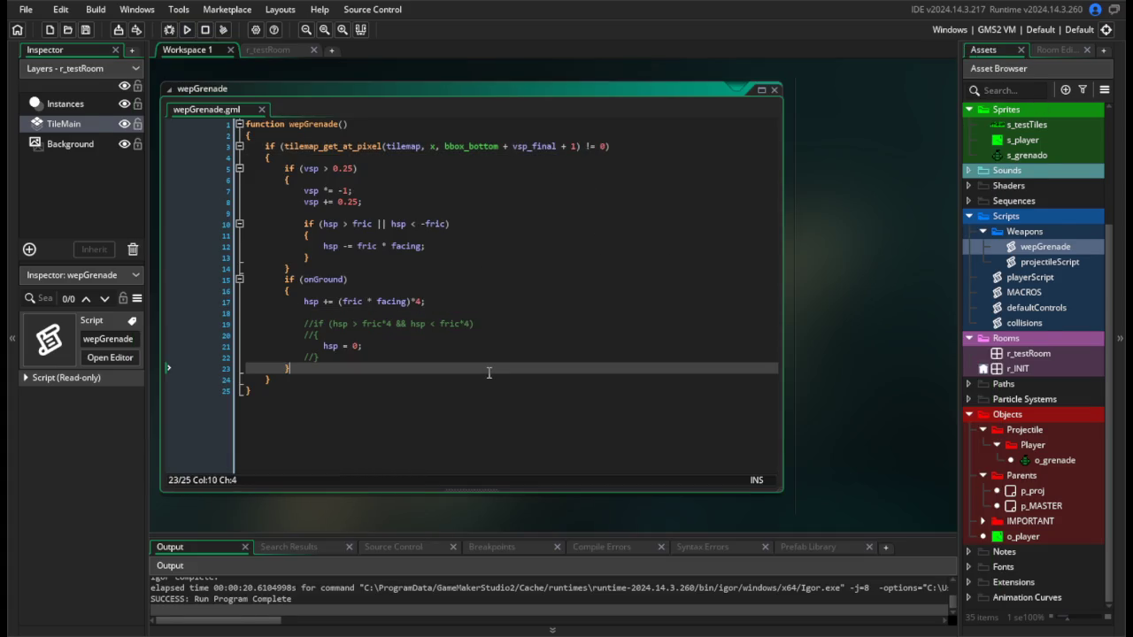
click(570, 146)
click(320, 356)
click(315, 323)
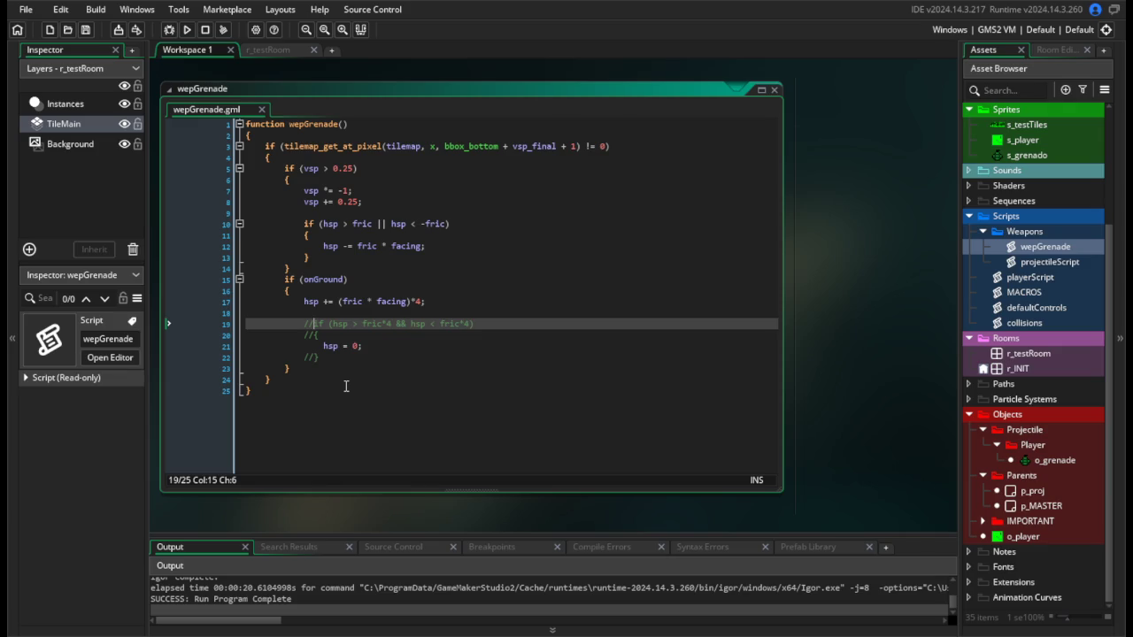
drag(372, 346, 245, 335)
key(ctrl+z)
key(BackSpace)
key(BackSpace)
key(Down)
key(BackSpace)
key(BackSpace)
key(Down)
key(Down)
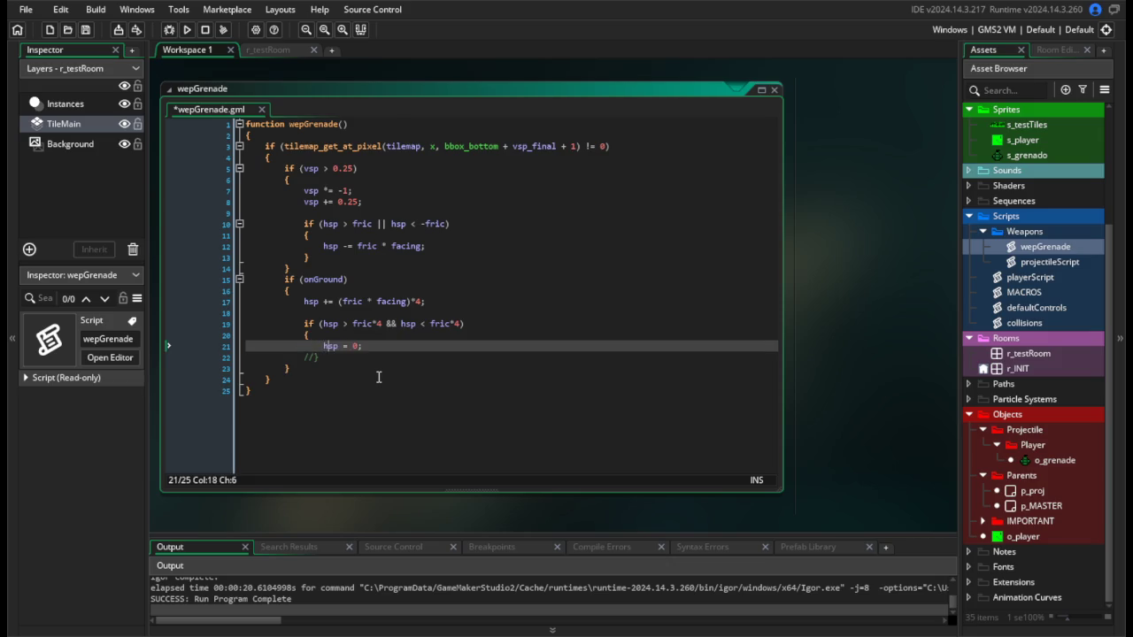
key(Delete)
key(Delete)
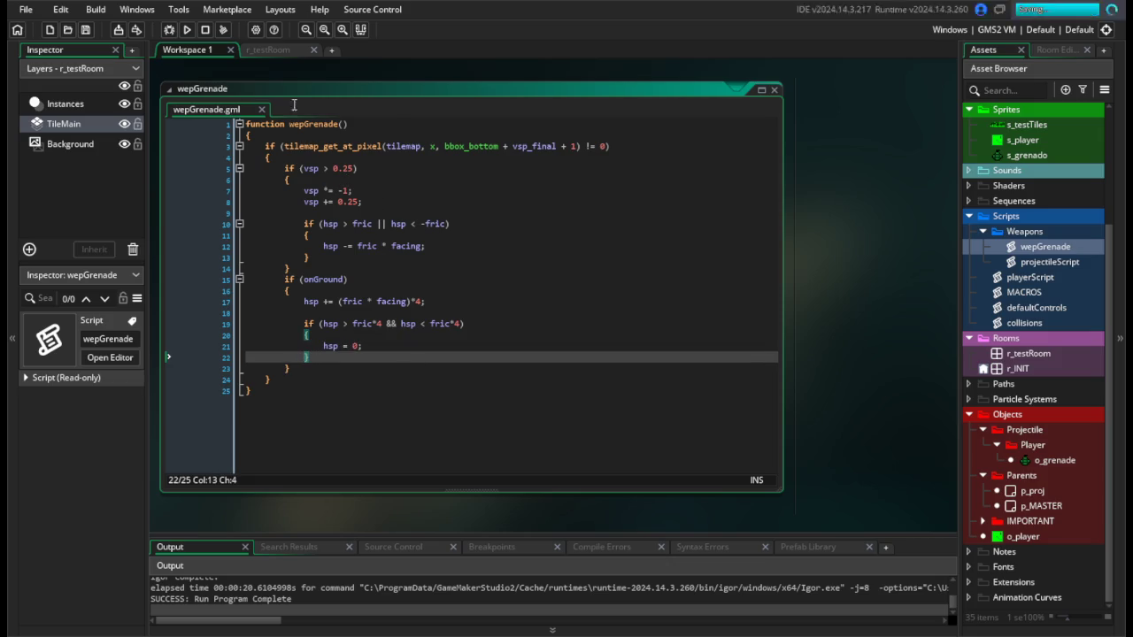
Run the game and walk the player right to test the stop block.
click(188, 29)
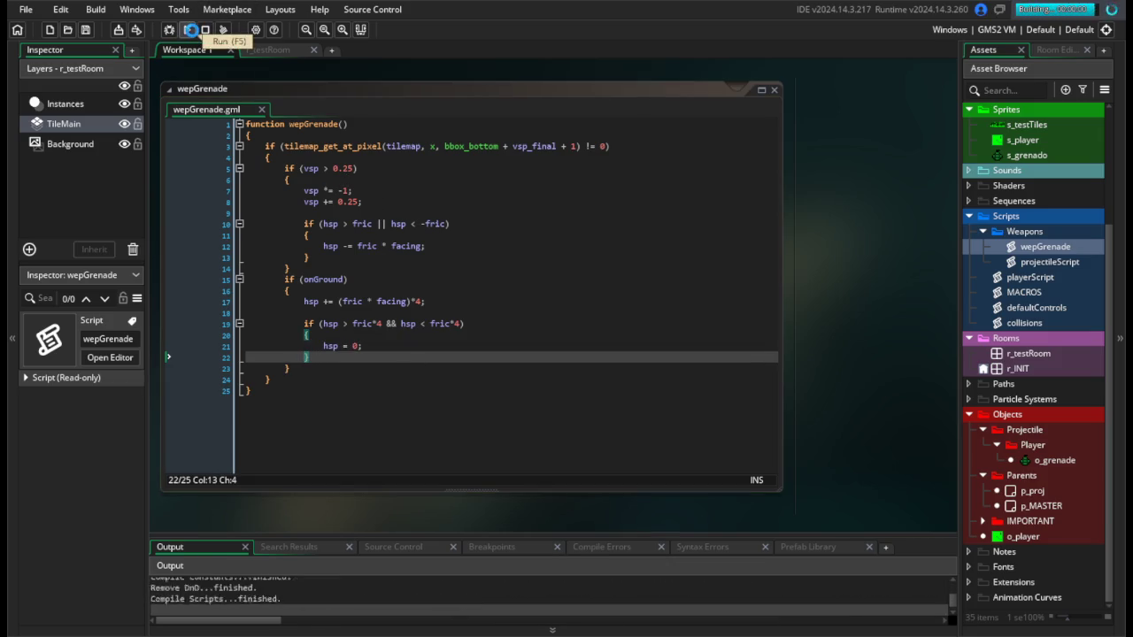
key(d)
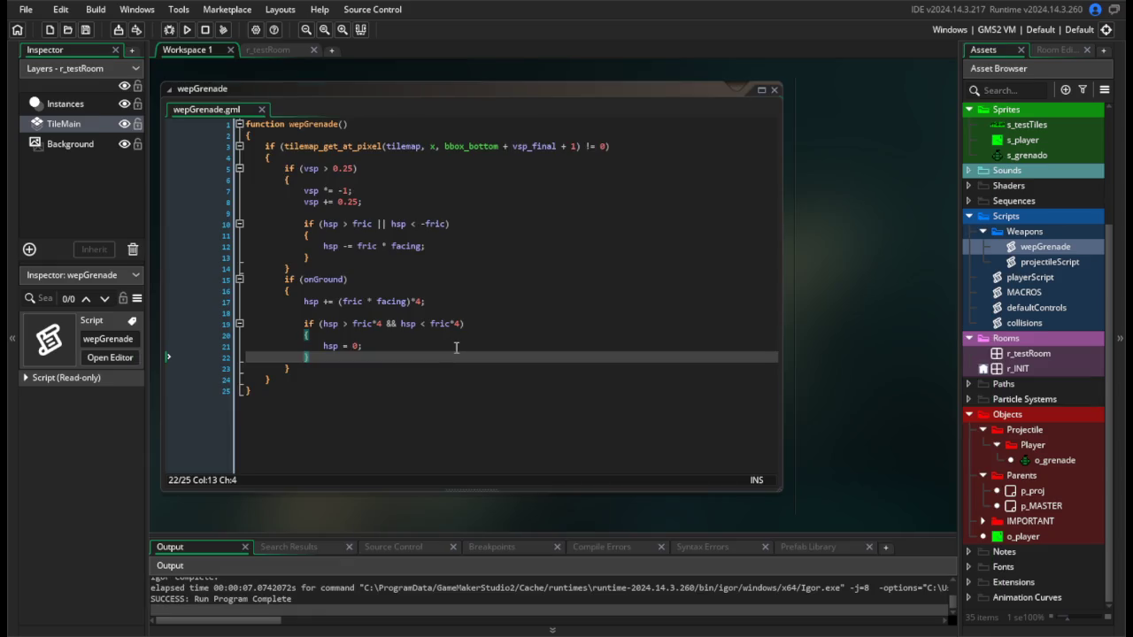
click(456, 347)
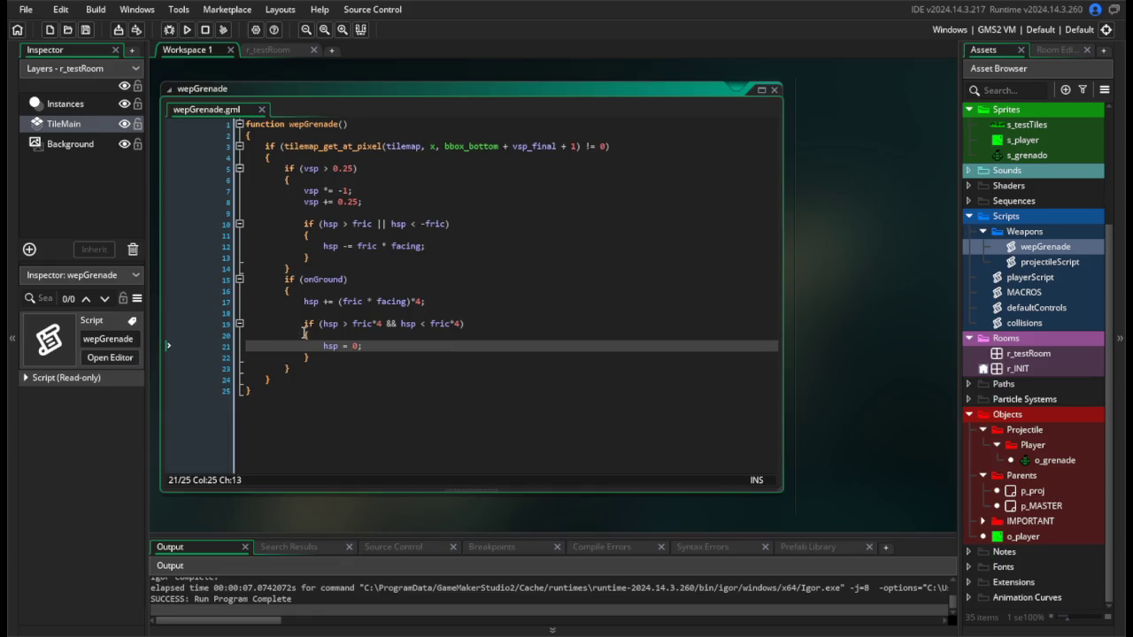
Change line 17's += to -= and test-run, throwing two grenades.
click(328, 301)
key(BackSpace)
text(-)
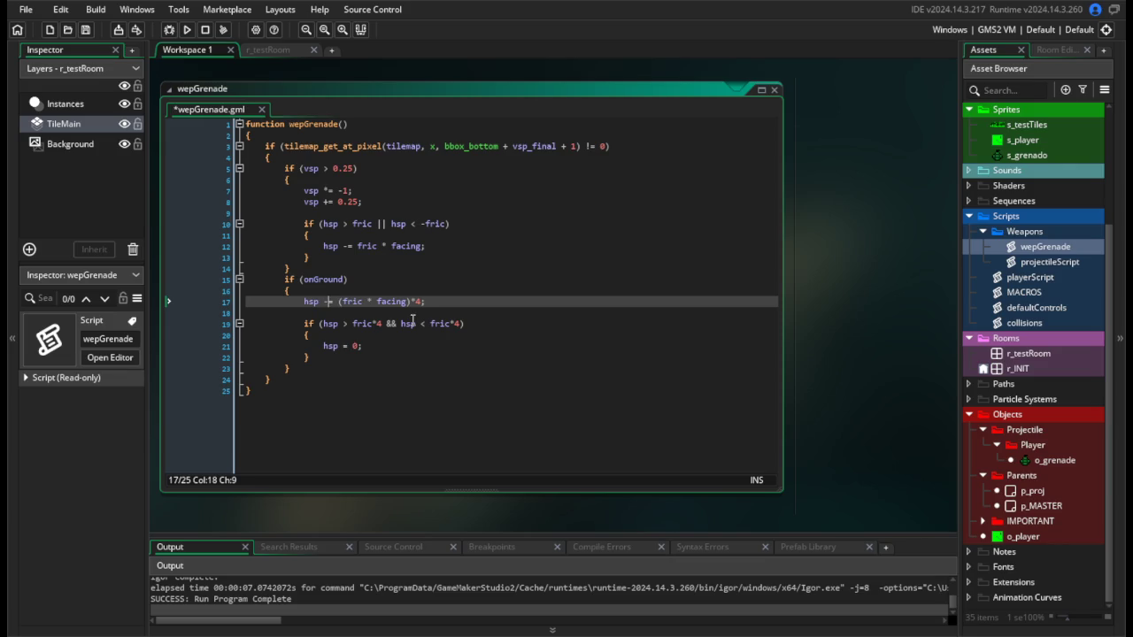
click(187, 29)
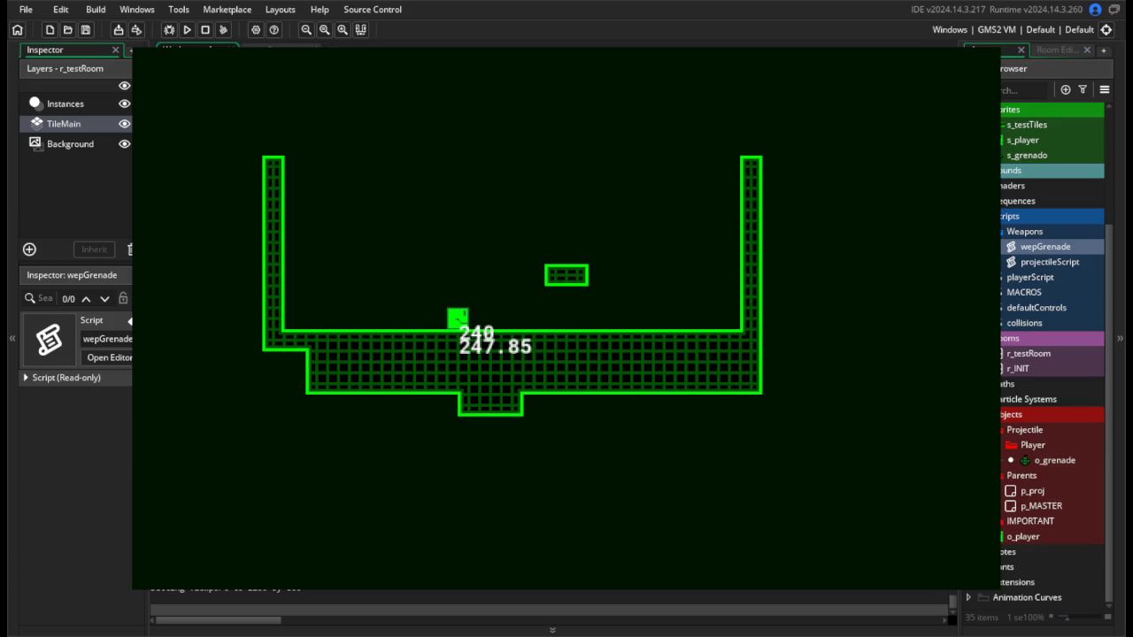
click(530, 269)
key(d)
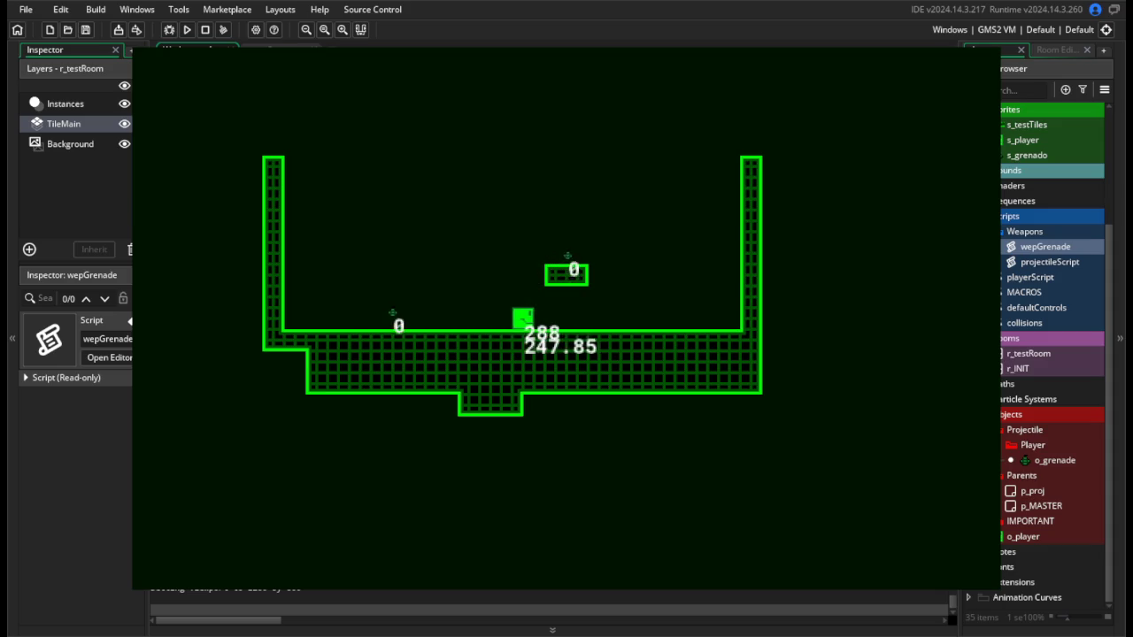
click(584, 269)
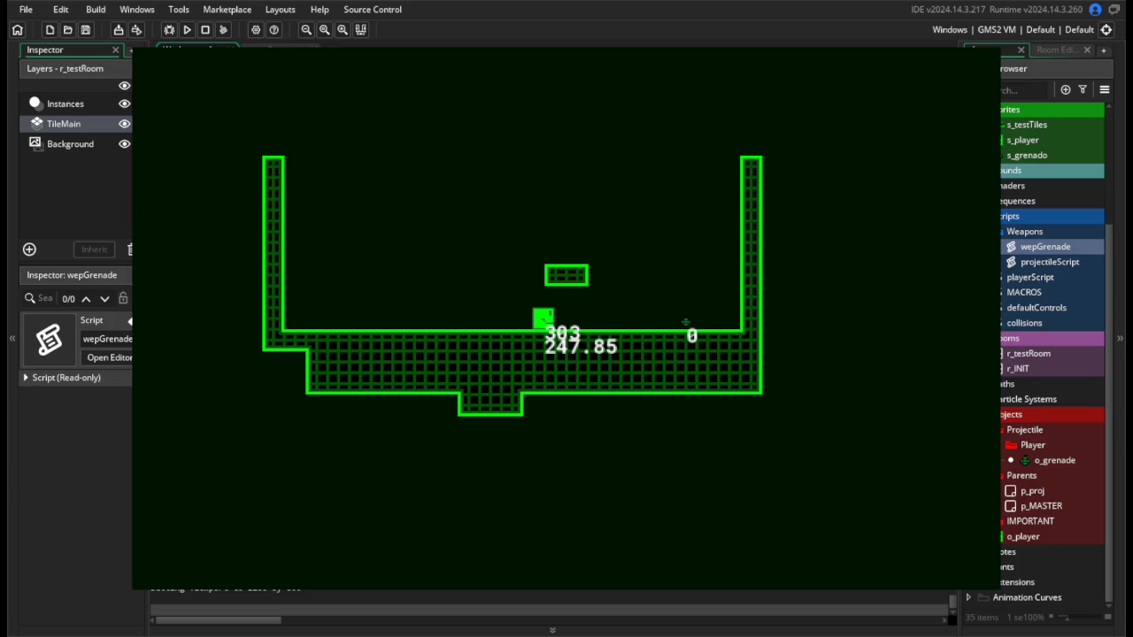
key(Escape)
click(452, 324)
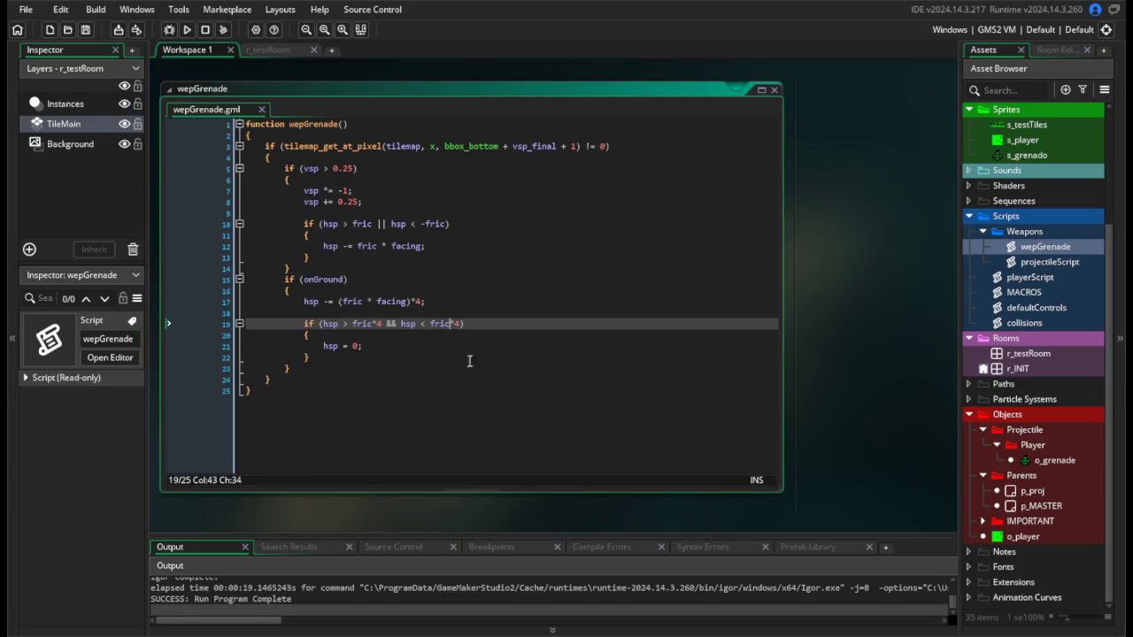
Change both line 19 stop thresholds from fric*4 to fric*5.
click(459, 334)
click(461, 346)
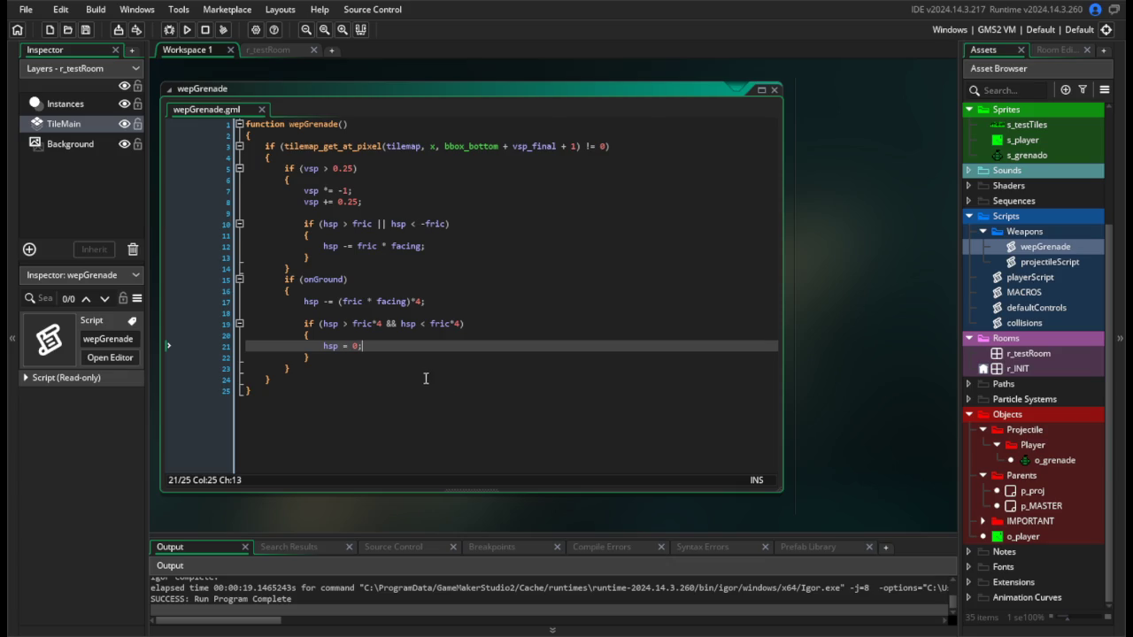
scroll(426, 381, down, 5)
scroll(438, 372, up, 5)
click(357, 420)
click(379, 365)
click(395, 376)
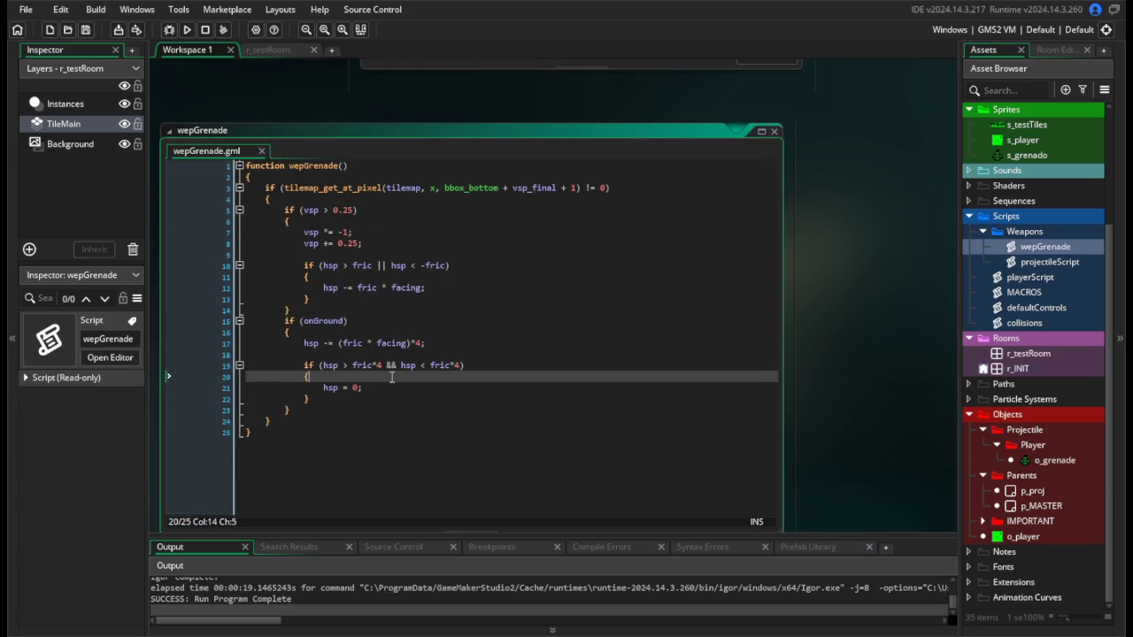
scroll(407, 396, down, 1)
click(377, 368)
click(396, 334)
click(409, 359)
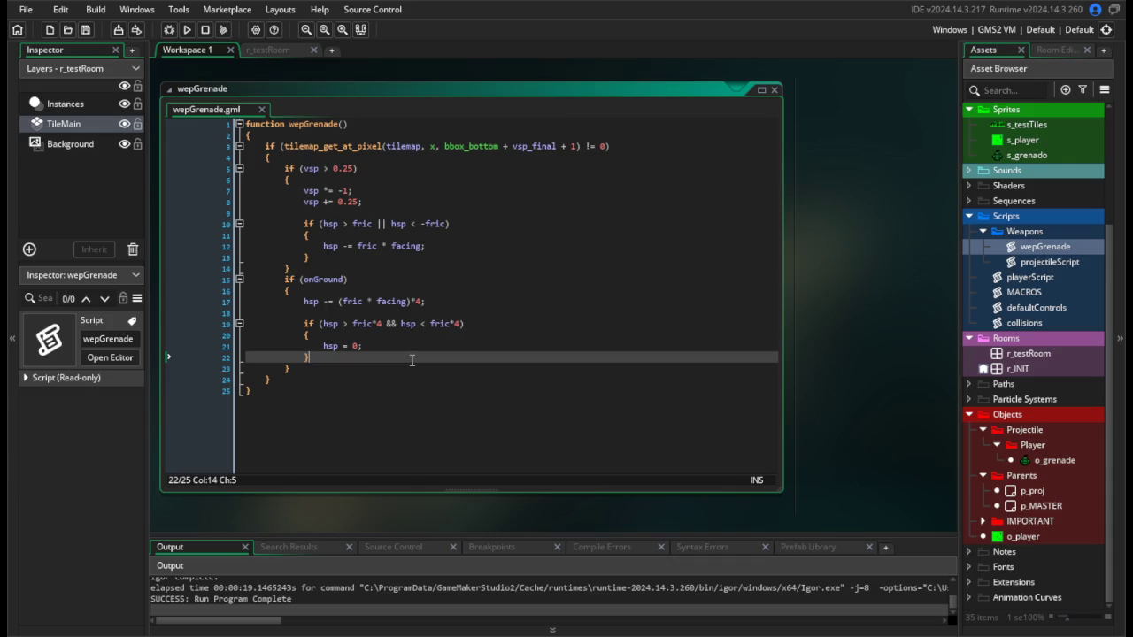
click(380, 324)
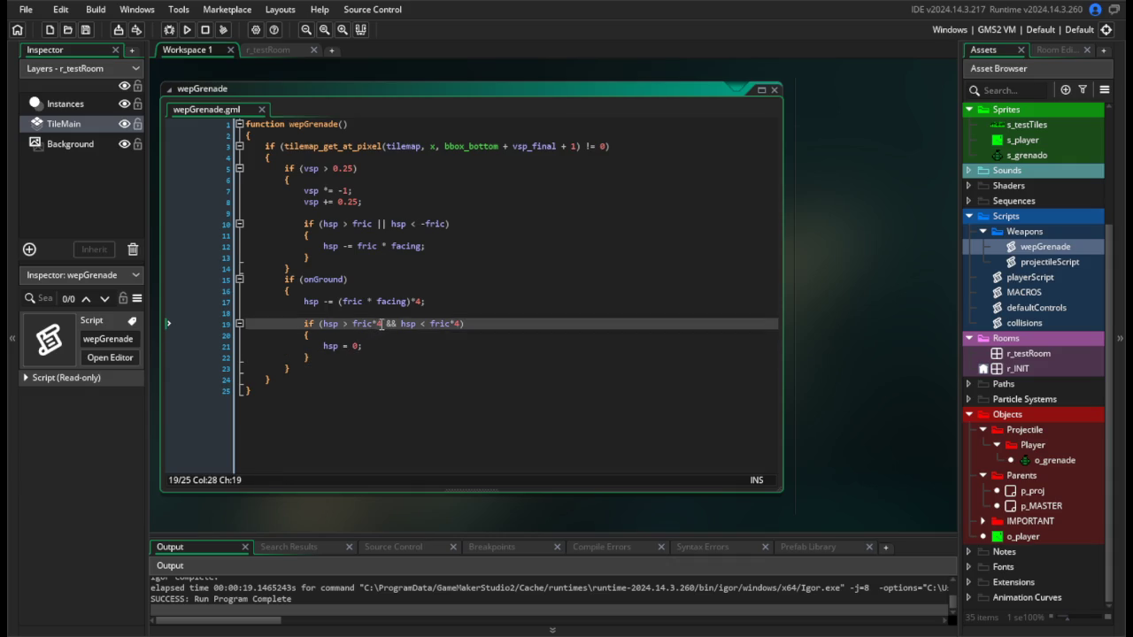
key(BackSpace)
text(5)
click(461, 323)
key(BackSpace)
text(5)
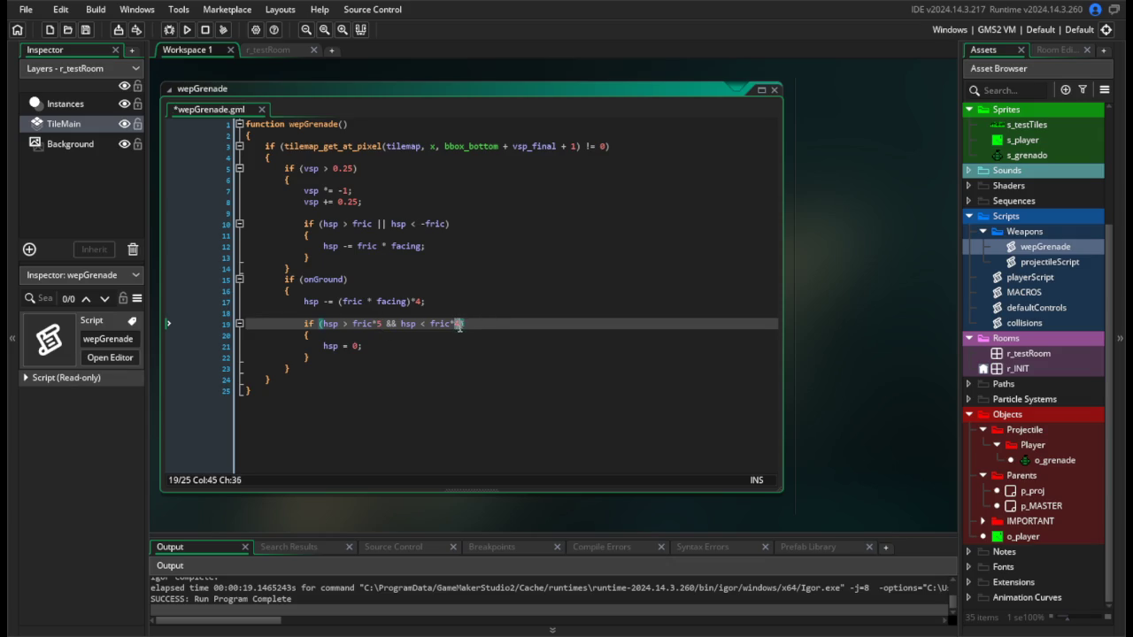
Run the game, walk right and throw a grenade to test the new thresholds.
click(187, 29)
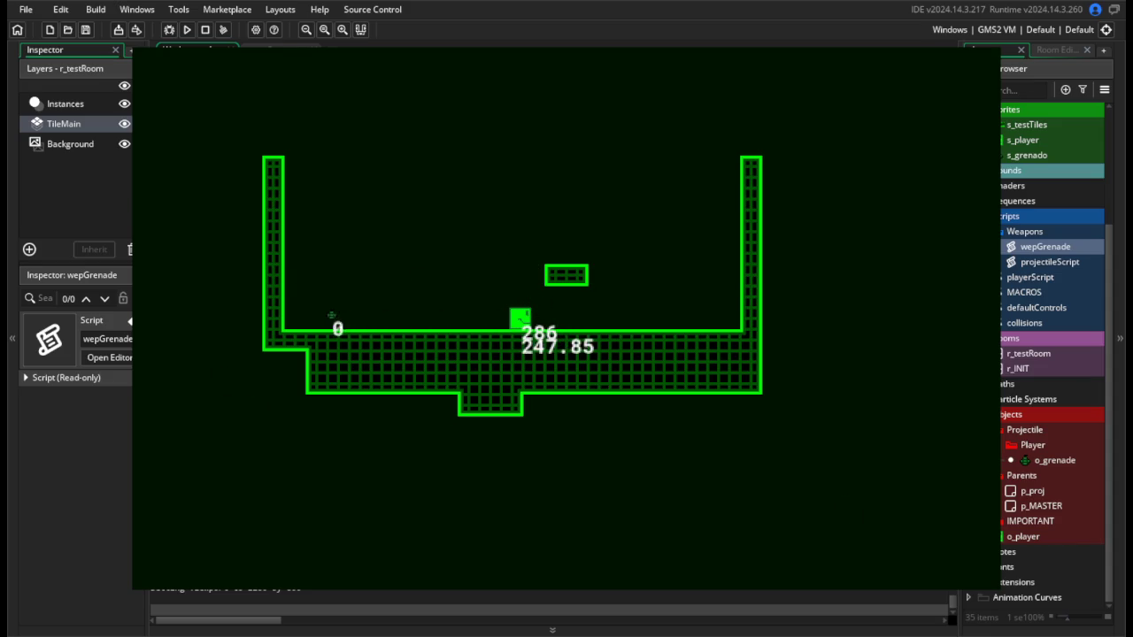
key(d)
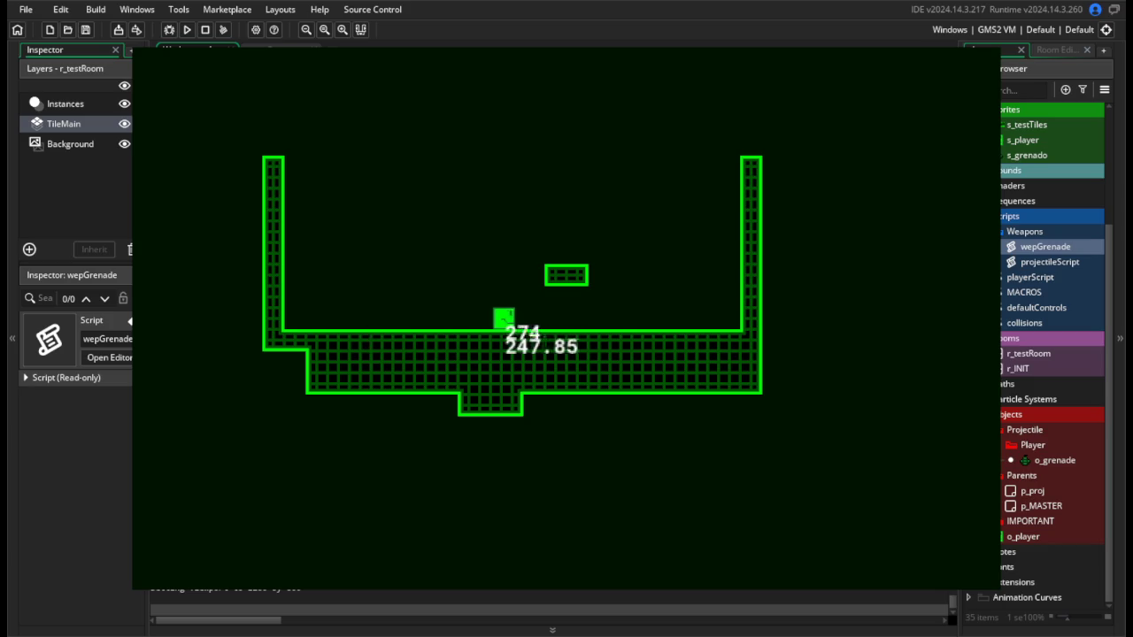
click(696, 315)
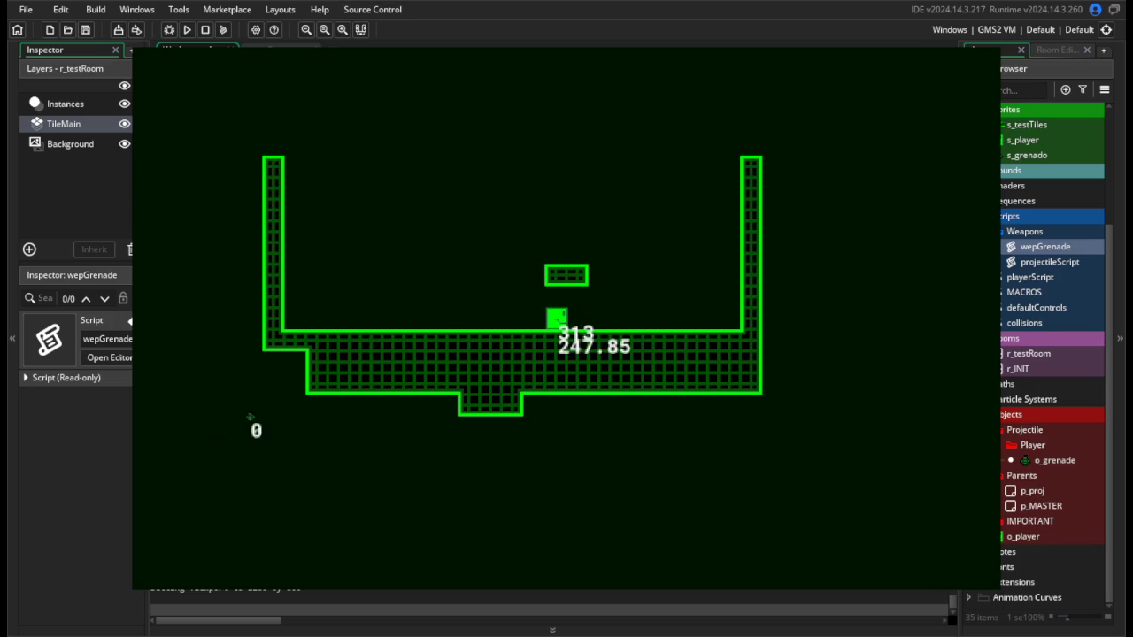
key(Escape)
click(436, 324)
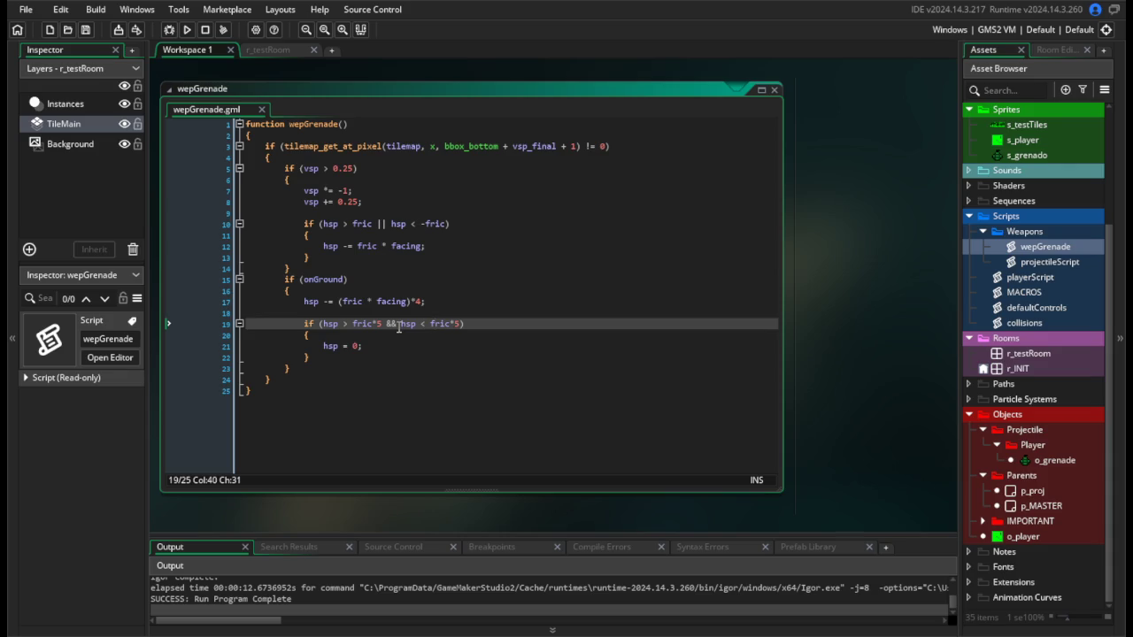
Set line 19's thresholds back to fric*4 with a negative -fric*4 lower bound, then test-run.
key(Delete)
text(4)
click(378, 323)
text(4)
key(Delete)
click(427, 324)
text(-)
click(186, 29)
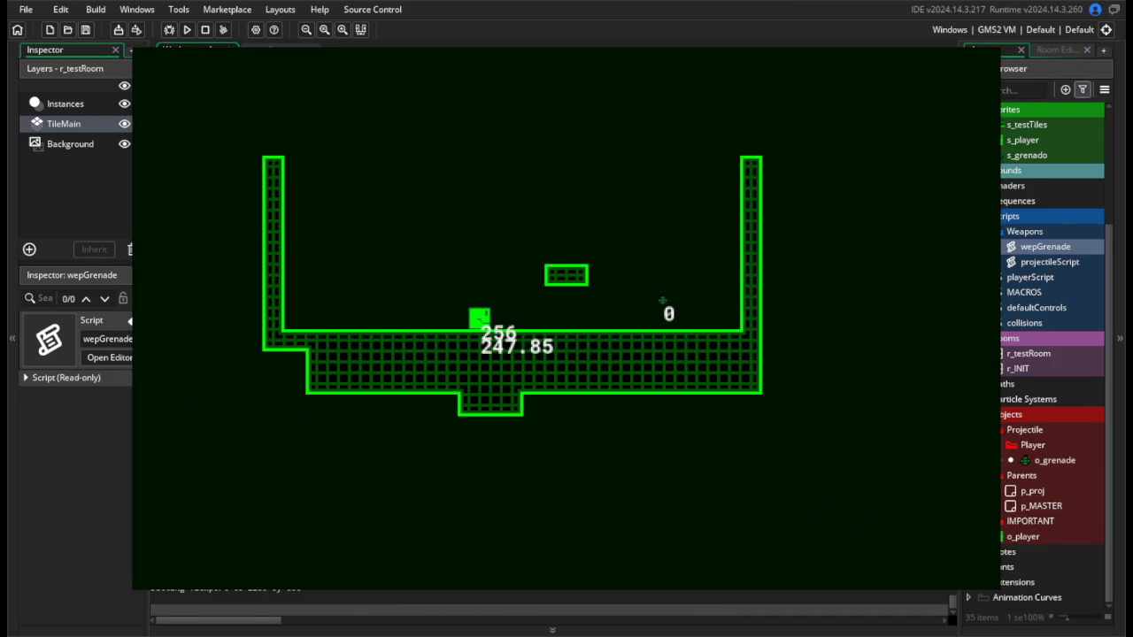
key(Escape)
click(650, 343)
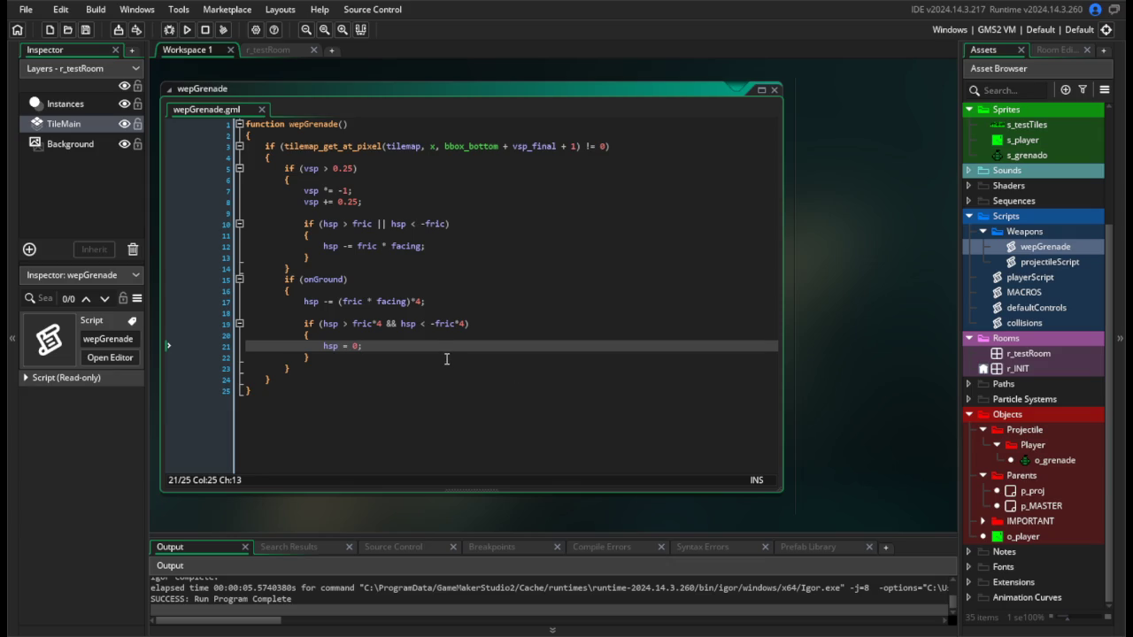
Correct line 19 to hsp < fric*4 && hsp > -fric*4, save, and test-run.
click(349, 323)
key(BackSpace)
text(<)
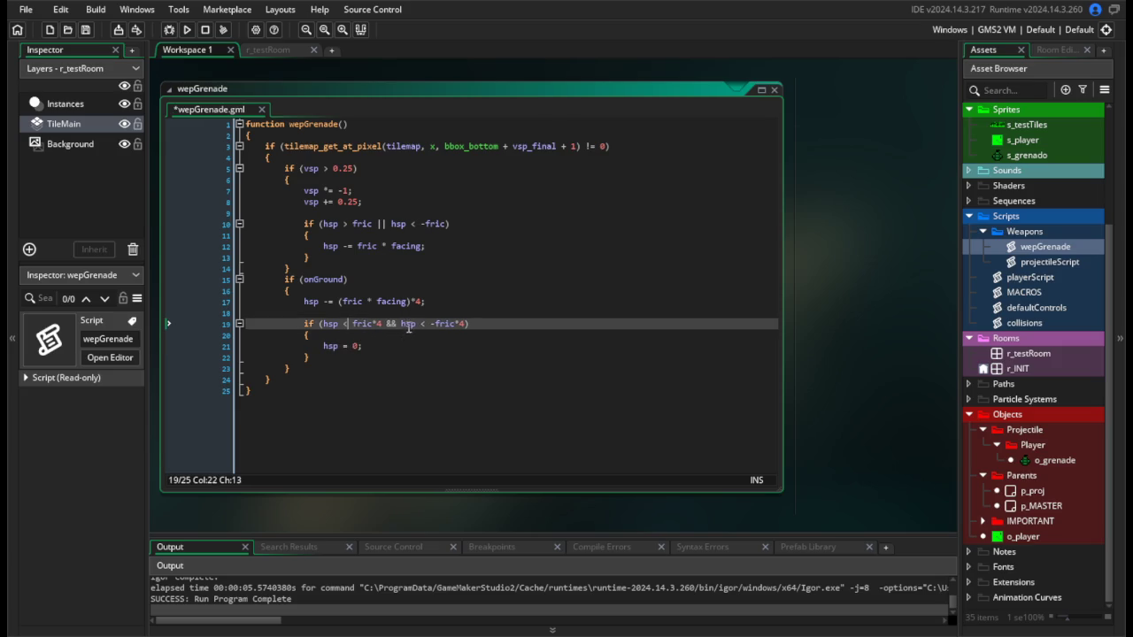
double_click(423, 324)
text(>)
click(320, 278)
key(ctrl+s)
click(187, 29)
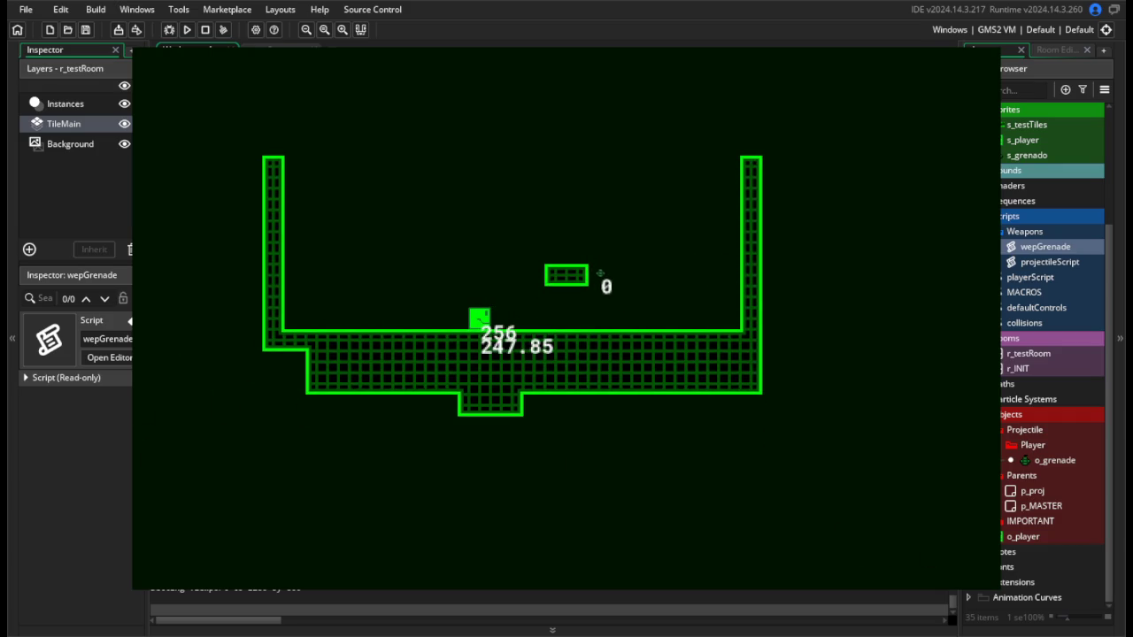
key(d)
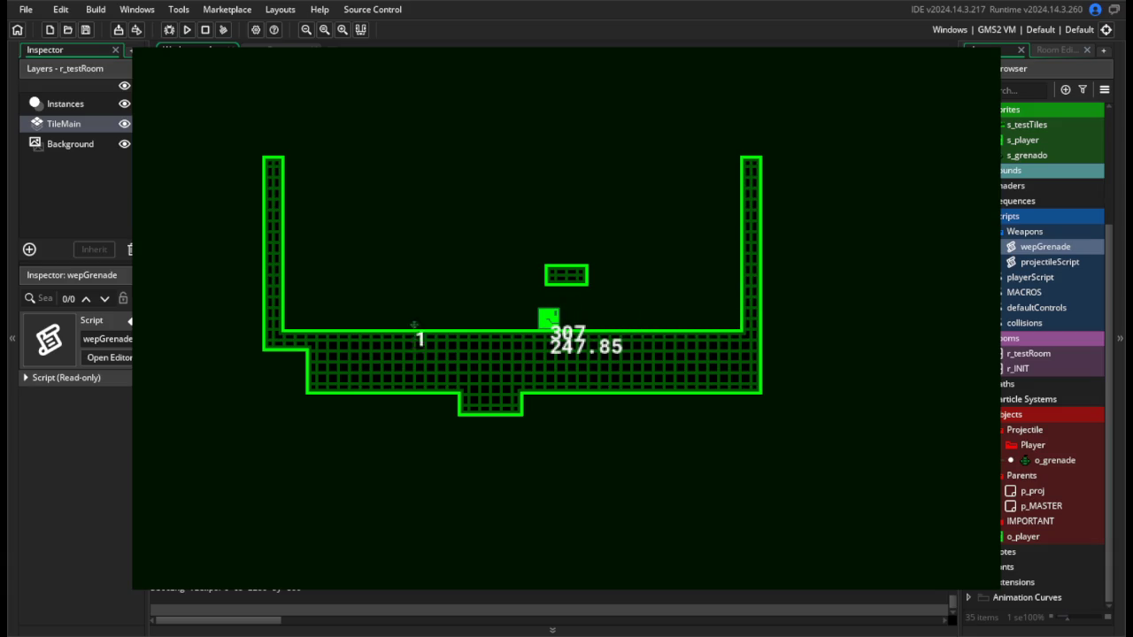
key(Escape)
Delete lines 17–22 inside the onGround block, leaving it empty, and save.
click(365, 358)
mouse_move(365, 358)
mouse_down()
mouse_move(133, 299)
mouse_move(162, 300)
mouse_up()
key(BackSpace)
key(Tab)
key(Tab)
key(ctrl+s)
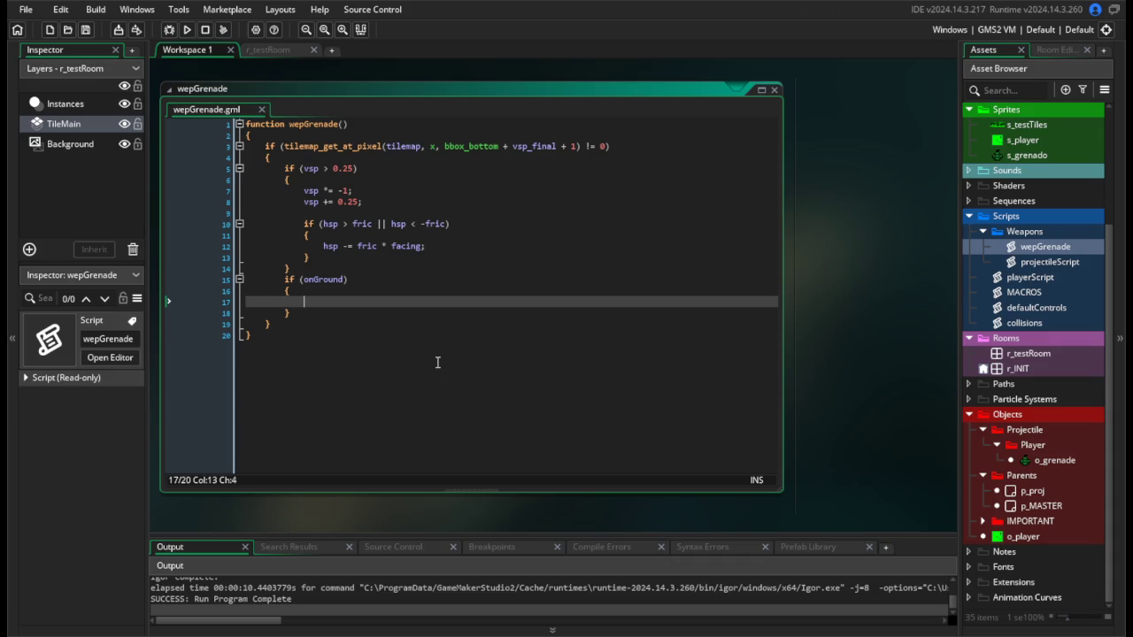
Test-run the game with the empty onGround block, walking the player right.
click(187, 29)
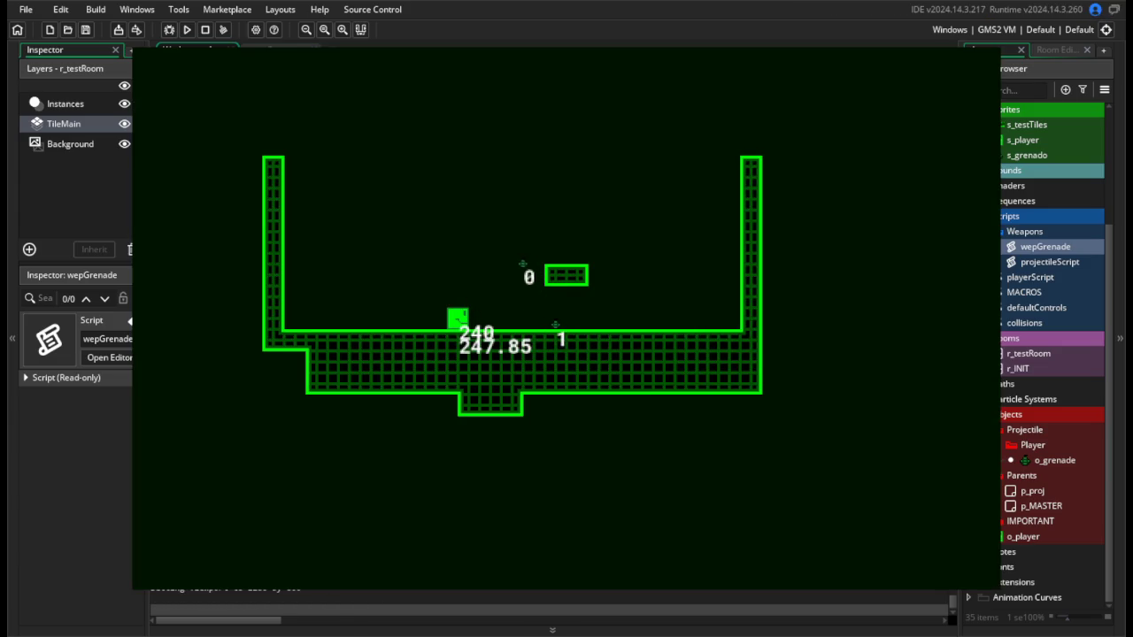
key(d)
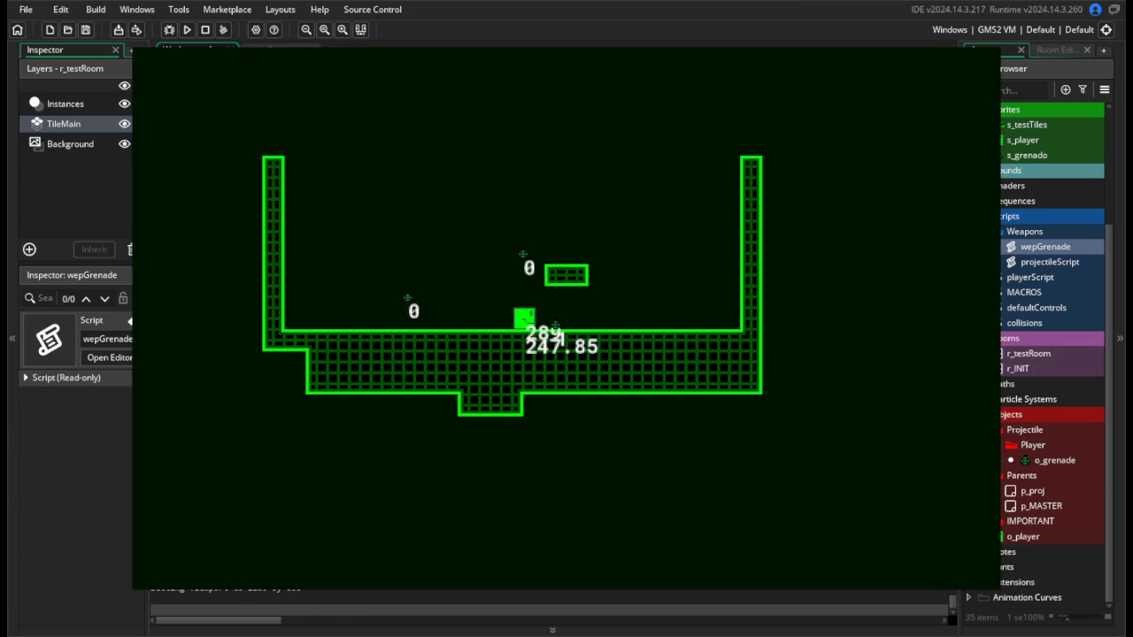
key(d)
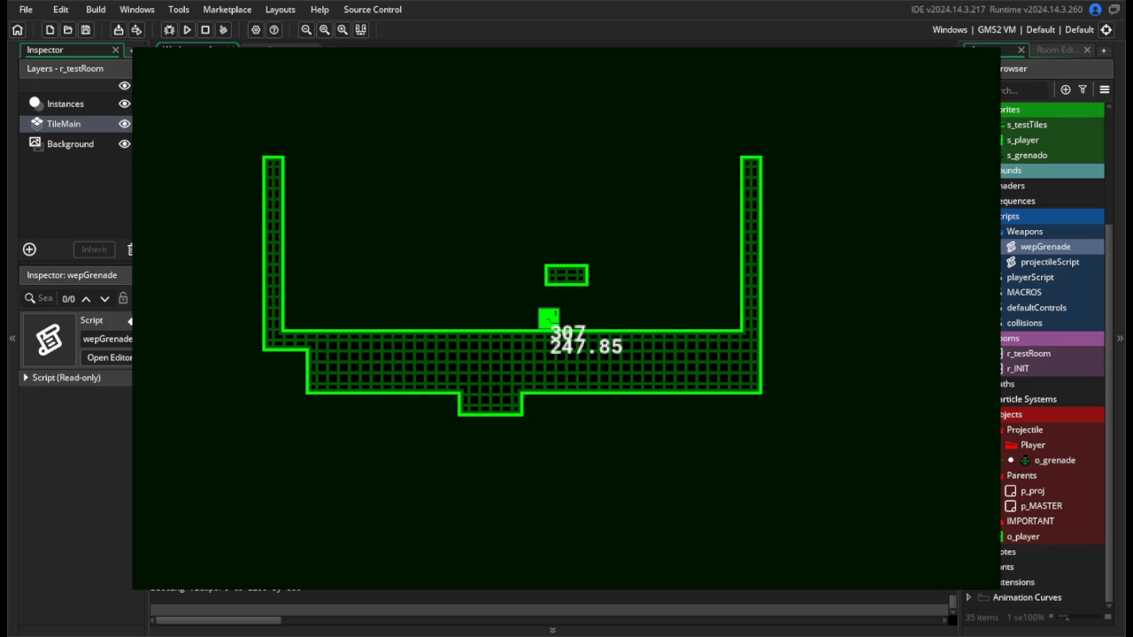
key(d)
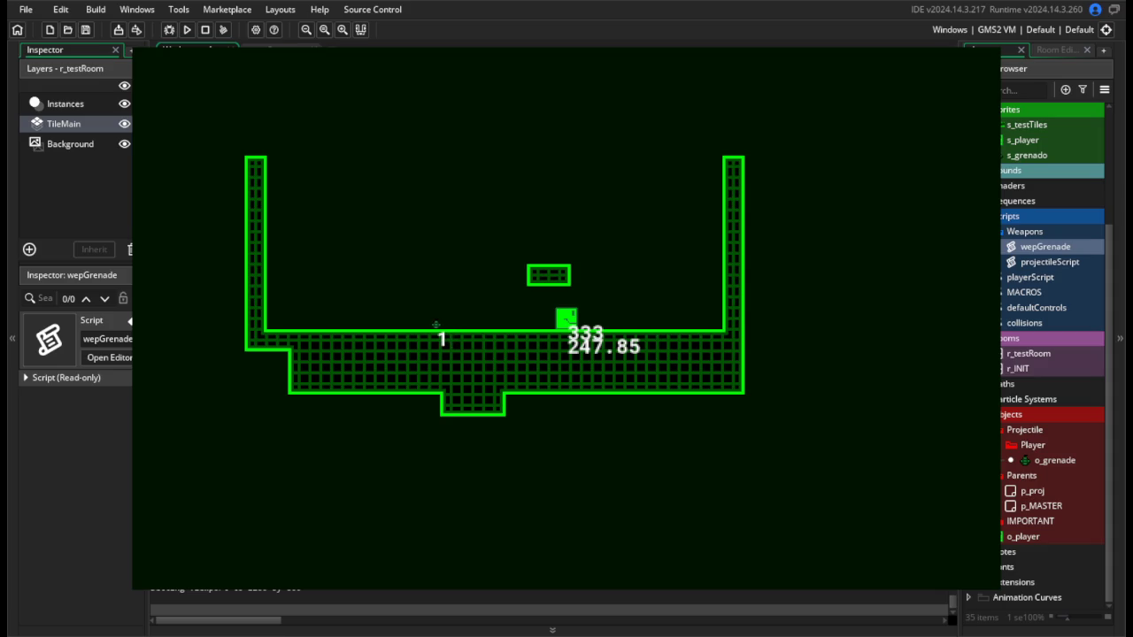
key(Escape)
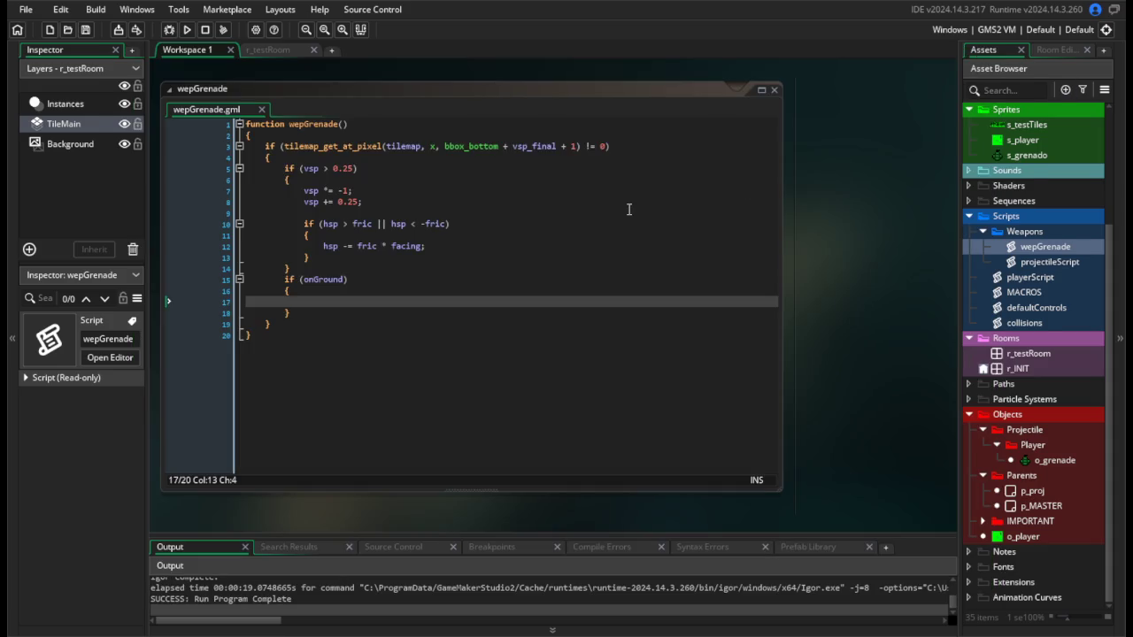
Delete the empty if (onGround) block from wepGrenade.
click(515, 247)
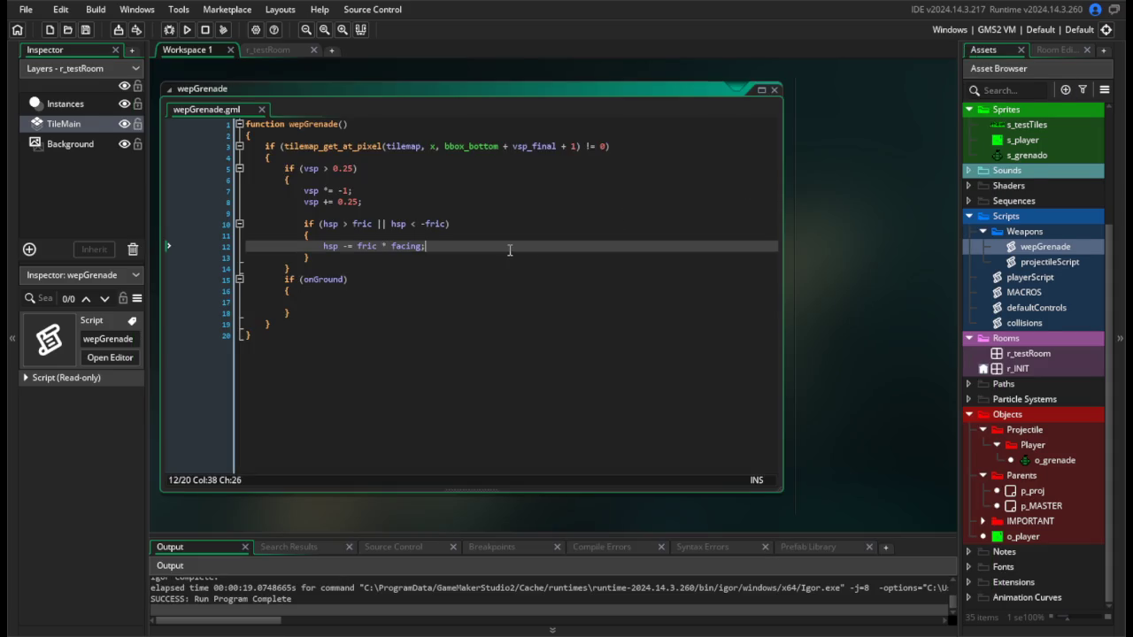
drag(190, 313, 188, 278)
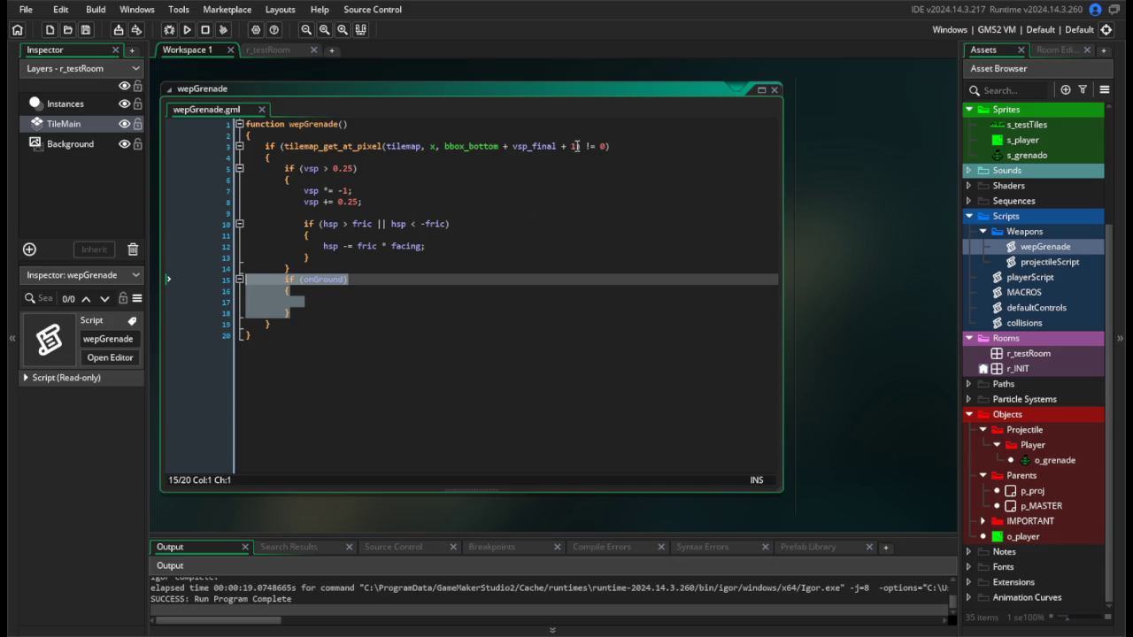
drag(577, 146, 556, 146)
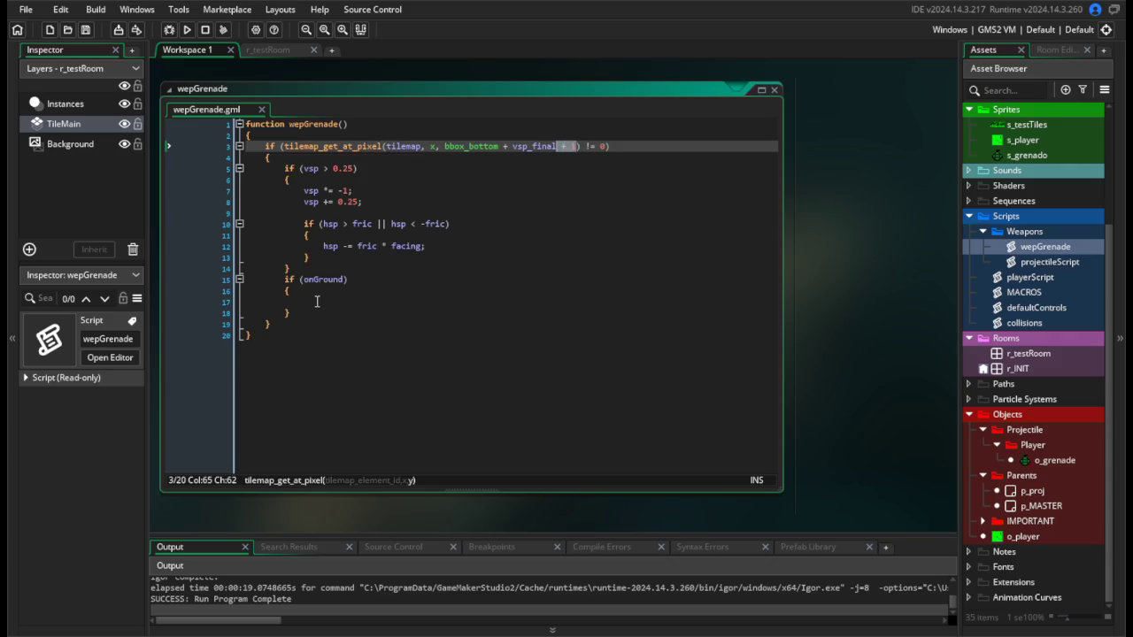
drag(309, 314, 211, 276)
key(BackSpace)
key(BackSpace)
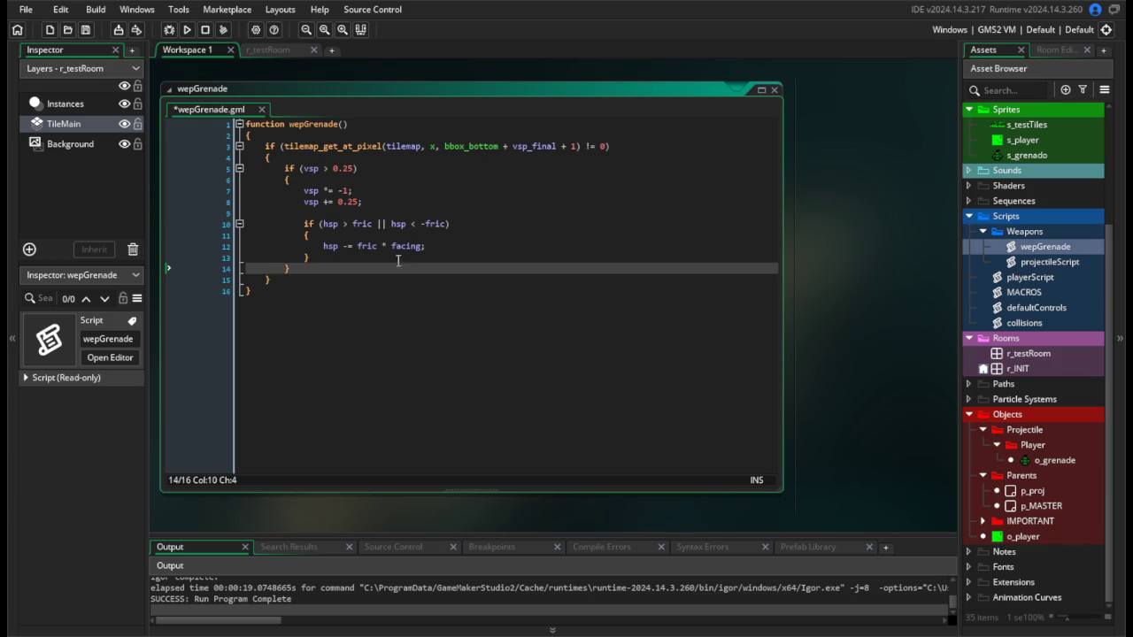
Add an else { hsp = 0; } branch after the friction check and save.
drag(364, 269, 252, 227)
click(362, 327)
click(317, 258)
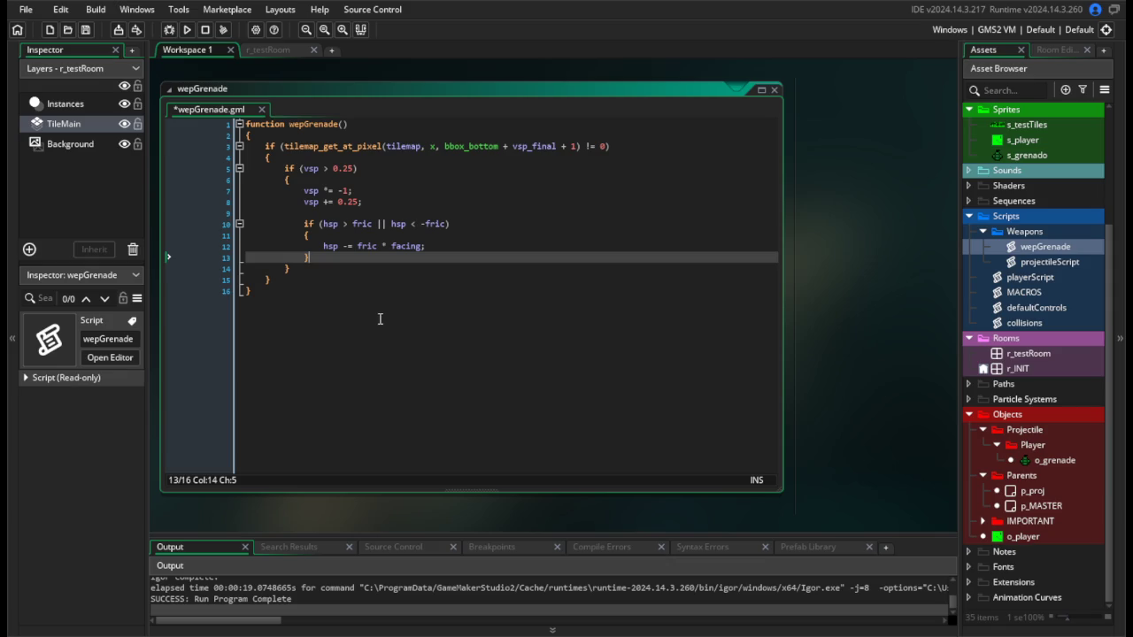
key(Return)
text(else)
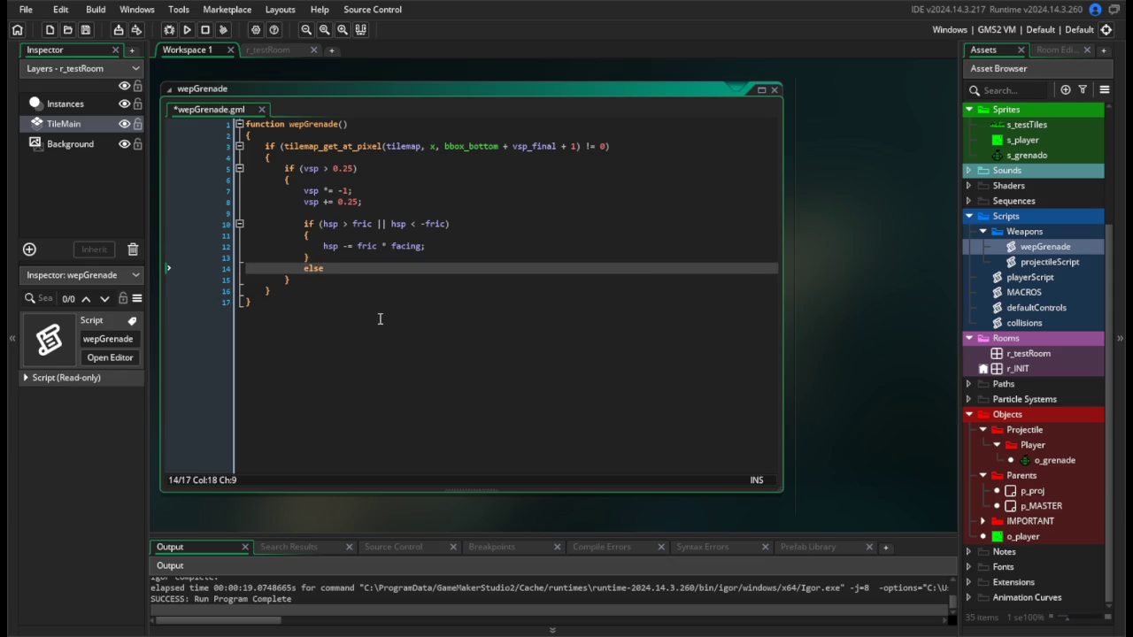
key(Return)
text({)
key(Return)
key(ctrl+s)
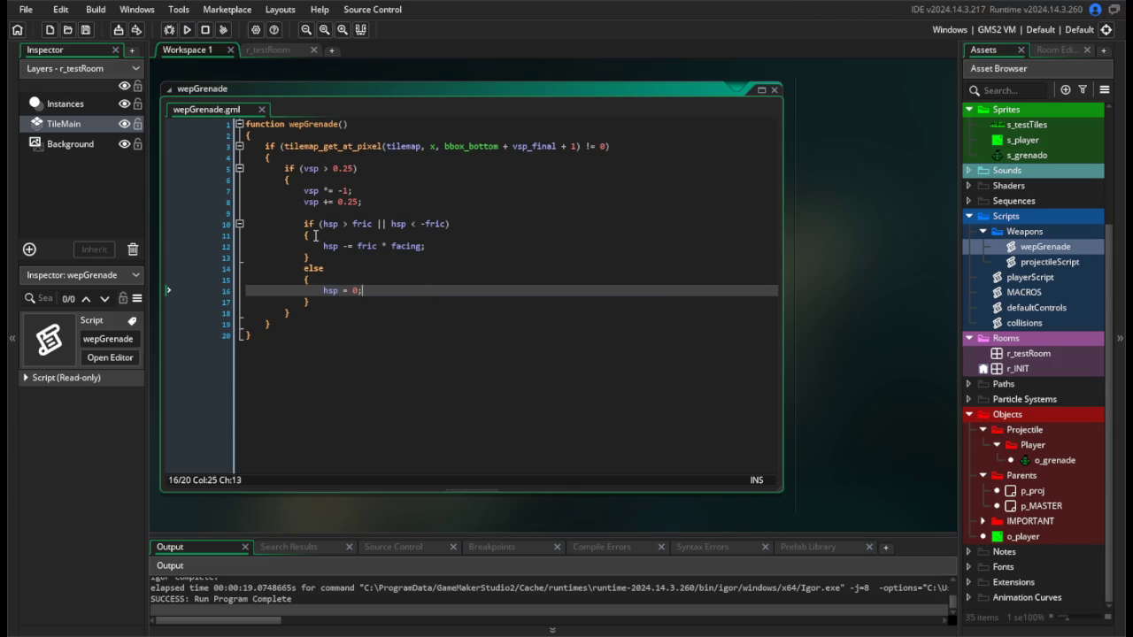
Test-run the game to check that grenades stop under friction.
click(309, 257)
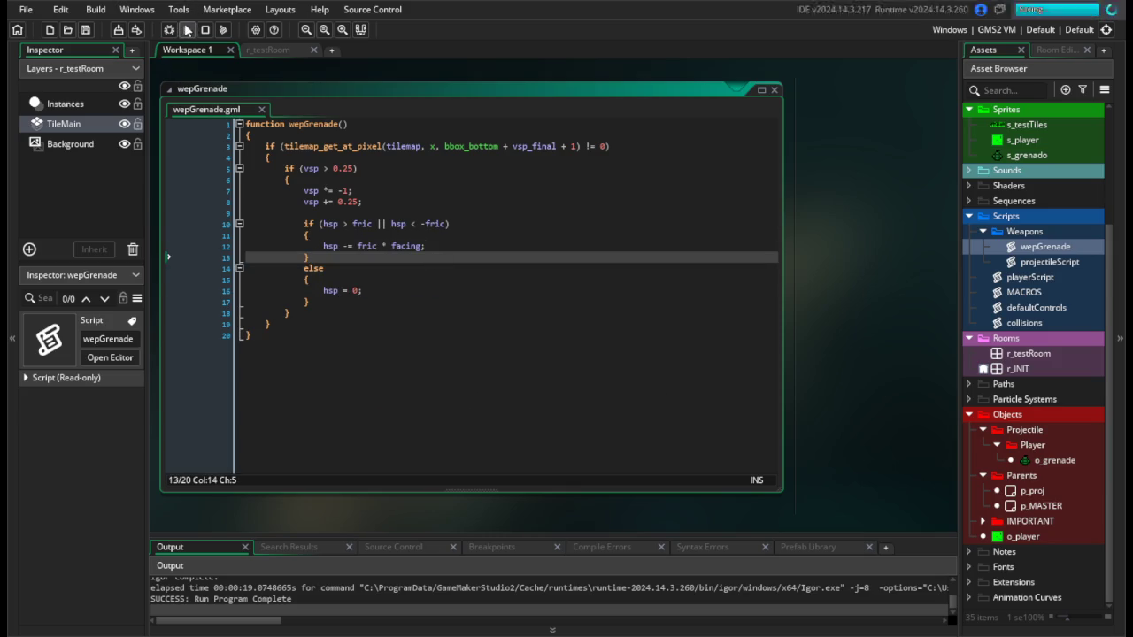
click(187, 30)
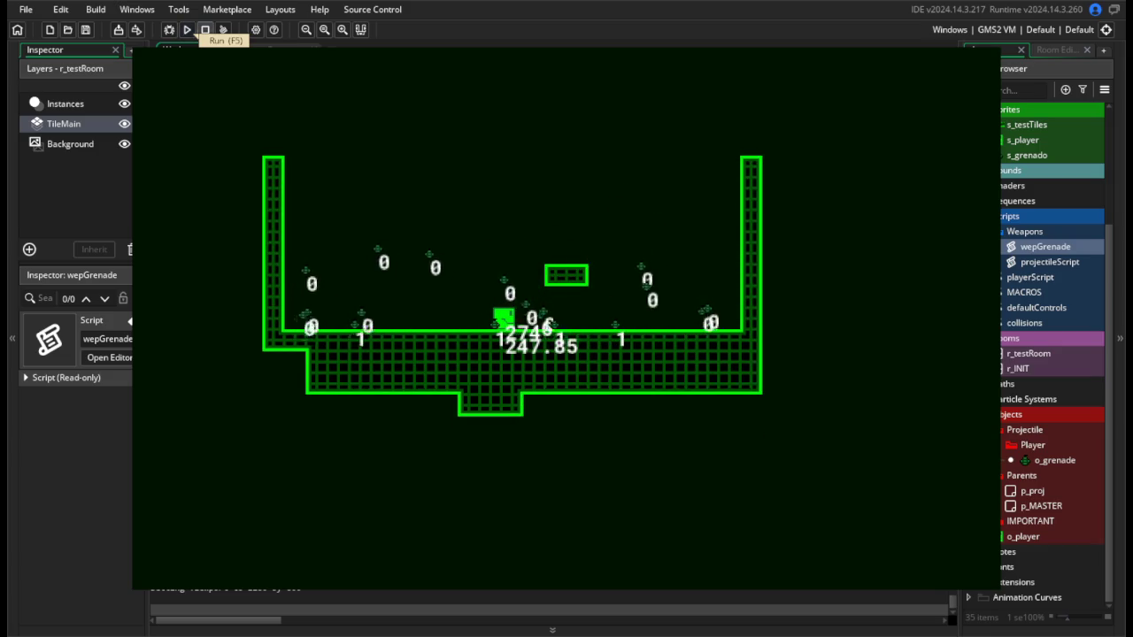
key(Escape)
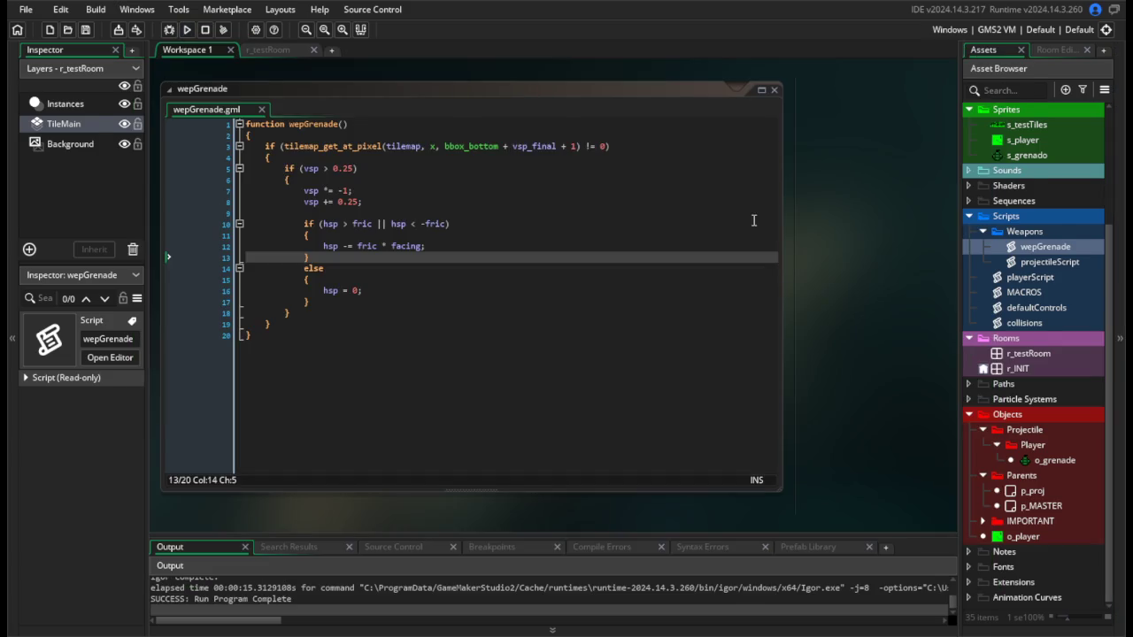
Delete o_grenade's onGround-printing Draw event, confirming with Yes, then test-run the game.
click(1048, 461)
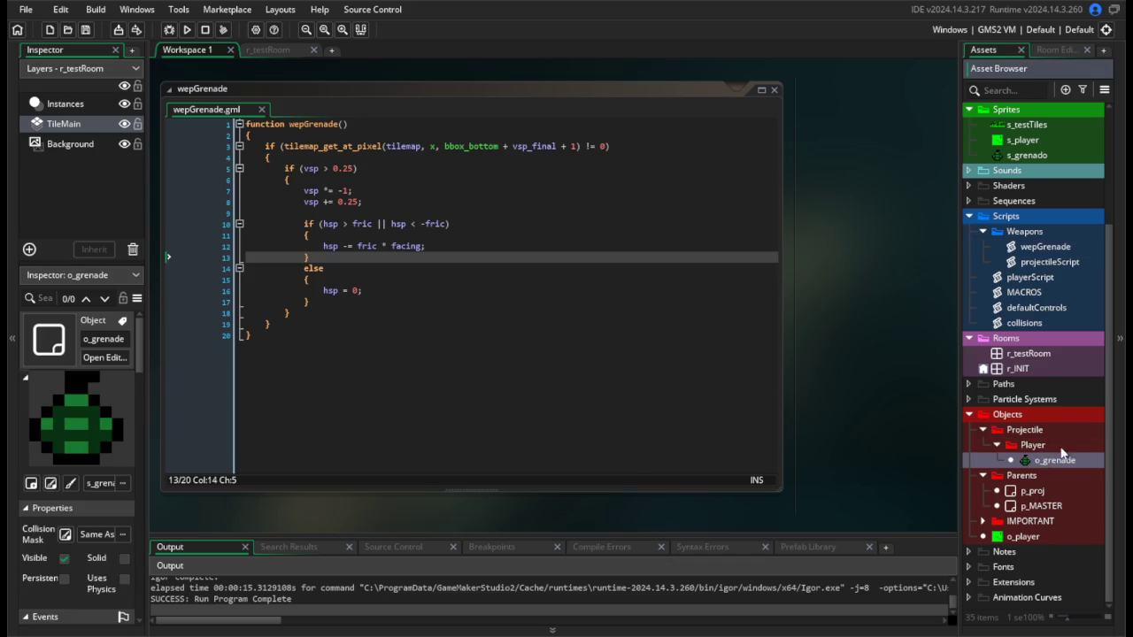
double_click(1062, 462)
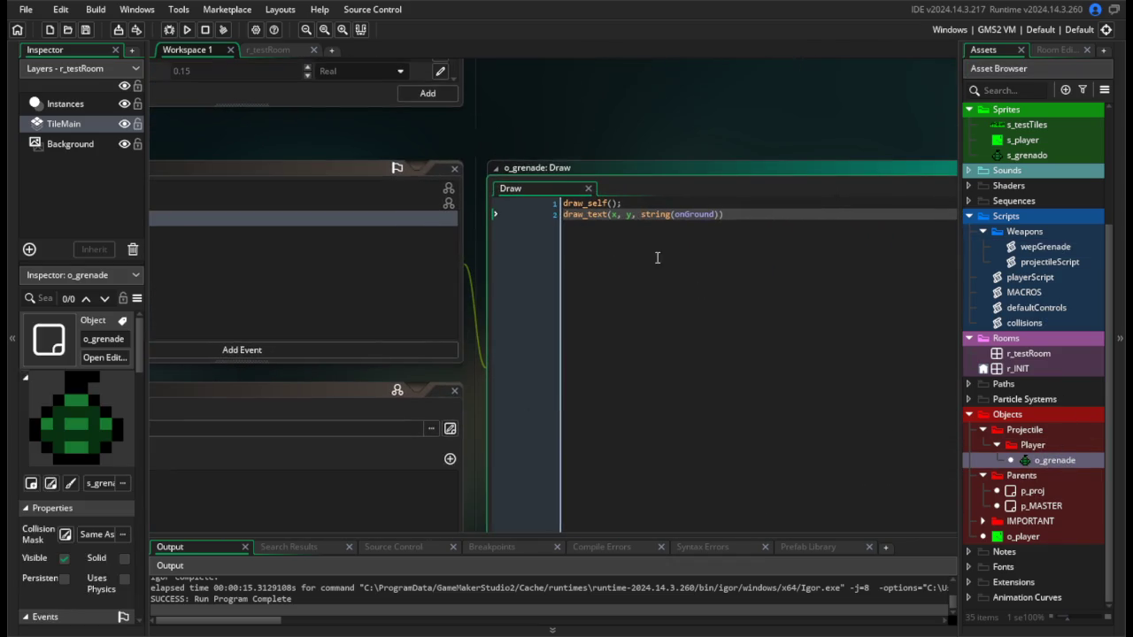
right_click(321, 219)
click(354, 361)
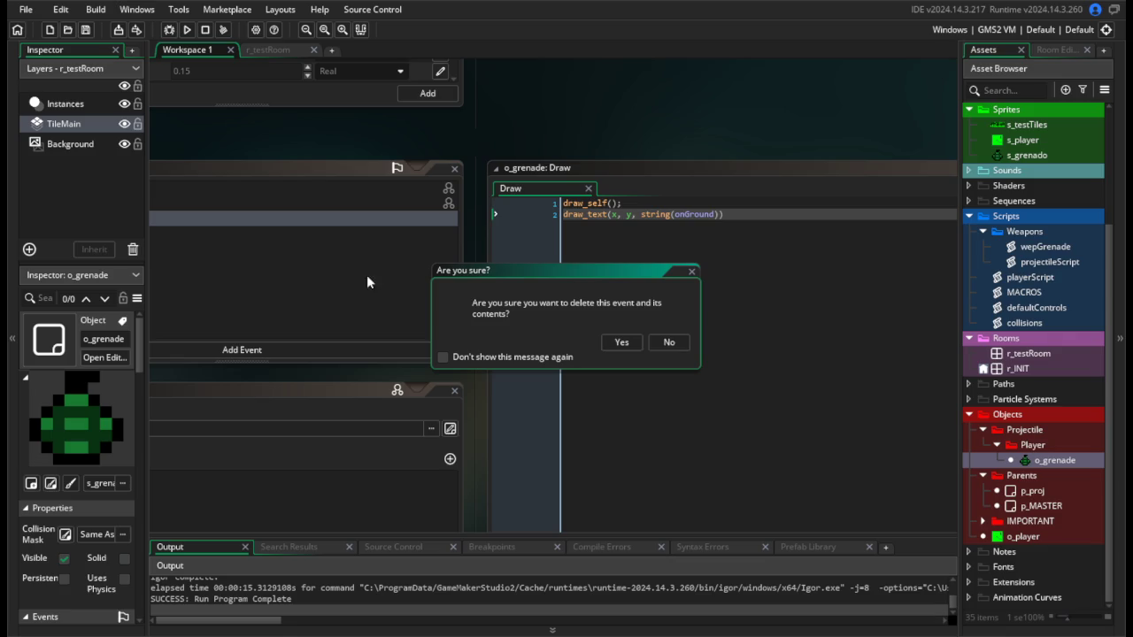
click(621, 342)
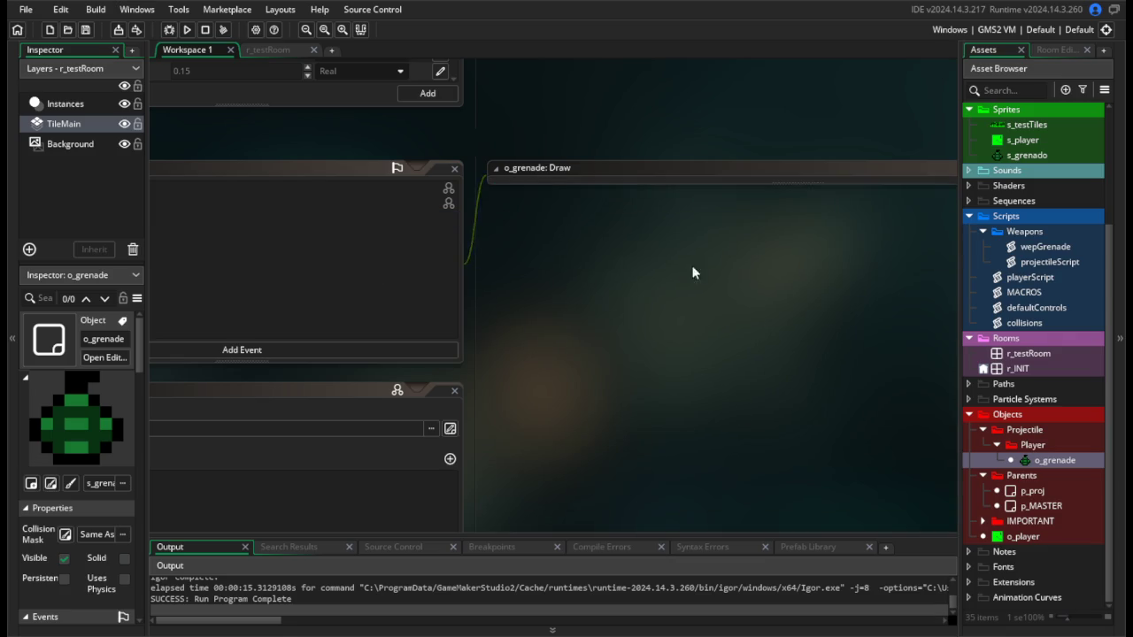
click(186, 30)
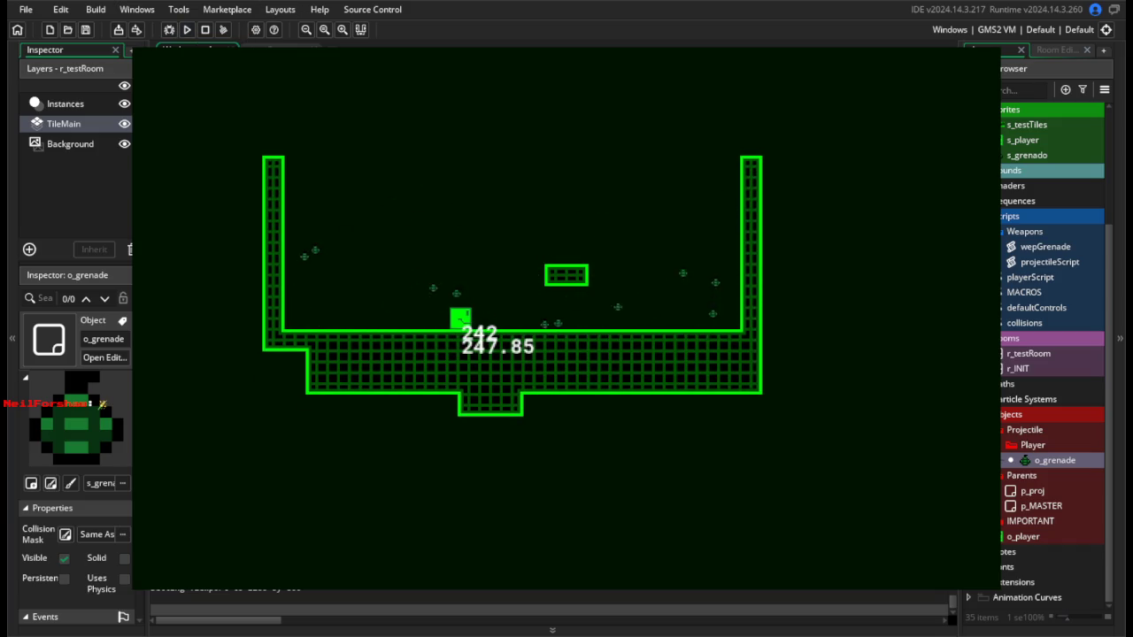
key(Escape)
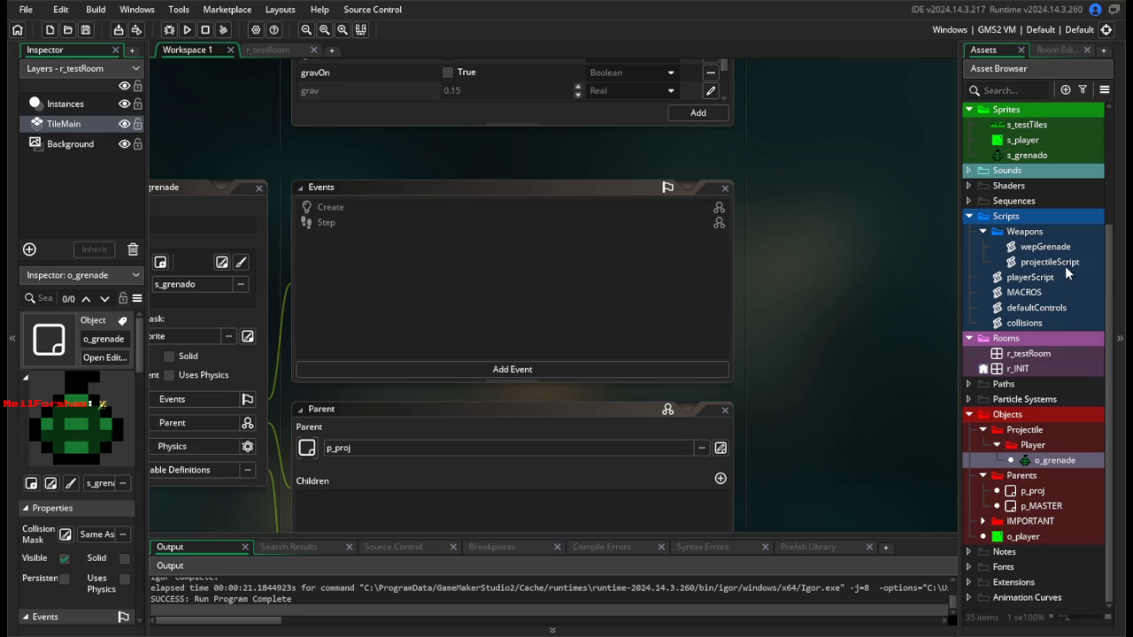
In playerScript, make the grenade's throw vsp depend on abs(other.hsp) and save.
double_click(1044, 281)
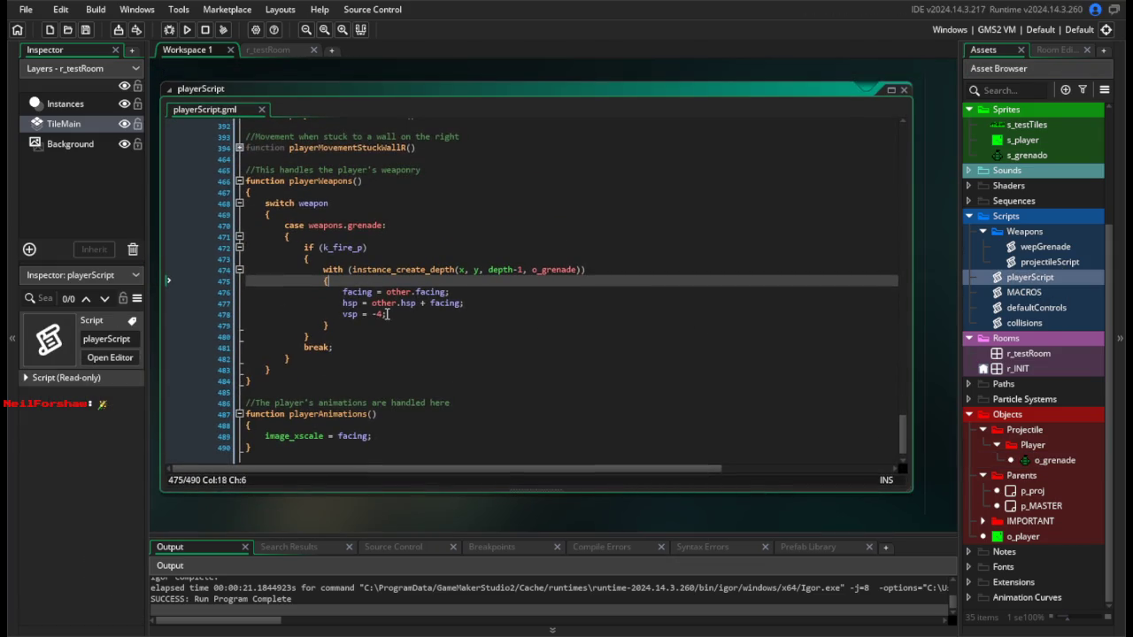
double_click(382, 313)
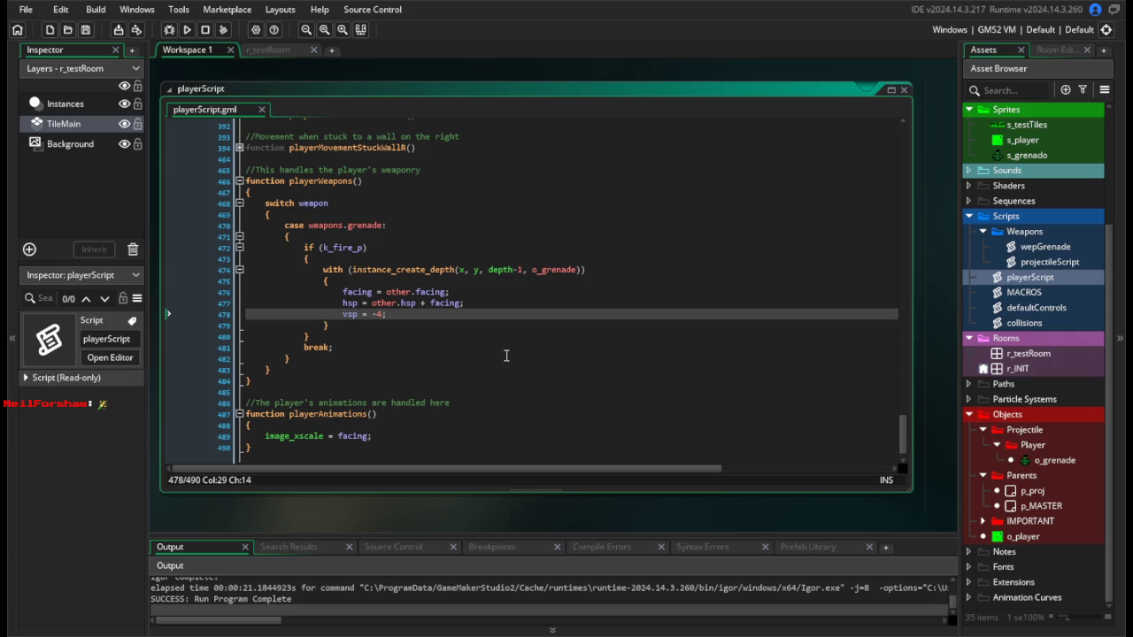
text(- a)
text(bs(other.h)
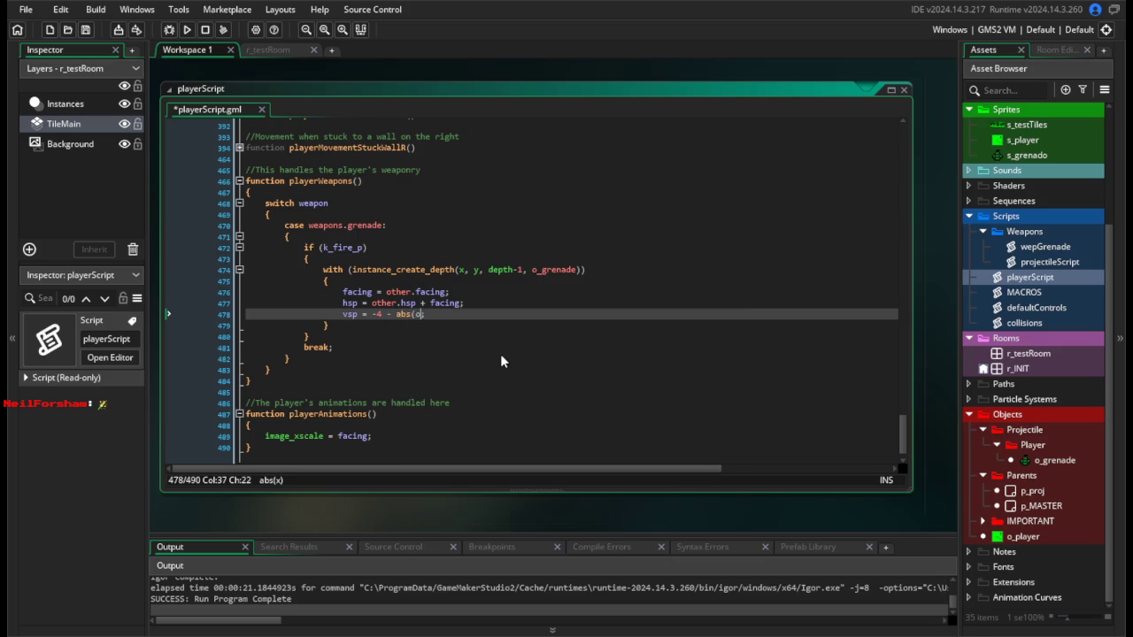
text(sp);)
key(ctrl+s)
Test the new throw in two runs, moving the player left and right.
click(186, 30)
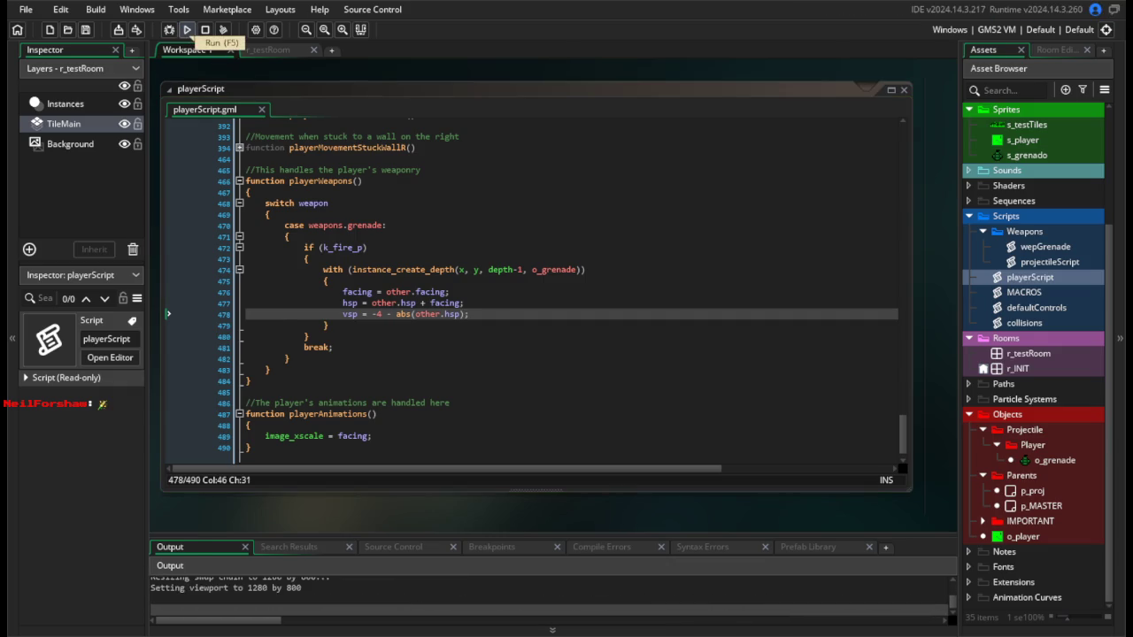
key(Right)
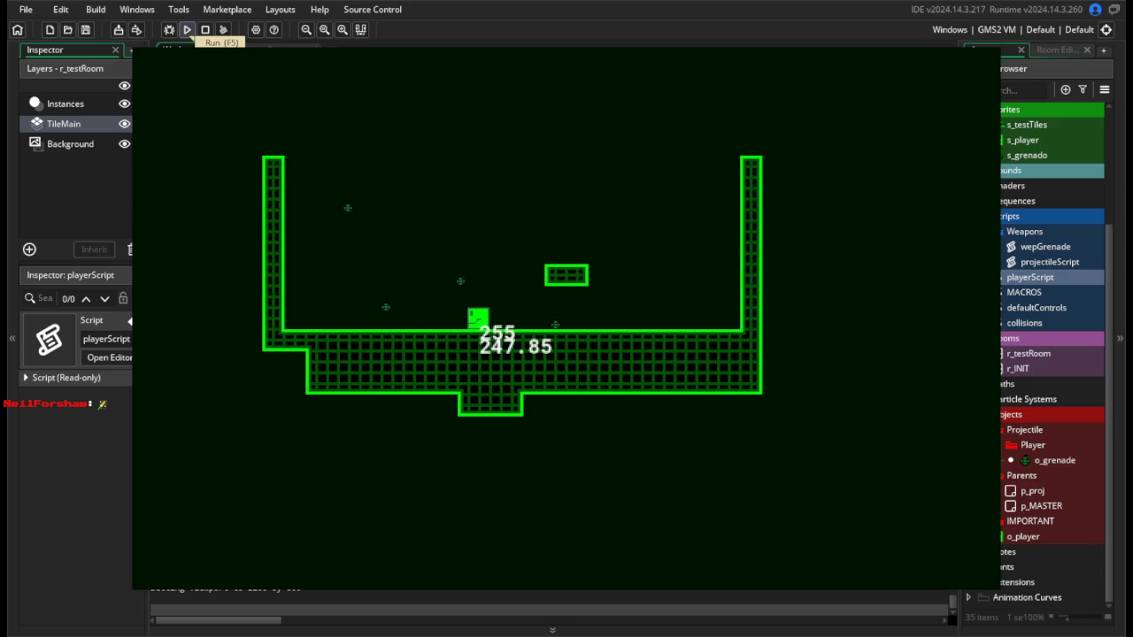
key(Escape)
click(387, 315)
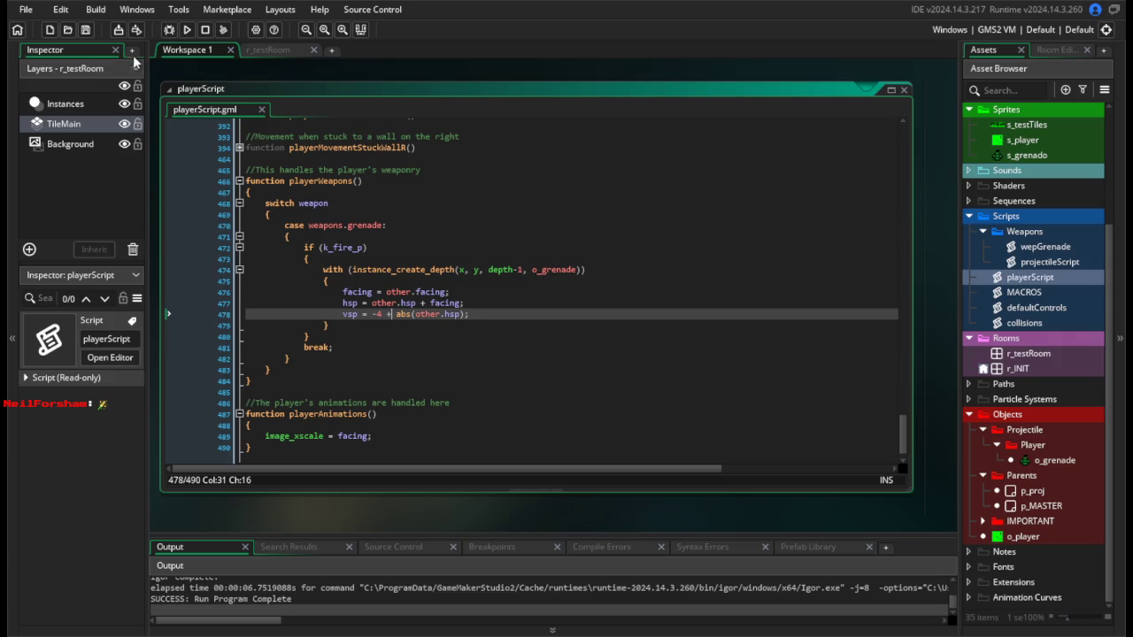
click(189, 29)
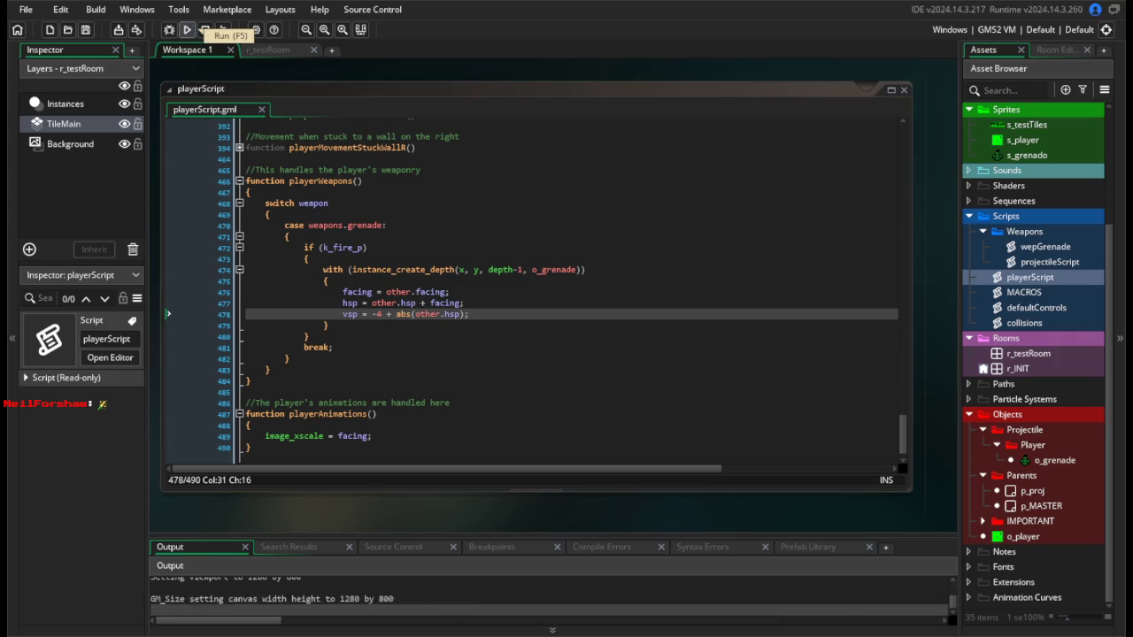
key(Left)
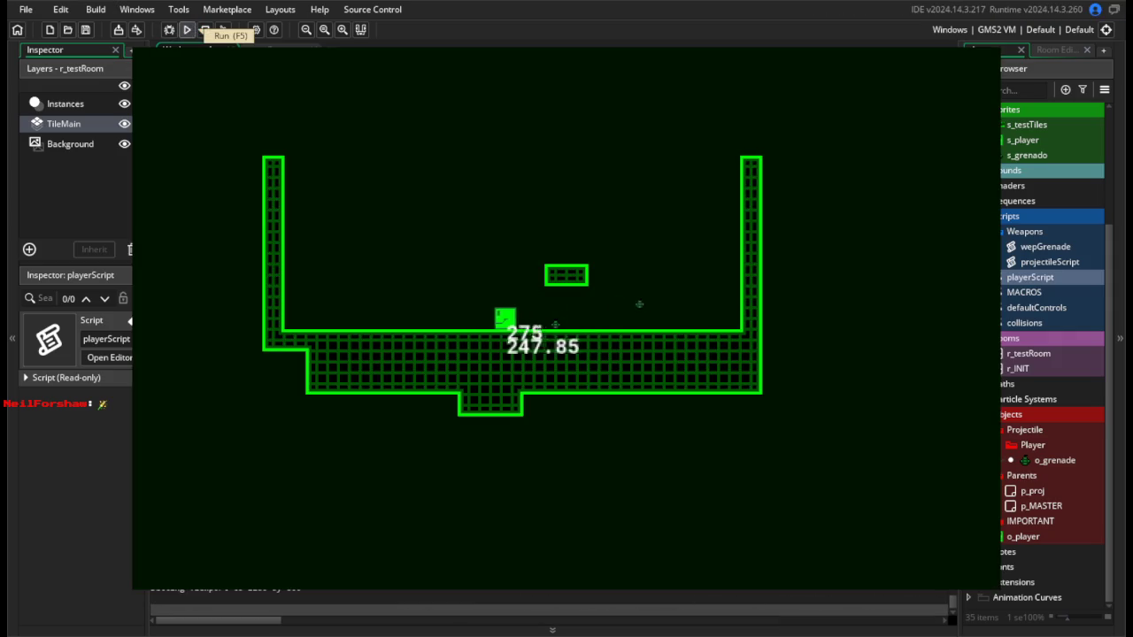
key(Right)
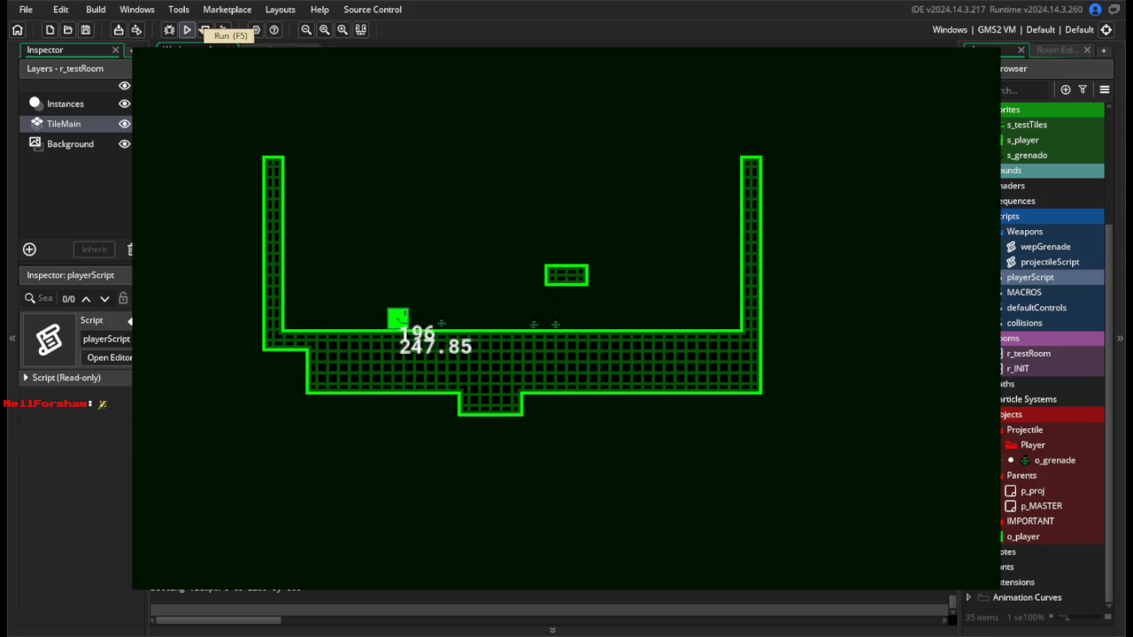
key(Left)
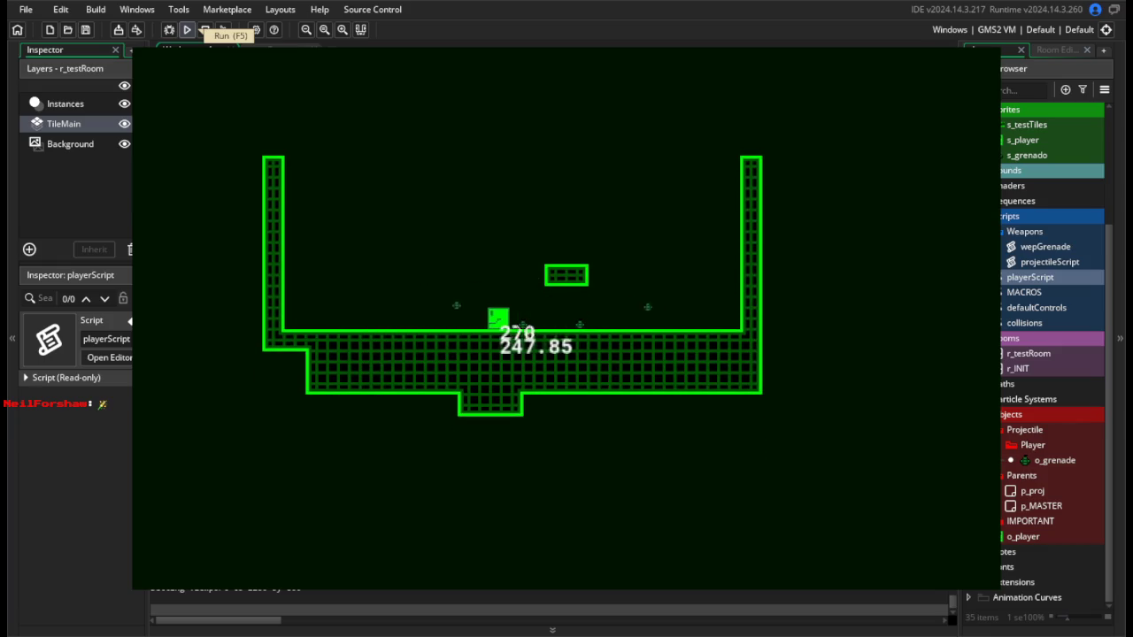
key(Escape)
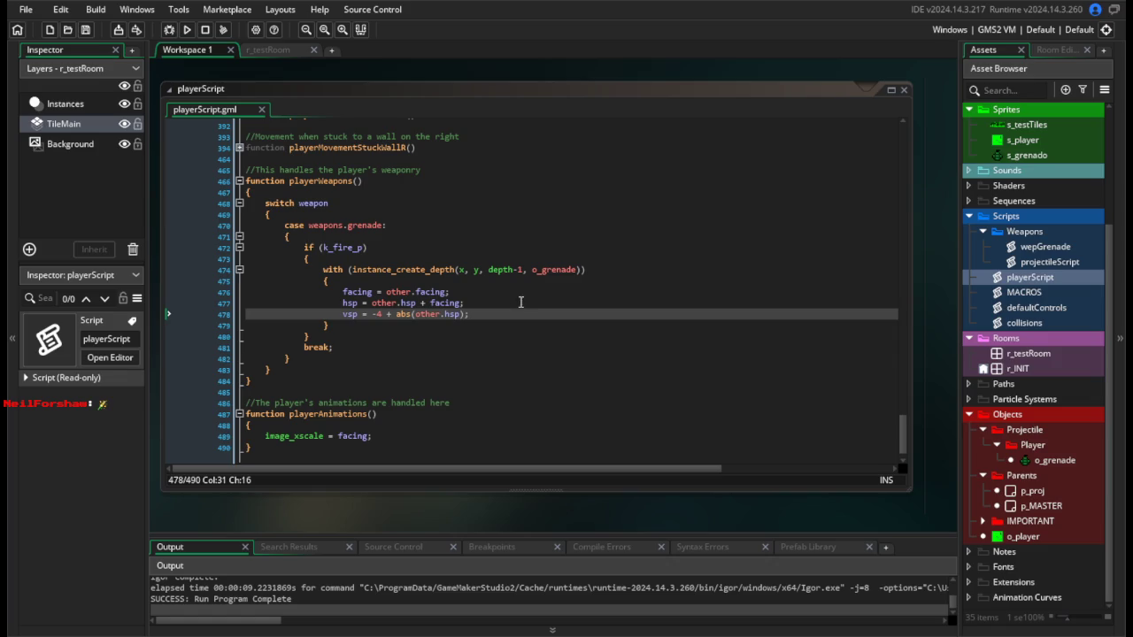
Add /2 to the grenade's vsp on line 478, save, and playtest the throw.
click(469, 314)
text(/2)
key(ctrl+s)
click(189, 30)
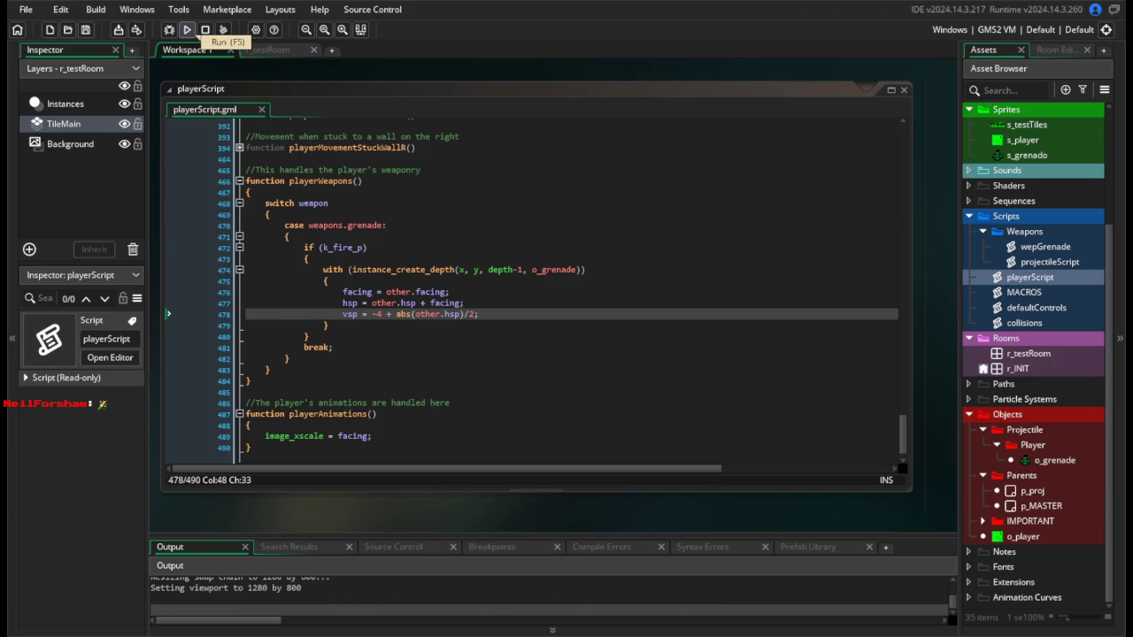
key(Left)
key(Right)
key(Right)
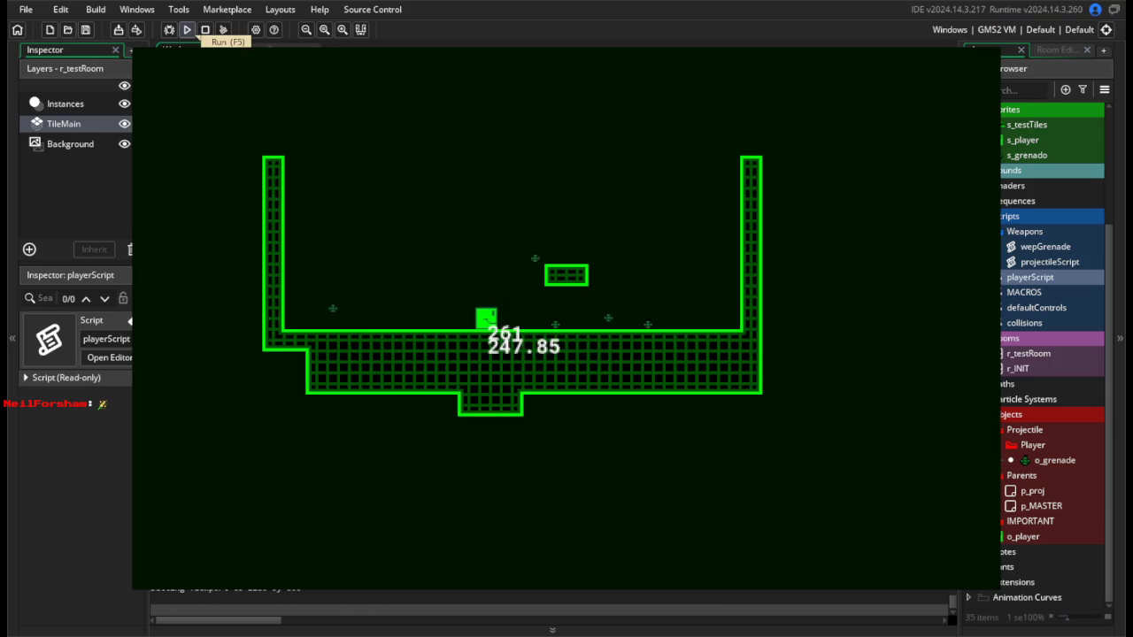
key(Right)
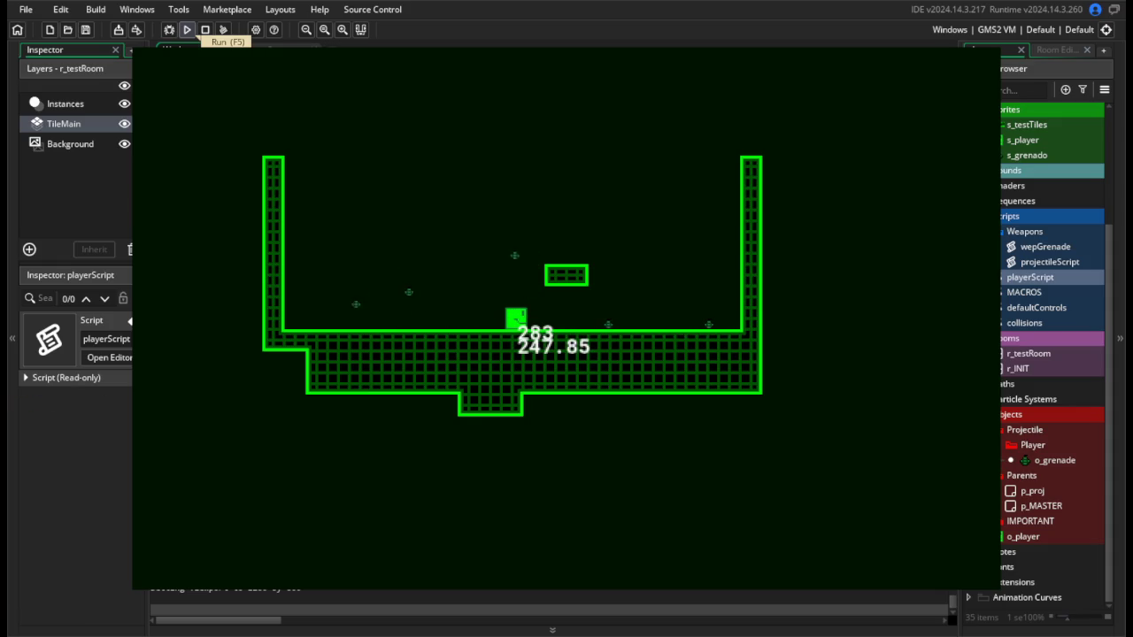
key(Left)
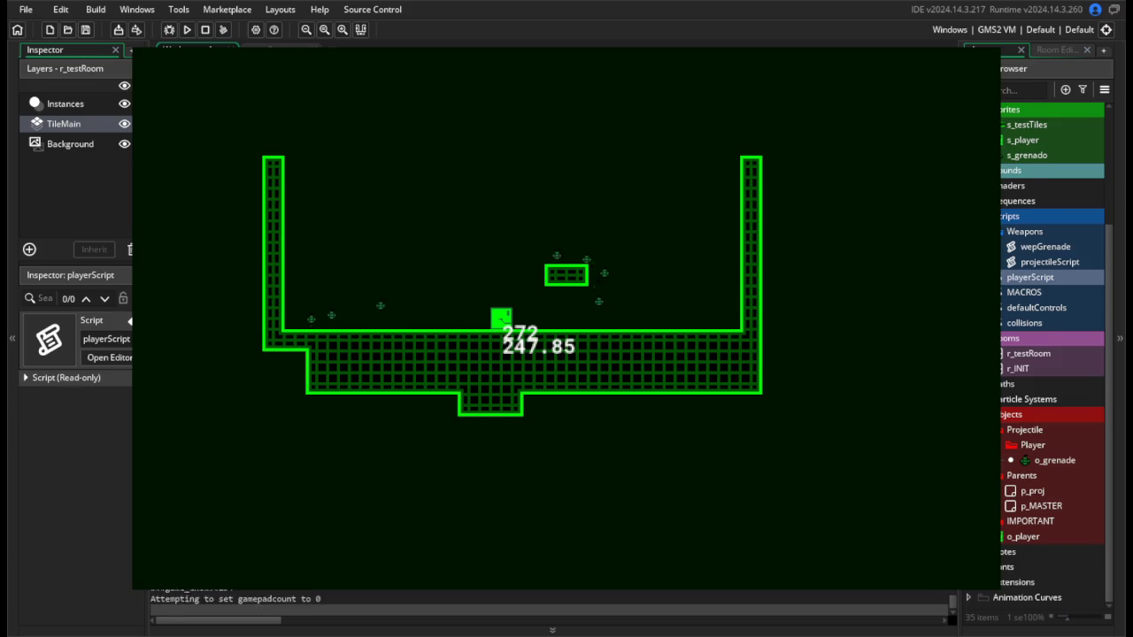
key(Escape)
Change the vsp constant from -4 to -5, save, and playtest the throw again.
double_click(378, 315)
text(5)
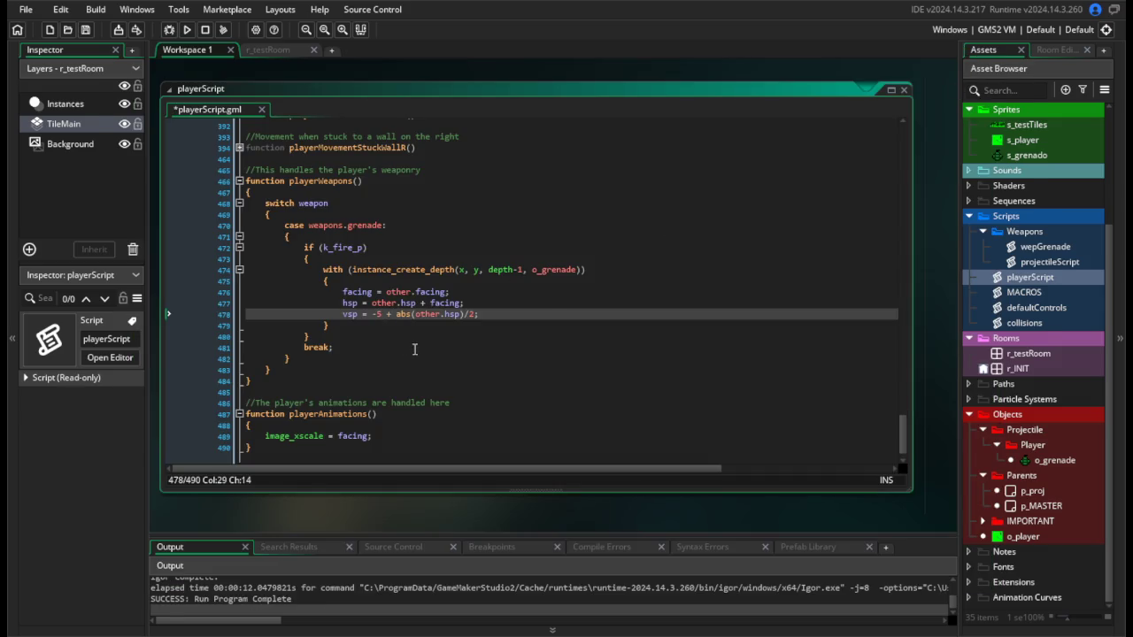
key(ctrl+s)
click(186, 29)
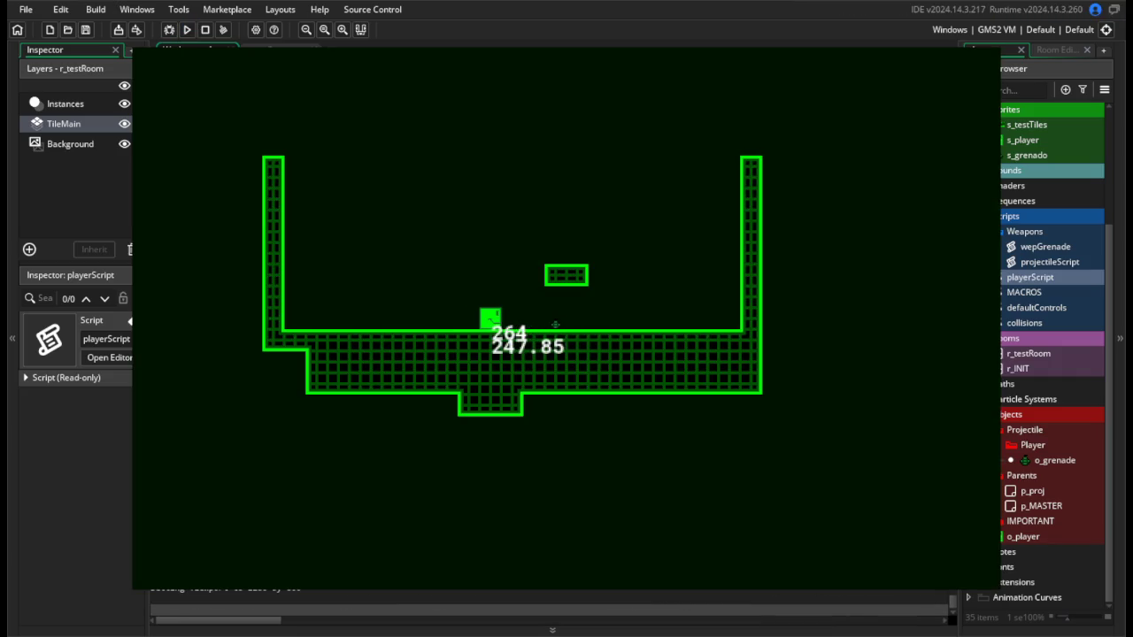
key(Left)
key(Right)
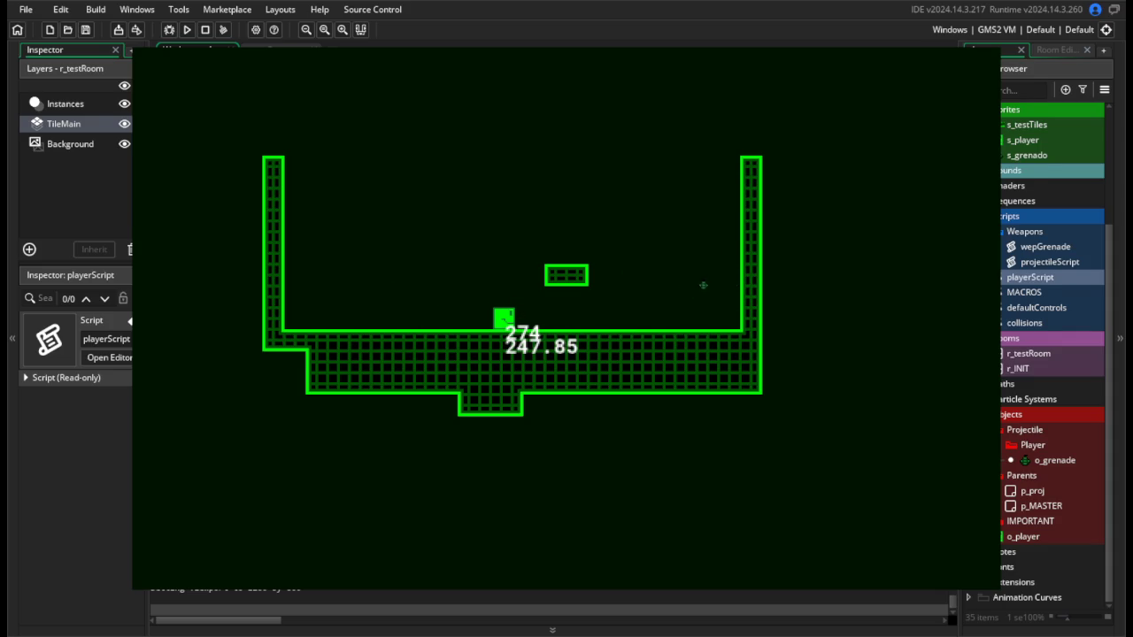
key(Escape)
Remove the /2 so vsp is -5 + abs(other.hsp), then playtest the throw.
click(468, 313)
key(BackSpace)
key(BackSpace)
click(187, 29)
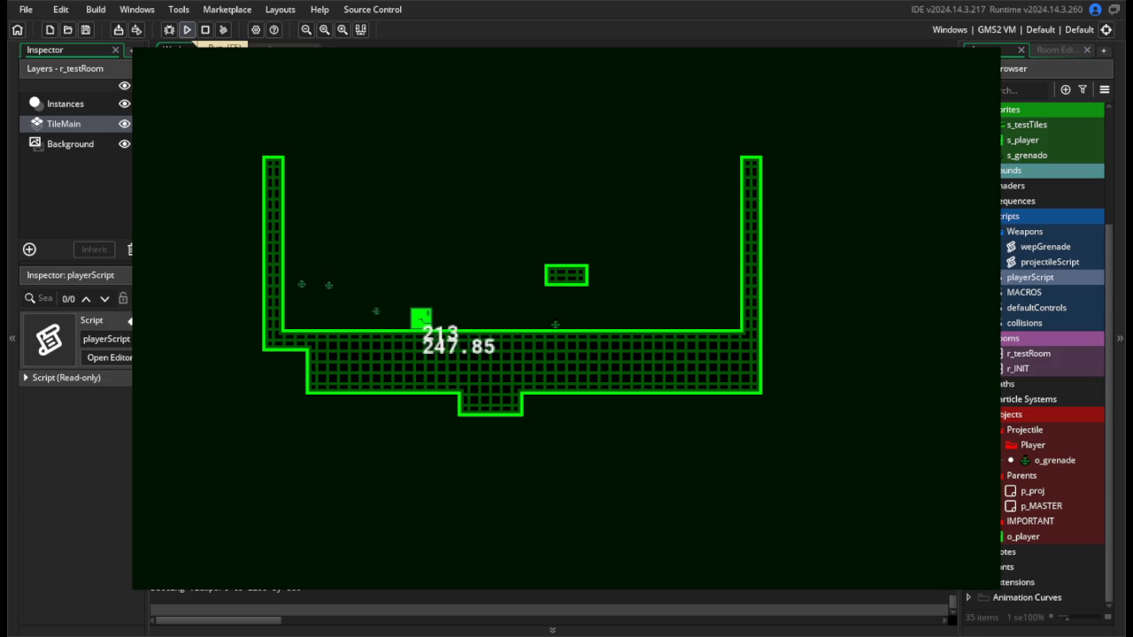
key(Right)
key(Left)
key(Right)
key(Right)
key(Left)
key(Right)
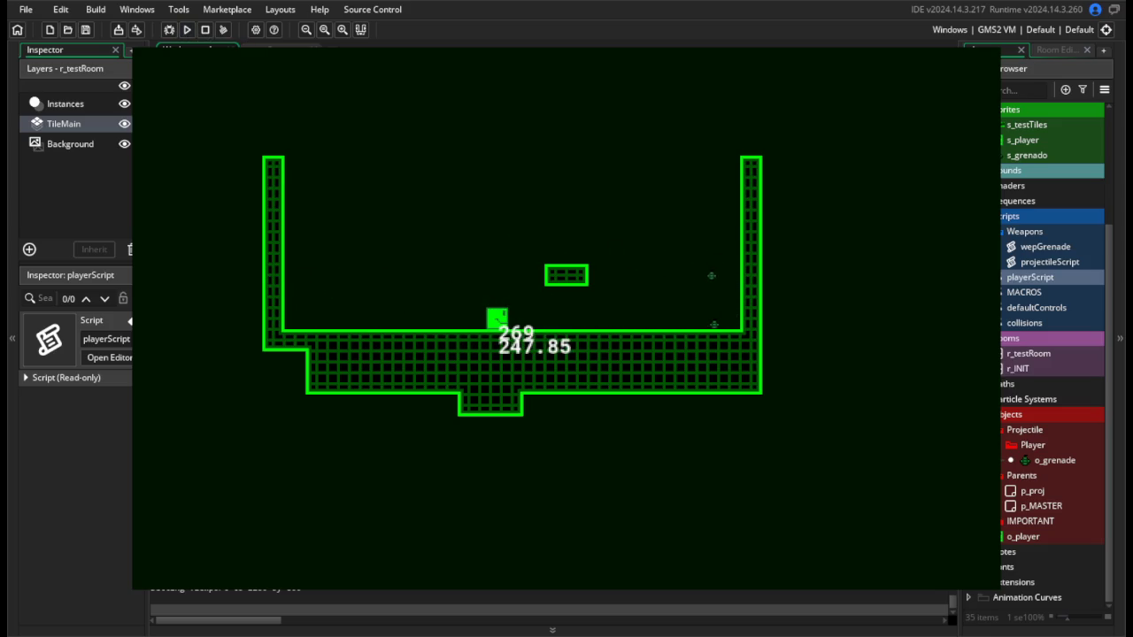
key(Escape)
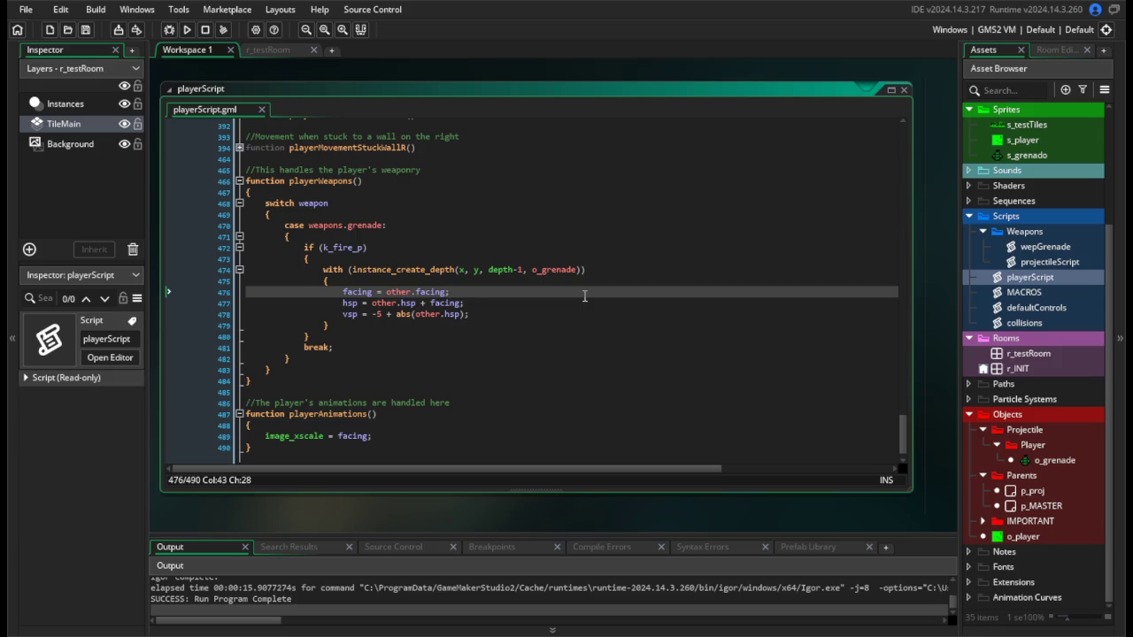
Open the wepGrenade script and look at its else branch on line 14.
double_click(1046, 247)
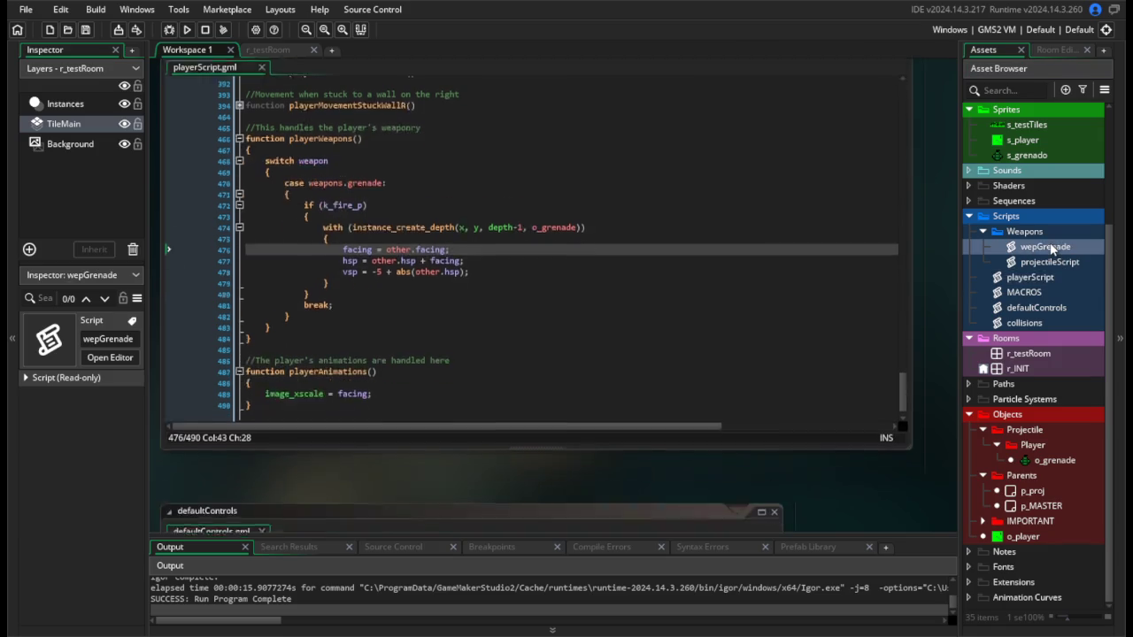
click(618, 280)
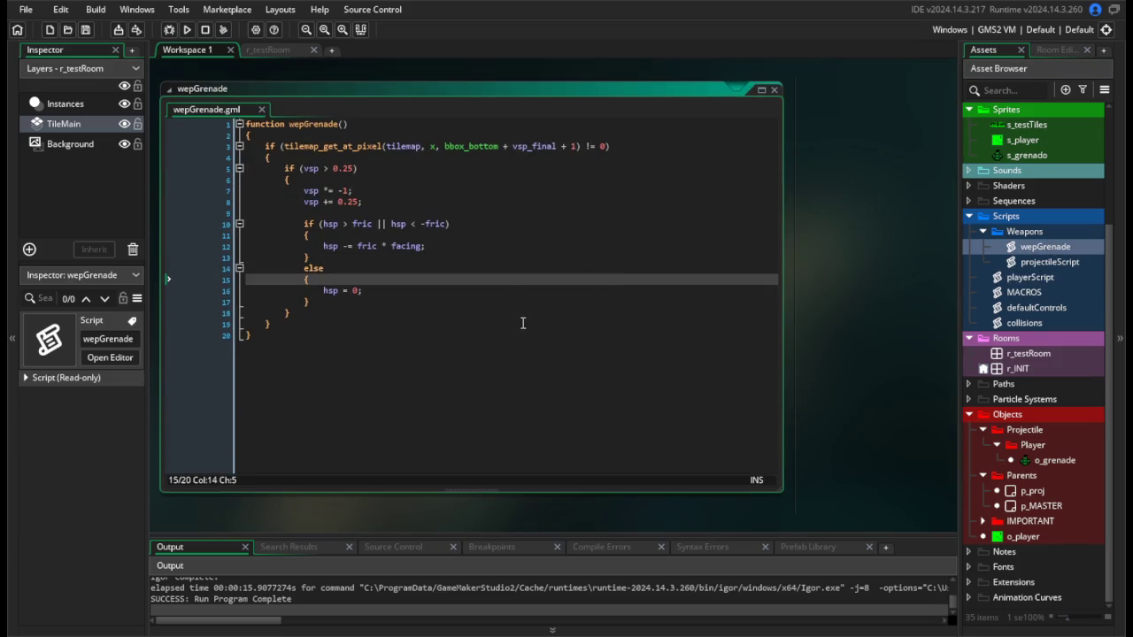
click(464, 264)
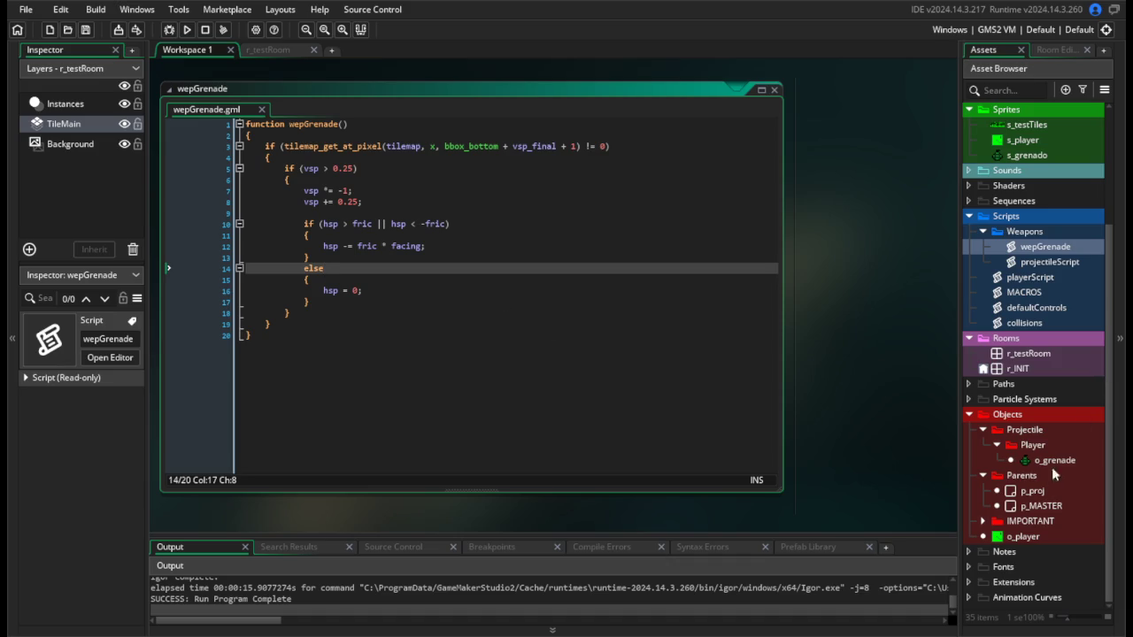
Open the collisions script and examine the vertical collision resolution block.
double_click(1053, 322)
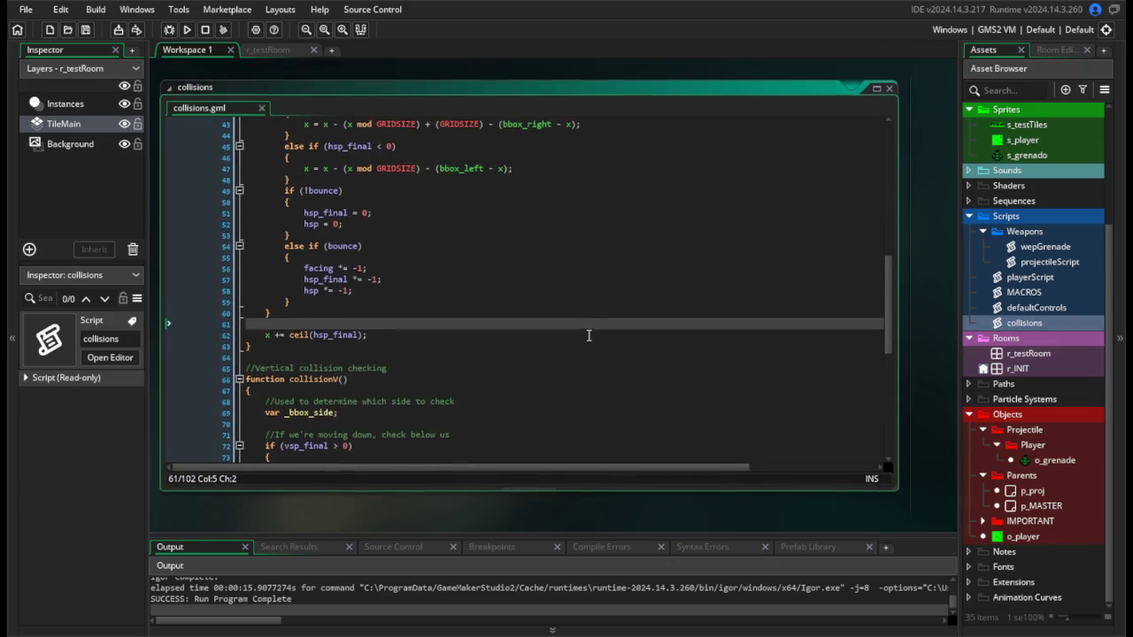
scroll(557, 342, down, 5)
scroll(557, 342, up, 1)
scroll(561, 342, down, 5)
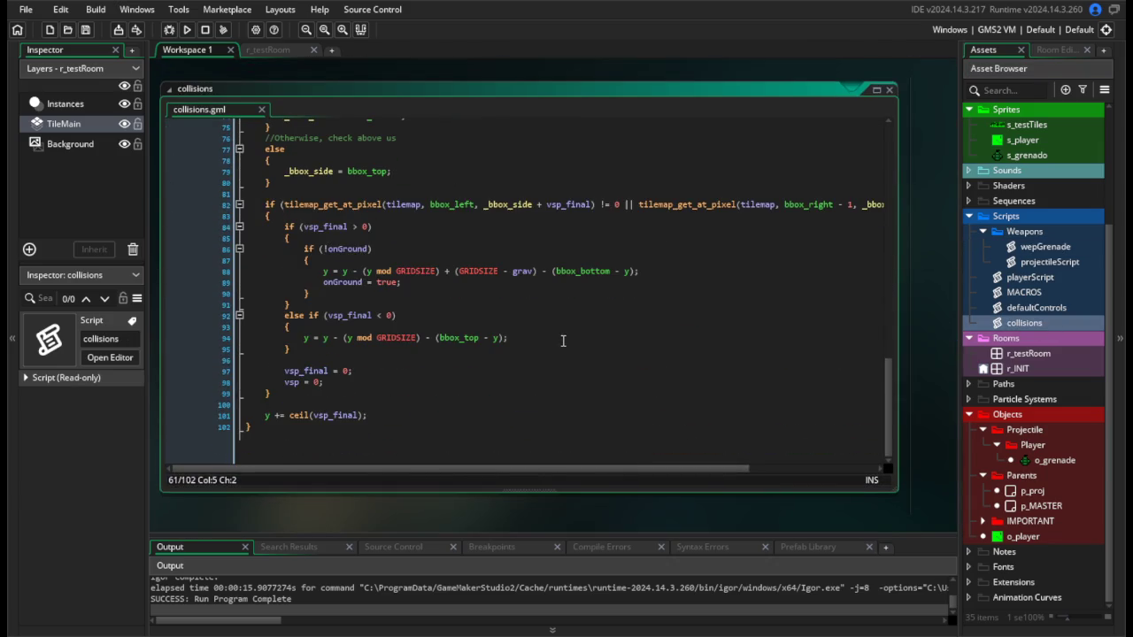
scroll(517, 298, up, 3)
scroll(504, 301, down, 3)
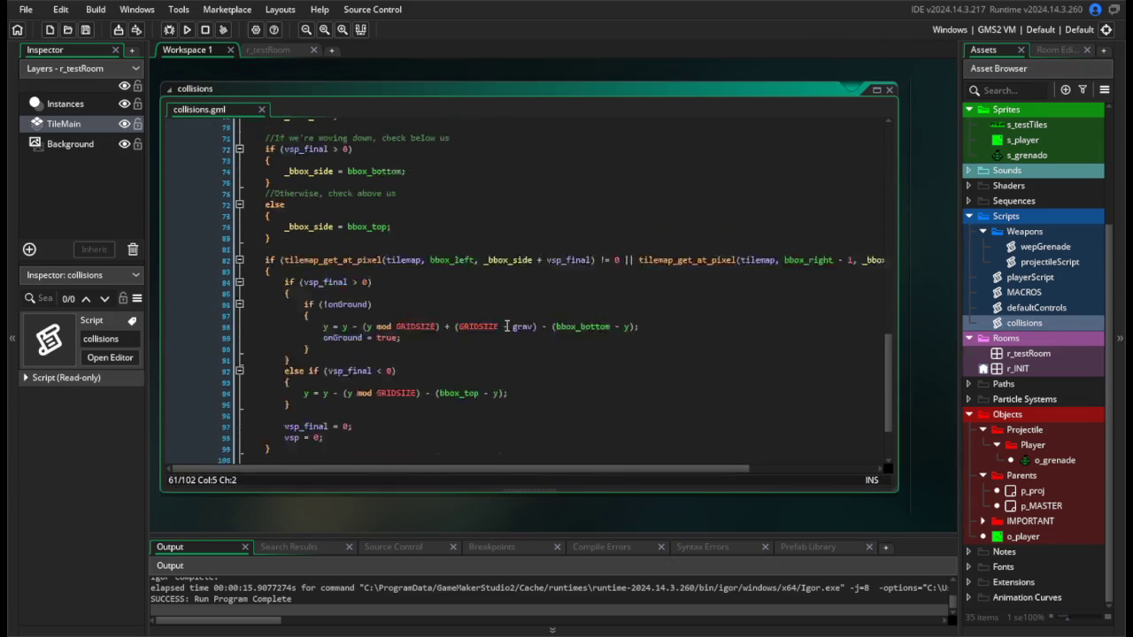
click(501, 271)
scroll(501, 271, up, 1)
click(443, 356)
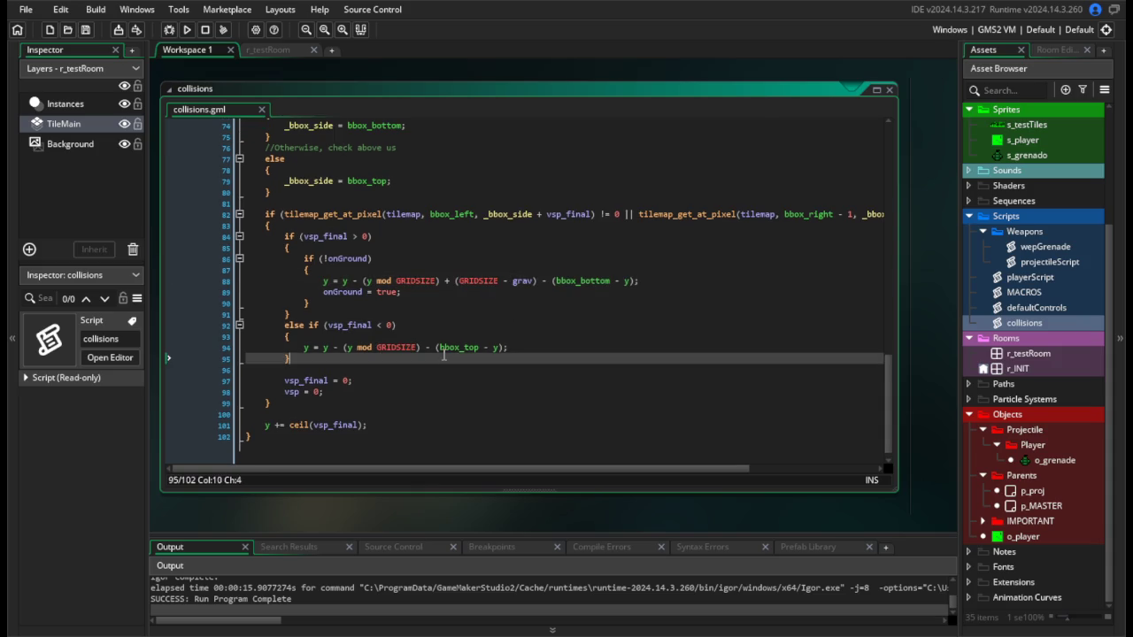
click(572, 378)
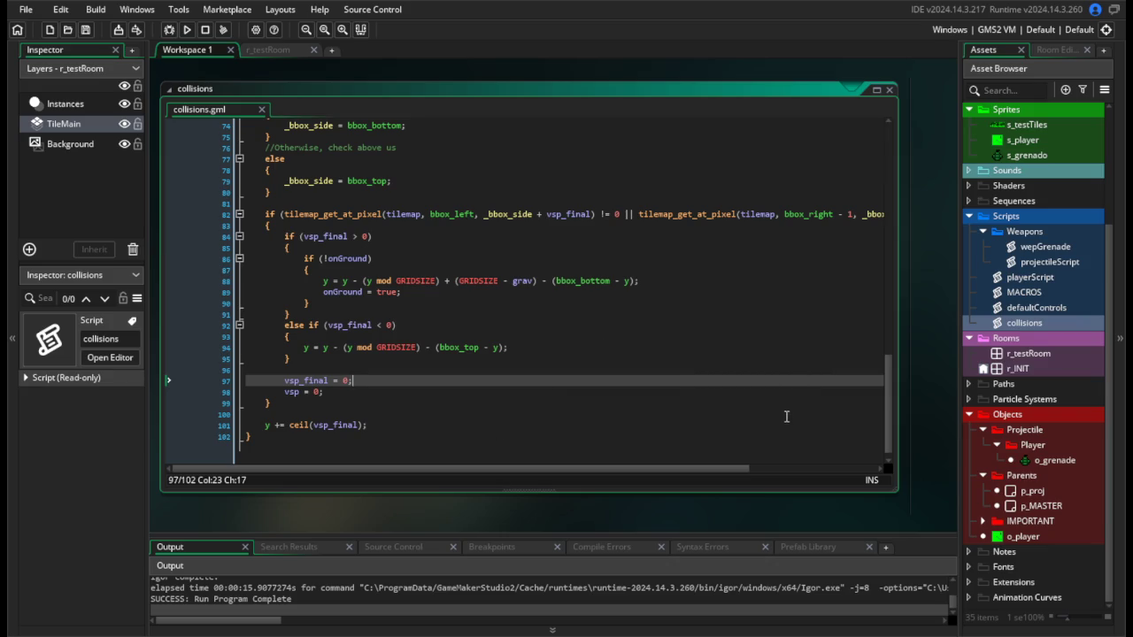
drag(766, 412, 559, 261)
click(593, 314)
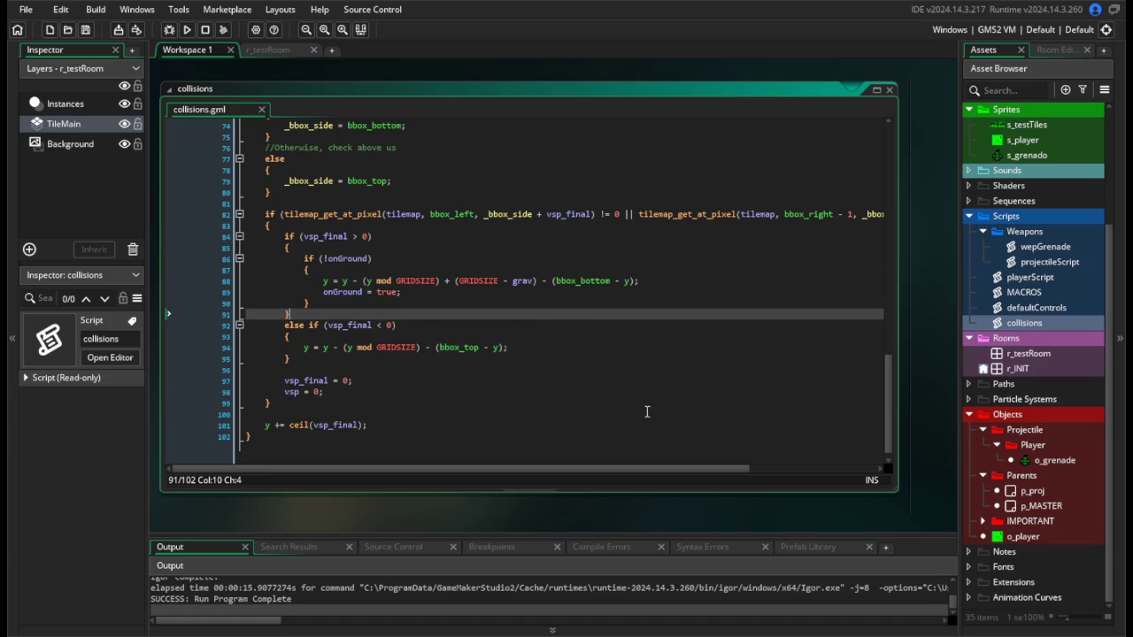
Review the tile check, GRIDSIZE snap and final y update lines, then open o_grenade.
scroll(566, 372, up, 2)
click(459, 328)
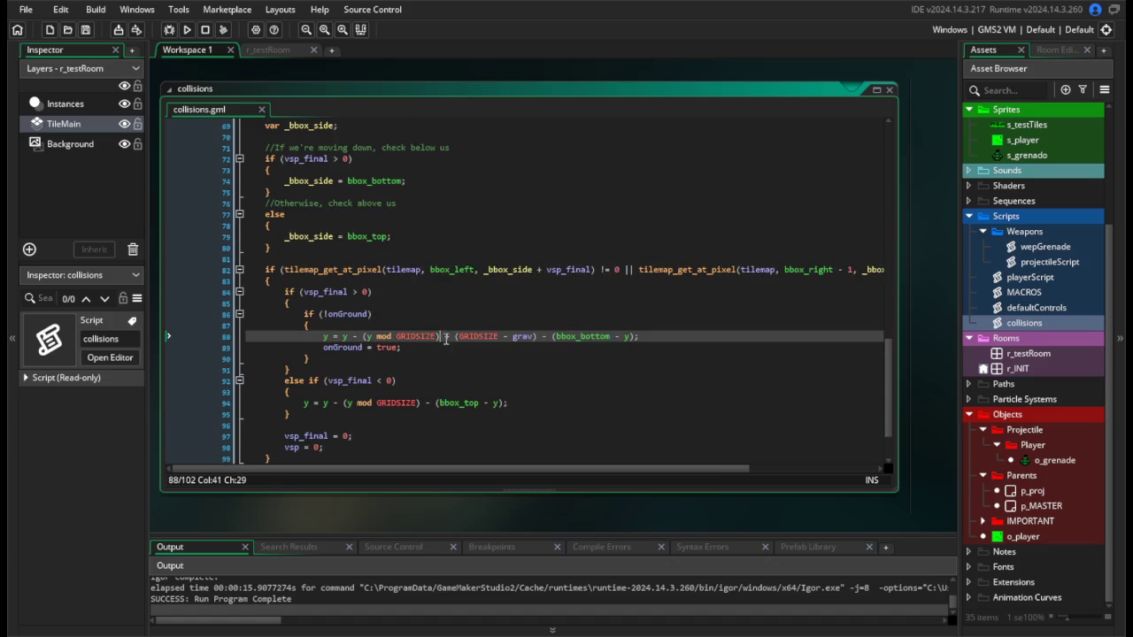
scroll(521, 380, up, 4)
drag(268, 206, 275, 369)
scroll(528, 390, down, 4)
click(528, 390)
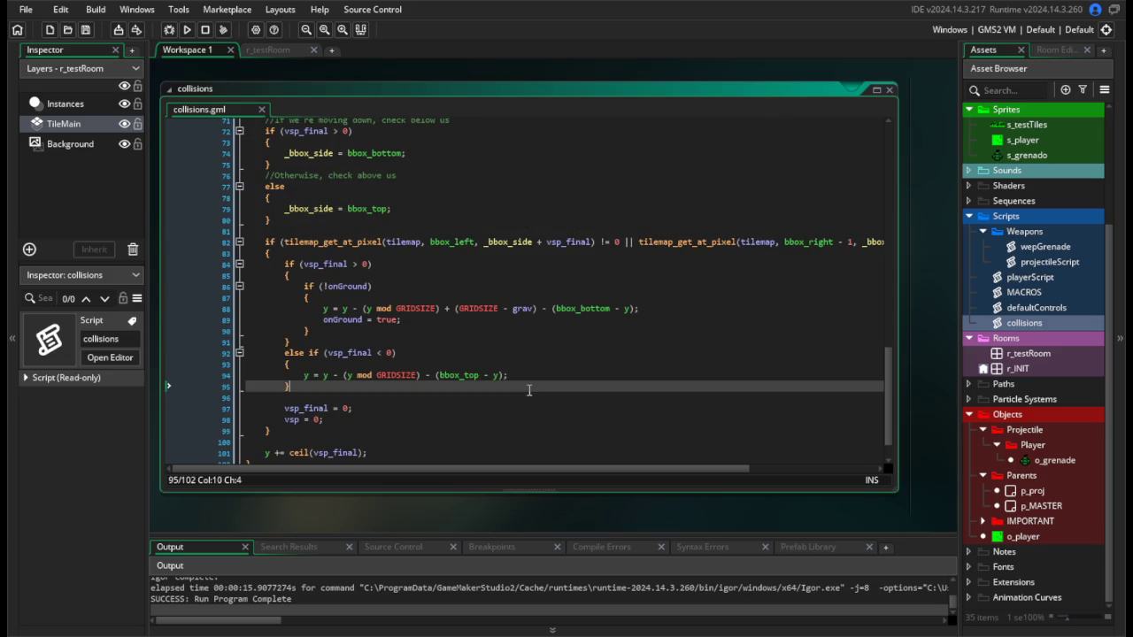
scroll(548, 420, down, 1)
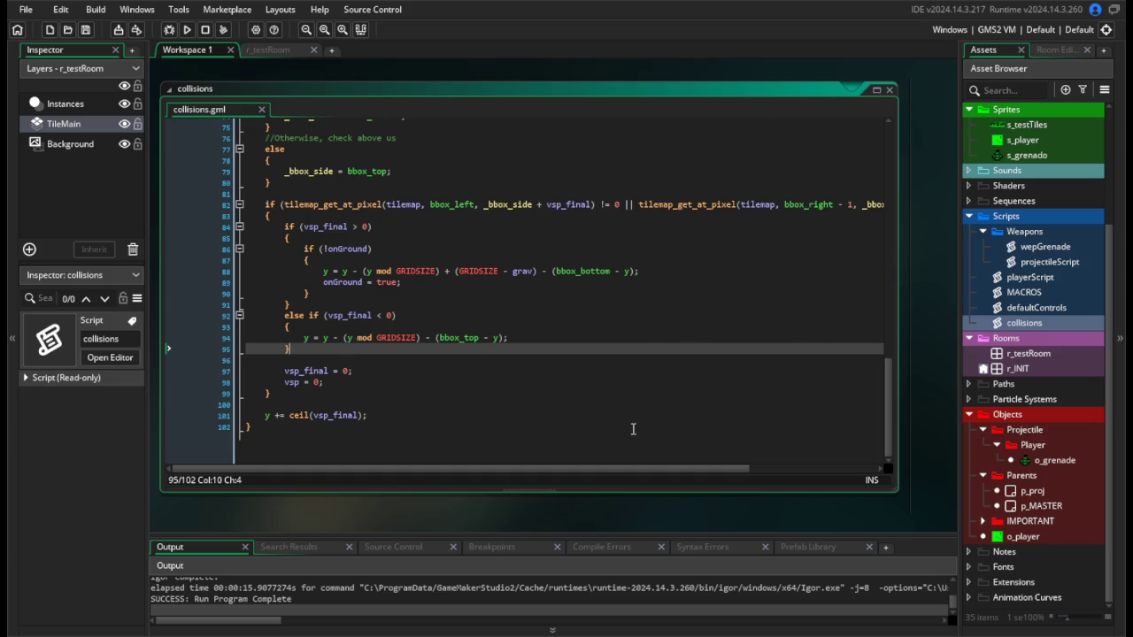
scroll(522, 399, up, 1)
click(431, 228)
drag(347, 198, 415, 281)
click(415, 280)
scroll(513, 413, down, 1)
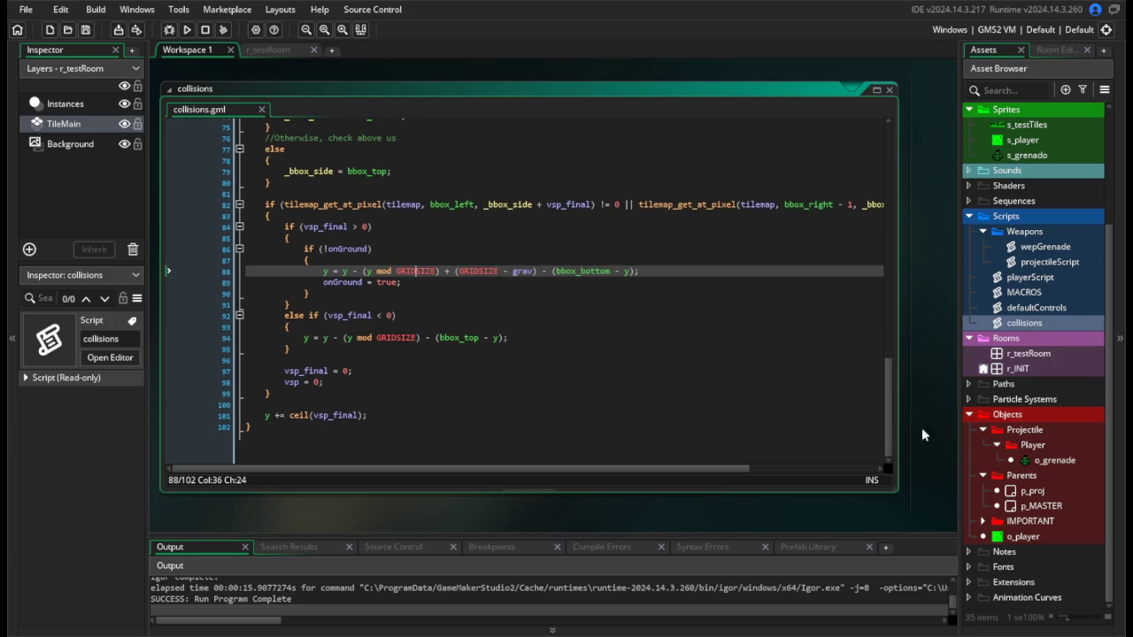
scroll(623, 402, up, 6)
scroll(623, 403, down, 7)
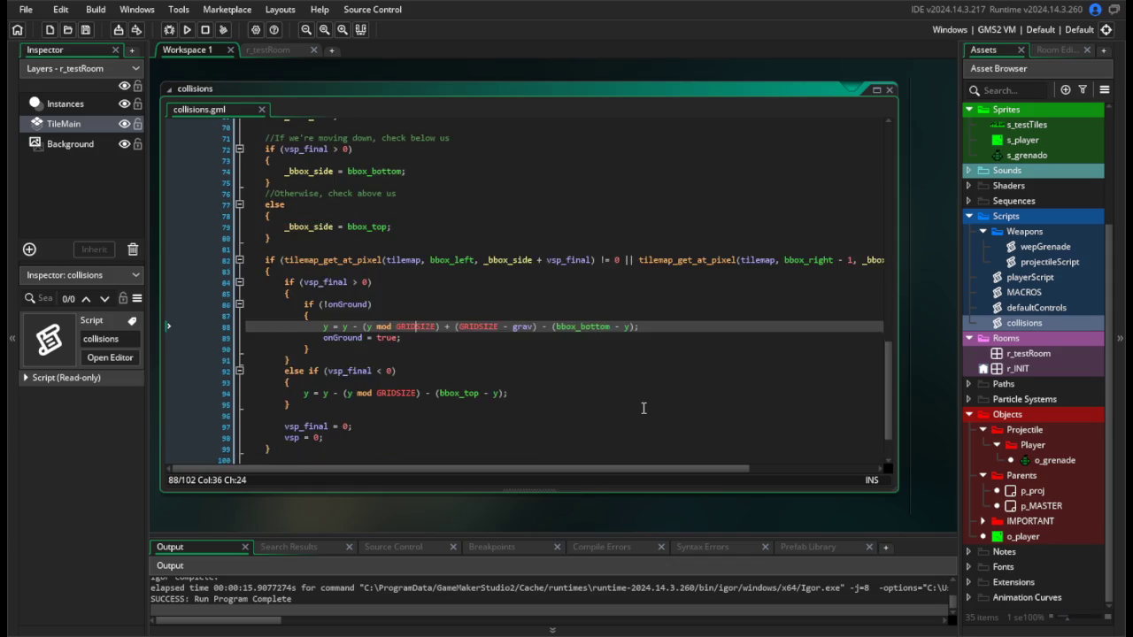
click(640, 409)
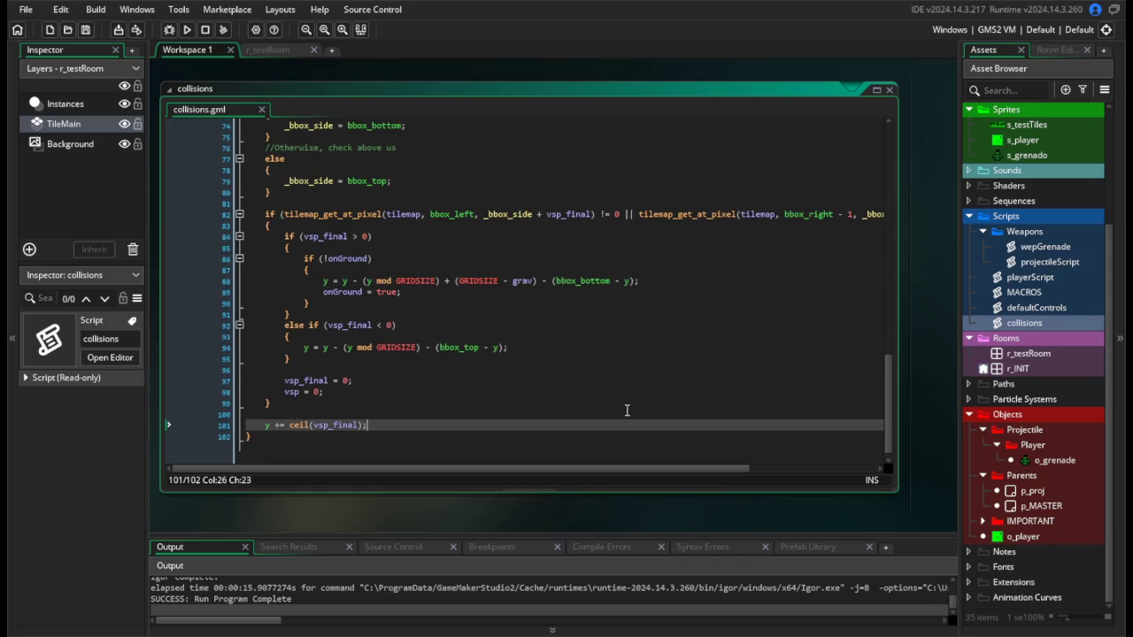
click(664, 369)
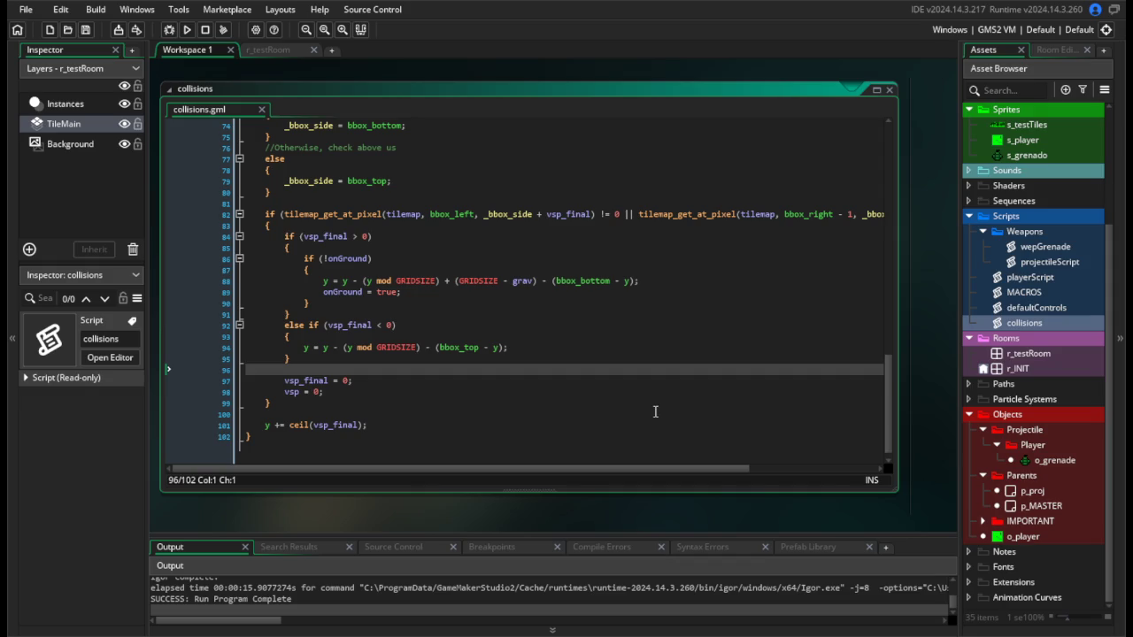
double_click(1056, 459)
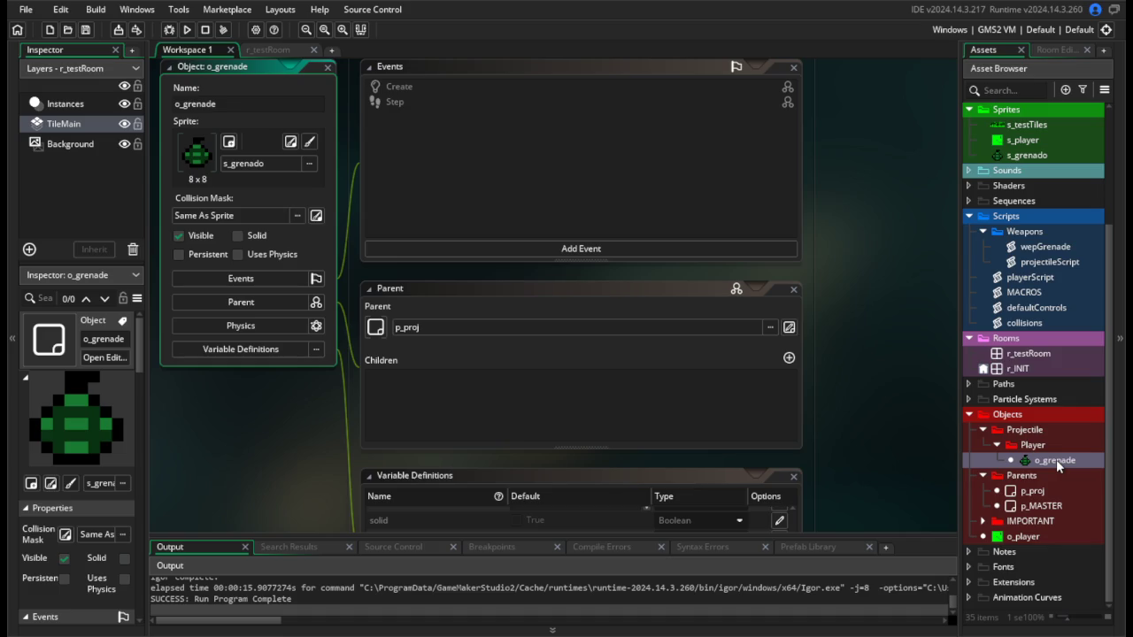
Insert image_angle += 90; after wepGrenade's vsp += 0.25 line, save, and run the game.
double_click(1036, 249)
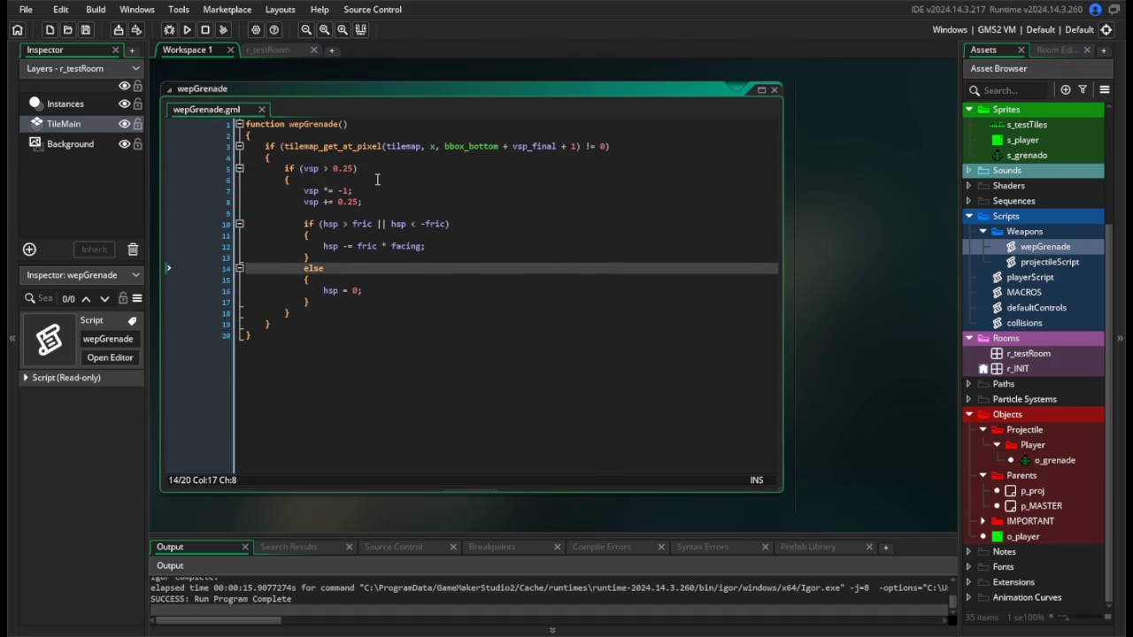
click(386, 193)
click(396, 201)
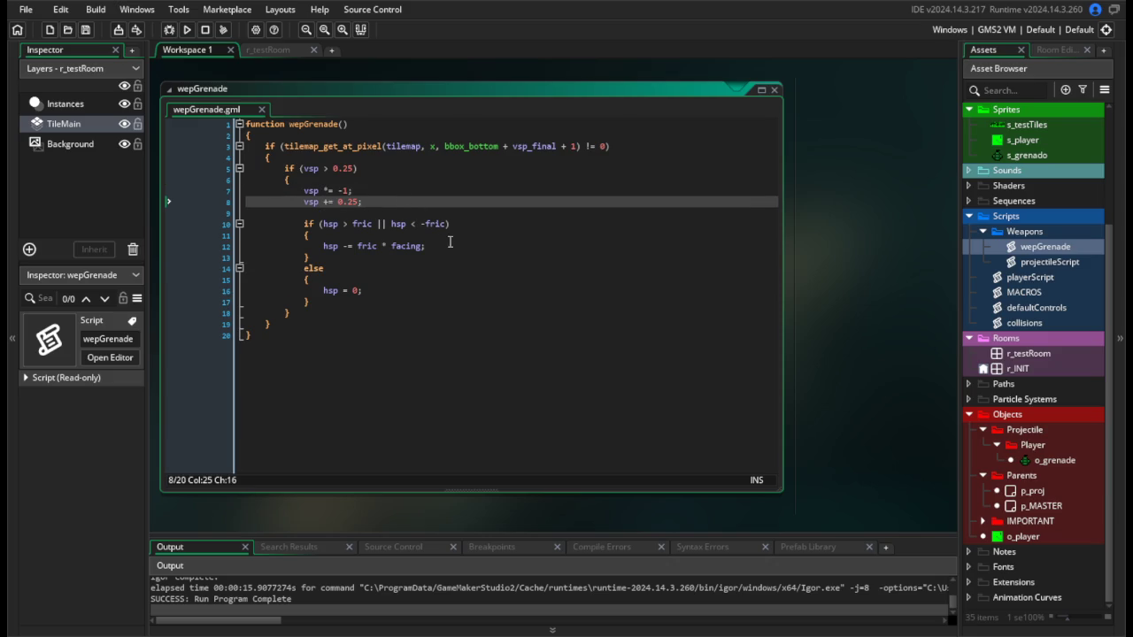
key(Return)
key(Return)
text(image_an)
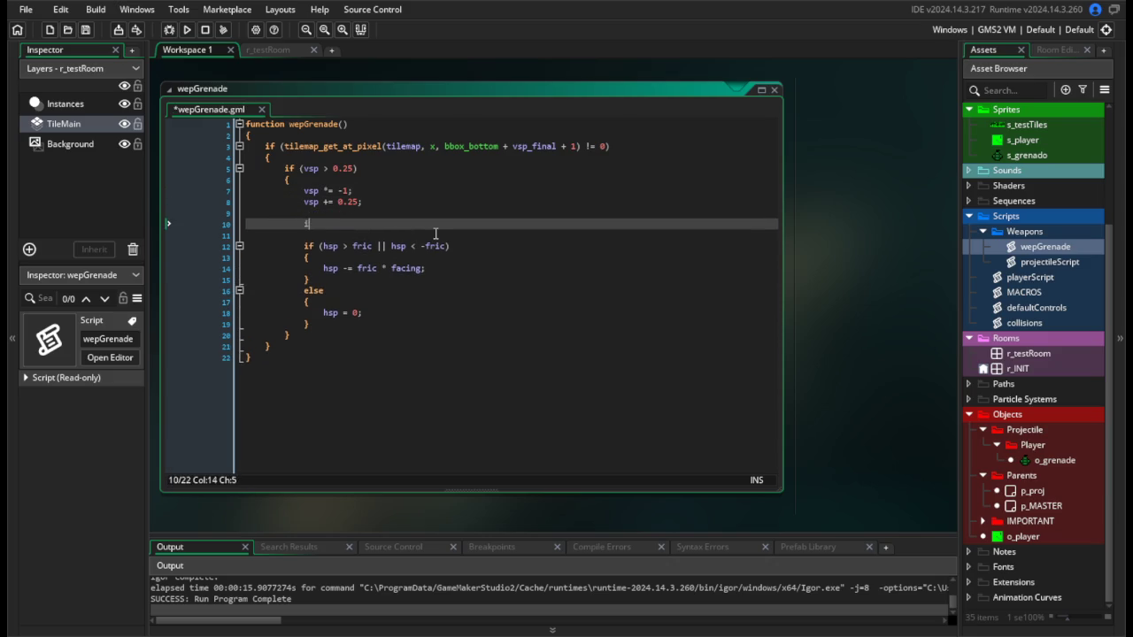
key(Return)
text(+= 90;)
key(ctrl+s)
click(186, 29)
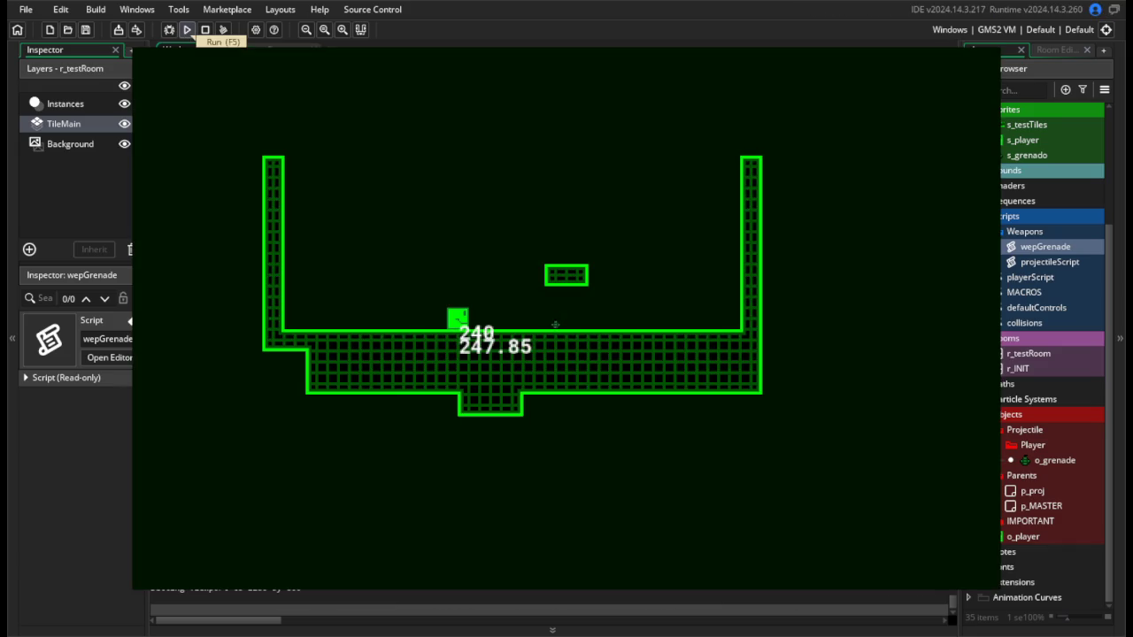
End the test run and select the image_angle += 90 line in wepGrenade.
key(a)
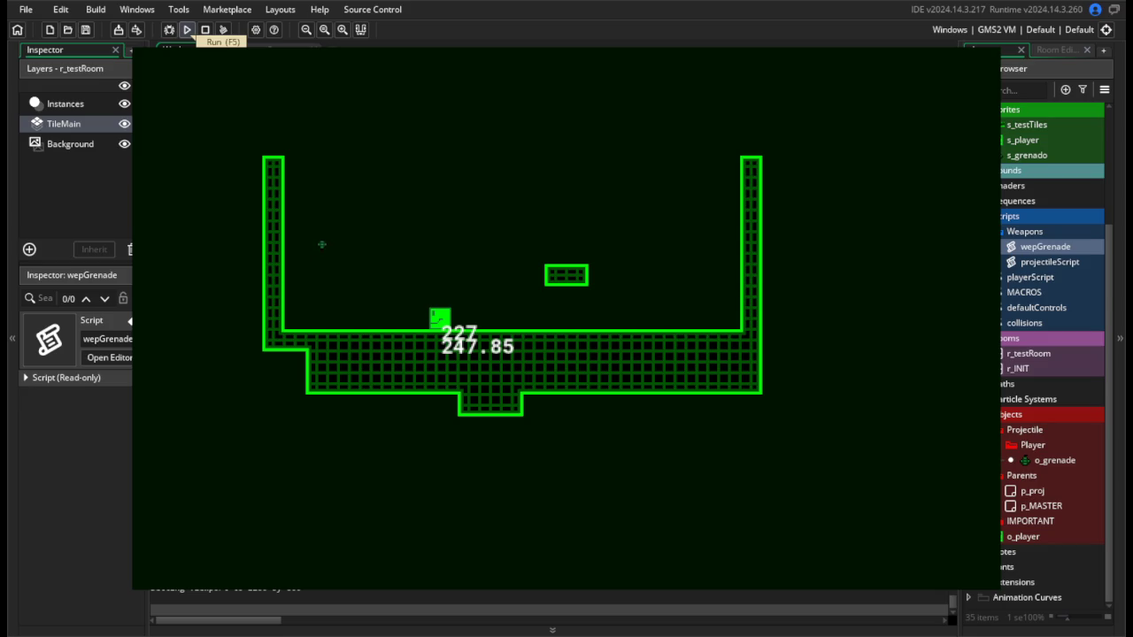
key(Escape)
click(407, 223)
drag(412, 223, 154, 229)
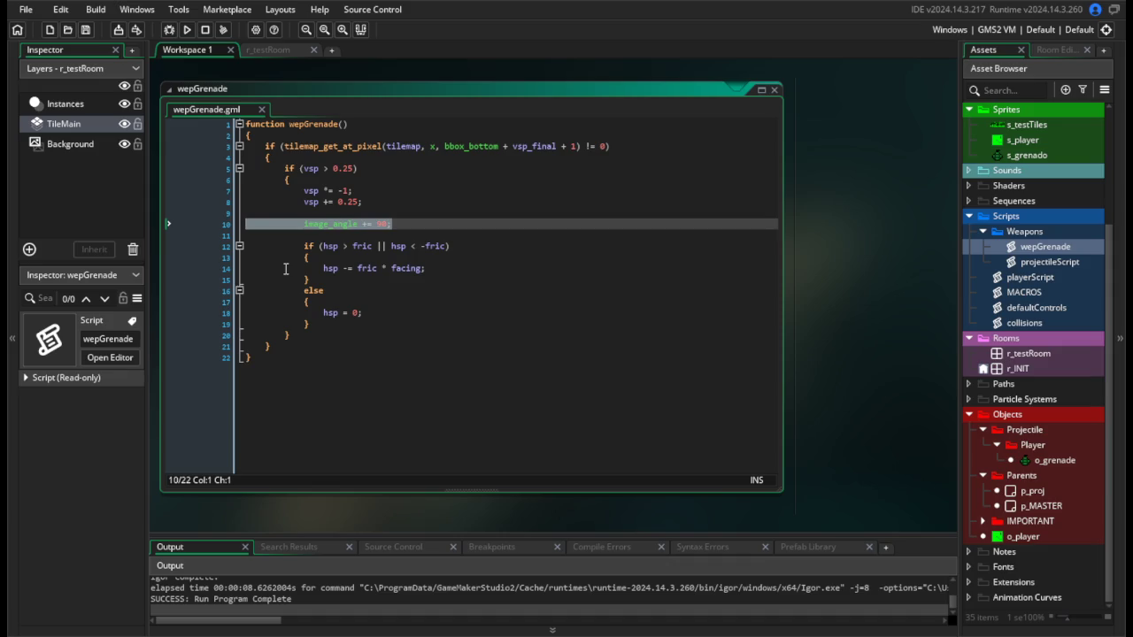
Wrap image_angle += 90 in an if (hsp != 0) block and test-run the game.
click(401, 226)
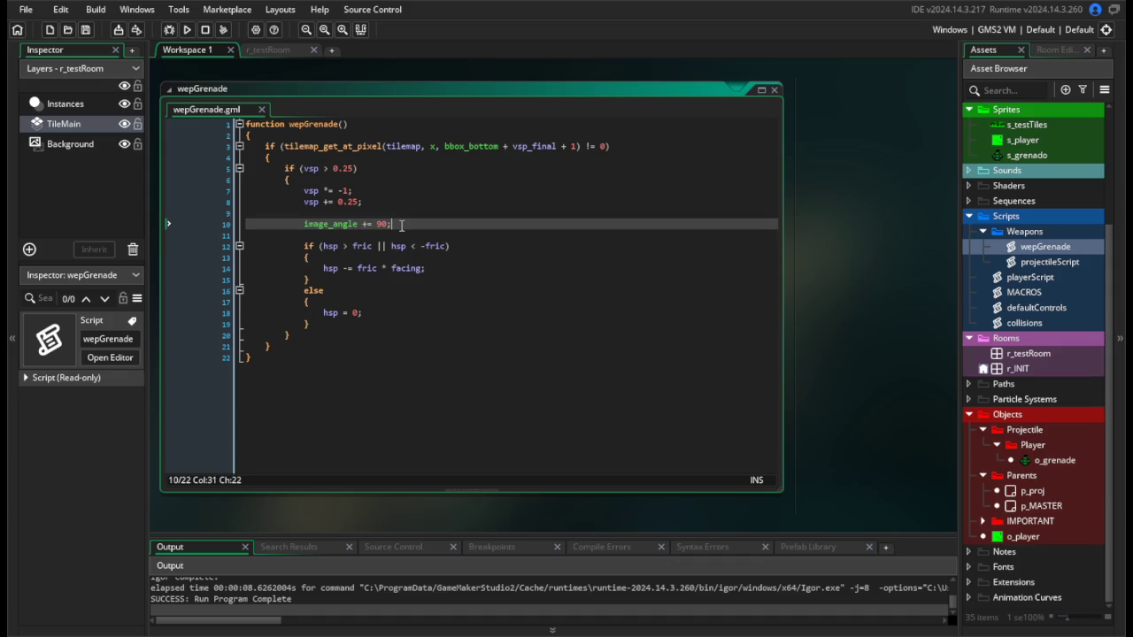
click(387, 214)
key(Return)
text(if (h)
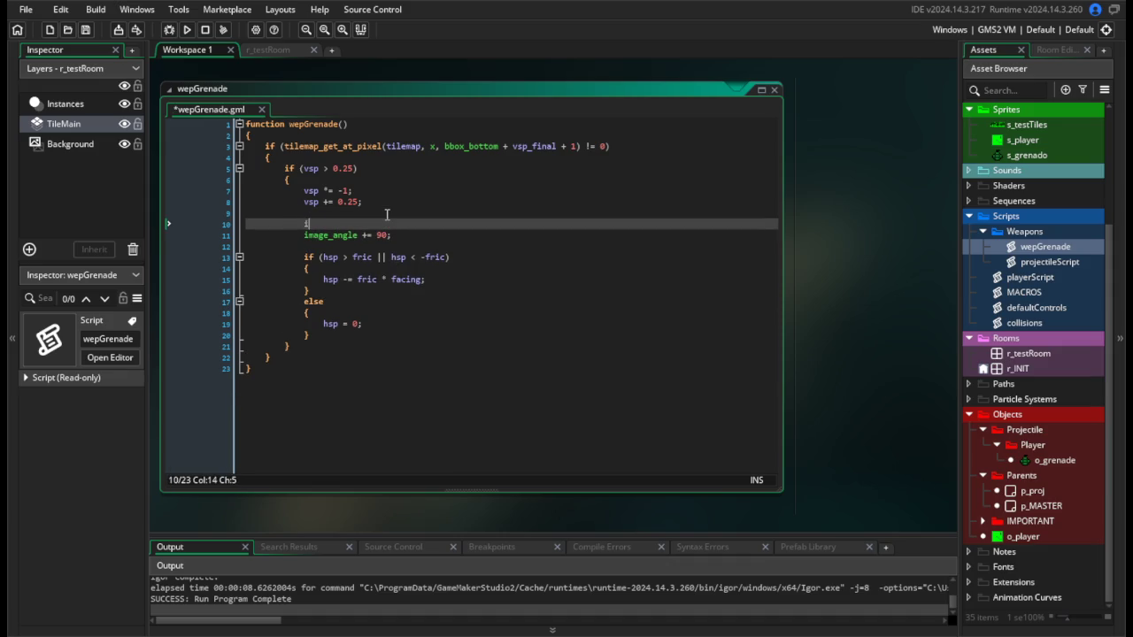
text(sp != 0))
key(Return)
text({)
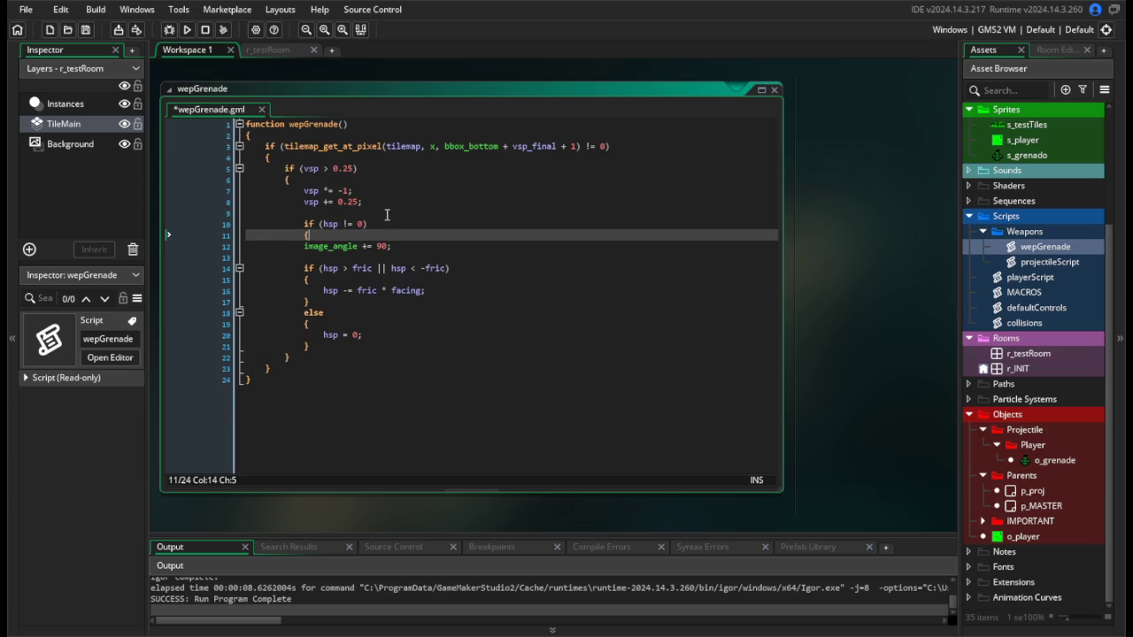
click(437, 242)
key(Return)
text(})
key(Up)
key(Home)
key(Tab)
key(F5)
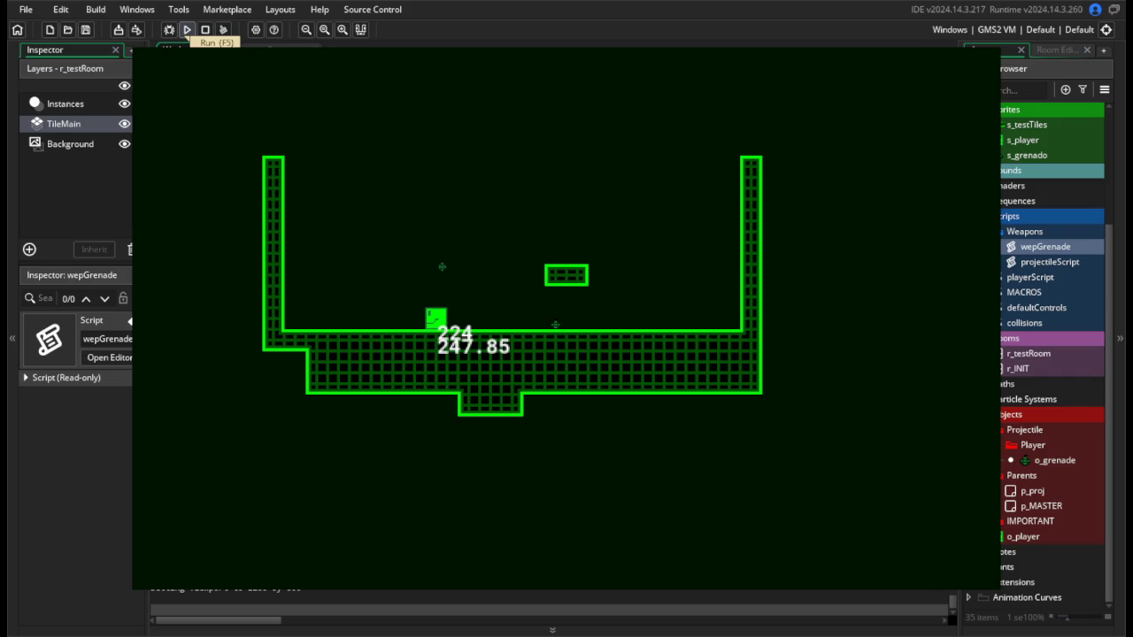
key(Escape)
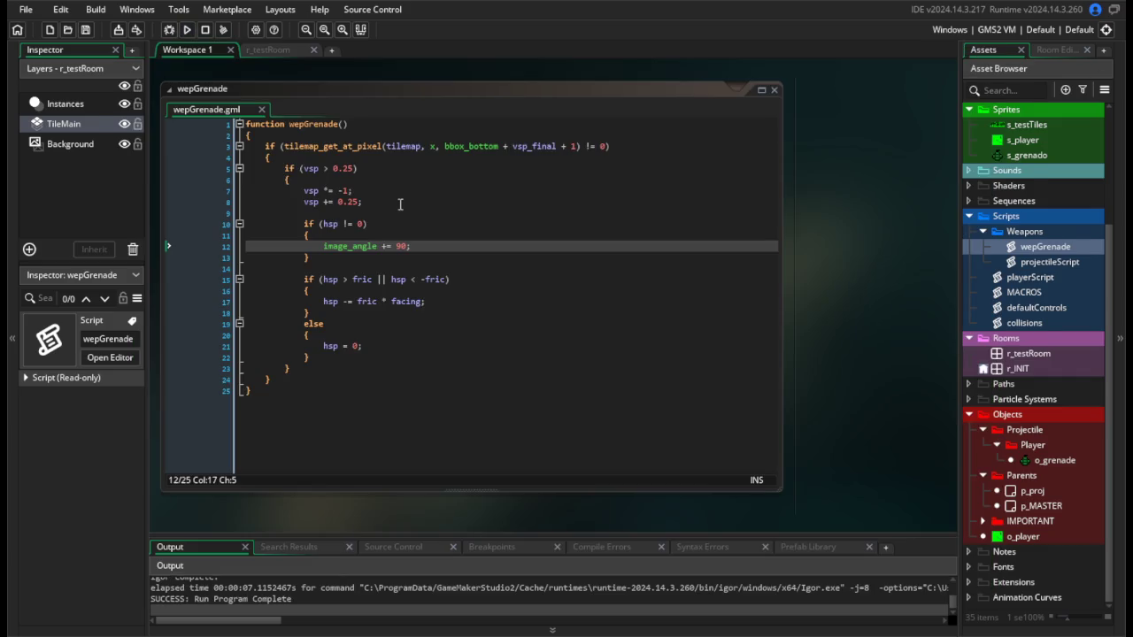
Replace that condition with if (lifetime mod 8 == 0), save, and run the game.
click(215, 256)
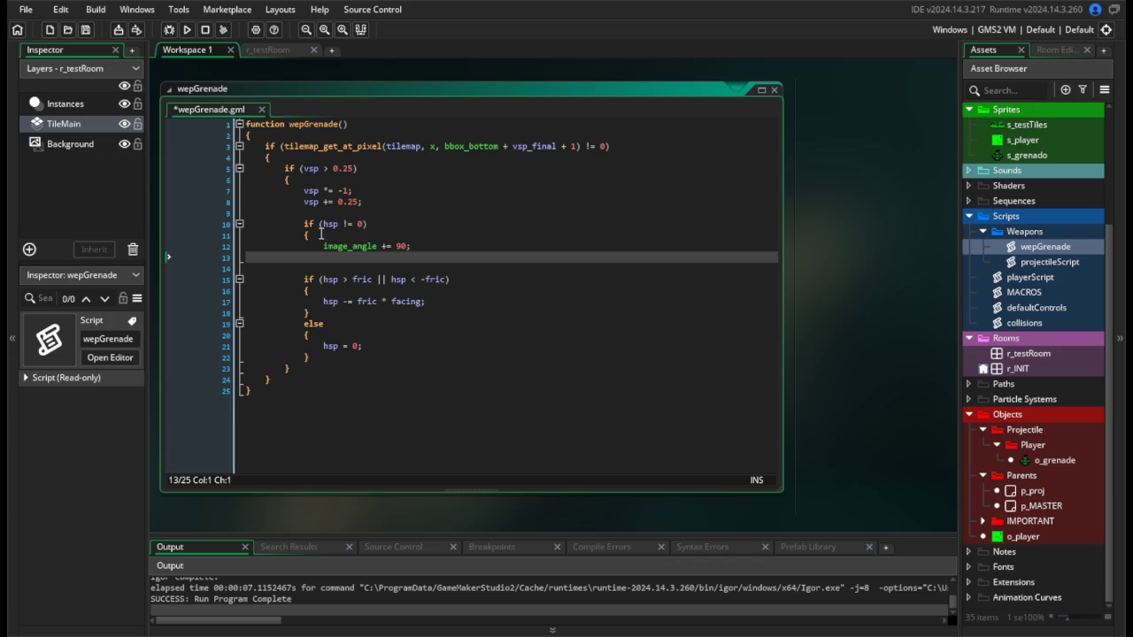
key(Delete)
drag(197, 246, 197, 225)
key(BackSpace)
key(BackSpace)
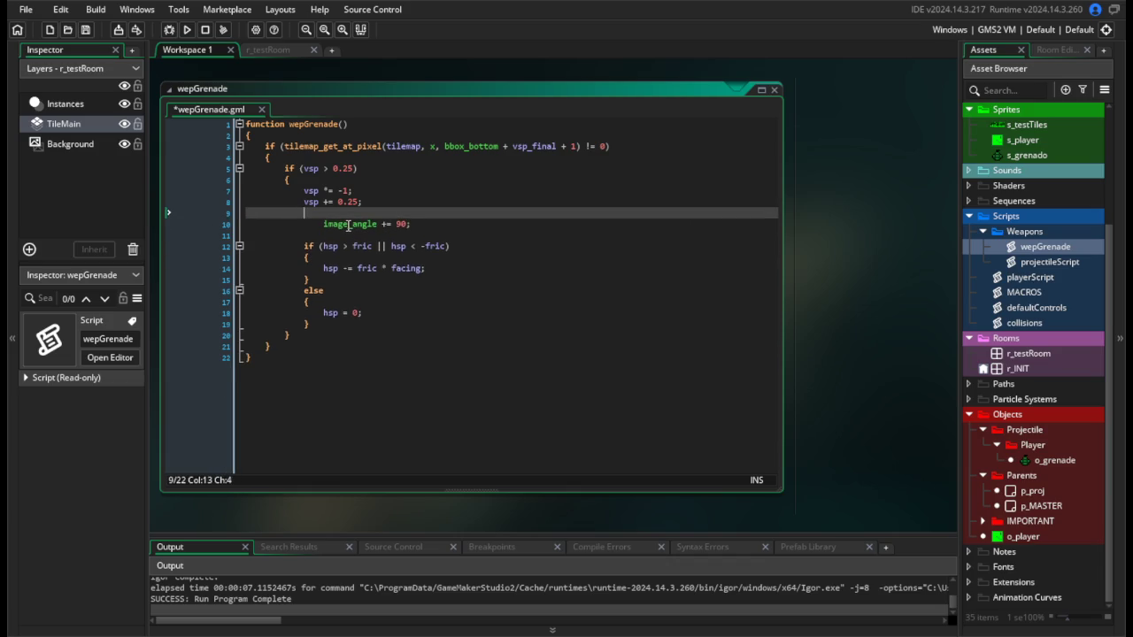
key(Return)
text(if (lifetime )
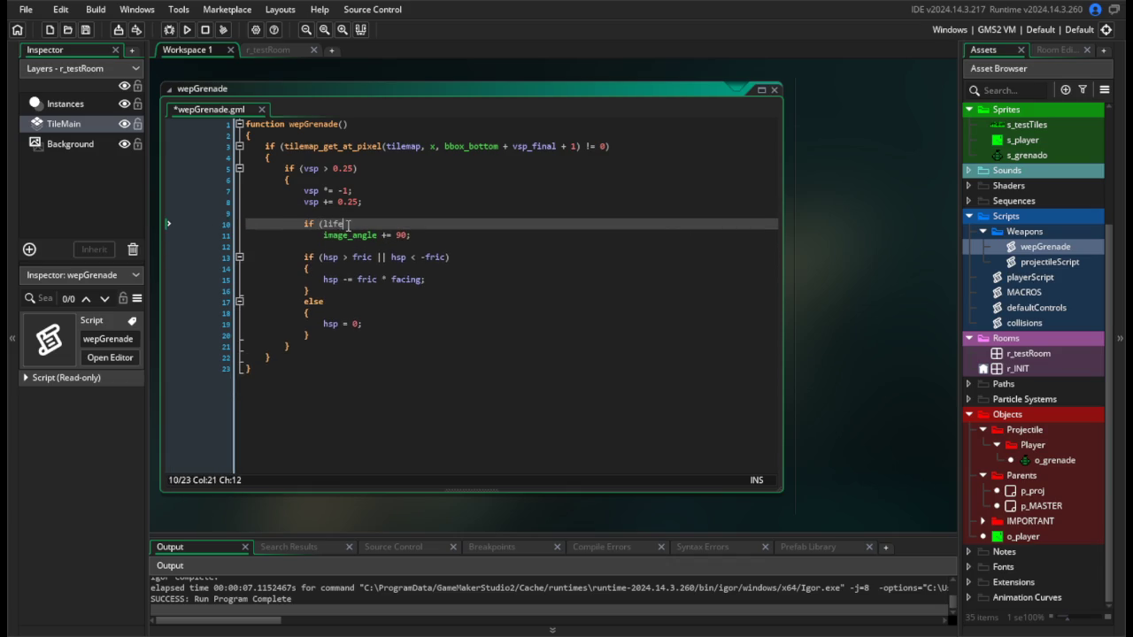
text(mod 8)
text( == 0)
text())
key(Return)
text({)
click(433, 247)
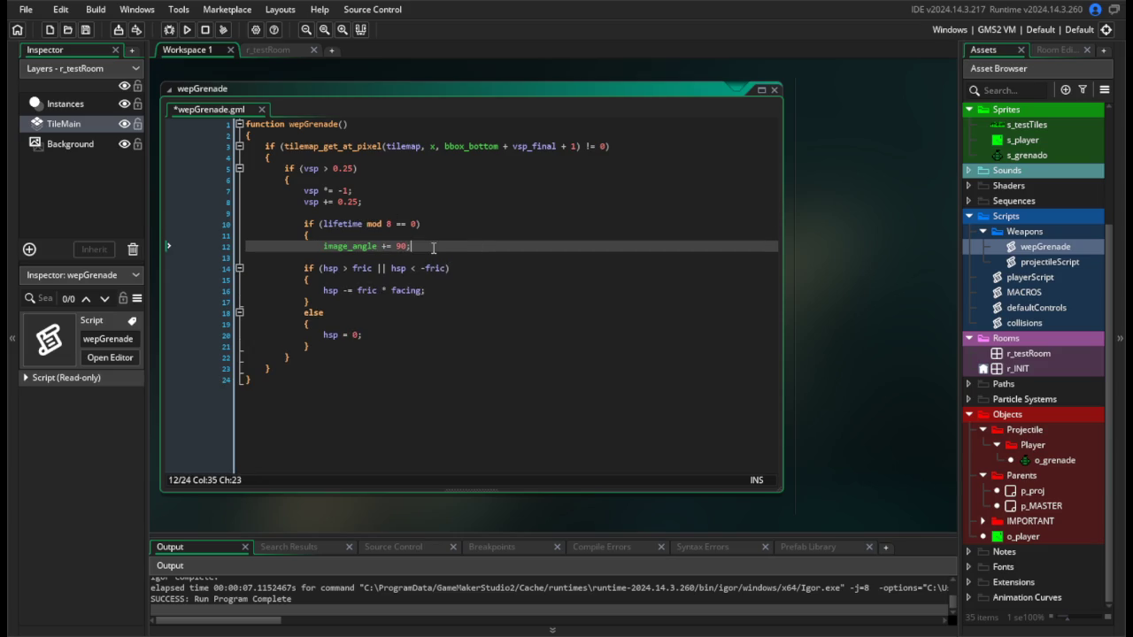
key(Return)
text(})
key(Up)
key(ctrl+s)
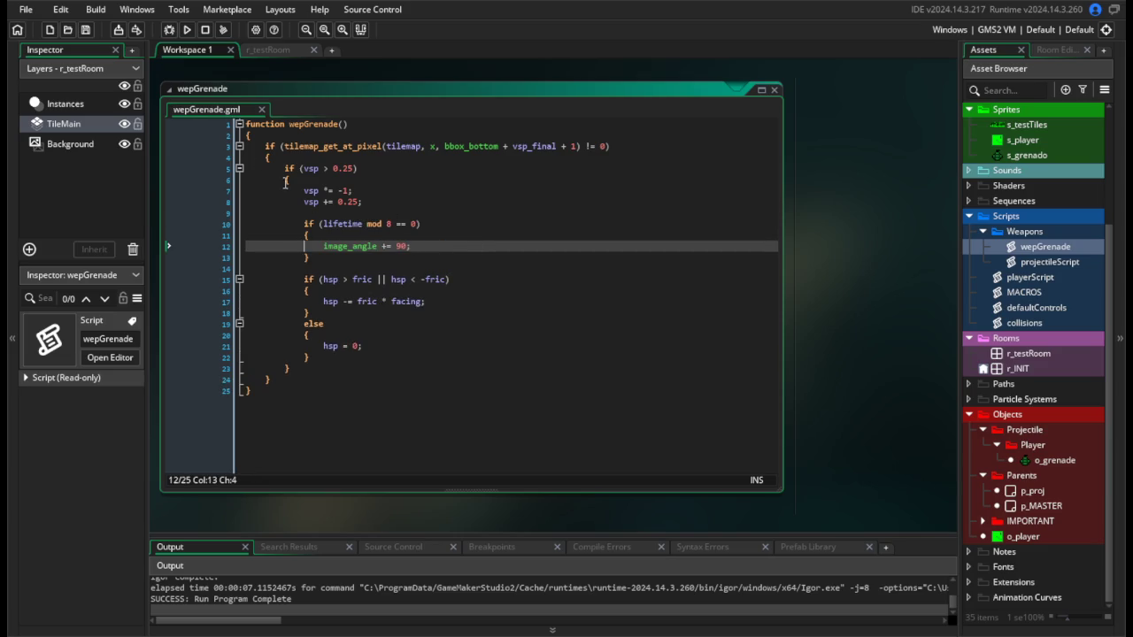
click(187, 29)
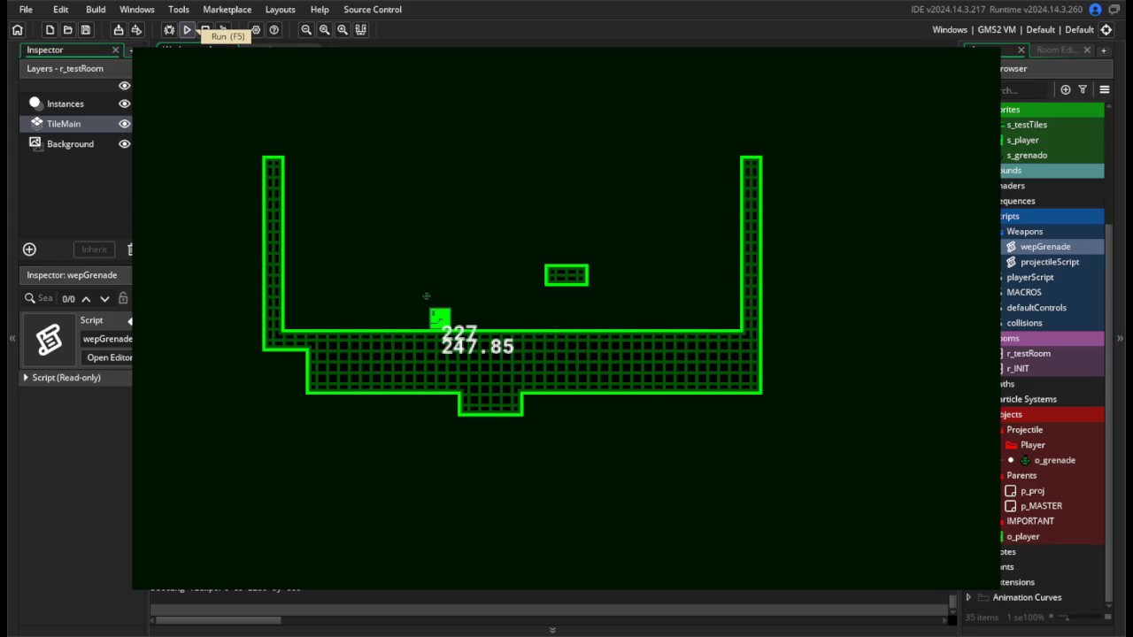
Close the test game window to get back to the wepGrenade code.
key(Escape)
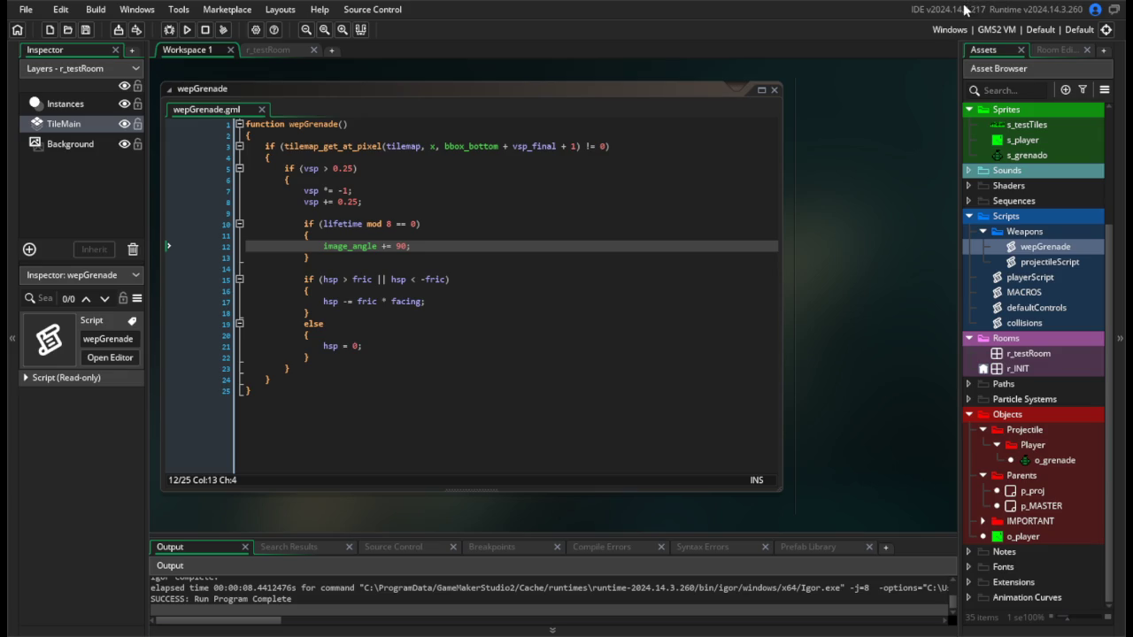
Try 4 as the lifetime comparison value and test-run the game.
click(411, 226)
text(4)
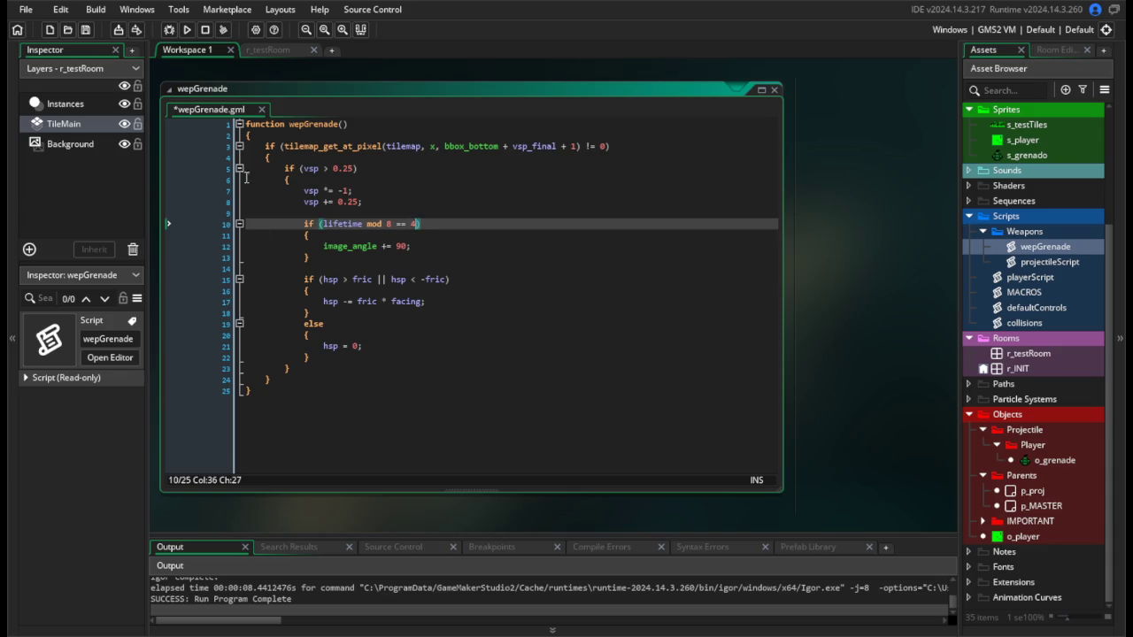
click(187, 29)
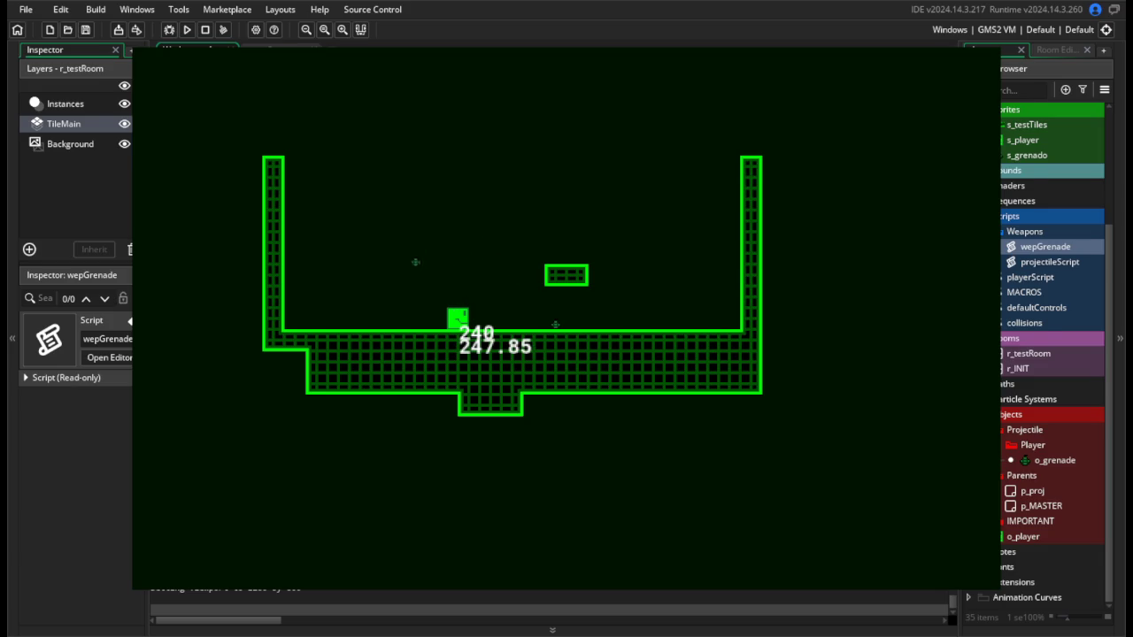
key(Escape)
Move the lifetime rotation block below the tilemap collision check and outdent it.
click(360, 257)
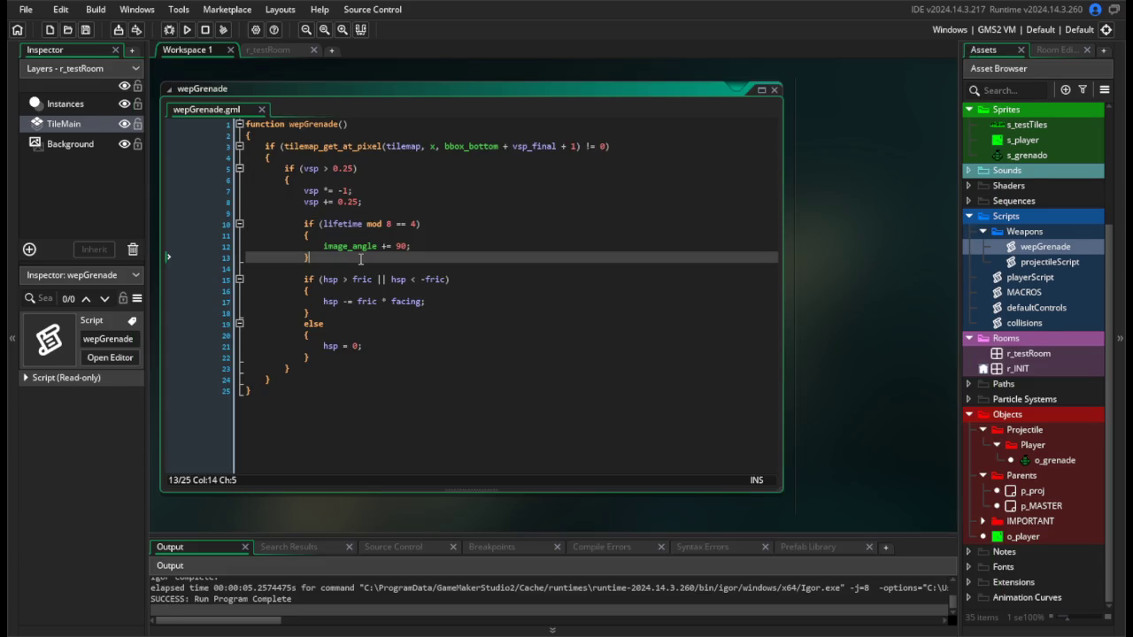
drag(360, 257, 232, 210)
key(ctrl+c)
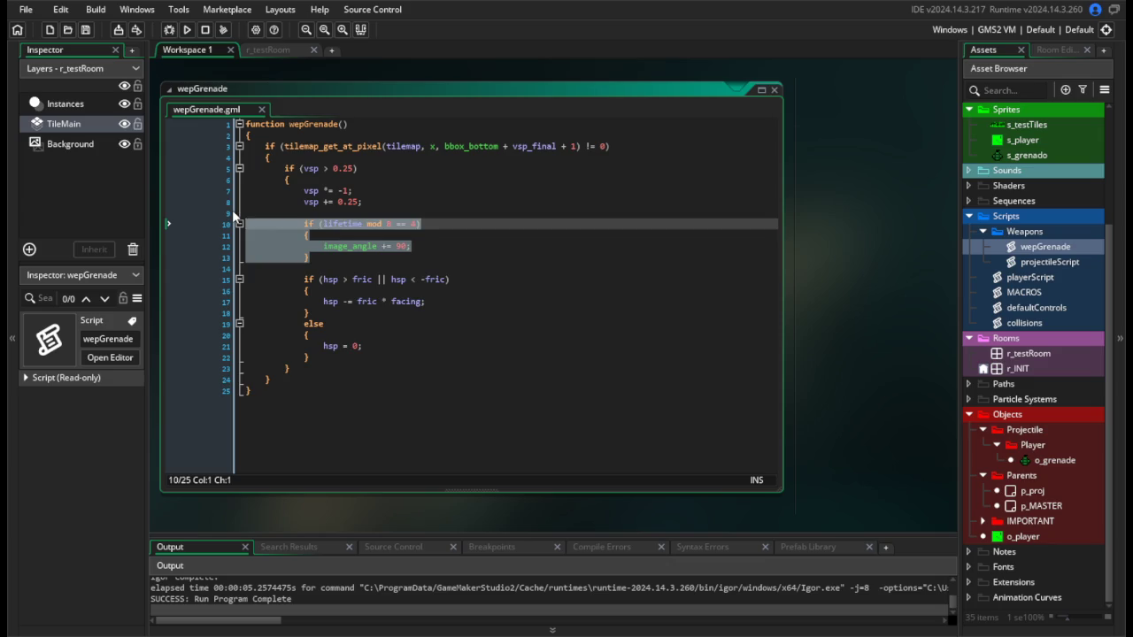
key(BackSpace)
key(BackSpace)
key(BackSpace)
key(BackSpace)
click(286, 323)
key(Return)
key(Return)
key(ctrl+v)
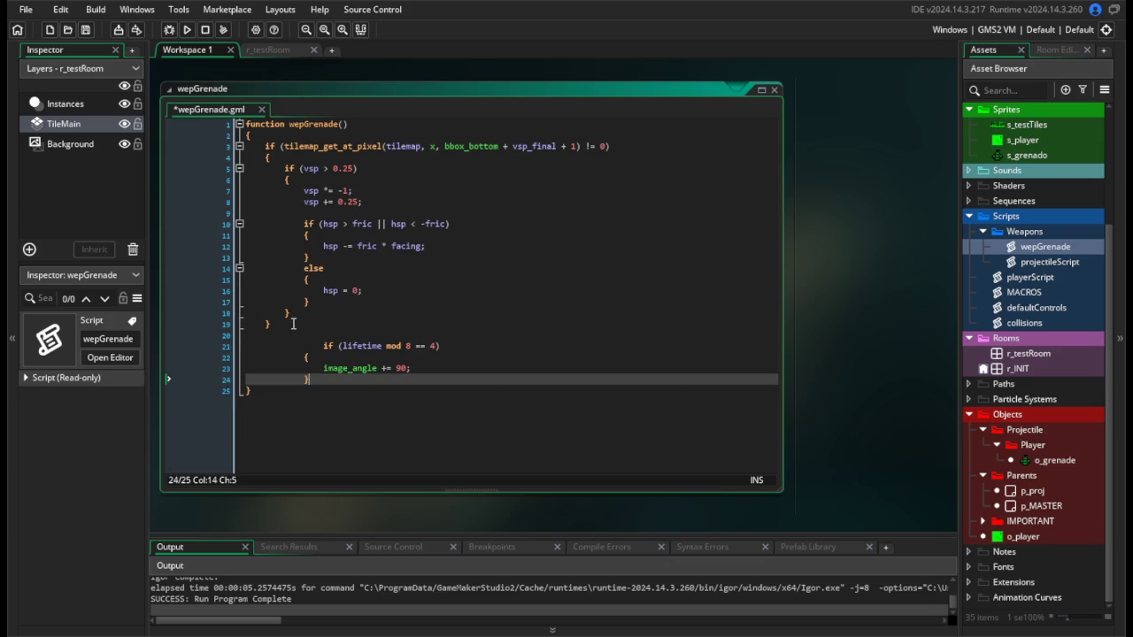
mouse_move(332, 378)
mouse_down()
mouse_move(213, 332)
mouse_move(231, 347)
mouse_up()
key(shift+Tab)
key(shift+Tab)
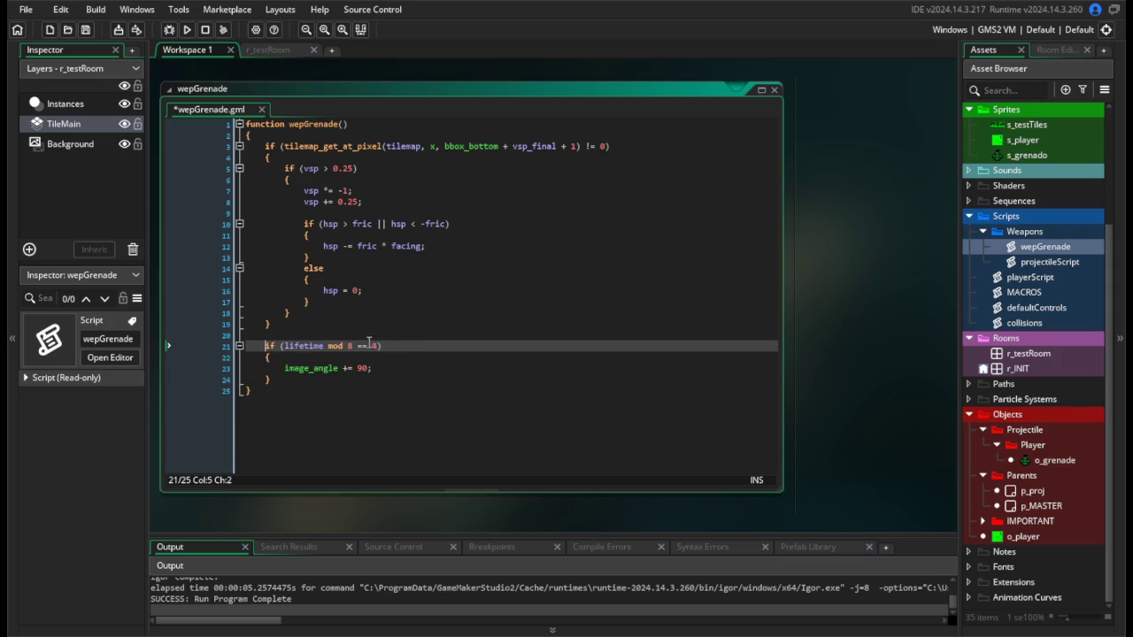
Set the comparison back to 0, test-run, and open s_grenado in the image editor.
double_click(375, 346)
text(0)
click(393, 356)
click(186, 29)
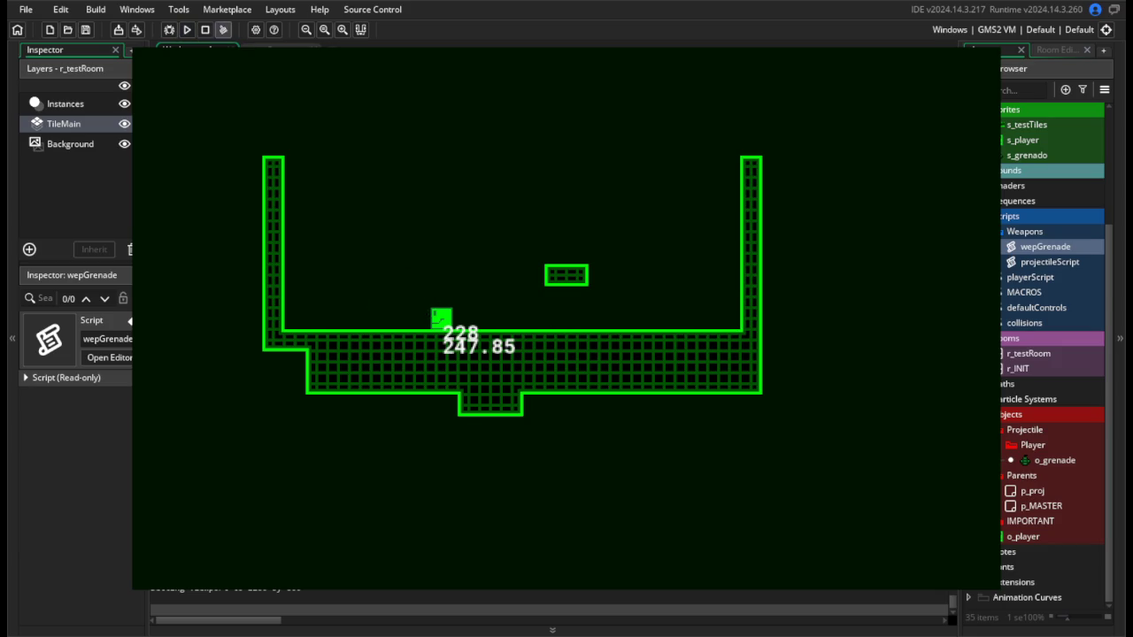
key(Escape)
double_click(1021, 156)
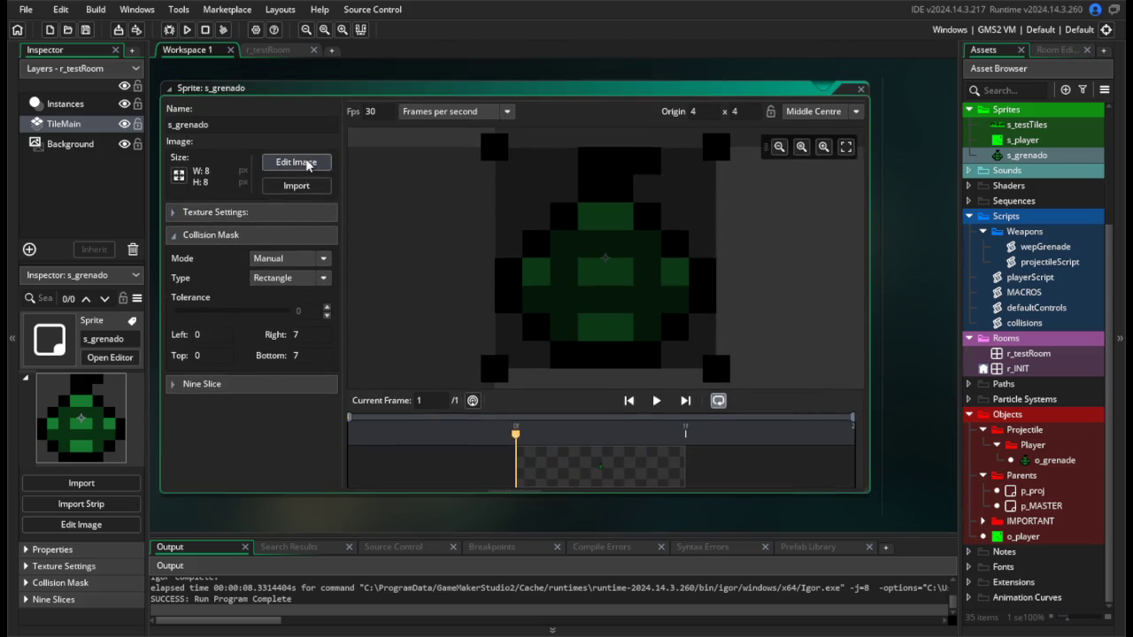
click(307, 166)
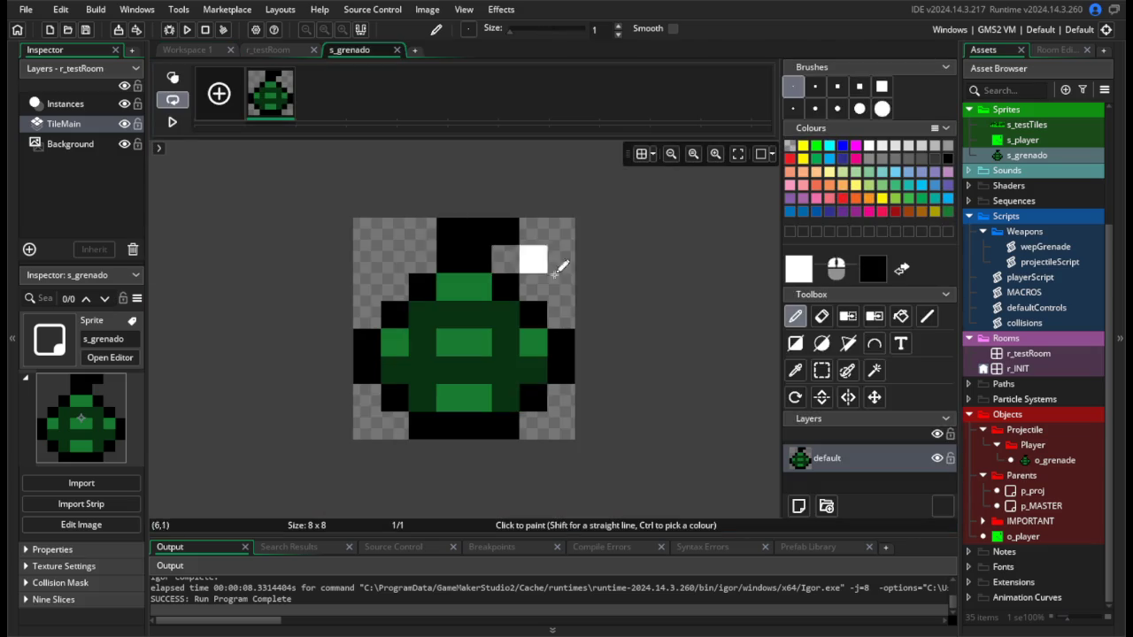